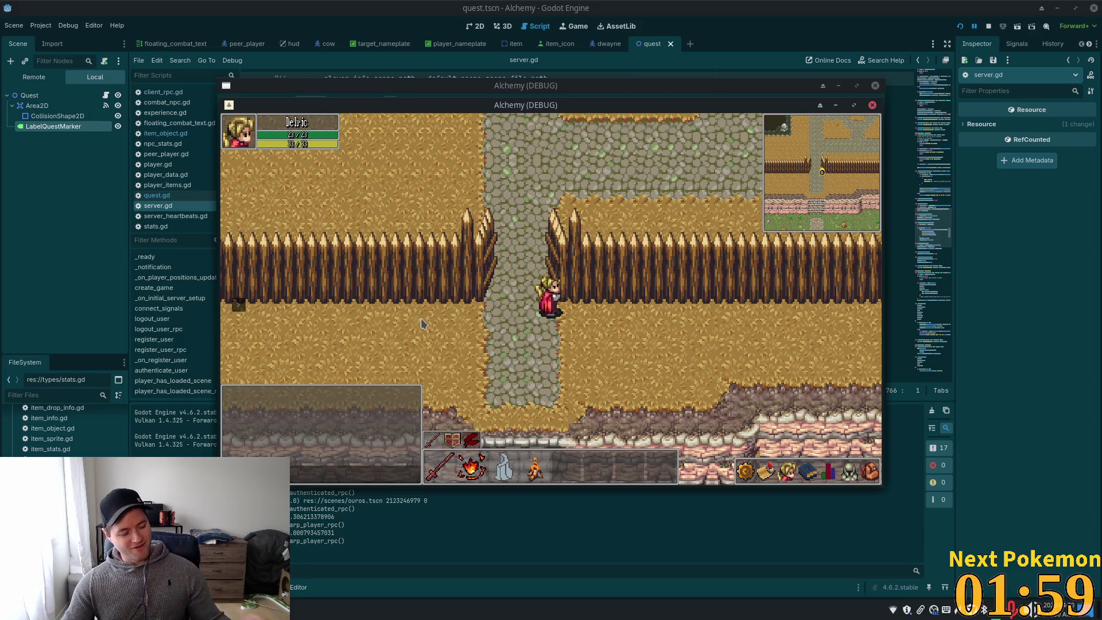
# Walk the character down the stone stairs onto the grass and back along the path
pyautogui.press('Left')
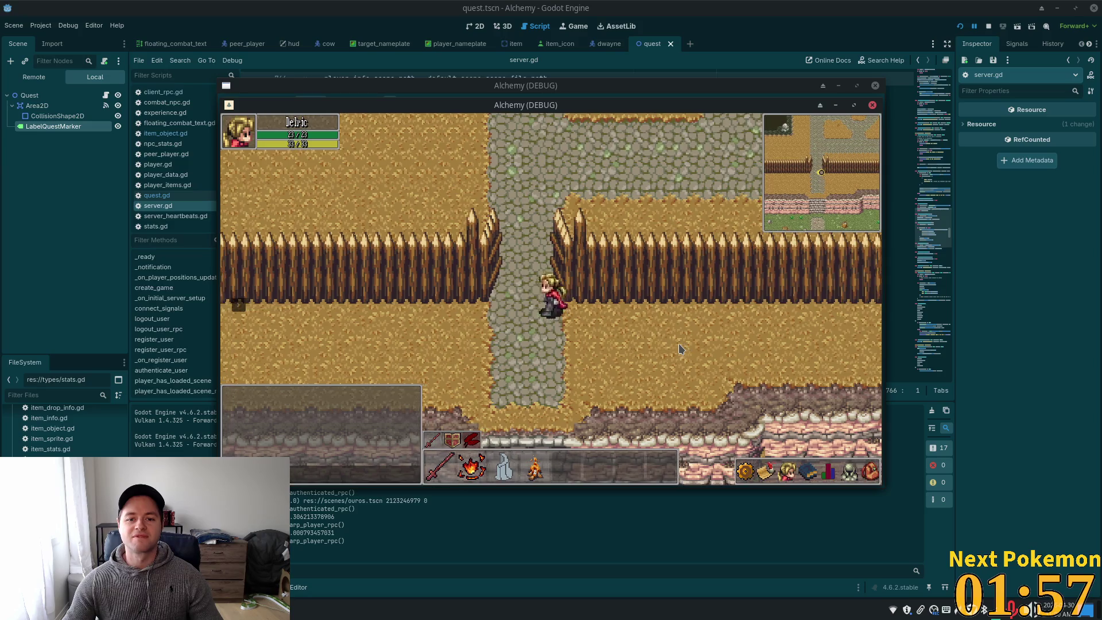
pyautogui.press('Down')
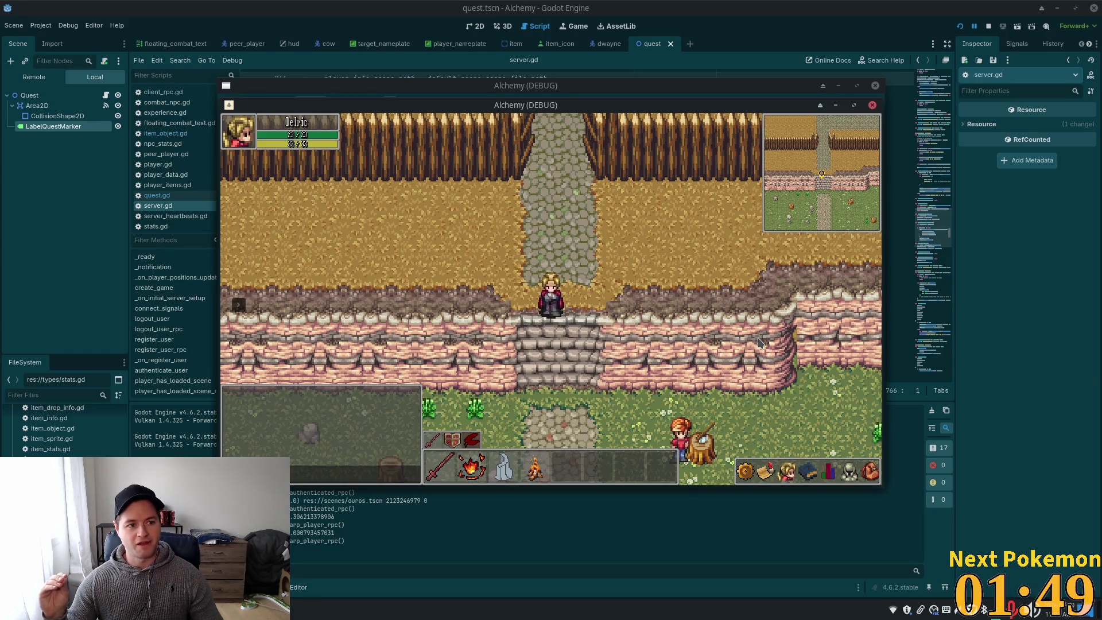
pyautogui.press('Down')
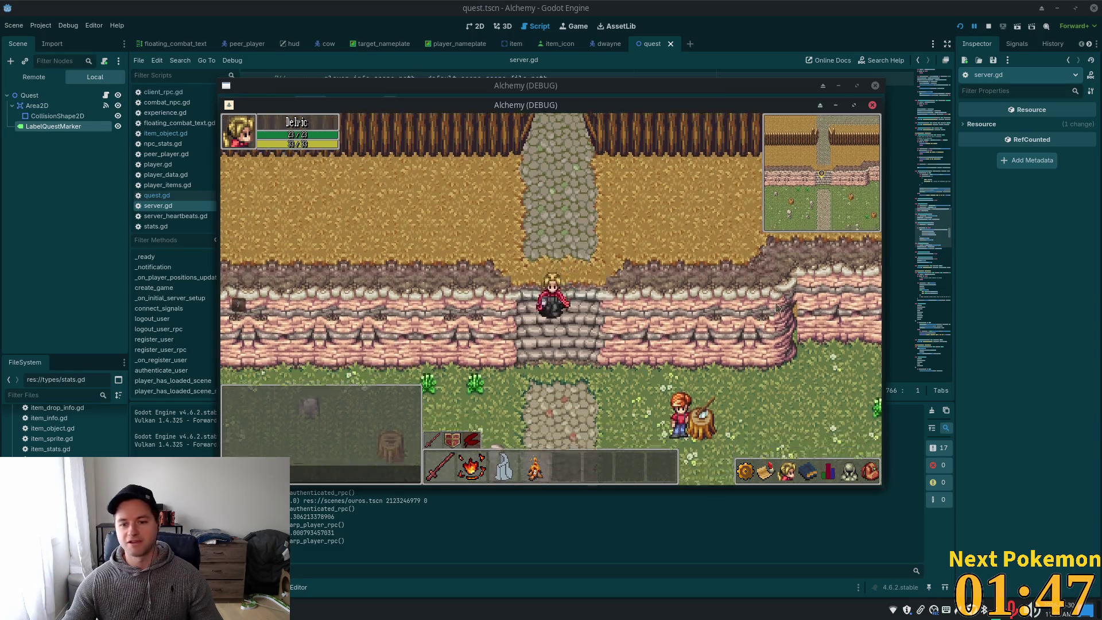
pyautogui.press('Left')
pyautogui.press('Up')
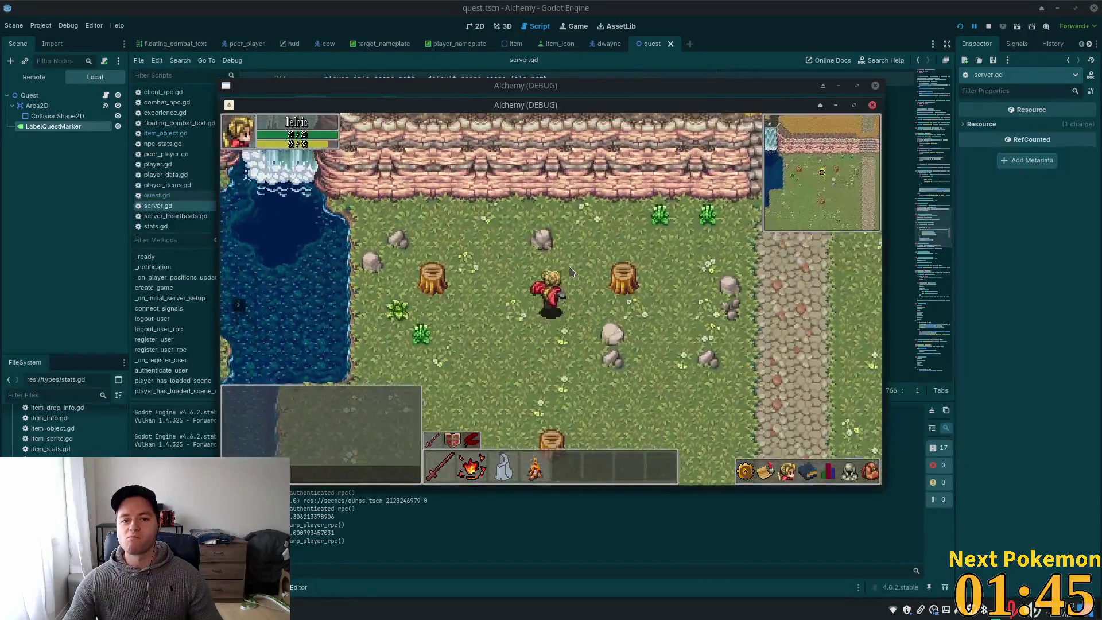
pyautogui.press('Right')
pyautogui.press('Up')
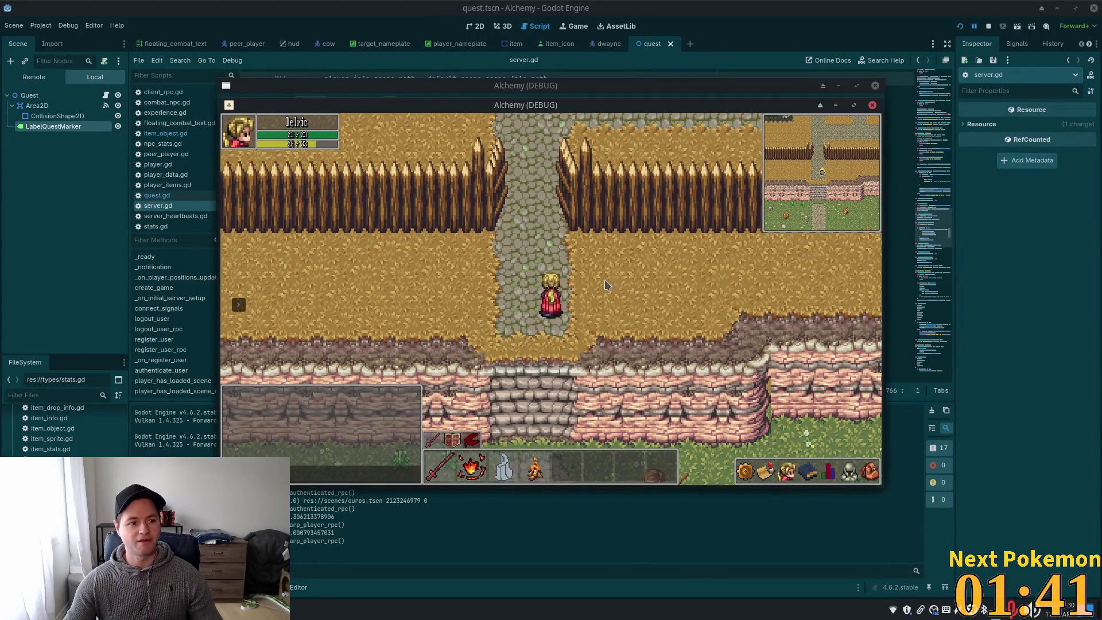
pyautogui.press('Up')
pyautogui.press('Down')
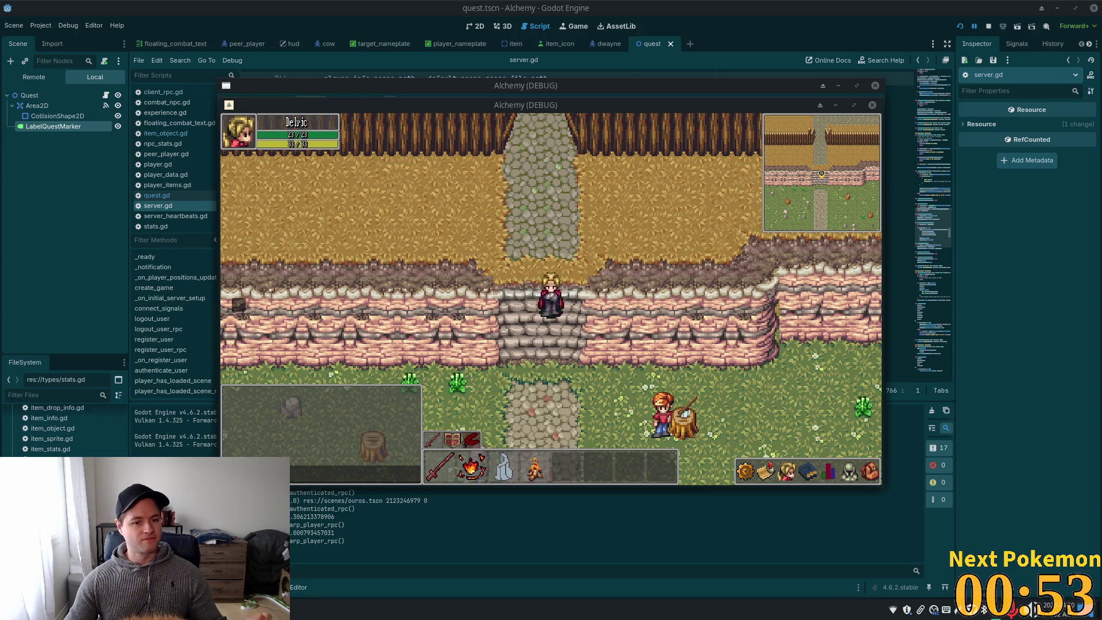
# Cross the field past the red-haired NPC and start attacking the Orc Grunt
pyautogui.click(664, 412)
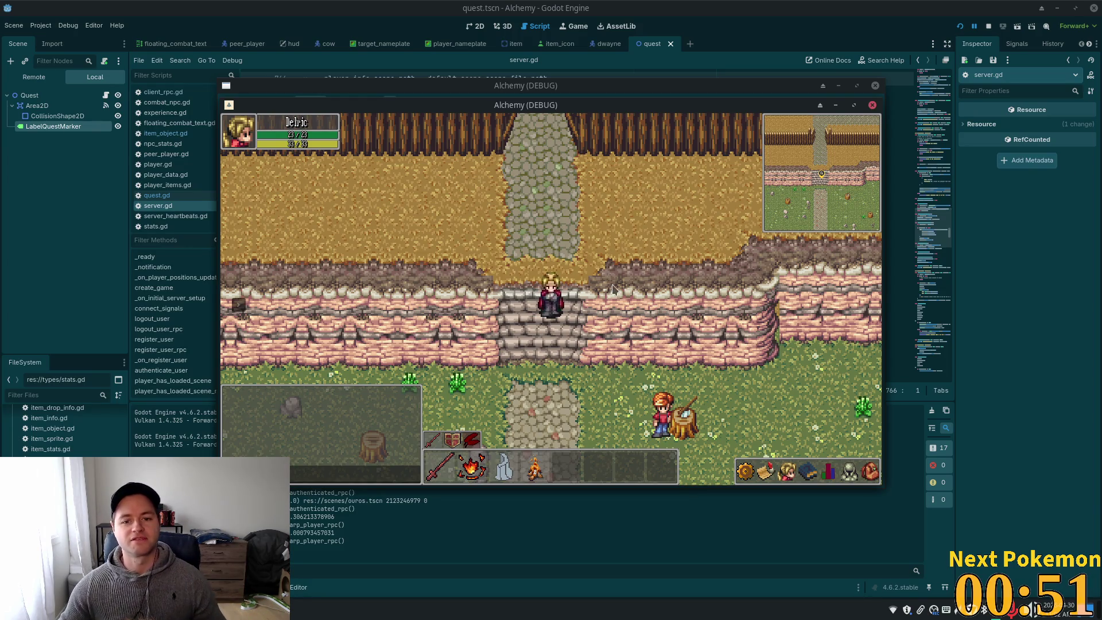
pyautogui.click(786, 270)
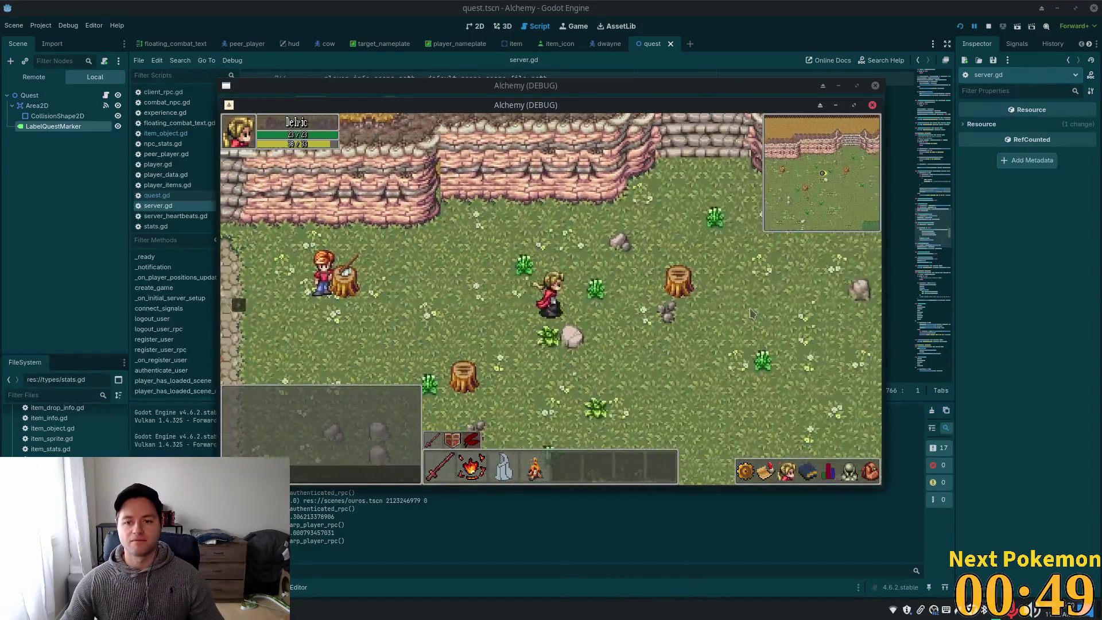
pyautogui.click(716, 336)
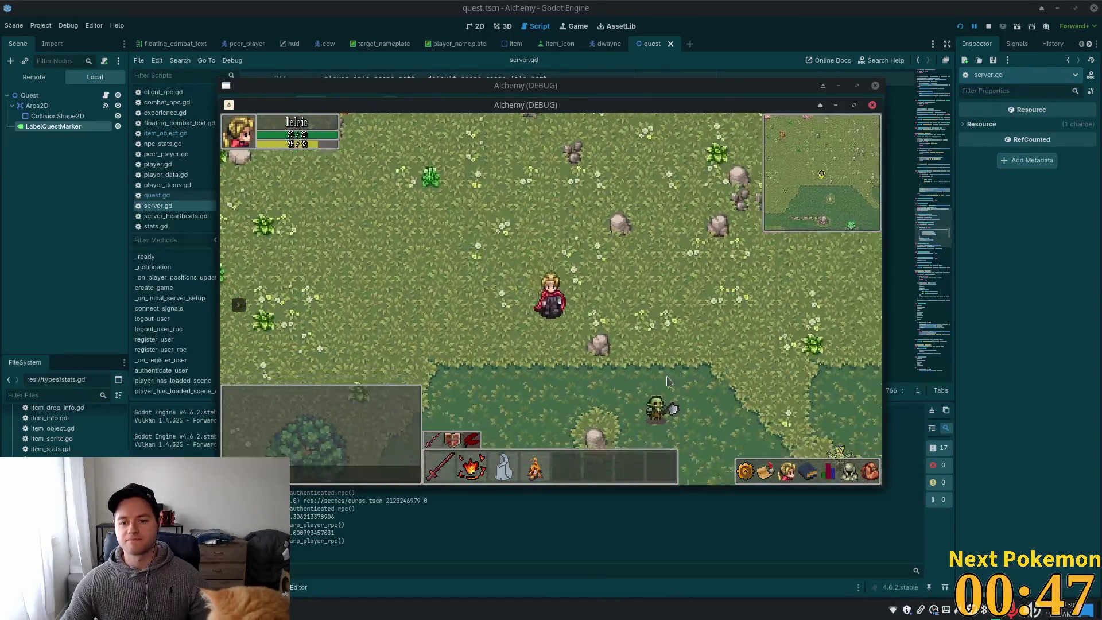
pyautogui.click(565, 326)
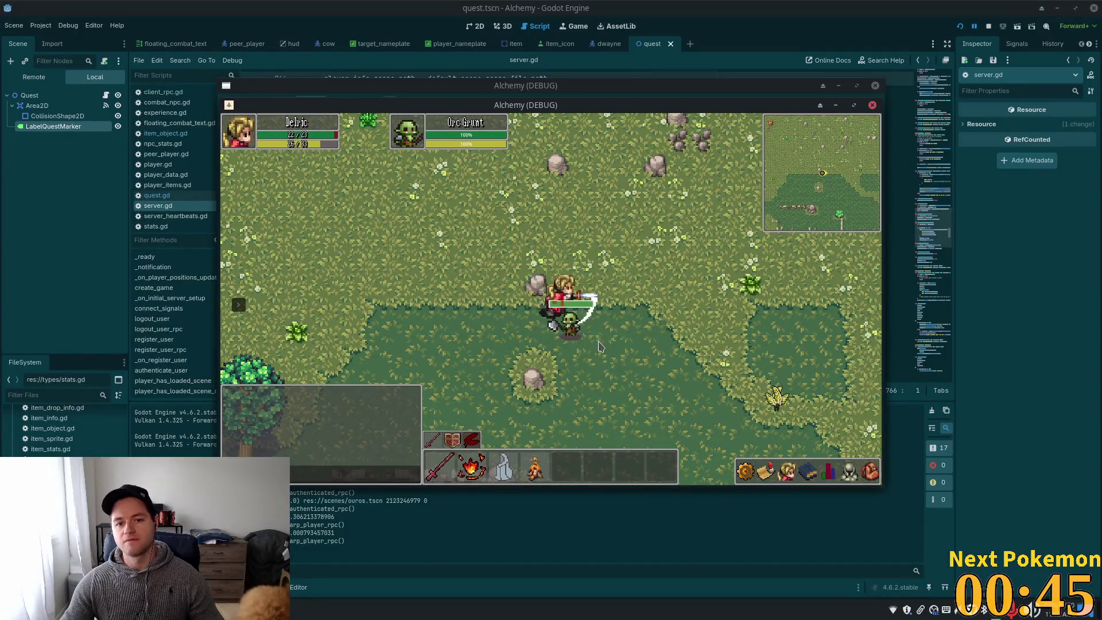
pyautogui.press('a')
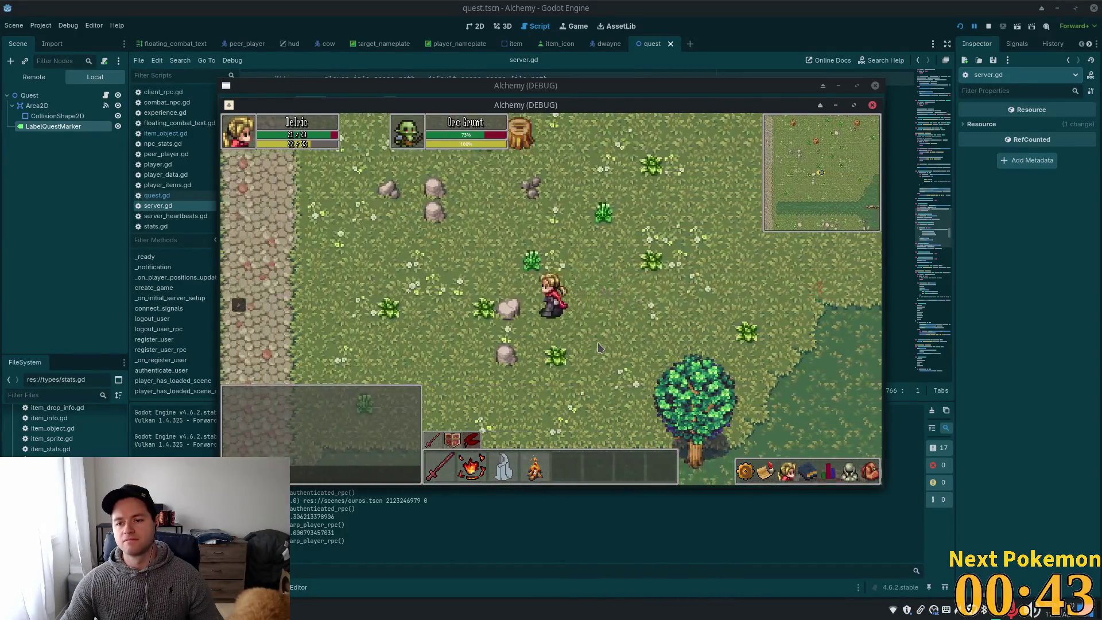
pyautogui.press('d')
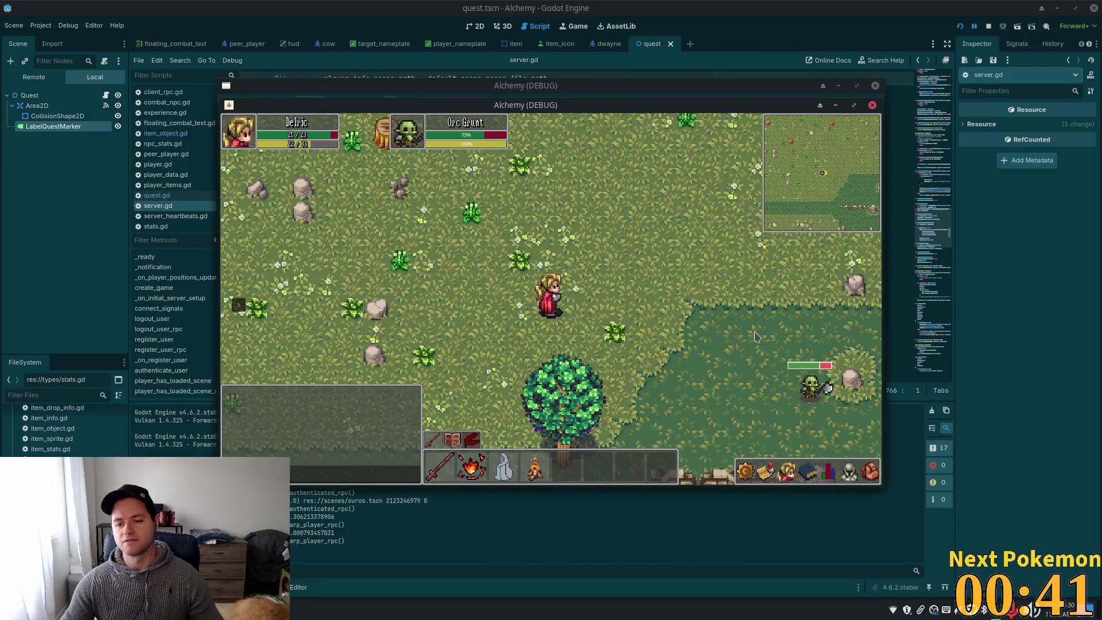
pyautogui.click(811, 394)
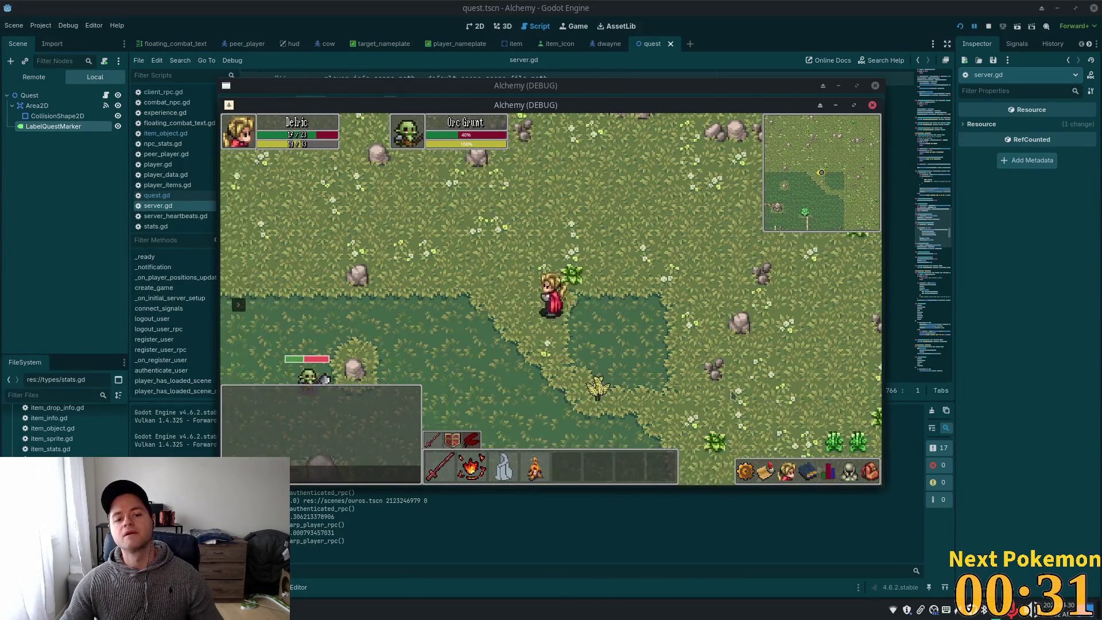
# Keep fighting the Orc Grunt until it dies and strength reaches level 16
pyautogui.press('a')
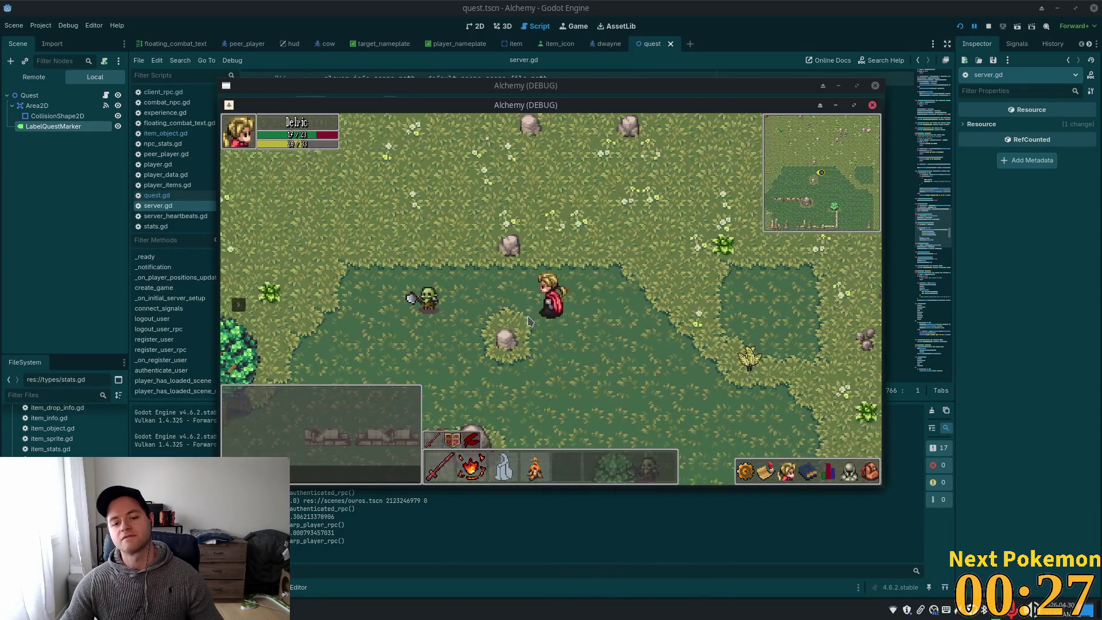
pyautogui.press('a')
pyautogui.press('d')
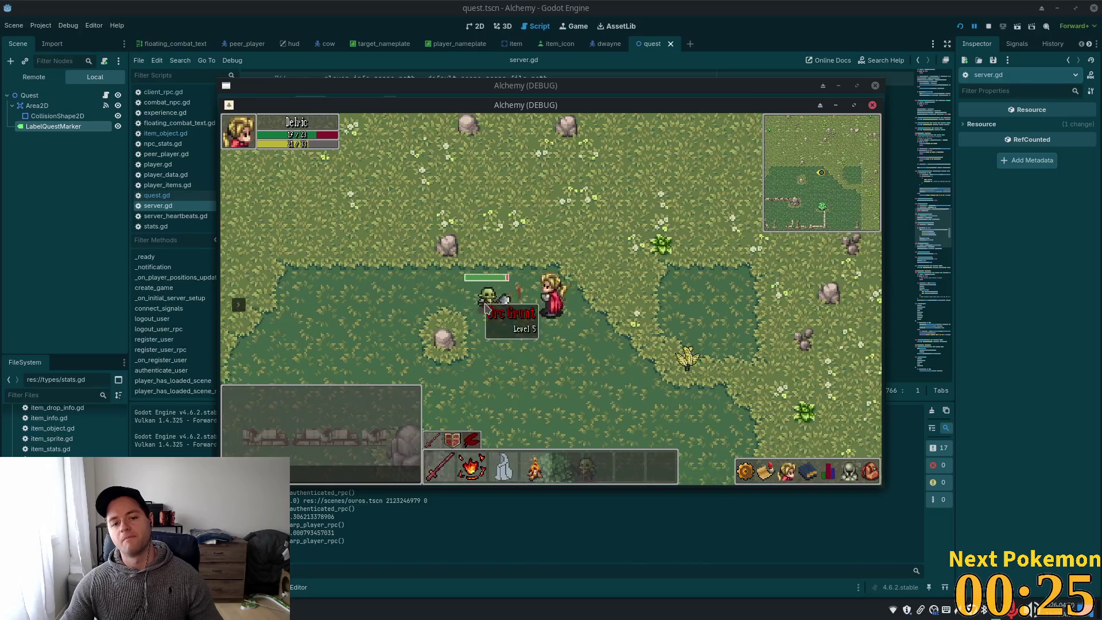
pyautogui.click(486, 308)
pyautogui.press('d')
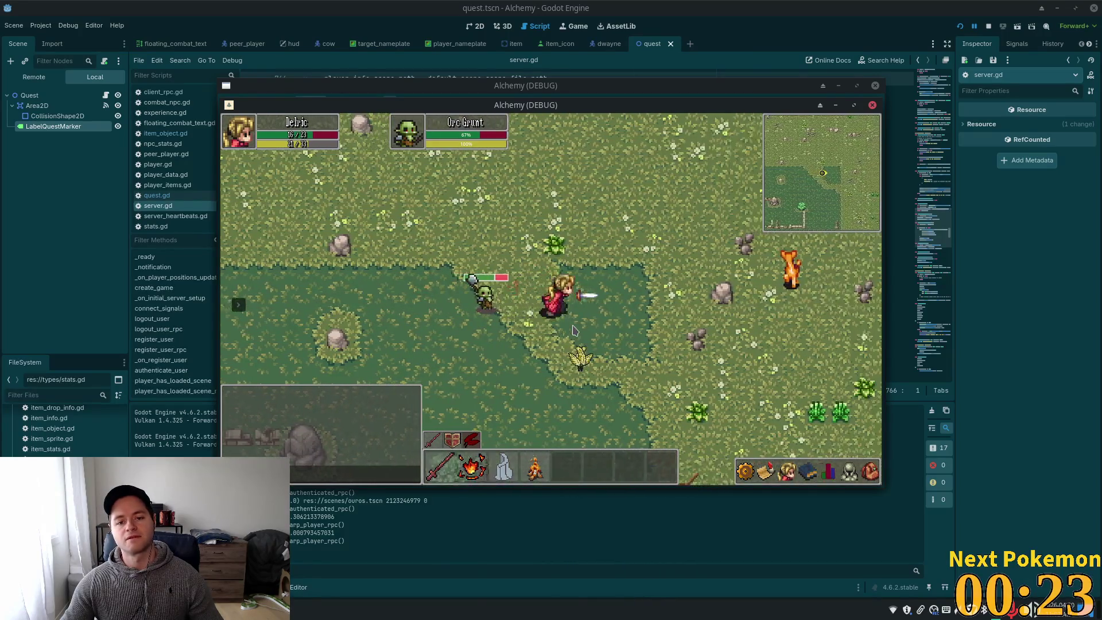
pyautogui.press('d')
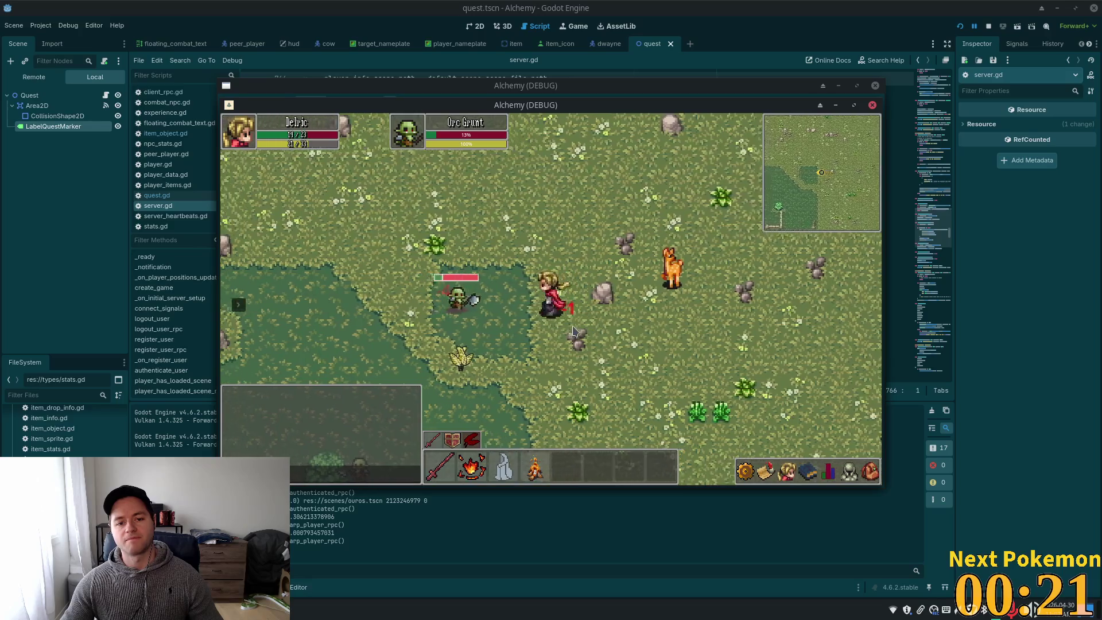
pyautogui.press('d')
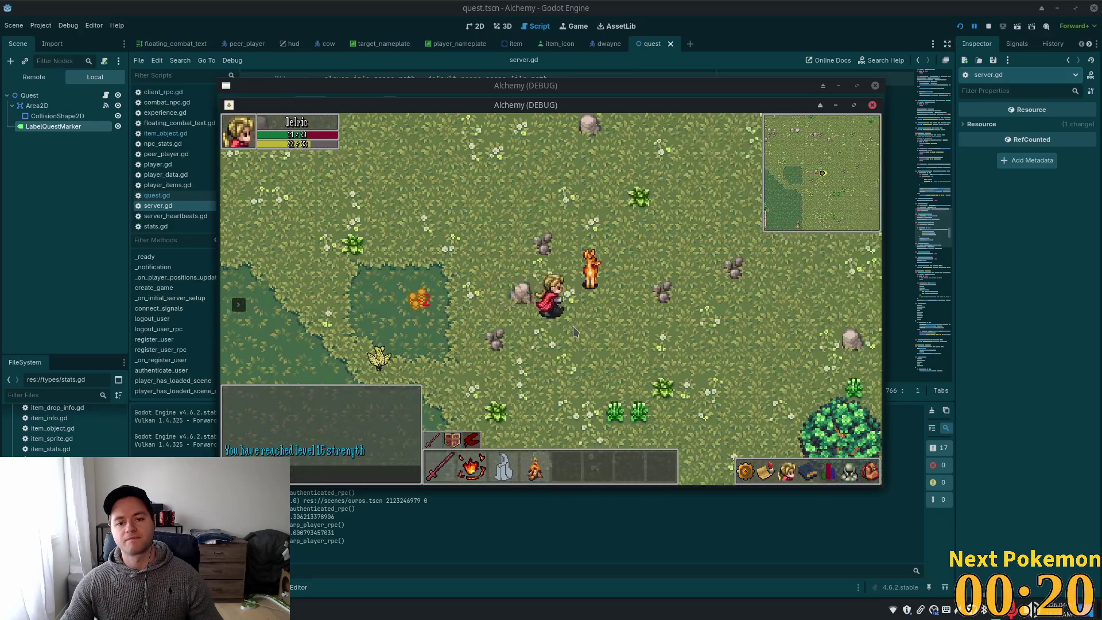
pyautogui.press('a')
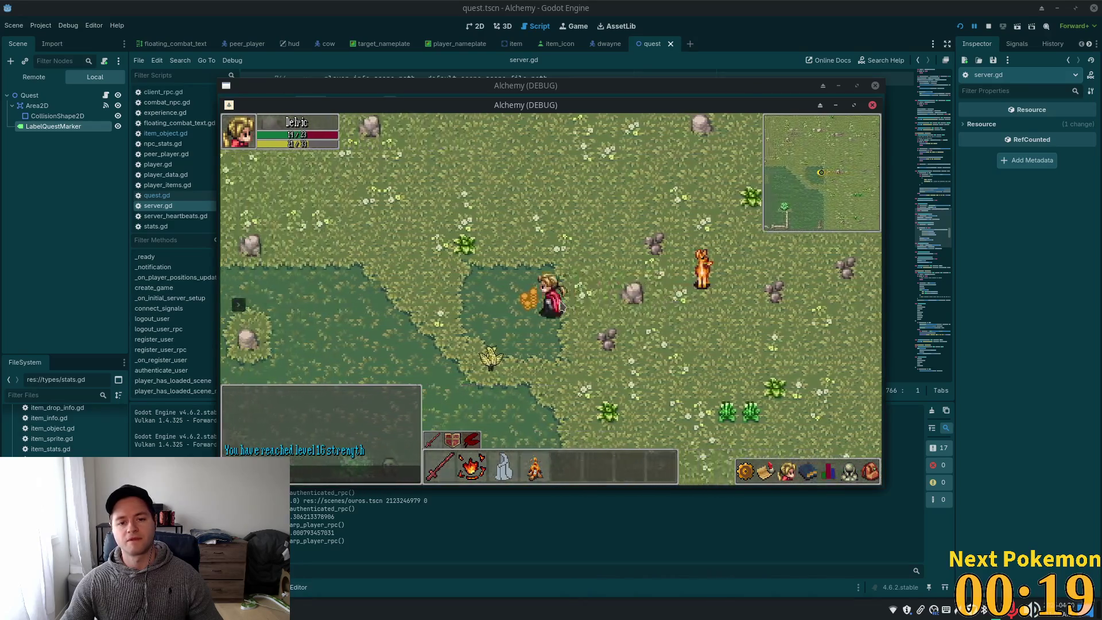
# Stop the debug game with F8 and switch to combat_npc.gd in Cursor at line 123
pyautogui.press('F8')
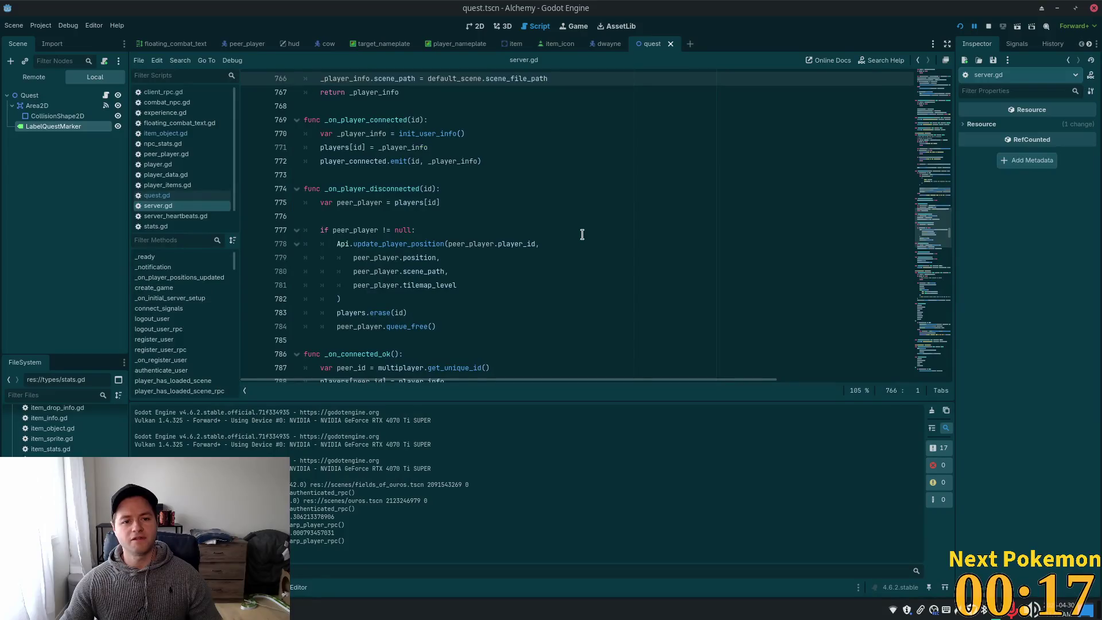
pyautogui.scroll(-3, 594, 239)
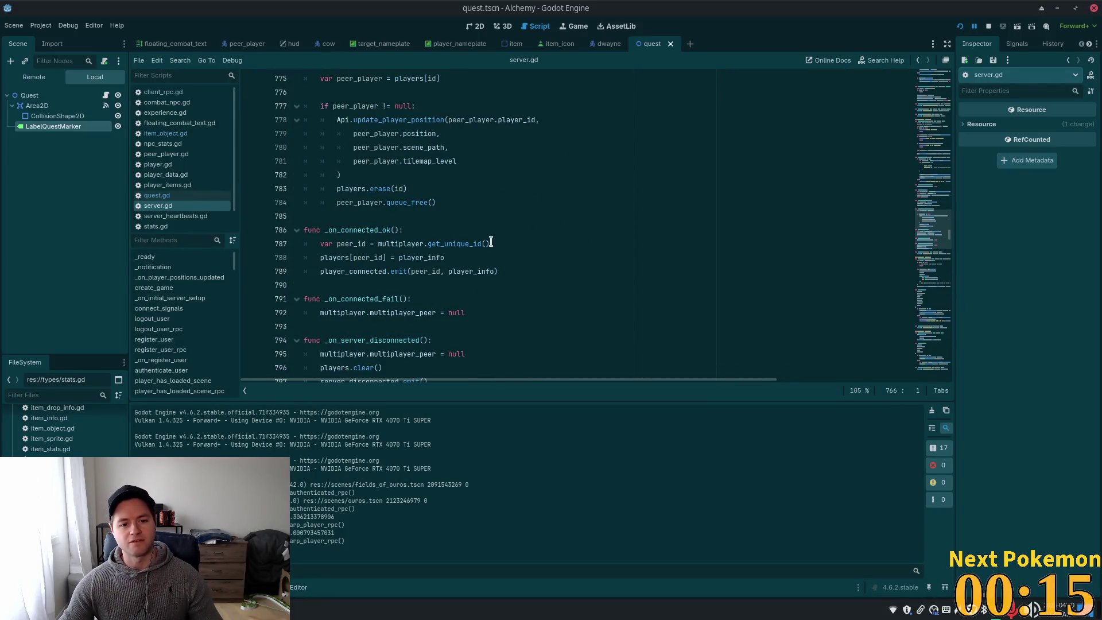
pyautogui.scroll(-5, 492, 242)
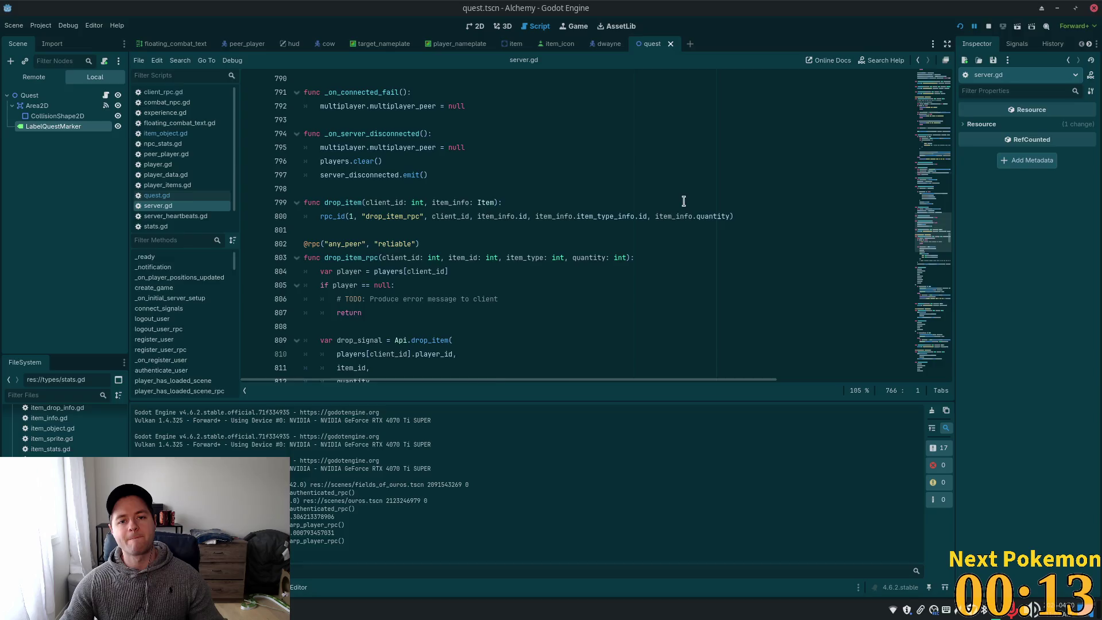
pyautogui.hotkey('alt', 'Tab')
pyautogui.click(450, 237)
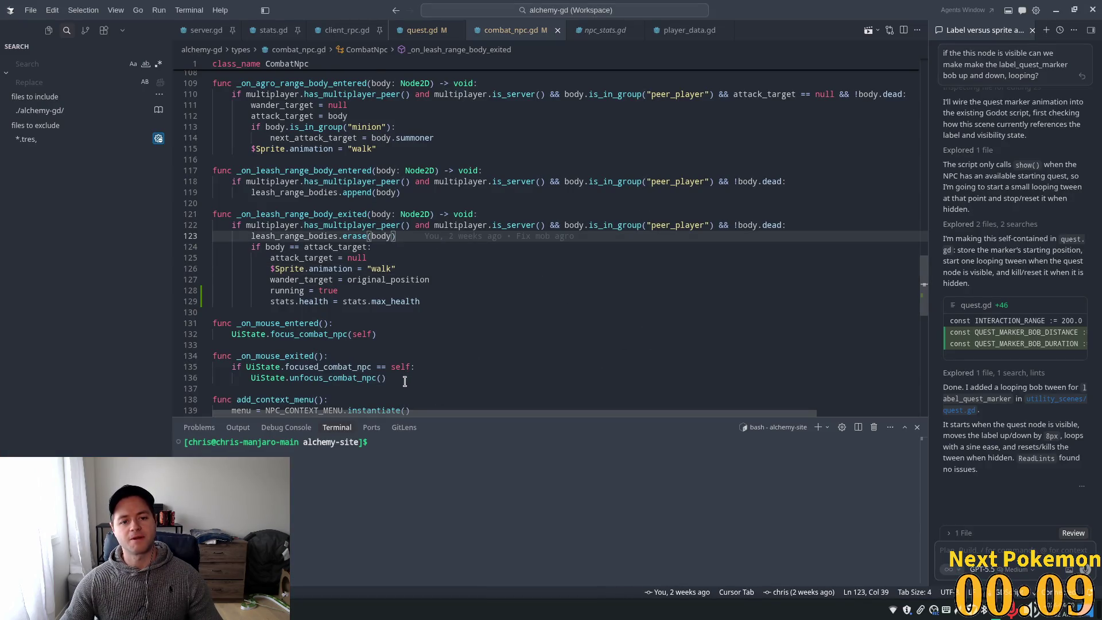
# Select stats.health on line 129 and search the whole project for it
pyautogui.doubleClick(322, 270)
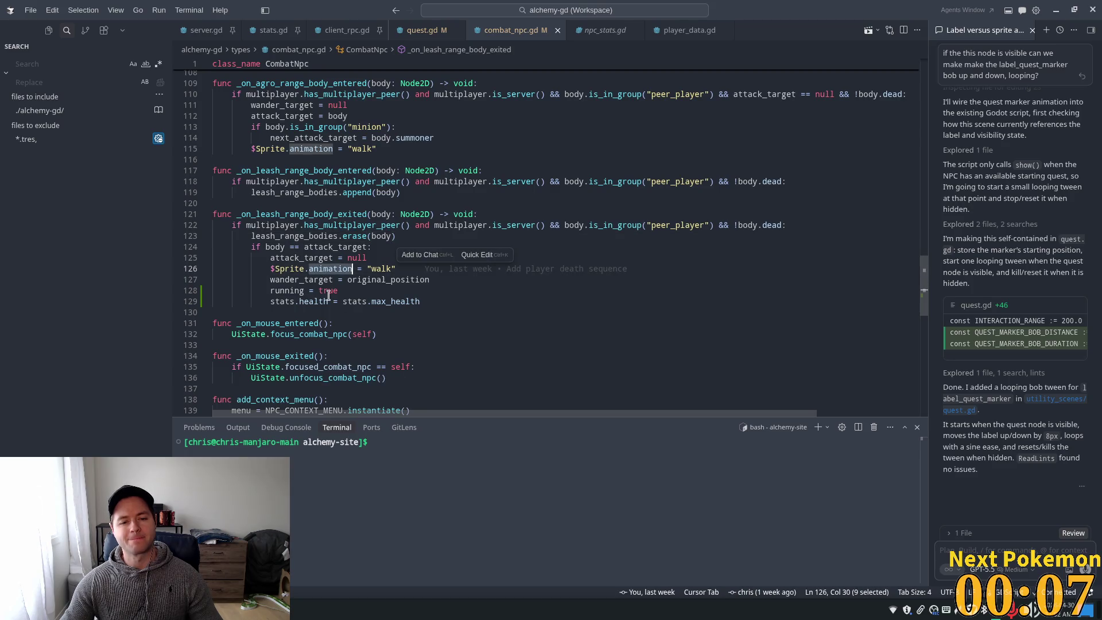
pyautogui.doubleClick(316, 302)
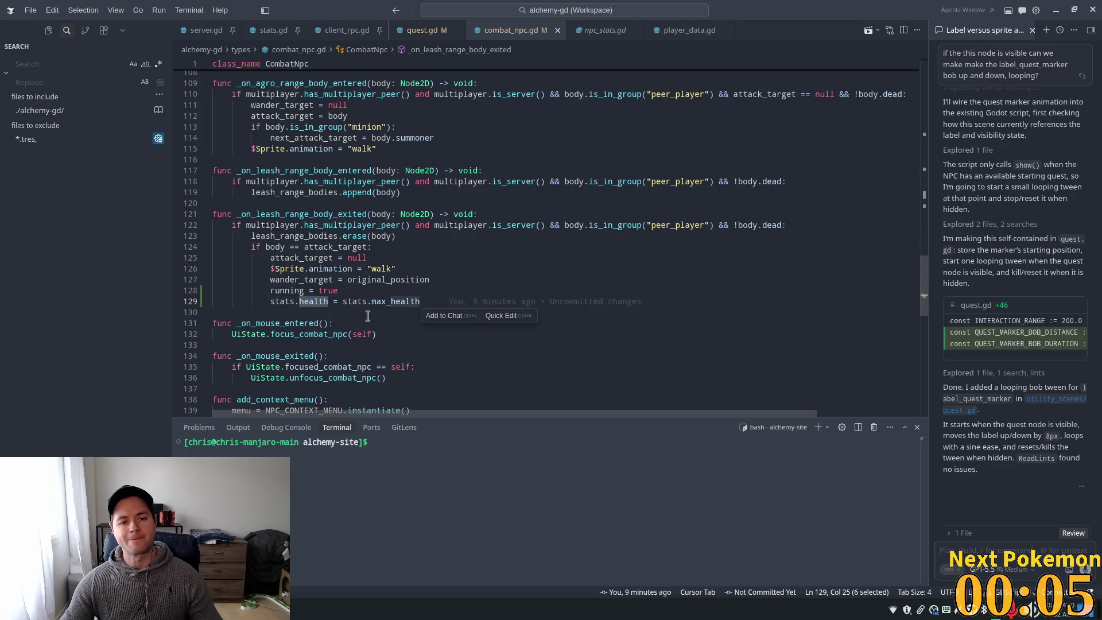
pyautogui.click(325, 301)
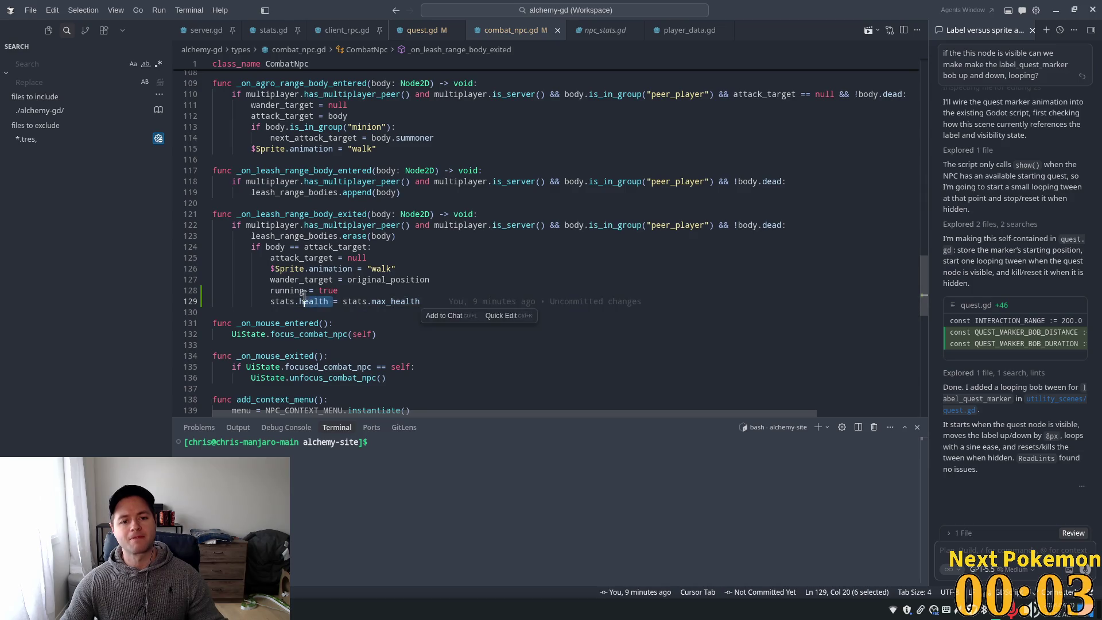
pyautogui.press('Right')
pyautogui.press('Right')
pyautogui.hotkey('shift', 'Right')
pyautogui.moveTo(328, 301); pyautogui.dragTo(270, 301)
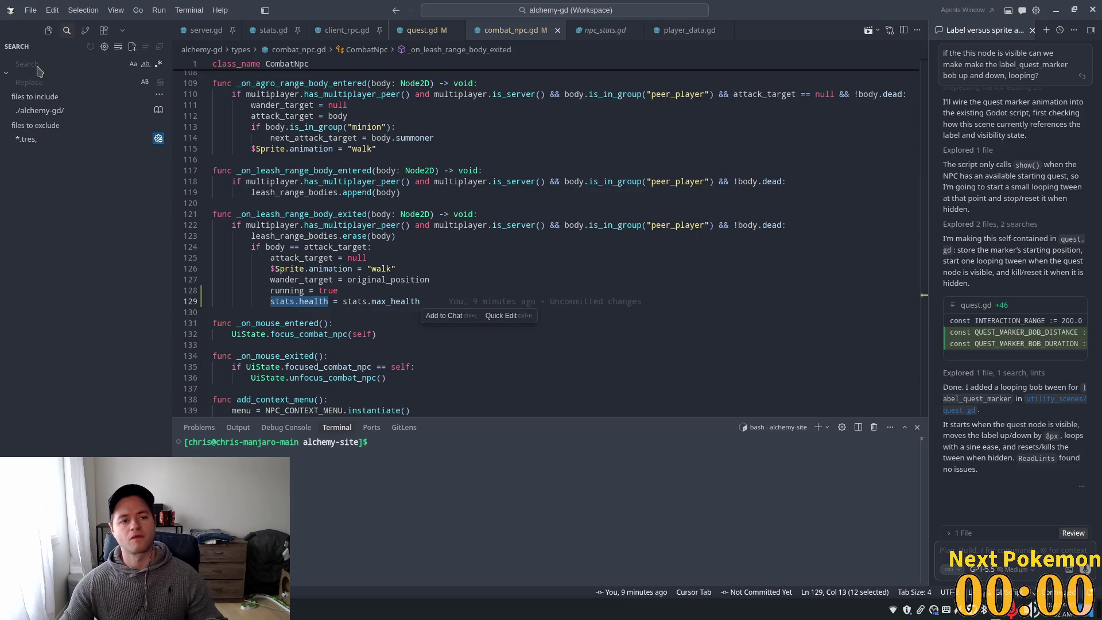
pyautogui.hotkey('ctrl', 'shift', 'f')
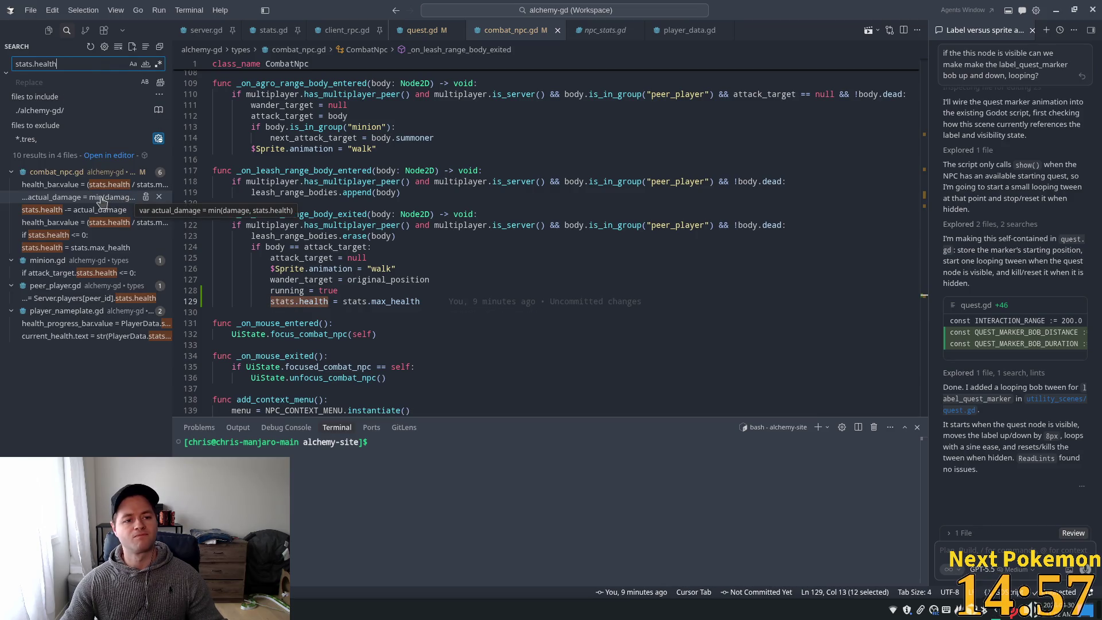
# Review the combat_npc.gd stats.health results, then open peer_player.gd's _on_stats_updated
pyautogui.click(89, 188)
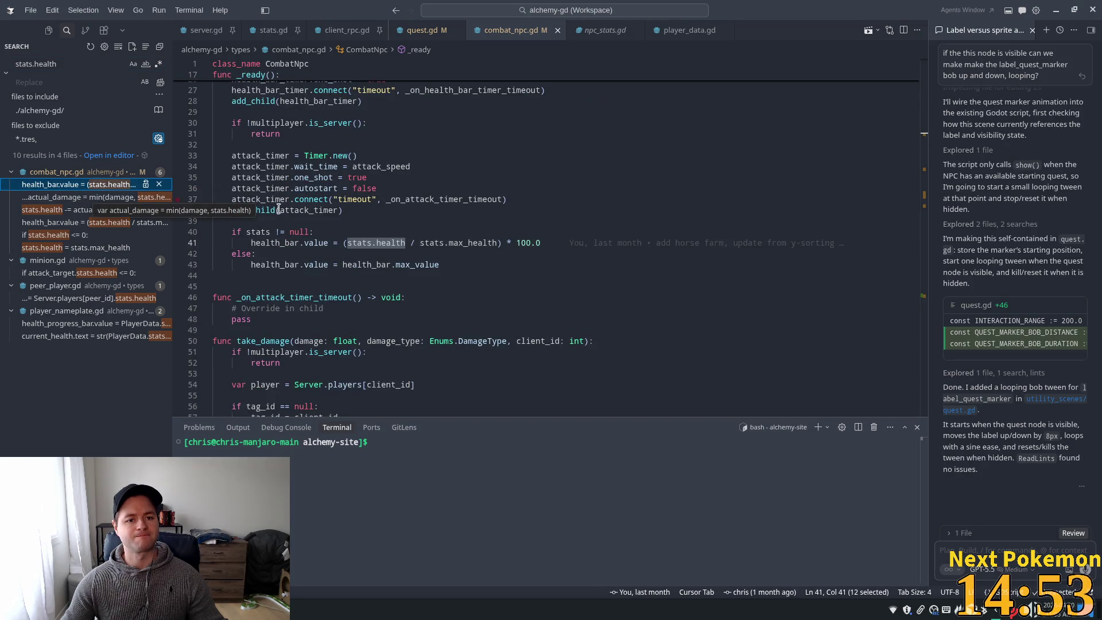
pyautogui.scroll(3, 350, 247)
pyautogui.scroll(4, 351, 247)
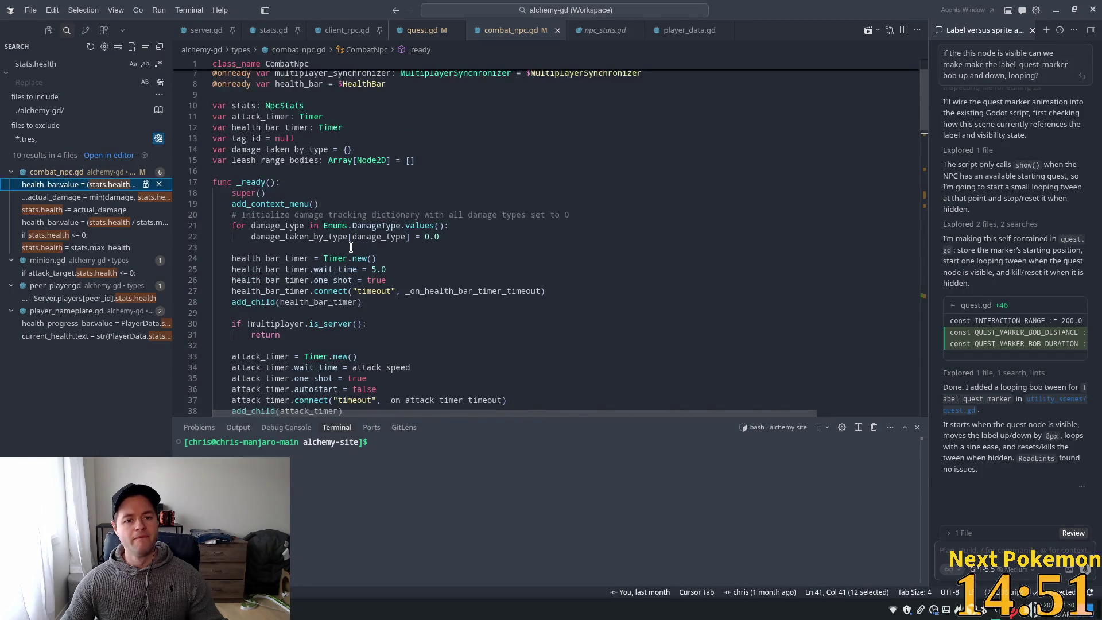
pyautogui.scroll(-4, 351, 247)
pyautogui.scroll(-3, 331, 250)
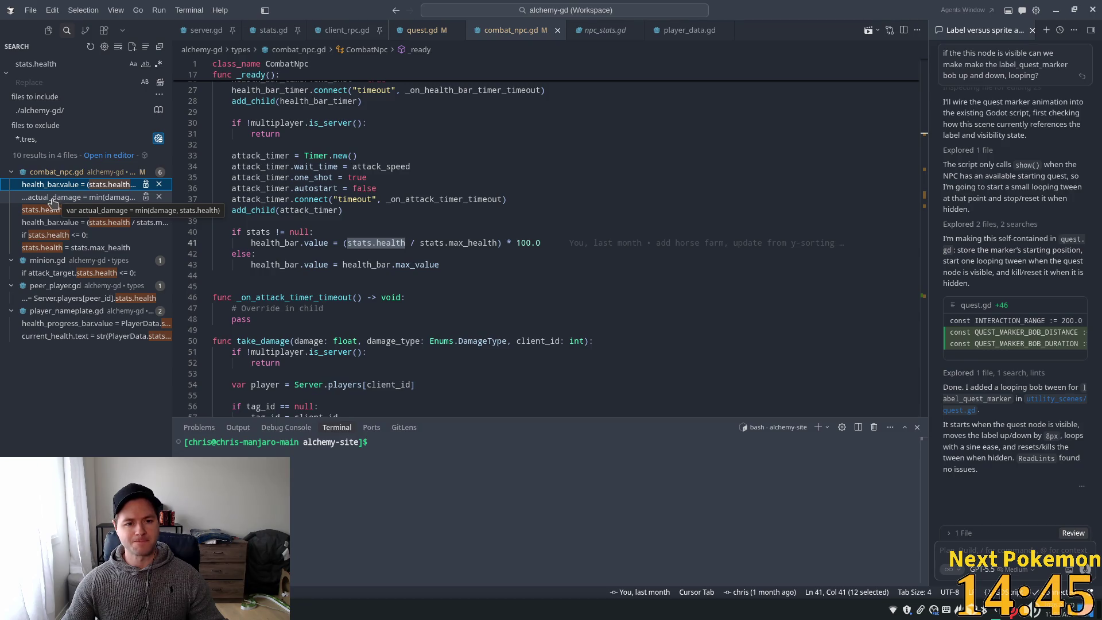
pyautogui.click(53, 197)
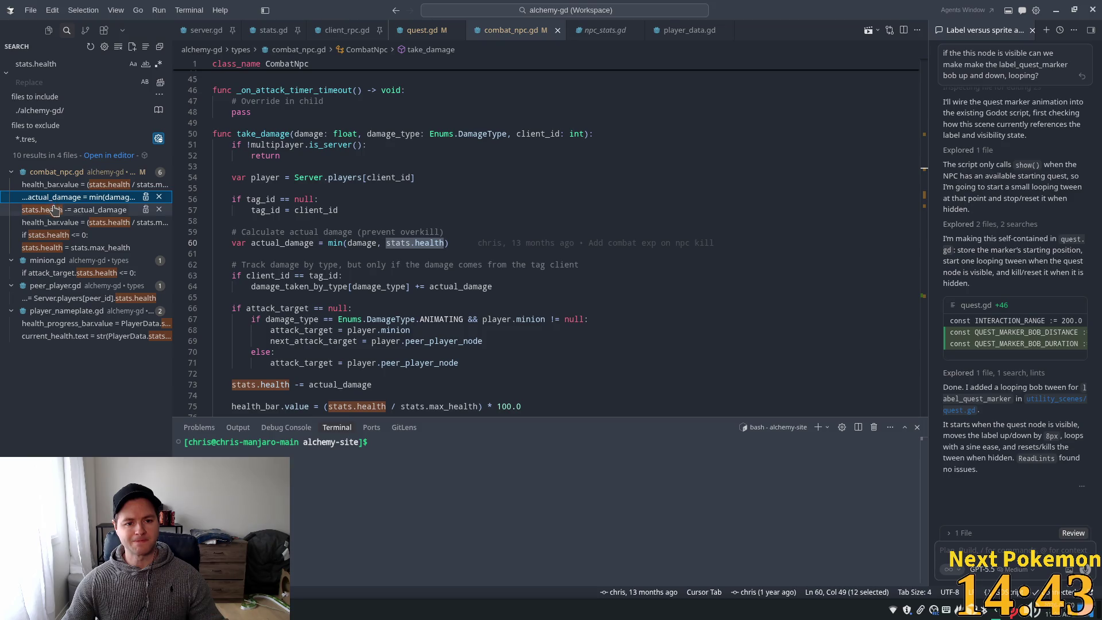
pyautogui.click(52, 210)
pyautogui.click(53, 222)
pyautogui.click(53, 235)
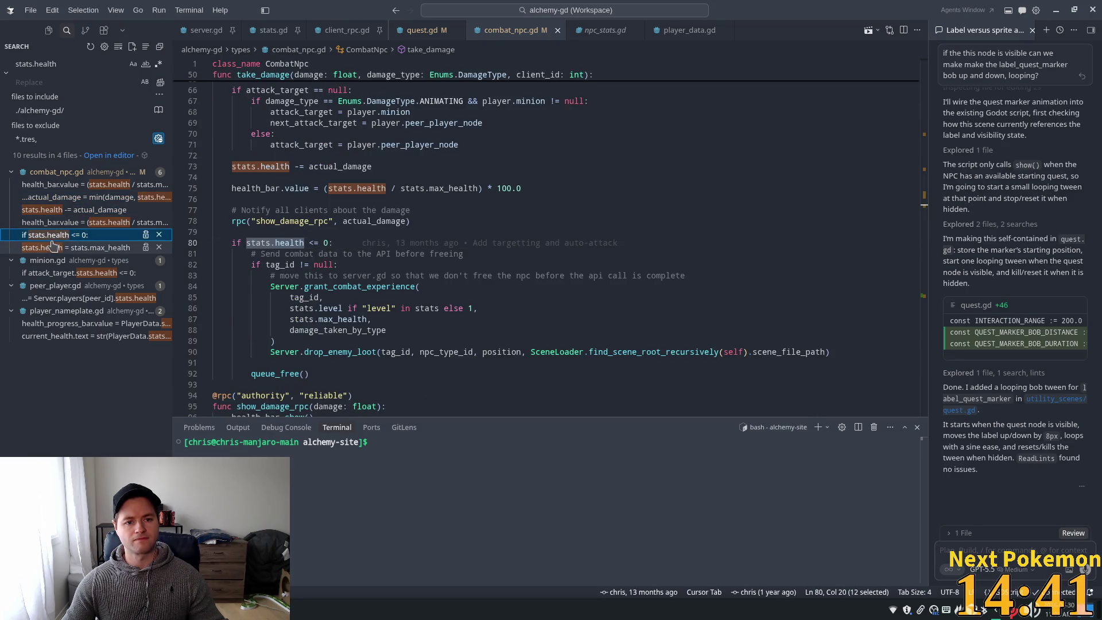
pyautogui.click(51, 247)
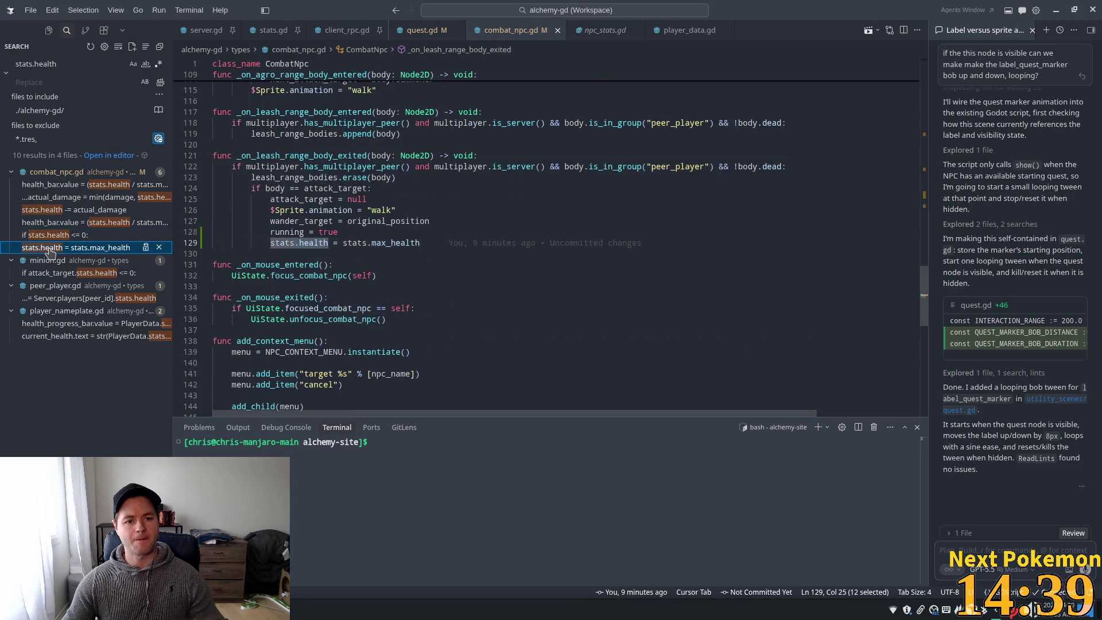
pyautogui.click(49, 235)
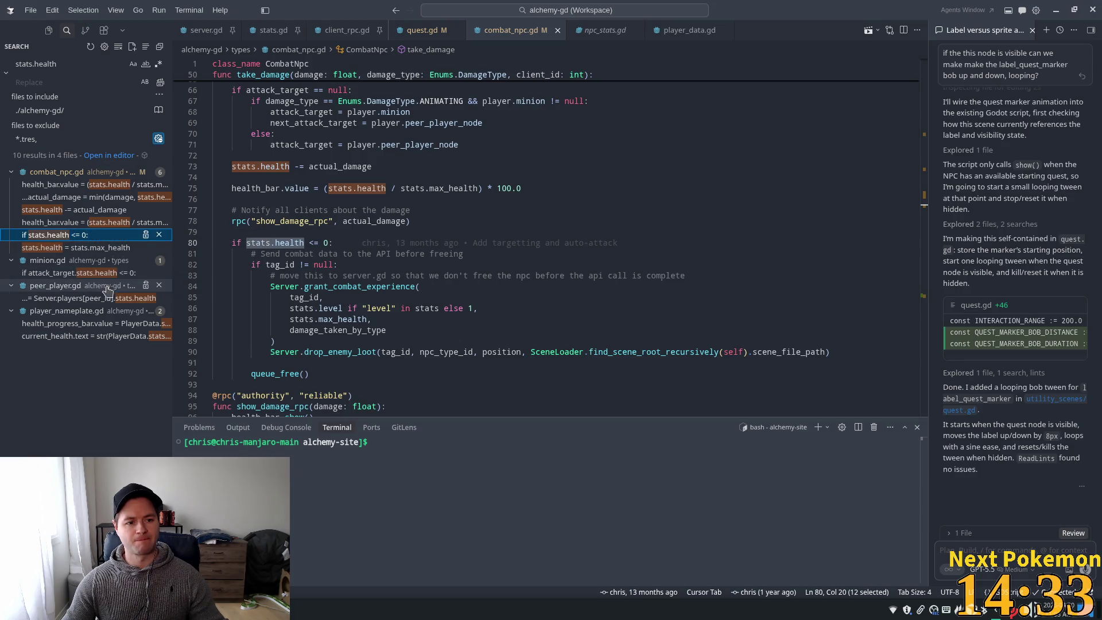
pyautogui.click(86, 298)
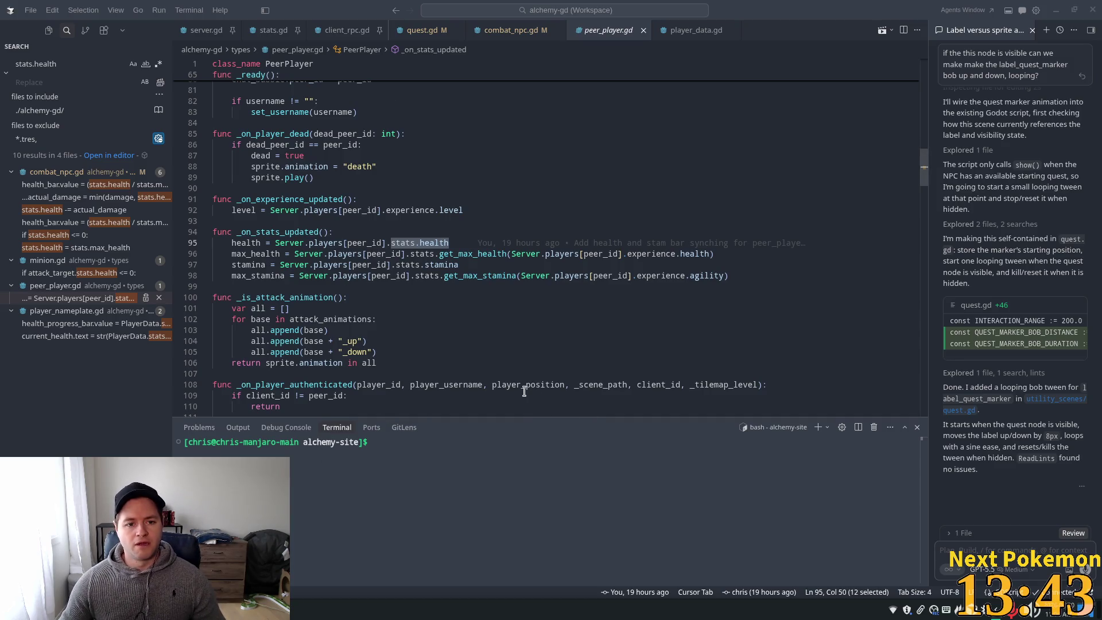
# Inspect get_max_health, then return to combat_npc.gd's _ready and select health_bar on line 41
pyautogui.click(418, 275)
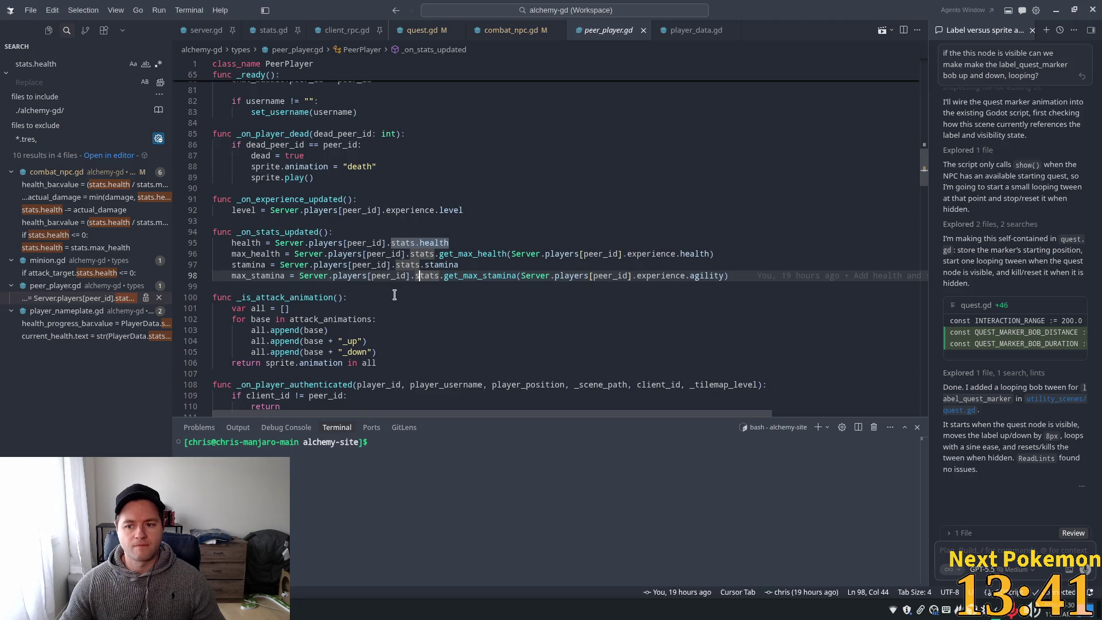
pyautogui.scroll(-3, 394, 297)
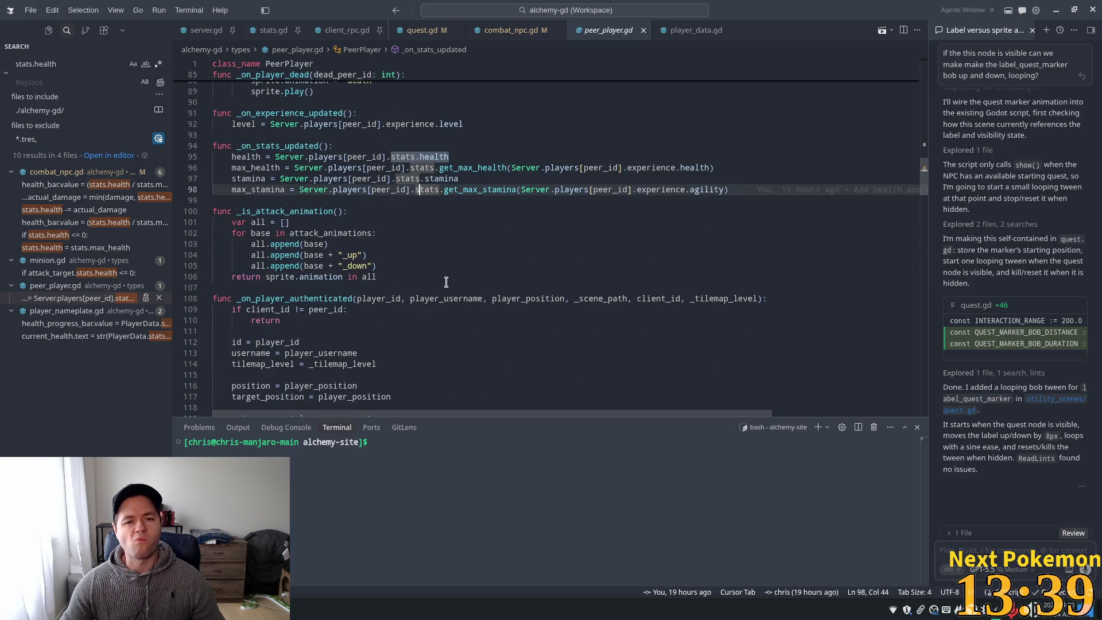
pyautogui.doubleClick(472, 168)
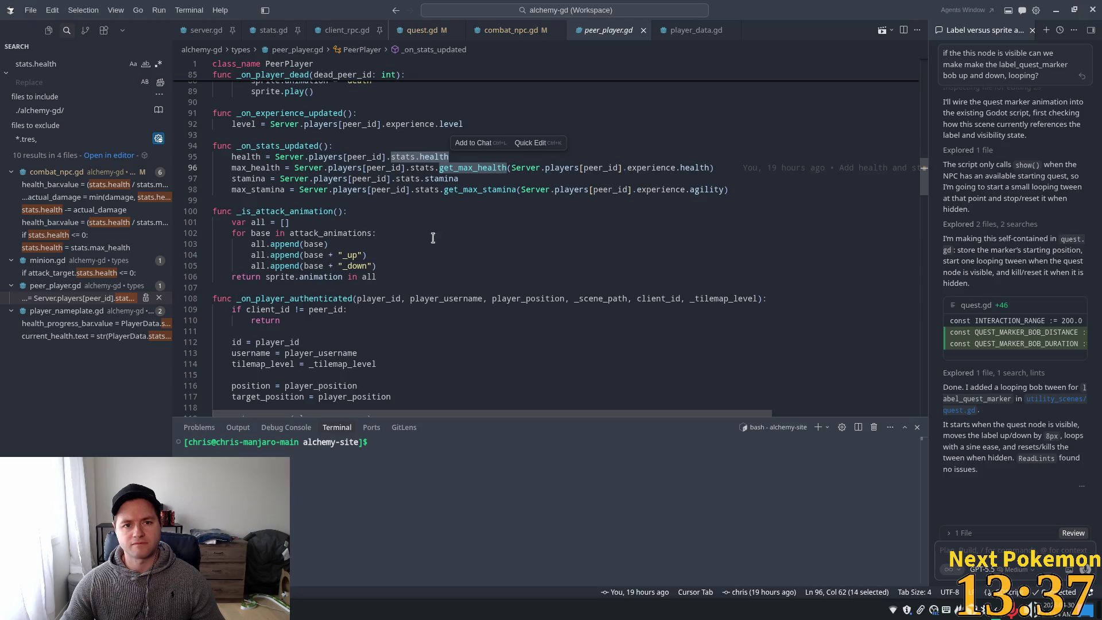
pyautogui.click(510, 30)
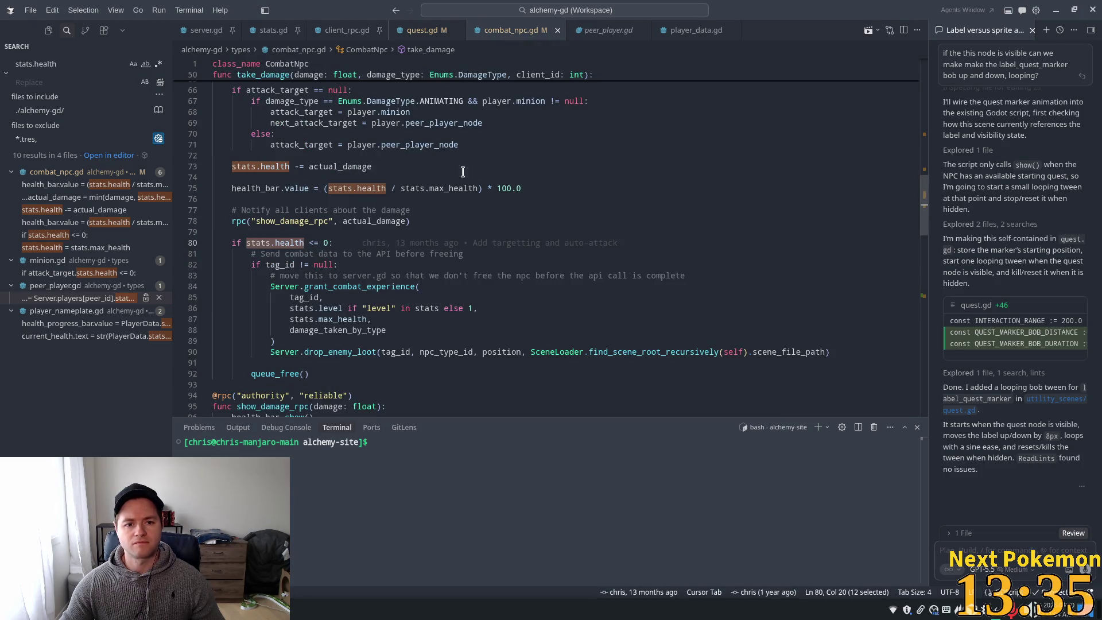
pyautogui.scroll(3, 337, 185)
pyautogui.click(352, 197)
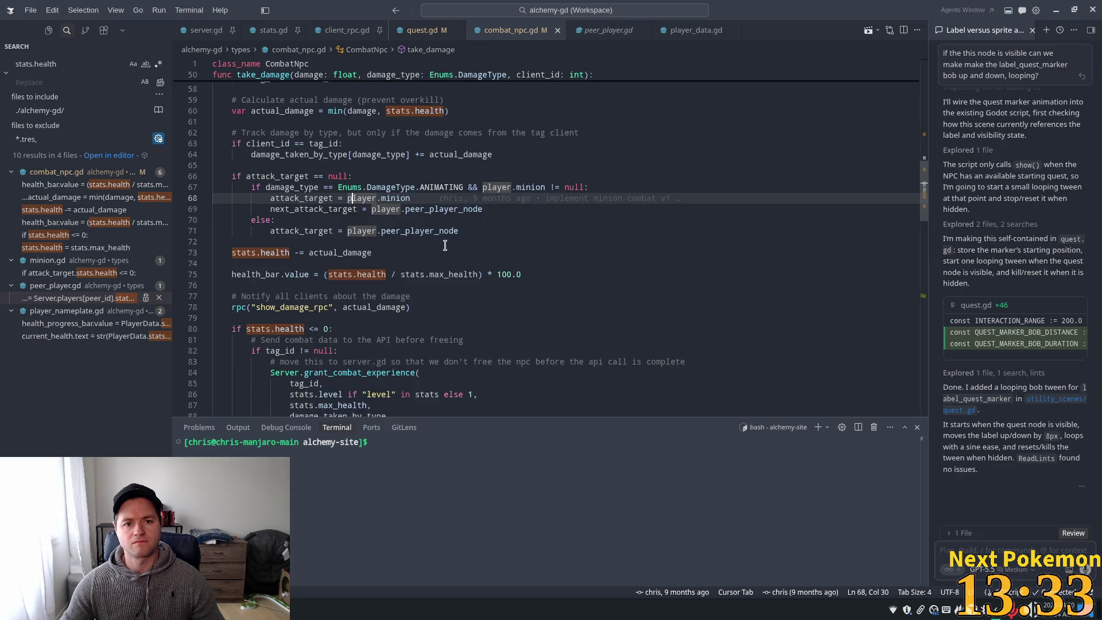
pyautogui.scroll(2, 393, 212)
pyautogui.click(81, 184)
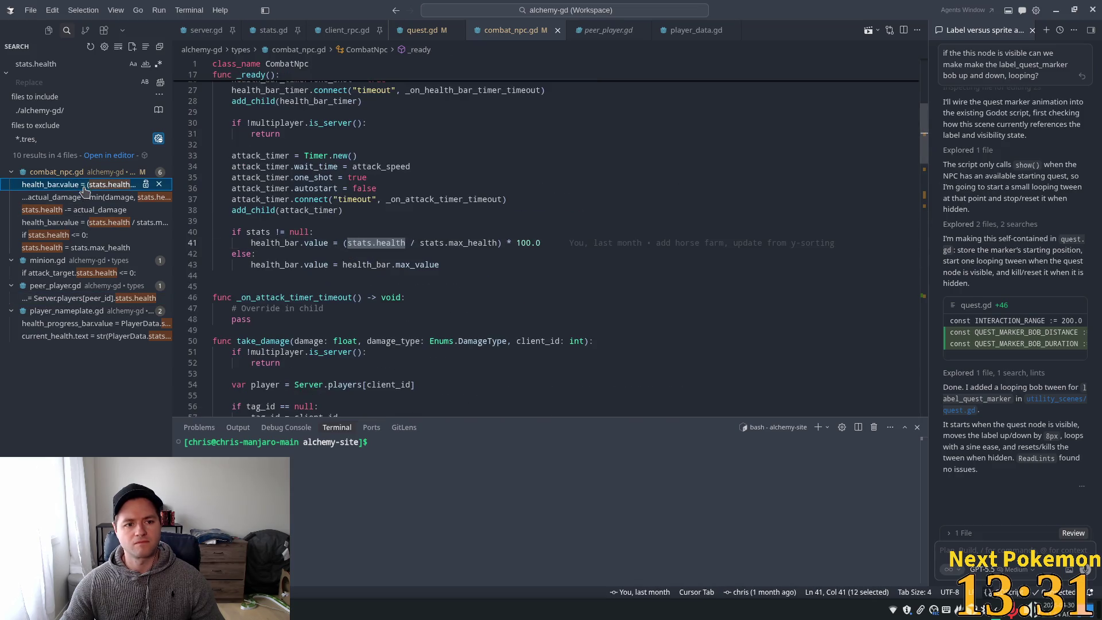
pyautogui.doubleClick(295, 245)
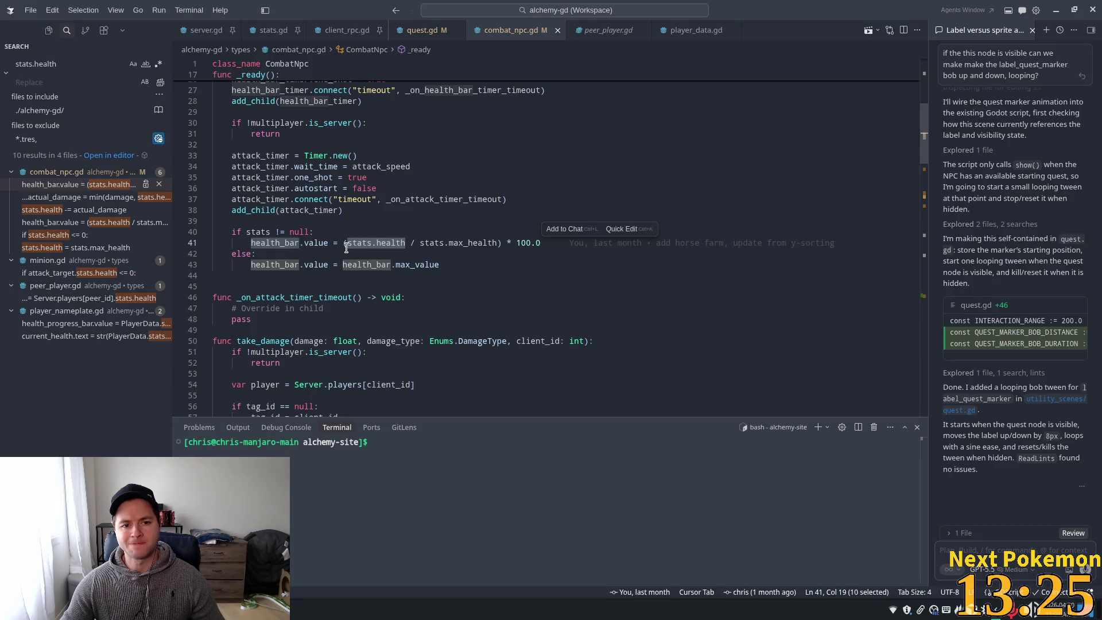
# Add a func update_health_bar() -> void header below _ready
pyautogui.press('Down')
pyautogui.press('Down')
pyautogui.press('Down')
pyautogui.press('Return')
pyautogui.press('Return')
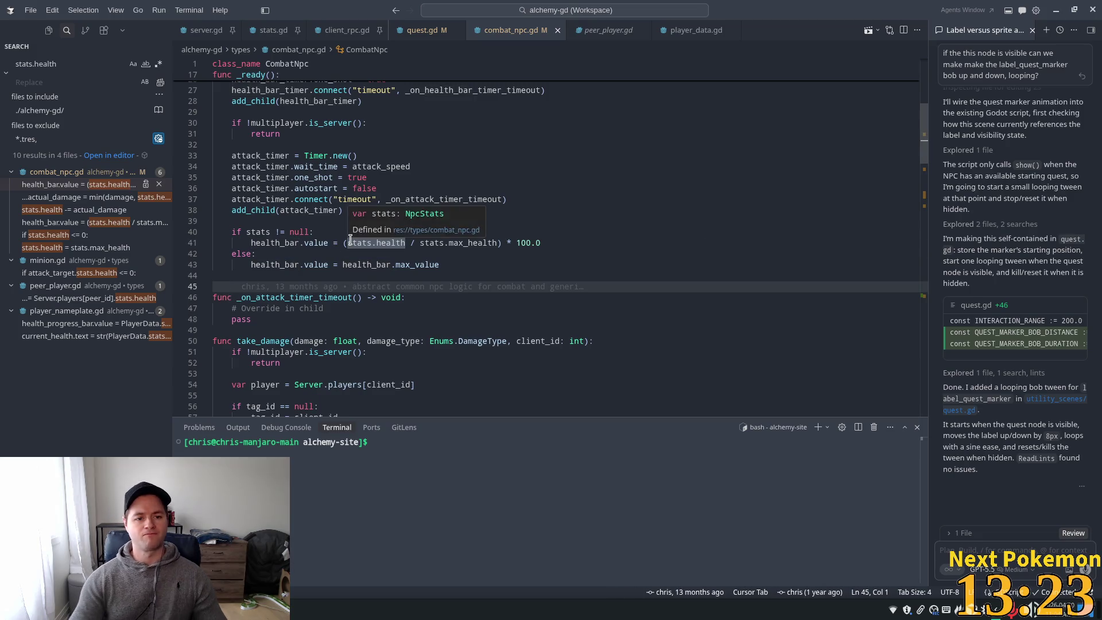
pyautogui.write('func u')
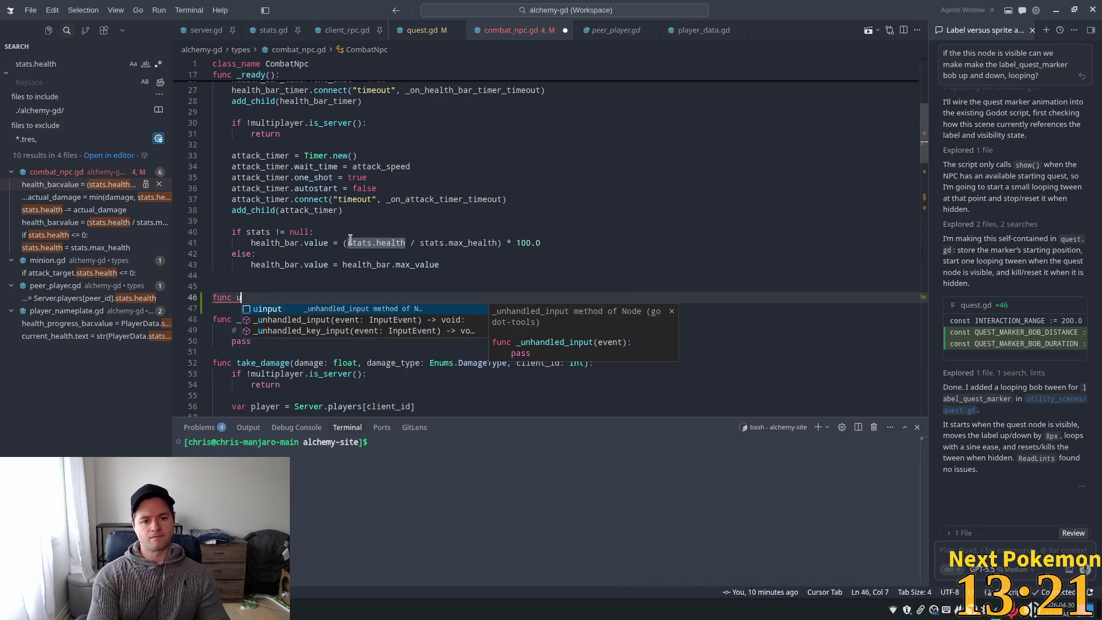
pyautogui.write('pdate')
pyautogui.press('Tab')
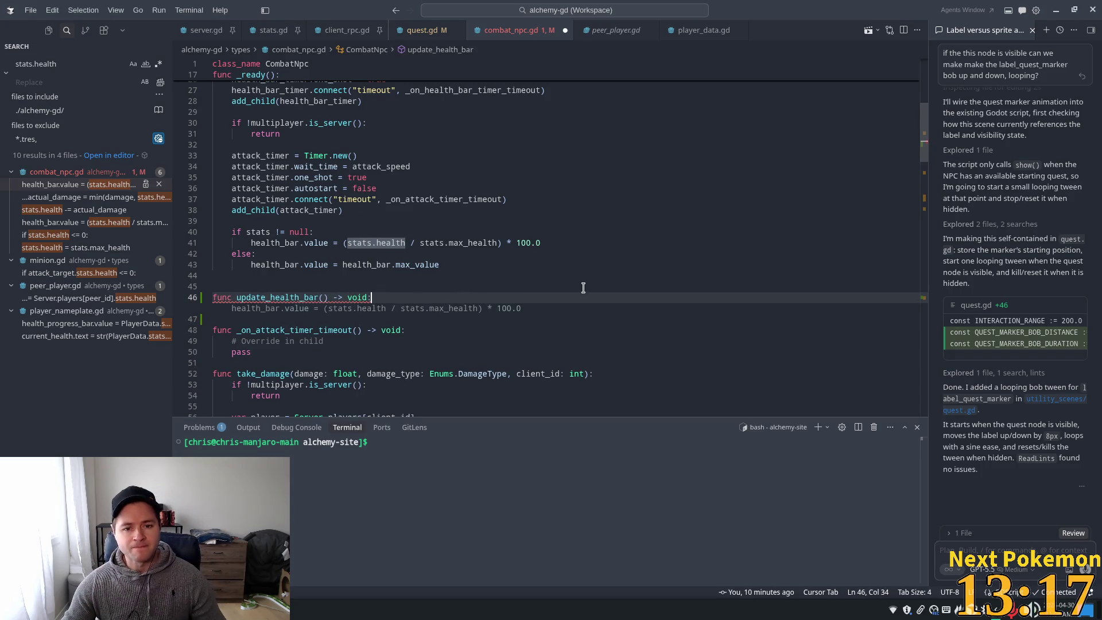
pyautogui.click(439, 265)
pyautogui.write('update_health_bar()')
# Move the health-bar if/else into update_health_bar() and call it from _ready
pyautogui.moveTo(439, 265)
pyautogui.mouseDown()
pyautogui.moveTo(246, 254)
pyautogui.moveTo(246, 237)
pyautogui.moveTo(321, 258)
pyautogui.moveTo(236, 231)
pyautogui.mouseUp()
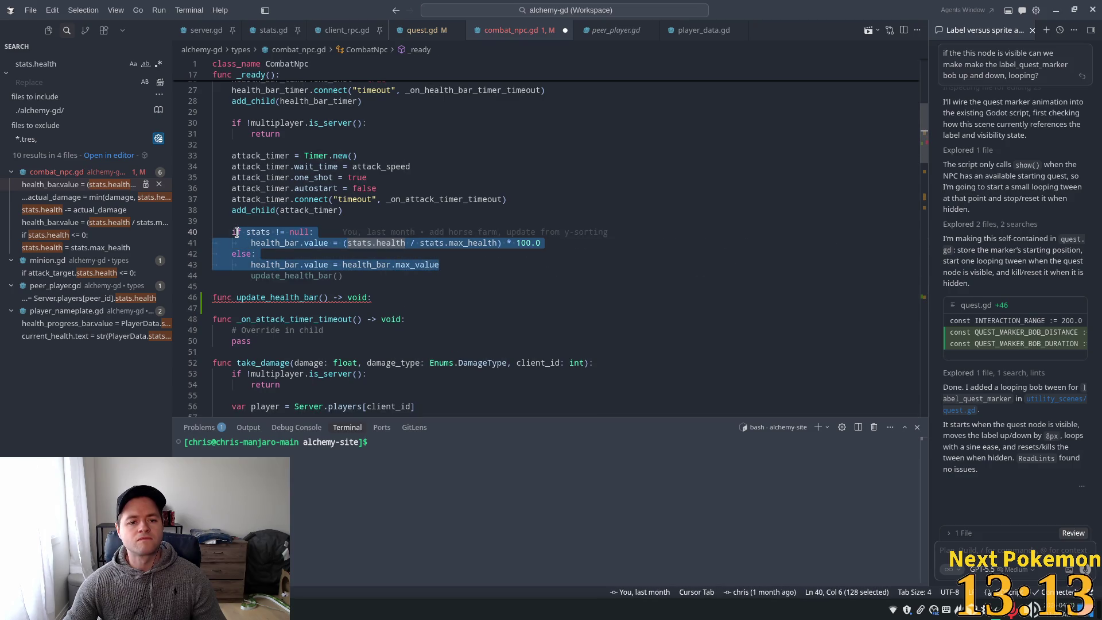
pyautogui.press('BackSpace')
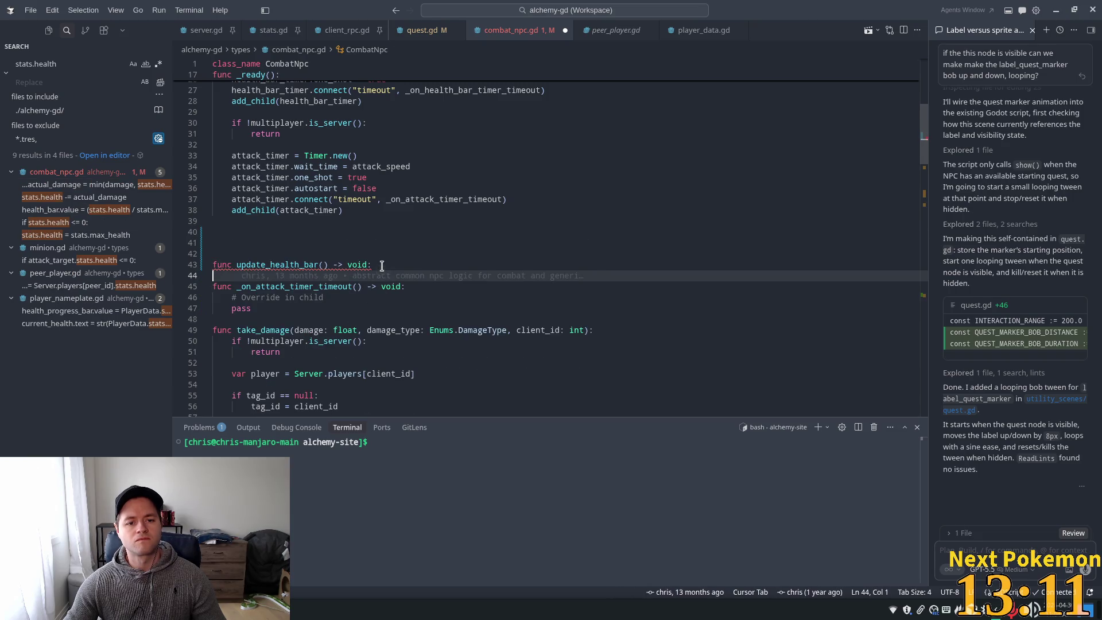
pyautogui.click(376, 264)
pyautogui.press('Tab')
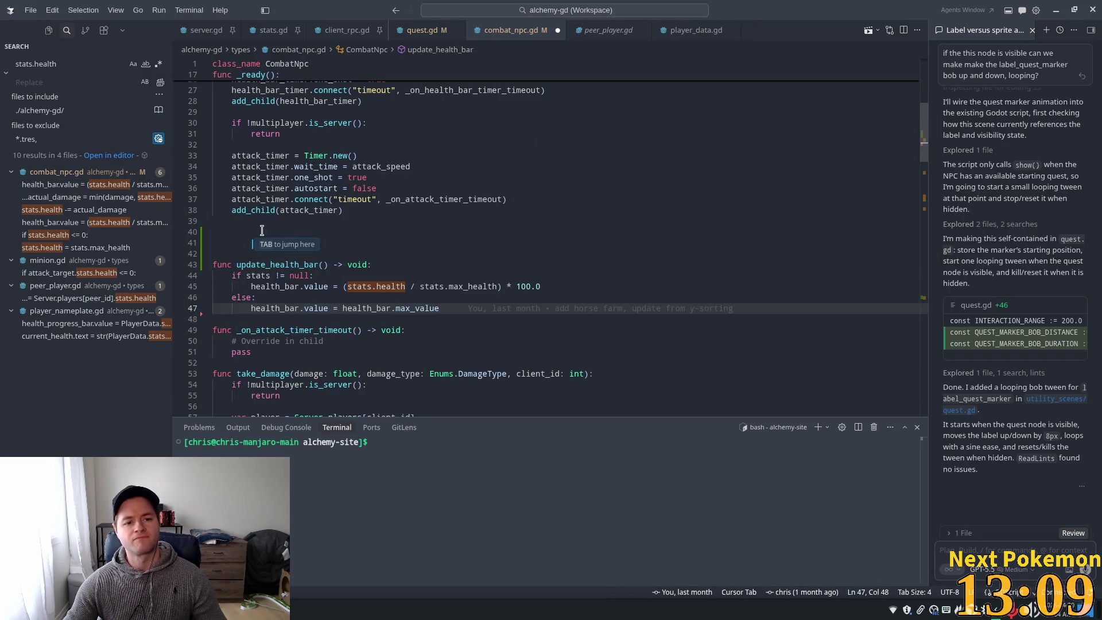
pyautogui.click(254, 241)
pyautogui.press('Tab')
pyautogui.click(254, 232)
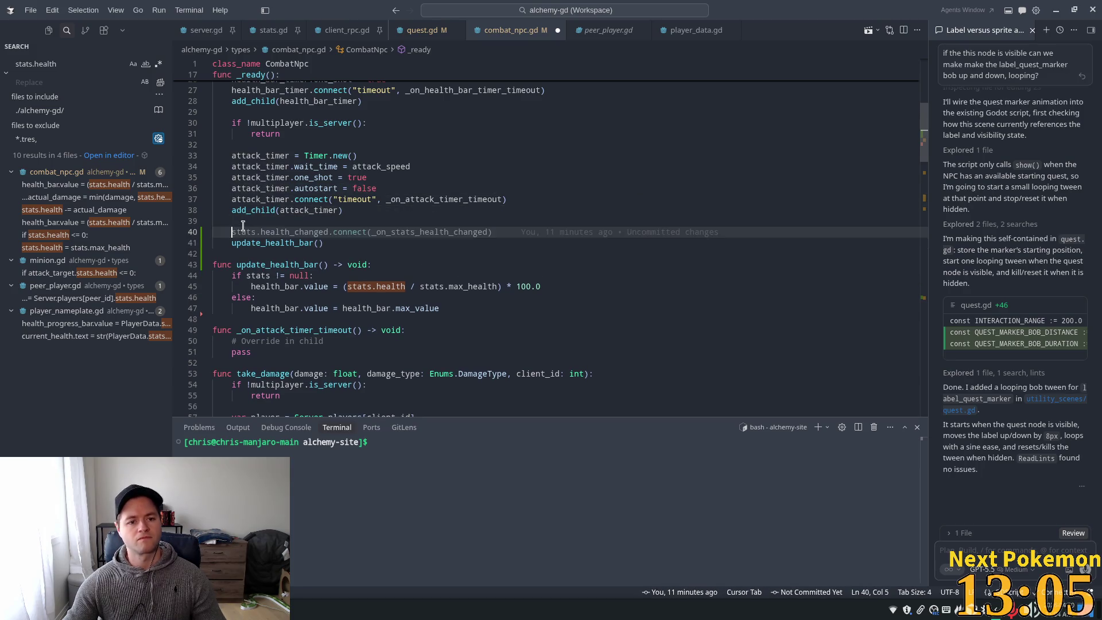
pyautogui.press('BackSpace')
pyautogui.press('BackSpace')
pyautogui.click(435, 170)
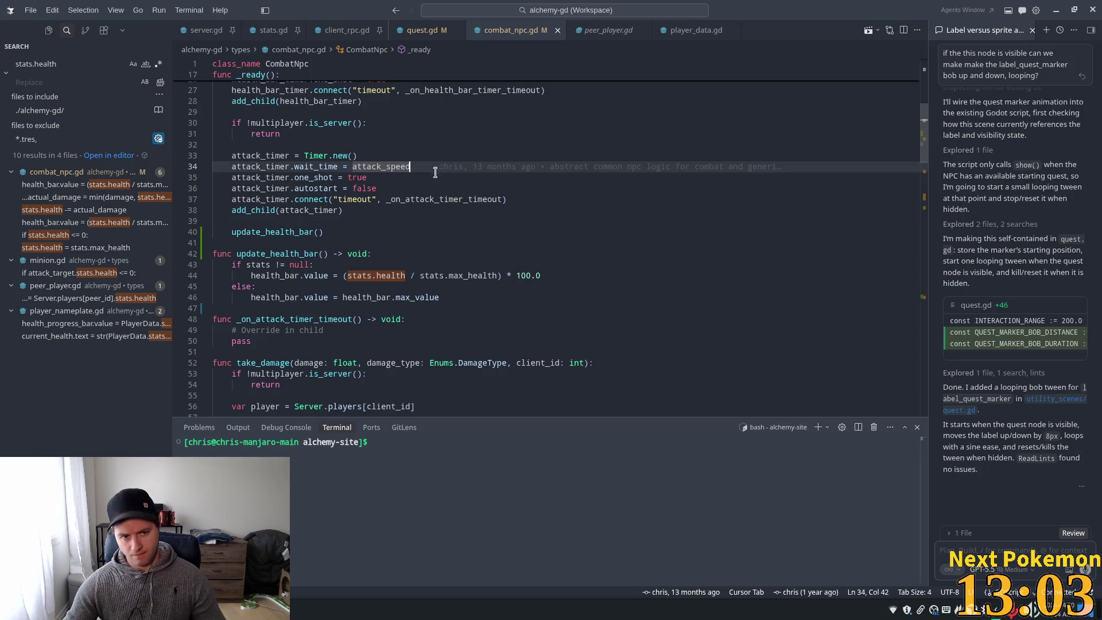
pyautogui.scroll(-2, 345, 183)
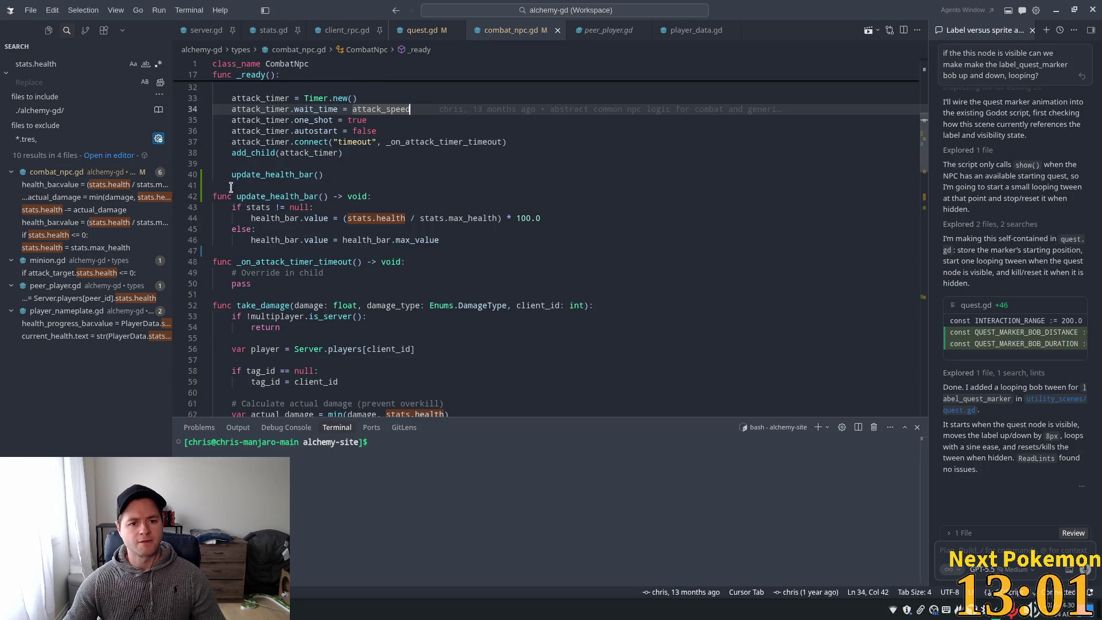
# Replace take_damage's health bar assignment on line 77 with update_health_bar() and save
pyautogui.click(60, 184)
pyautogui.click(62, 198)
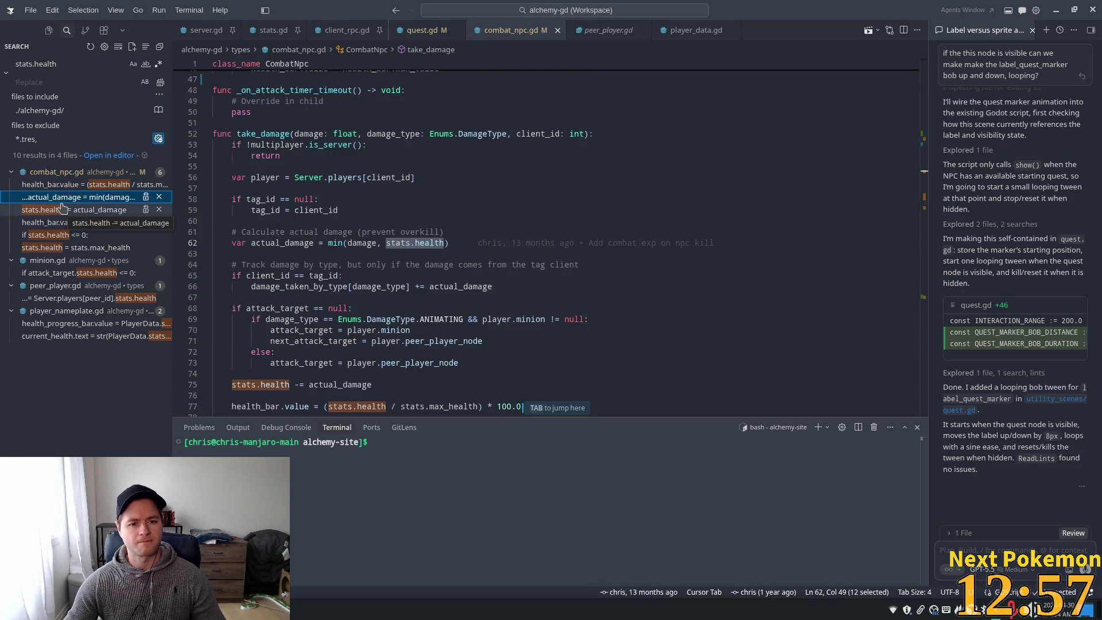
pyautogui.click(53, 210)
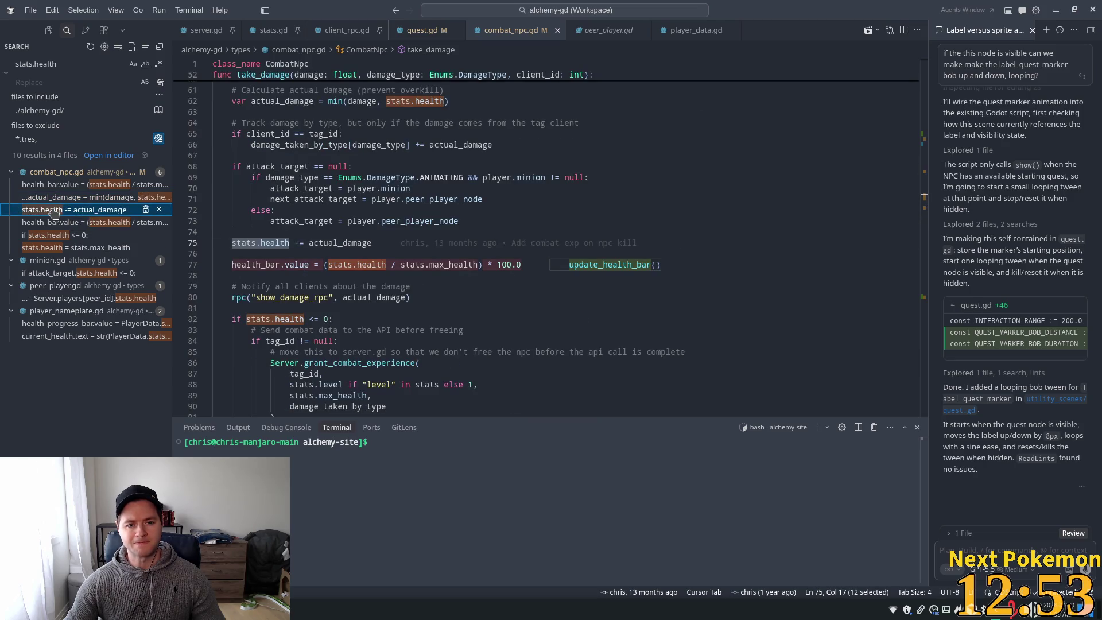
pyautogui.click(527, 265)
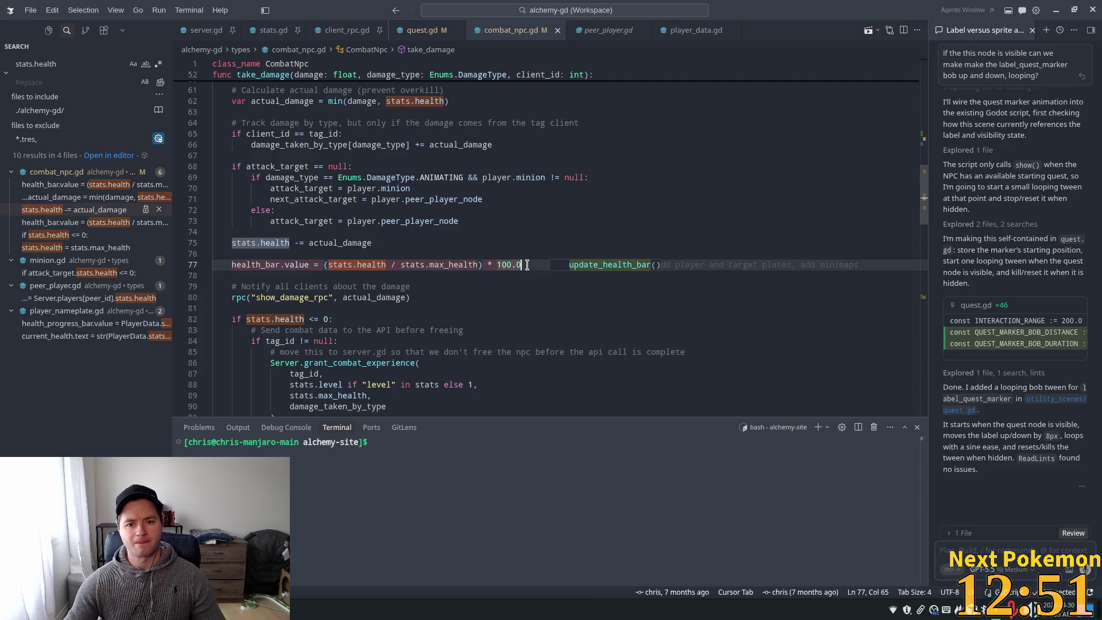
pyautogui.hotkey('shift', 'Home')
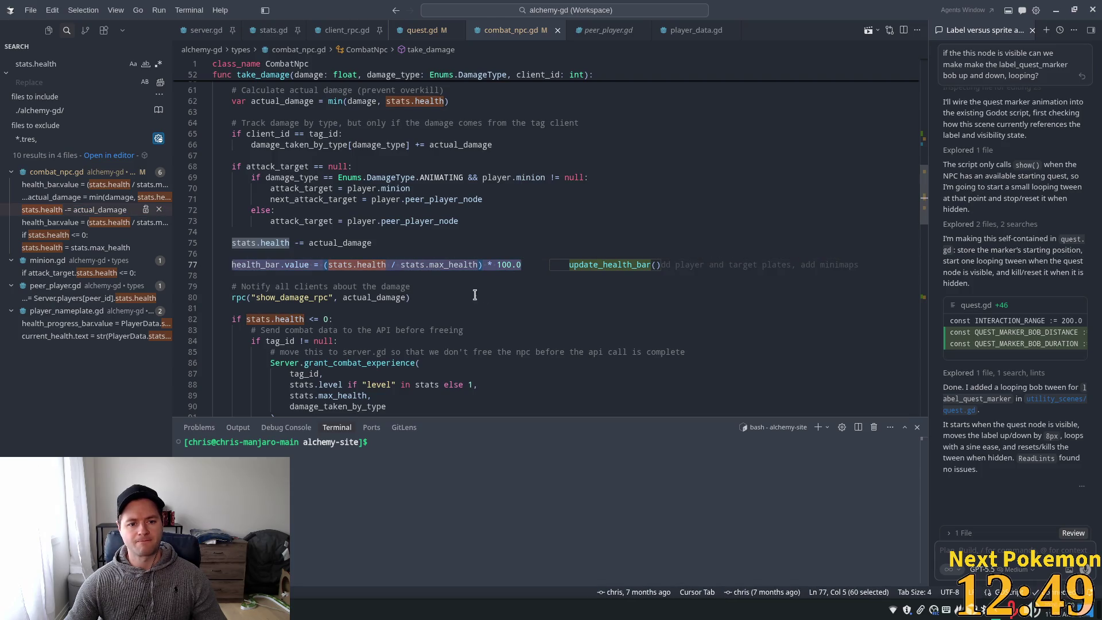
pyautogui.write('update_health_bar')
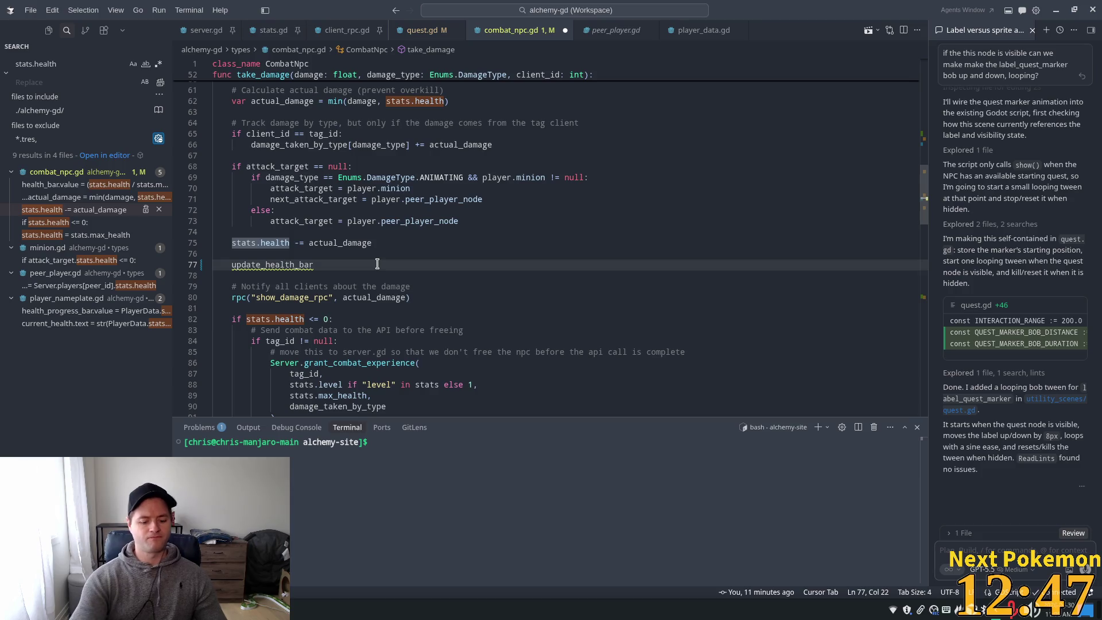
pyautogui.write('()')
pyautogui.hotkey('ctrl', 's')
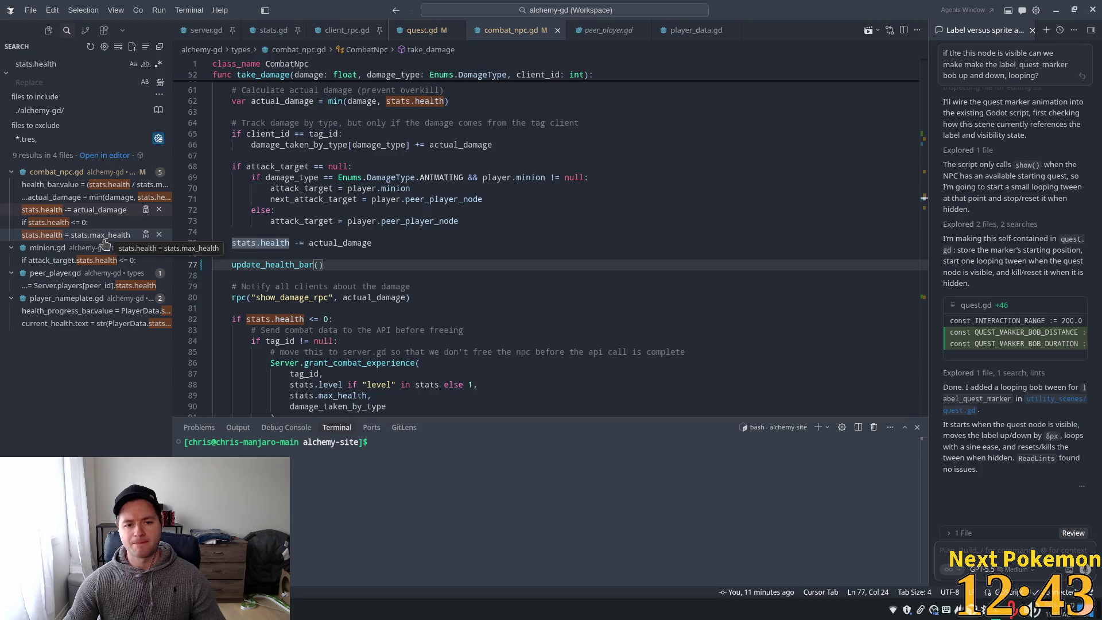
# Place the caret after the leash-exit stats.max_health reset on line 131 and save combat_npc.gd
pyautogui.click(80, 223)
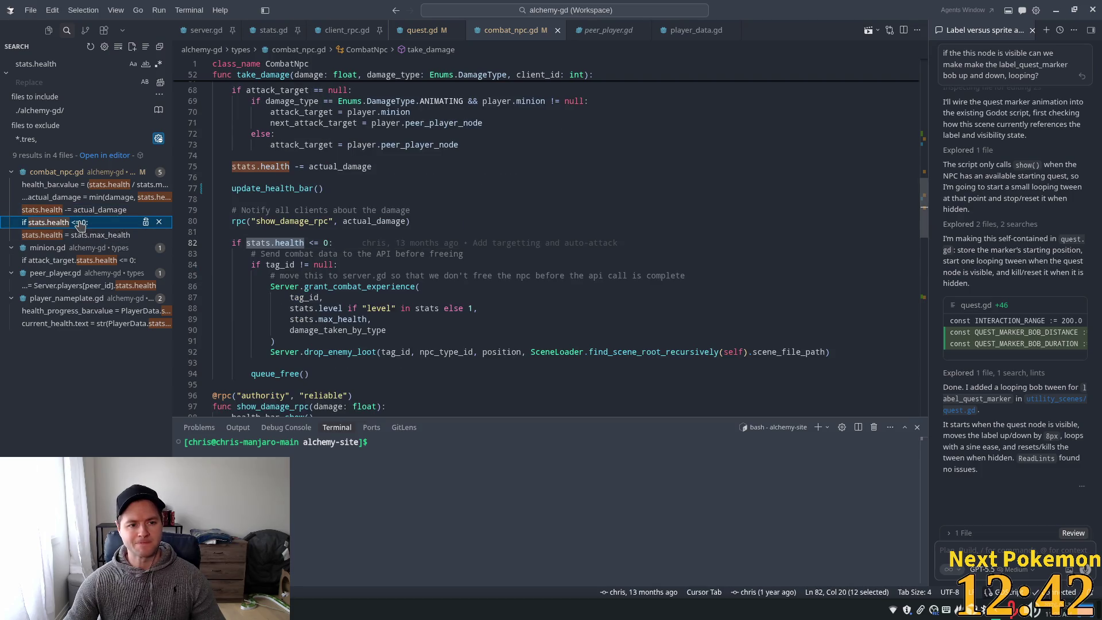
pyautogui.press('Down')
pyautogui.press('Down')
pyautogui.click(61, 237)
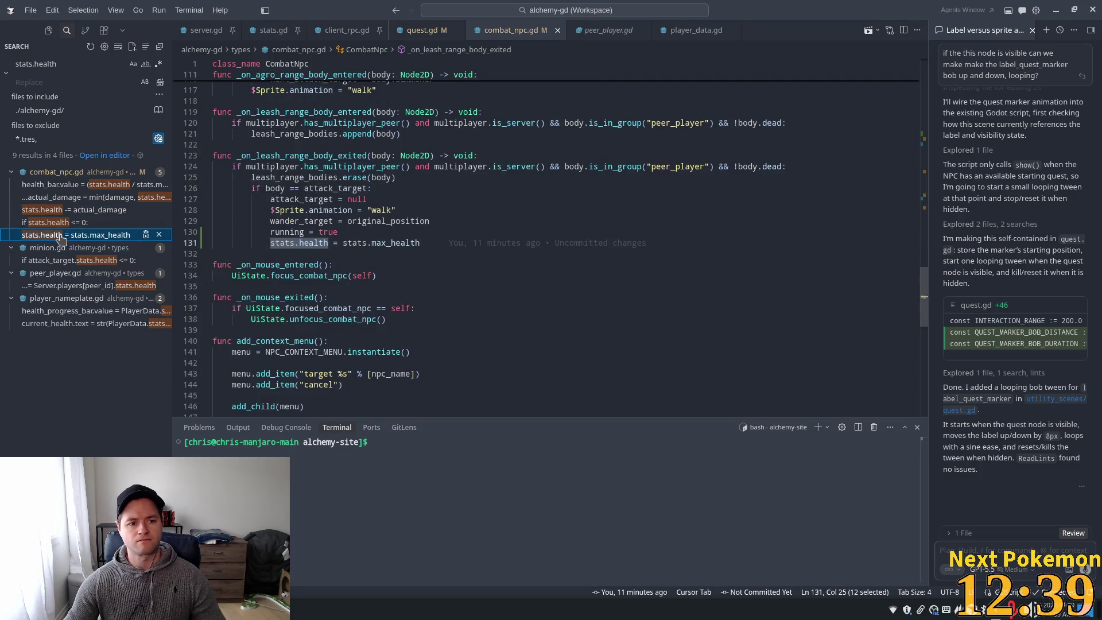
pyautogui.click(414, 243)
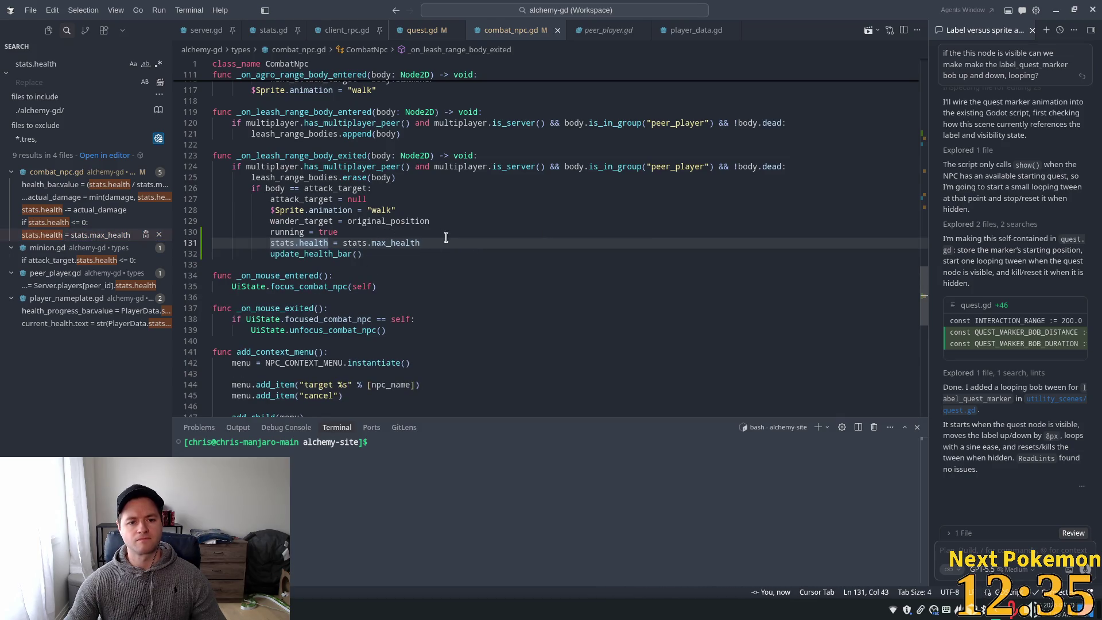
pyautogui.click(441, 243)
pyautogui.hotkey('ctrl', 's')
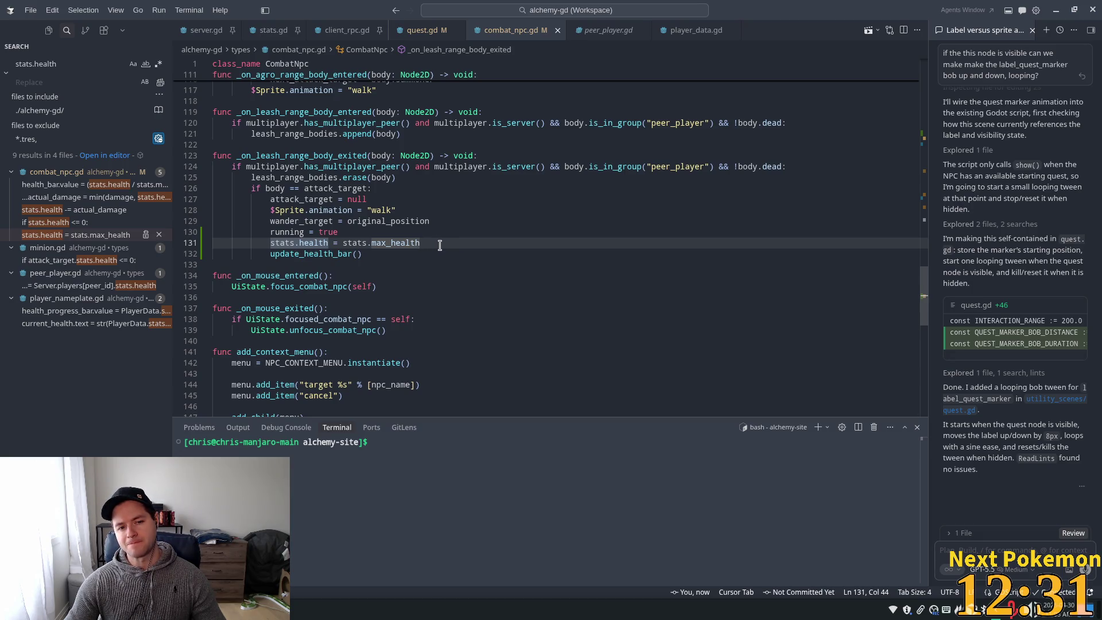
pyautogui.hotkey('alt', 'Tab')
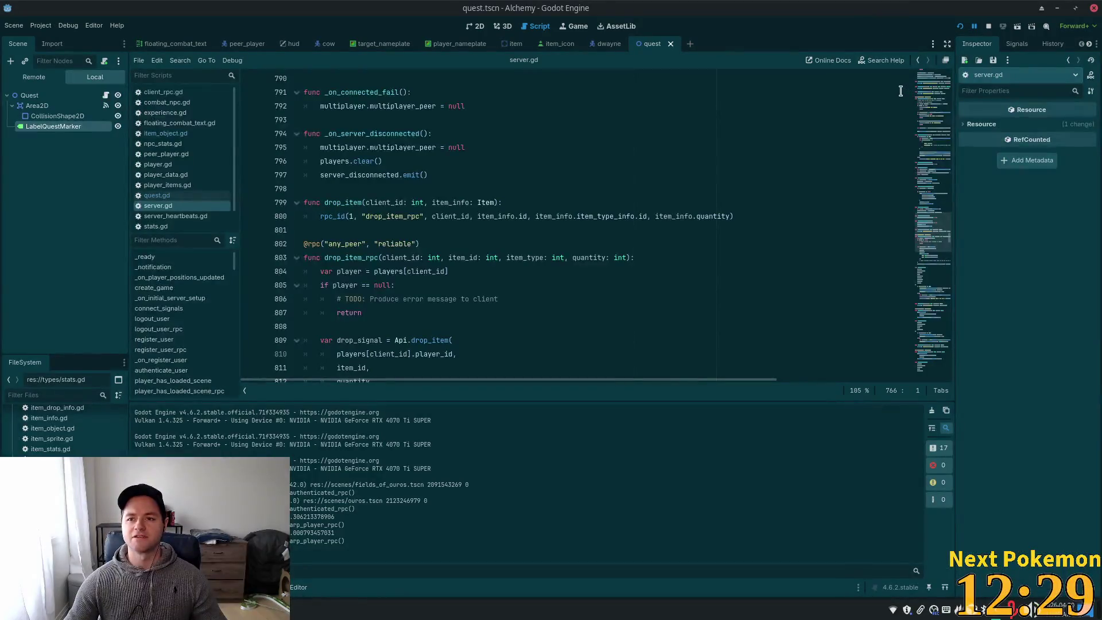
pyautogui.hotkey('alt', 'Tab')
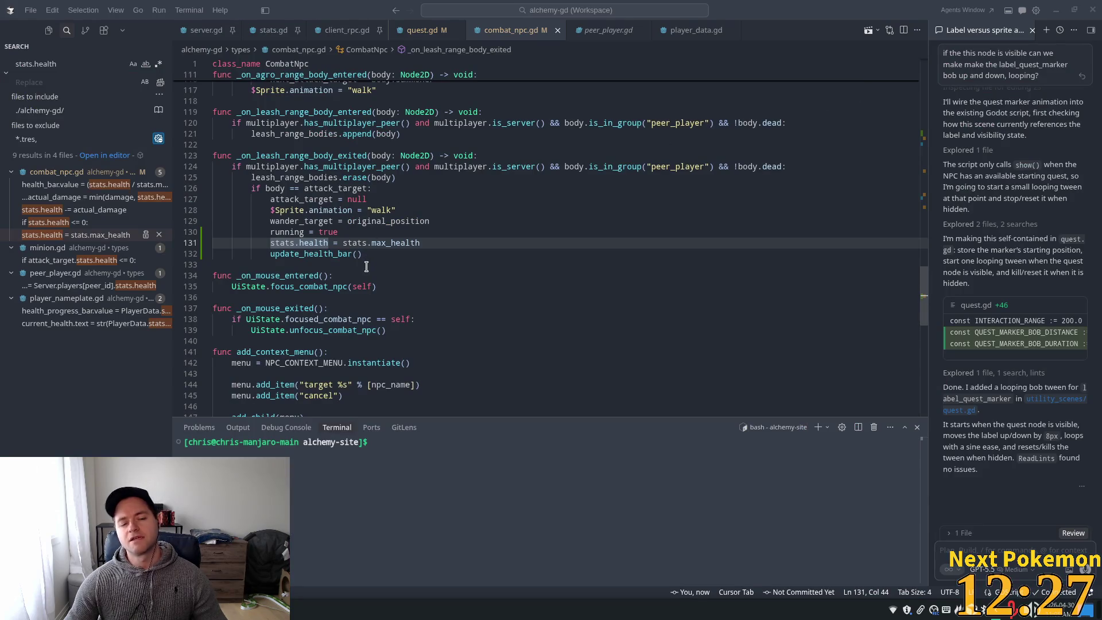
pyautogui.doubleClick(304, 243)
pyautogui.tripleClick(305, 242)
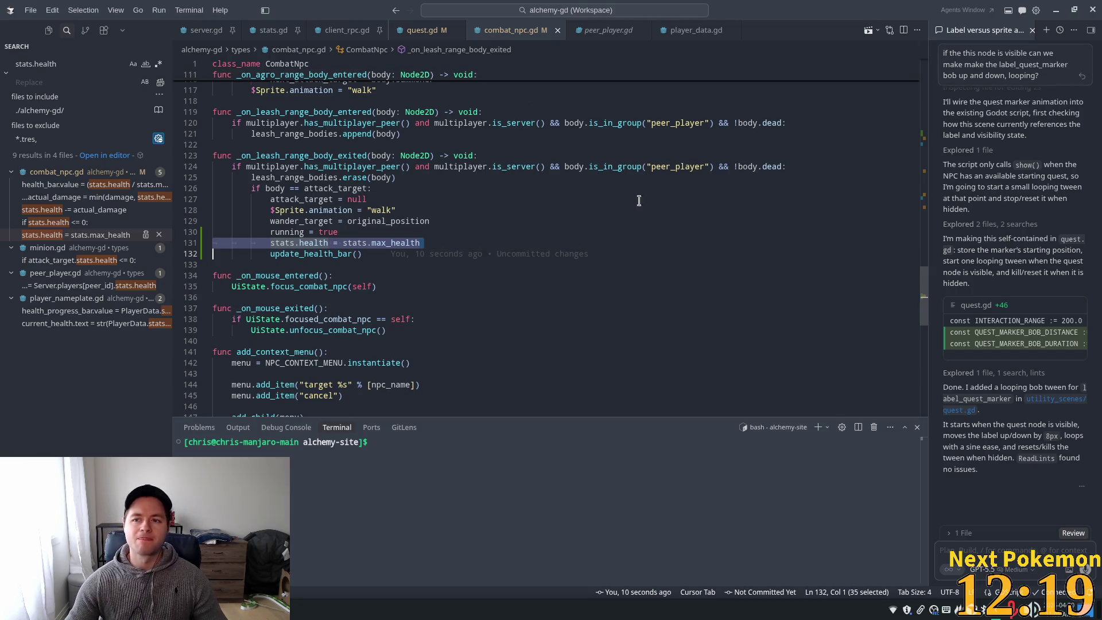
pyautogui.click(477, 221)
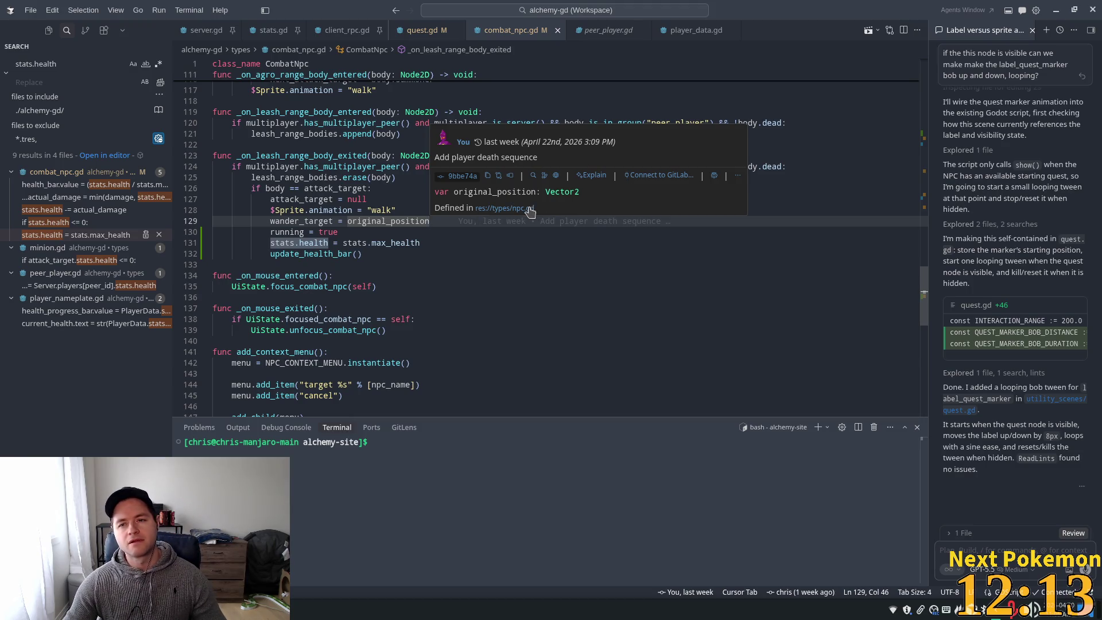
pyautogui.click(439, 254)
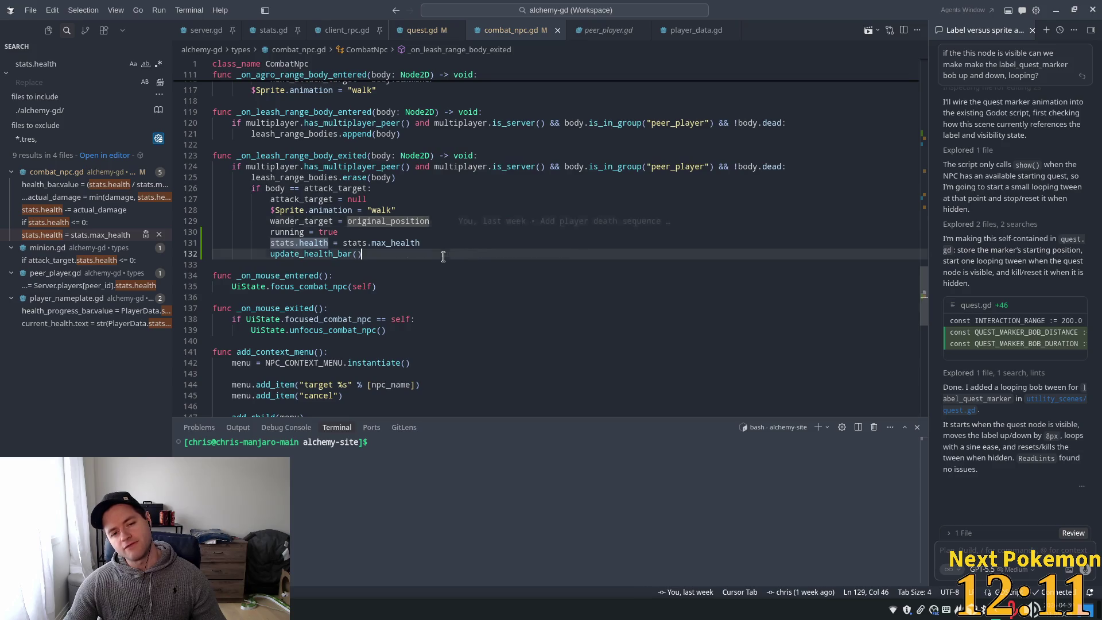
pyautogui.click(309, 232)
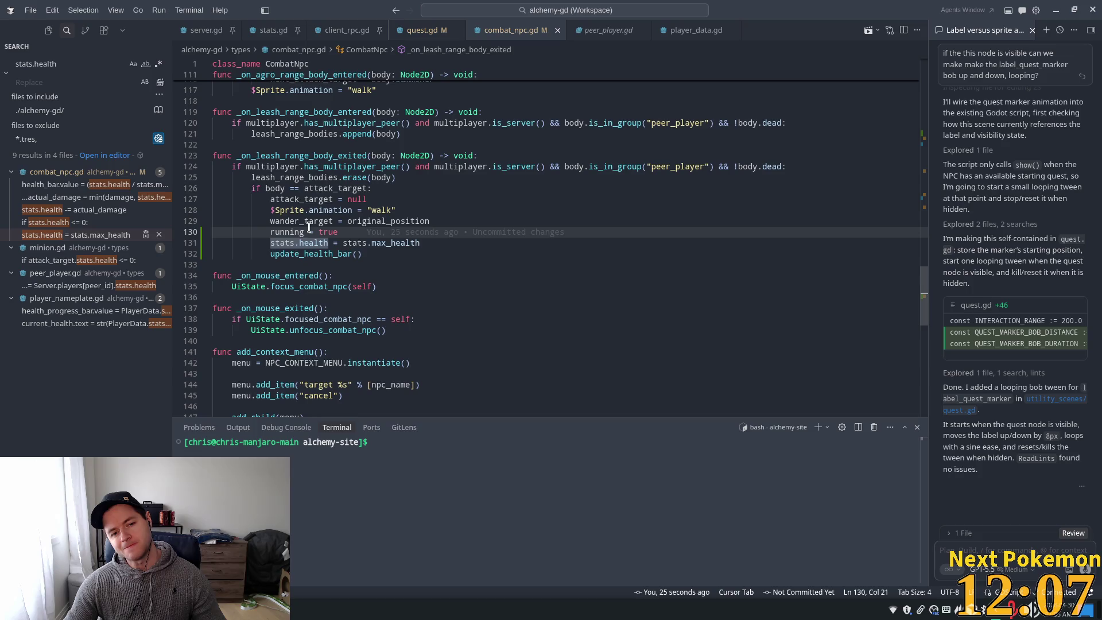
pyautogui.click(524, 210)
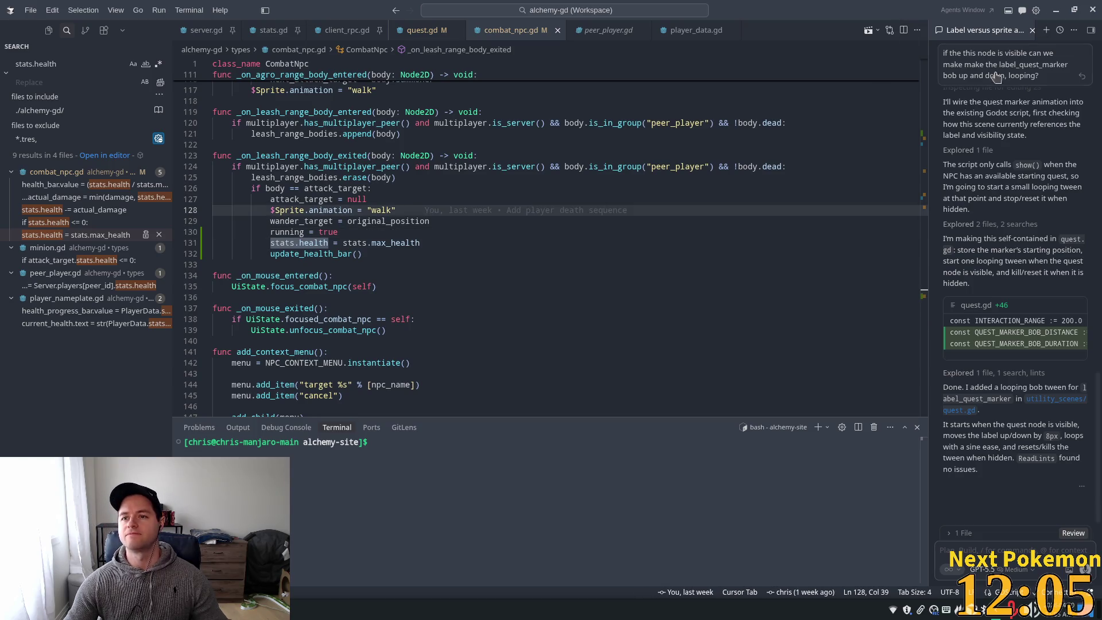
pyautogui.hotkey('alt', 'Tab')
# Run the project and walk the character south and right toward the Orc Grunt
pyautogui.click(960, 27)
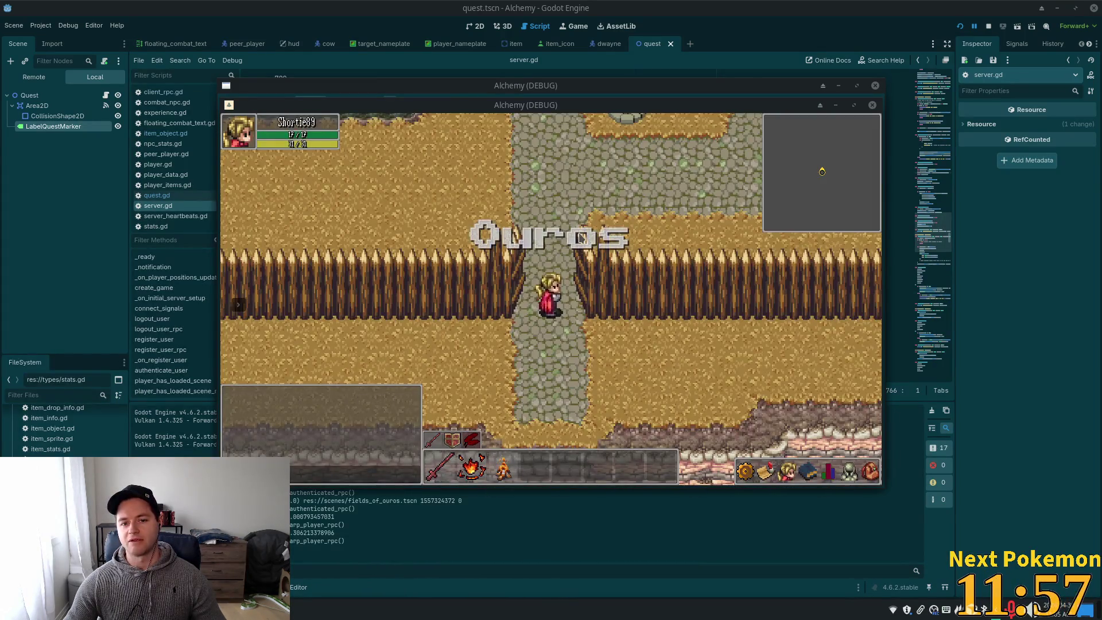
pyautogui.press('Down')
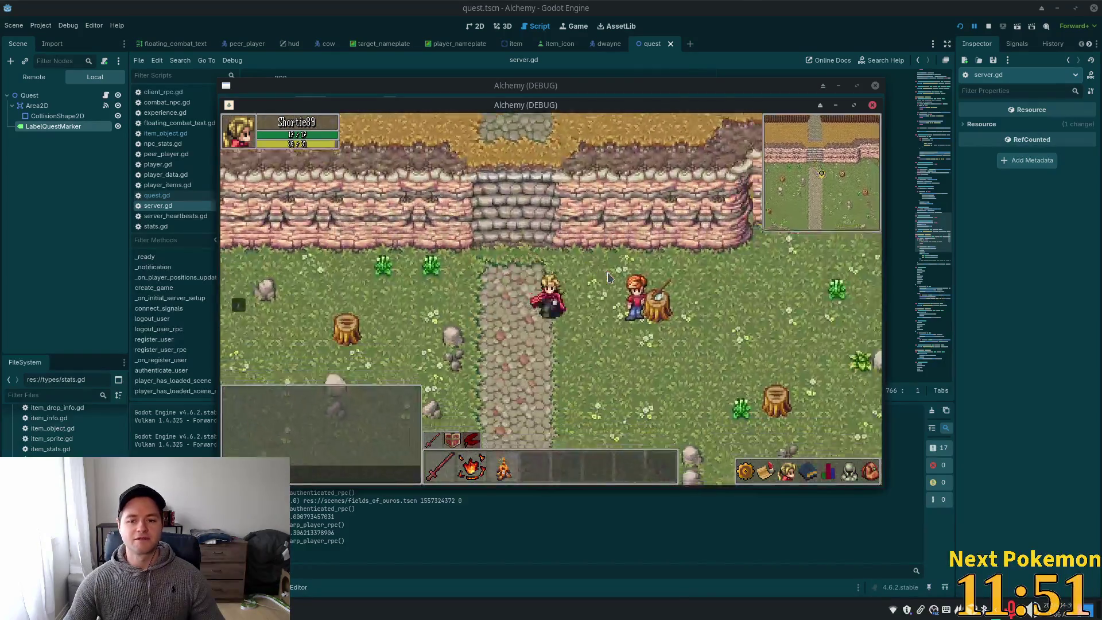
pyautogui.press('Down')
pyautogui.press('Right')
pyautogui.press('Right')
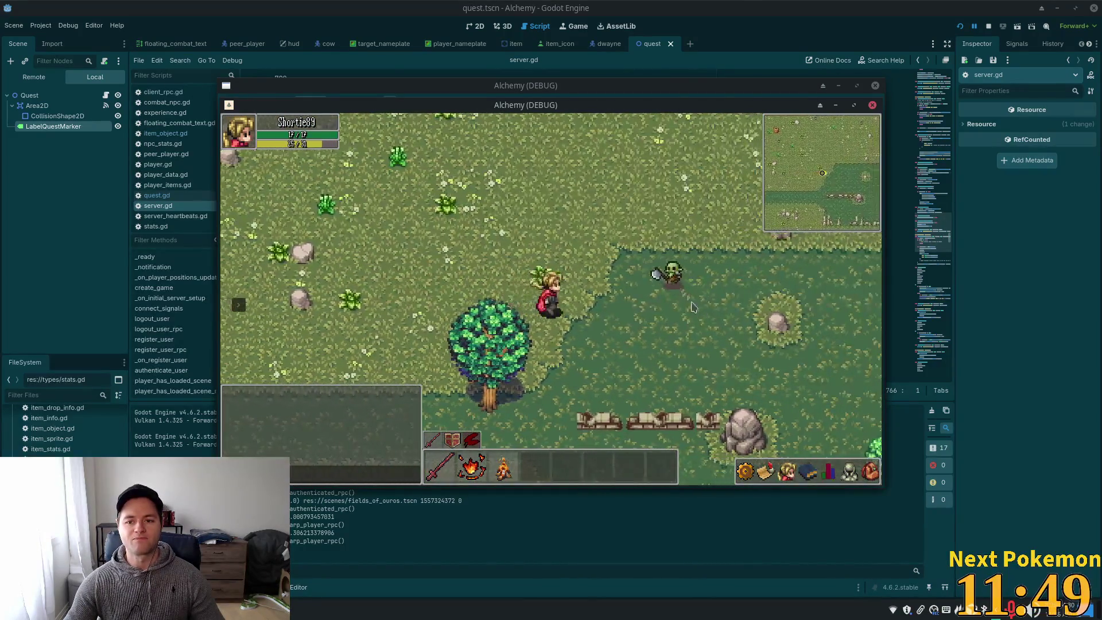
pyautogui.press('Right')
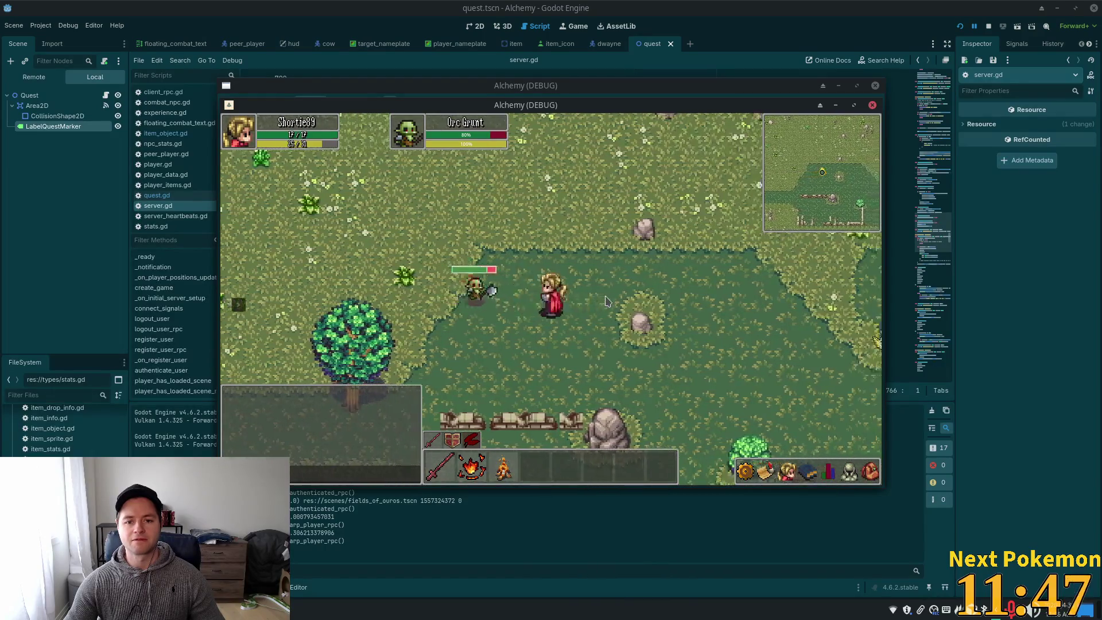
# Hit the Orc Grunt several times to test its health bar, then back away
pyautogui.press('Right')
pyautogui.press('Right')
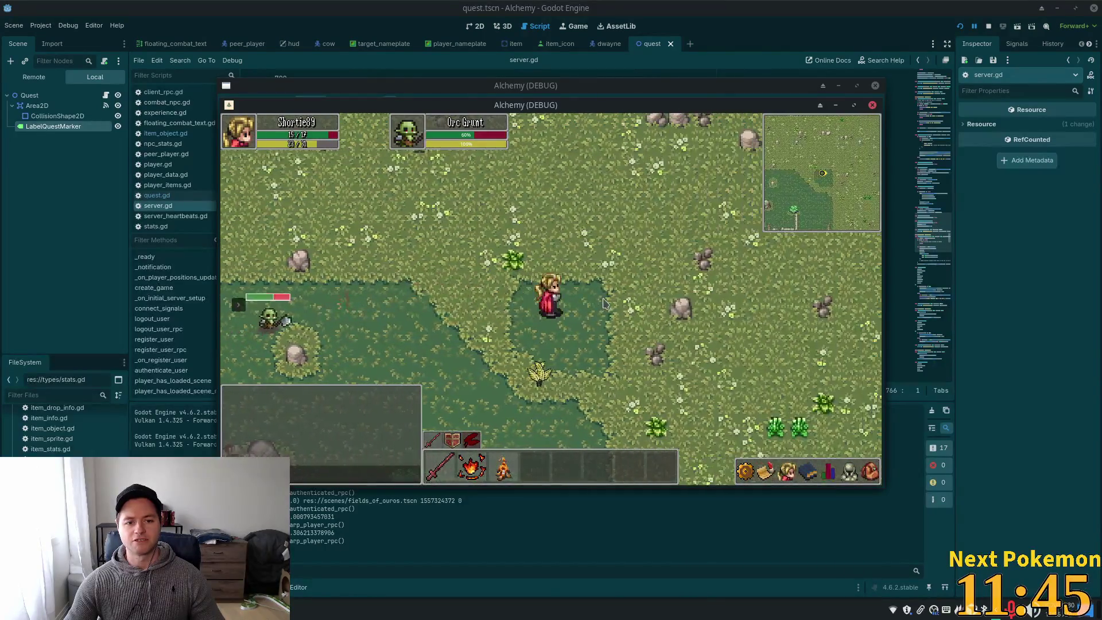
pyautogui.press('Right')
pyautogui.press('Left')
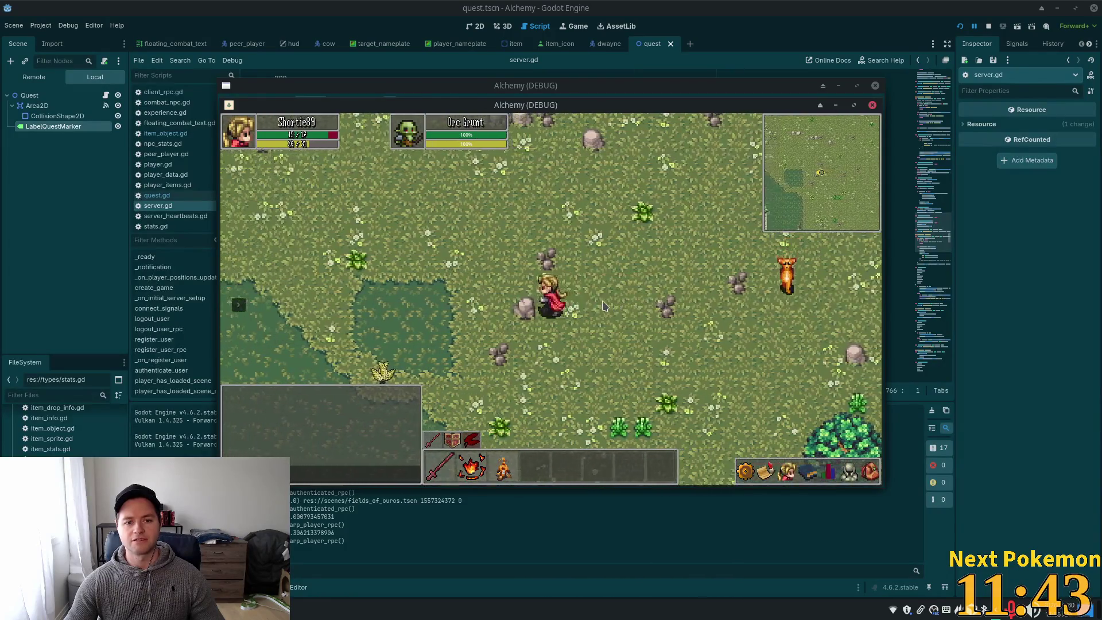
pyautogui.press('Down')
pyautogui.press('Left')
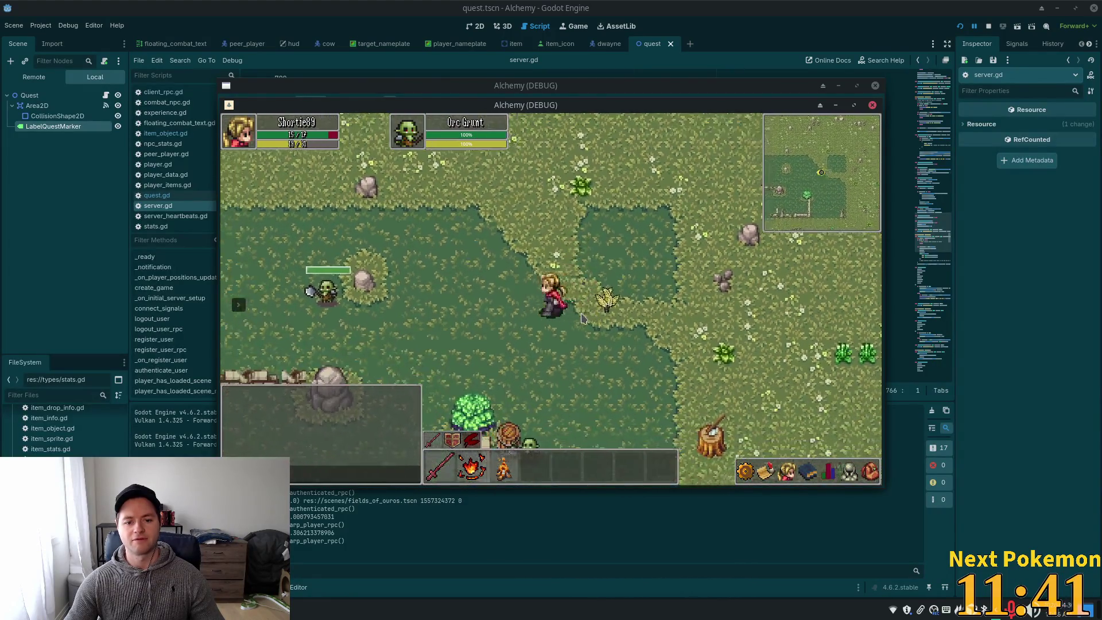
pyautogui.press('Left')
pyautogui.press('Right')
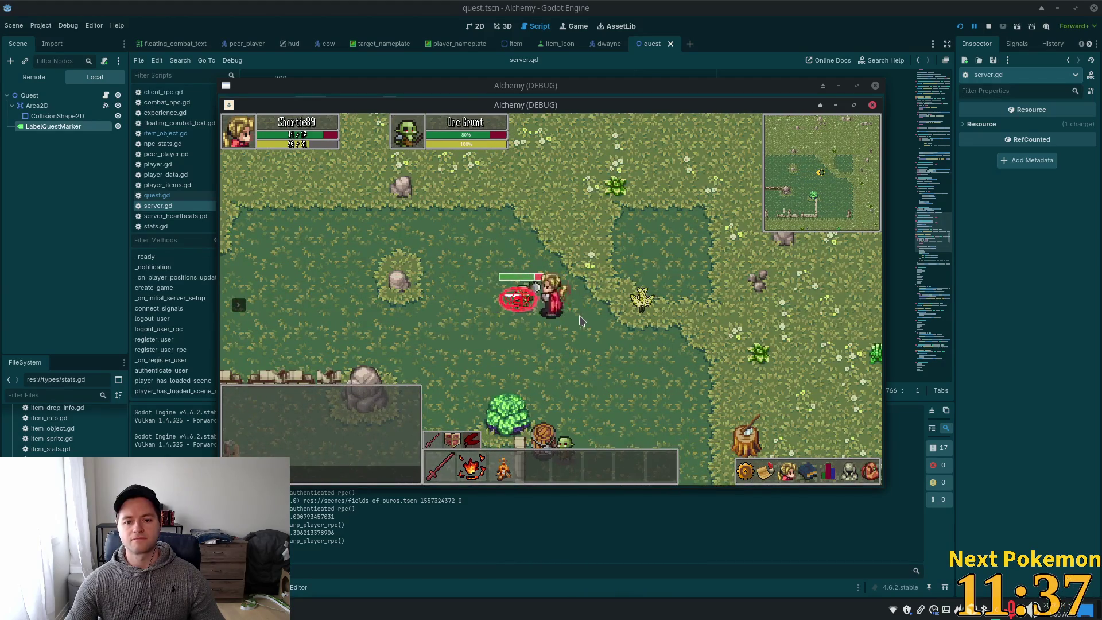
pyautogui.press('Left')
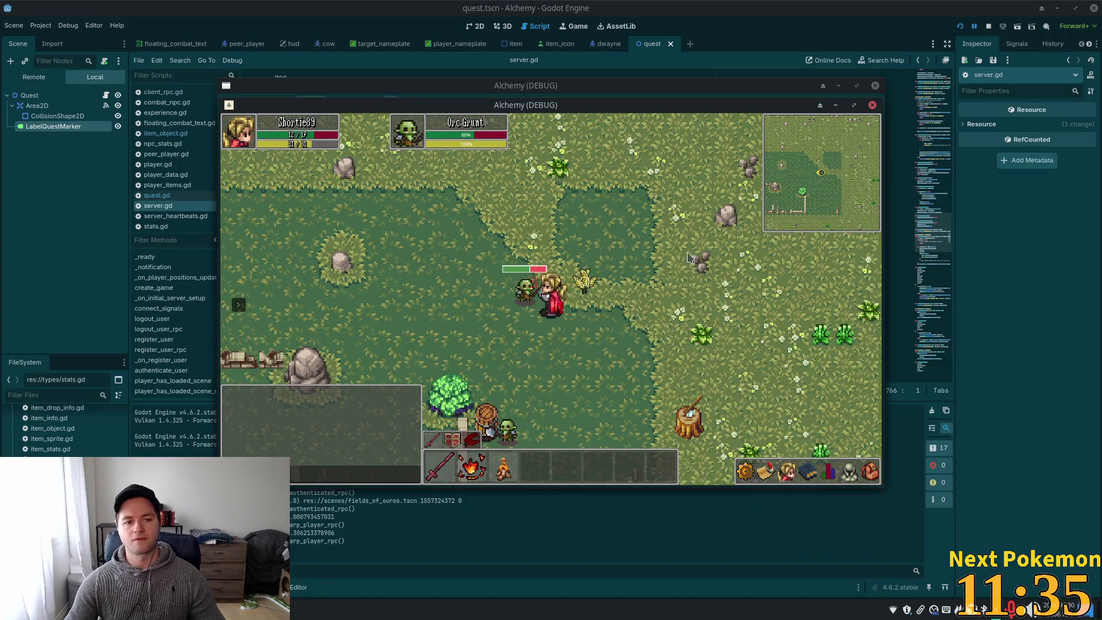
pyautogui.press('Right')
pyautogui.press('Right')
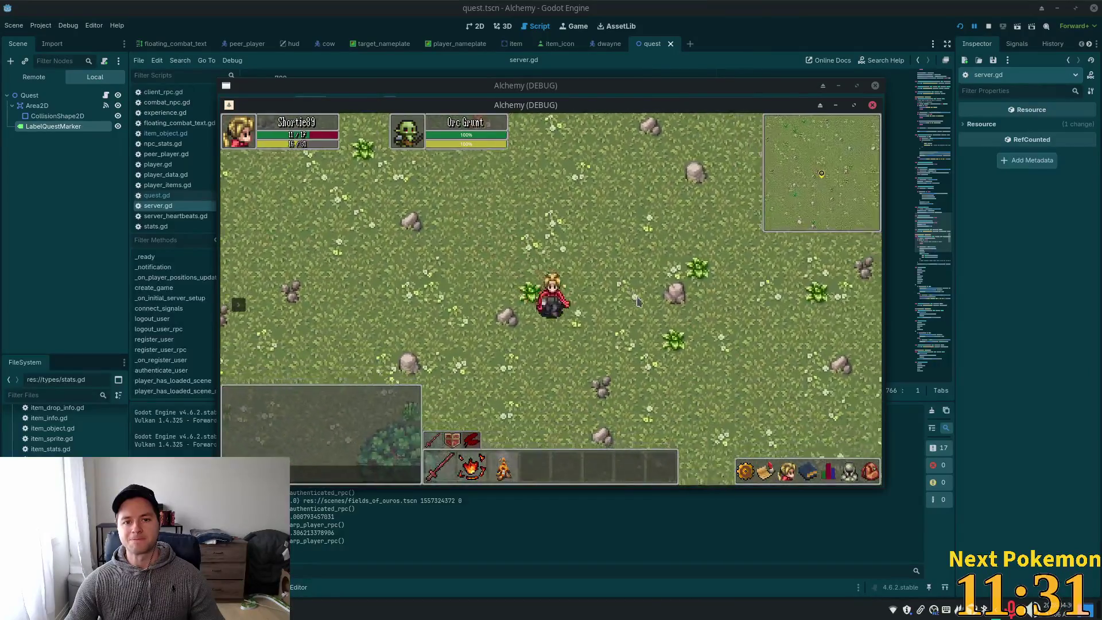
pyautogui.press('Right')
pyautogui.press('Down')
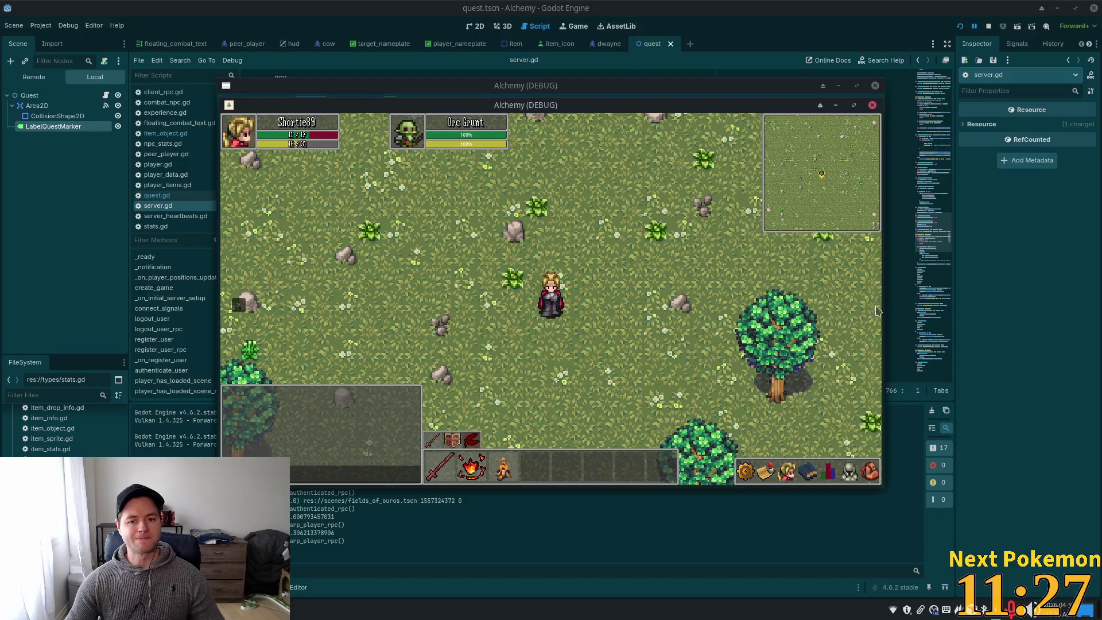
# Walk the character north-west, then south-west across the Ouros field
pyautogui.press('w')
pyautogui.press('a')
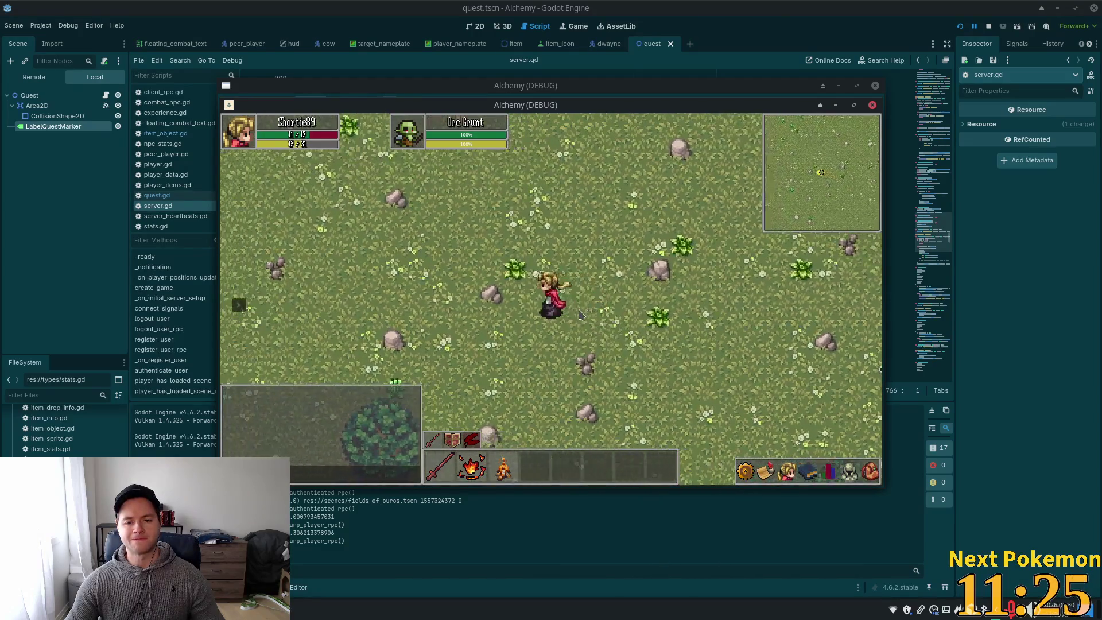
pyautogui.press('w')
pyautogui.press('a')
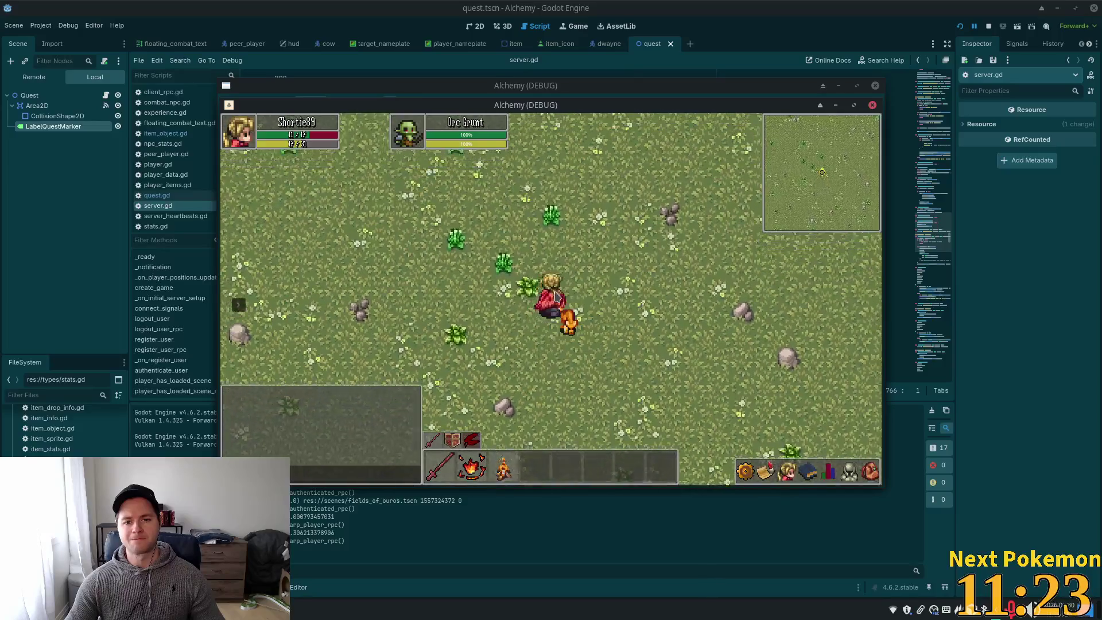
pyautogui.press('s')
pyautogui.press('a')
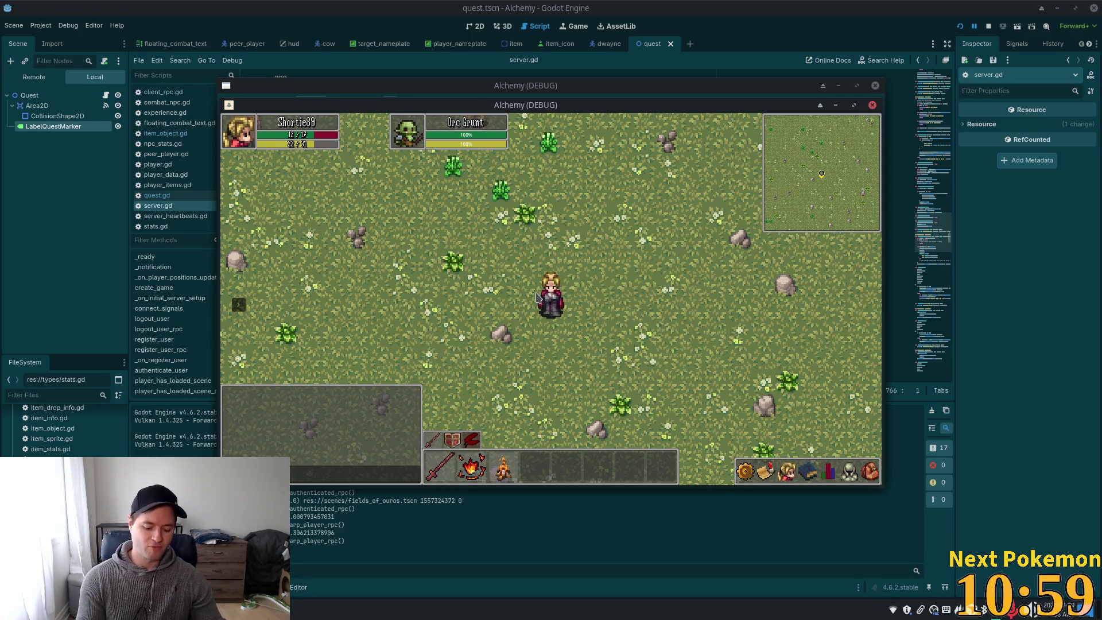
# Walk past the fence into the tall grass, opening and closing the inventory
pyautogui.press('w')
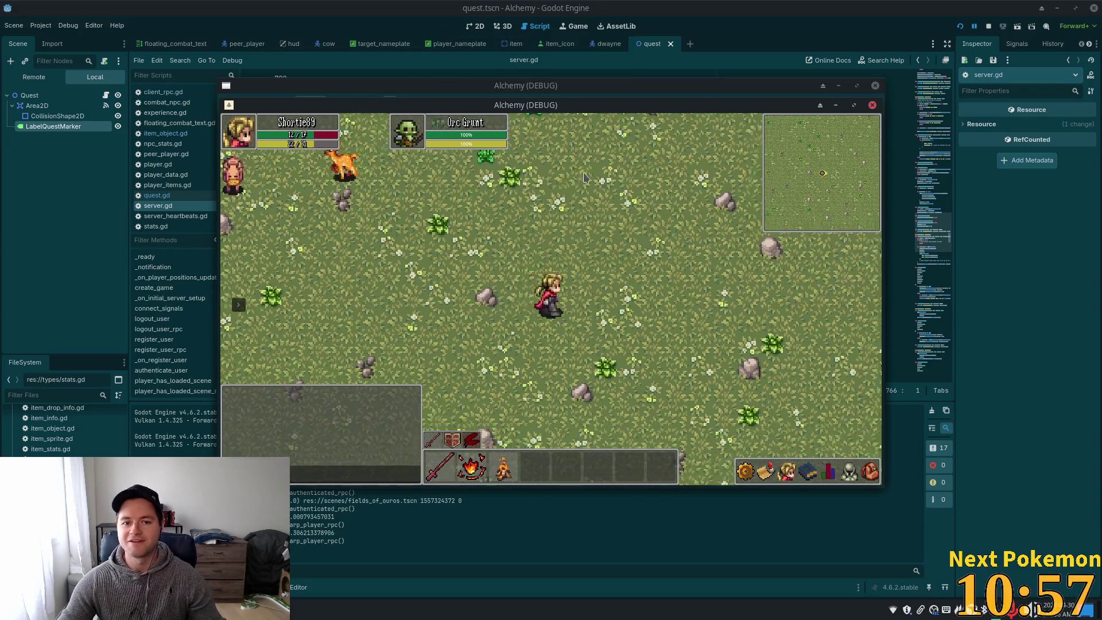
pyautogui.press('d')
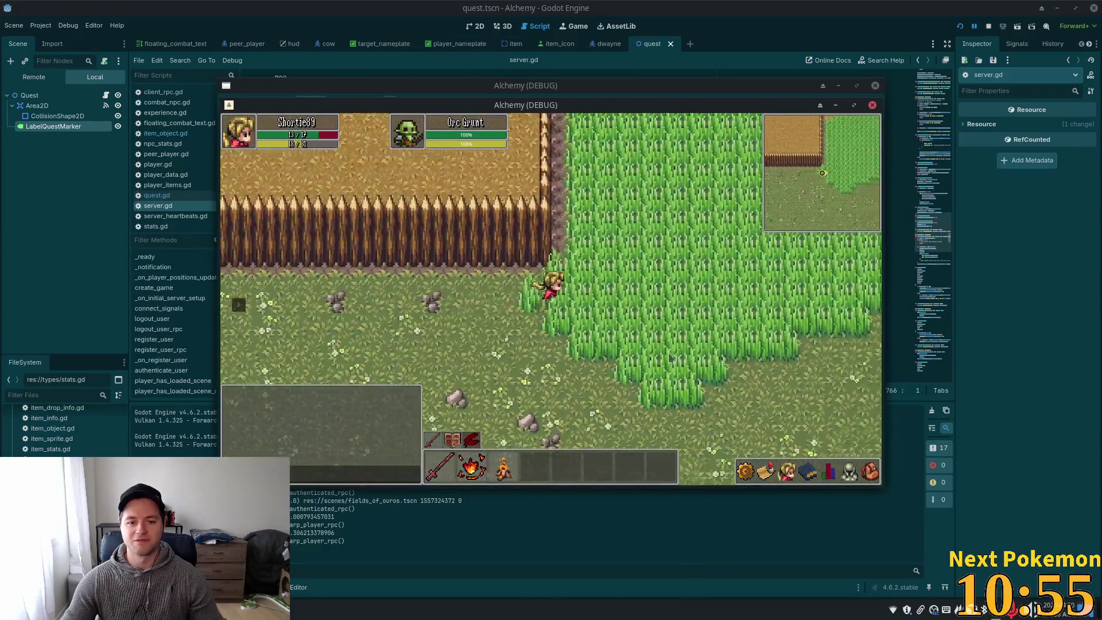
pyautogui.click(869, 472)
pyautogui.press('s')
pyautogui.press('a')
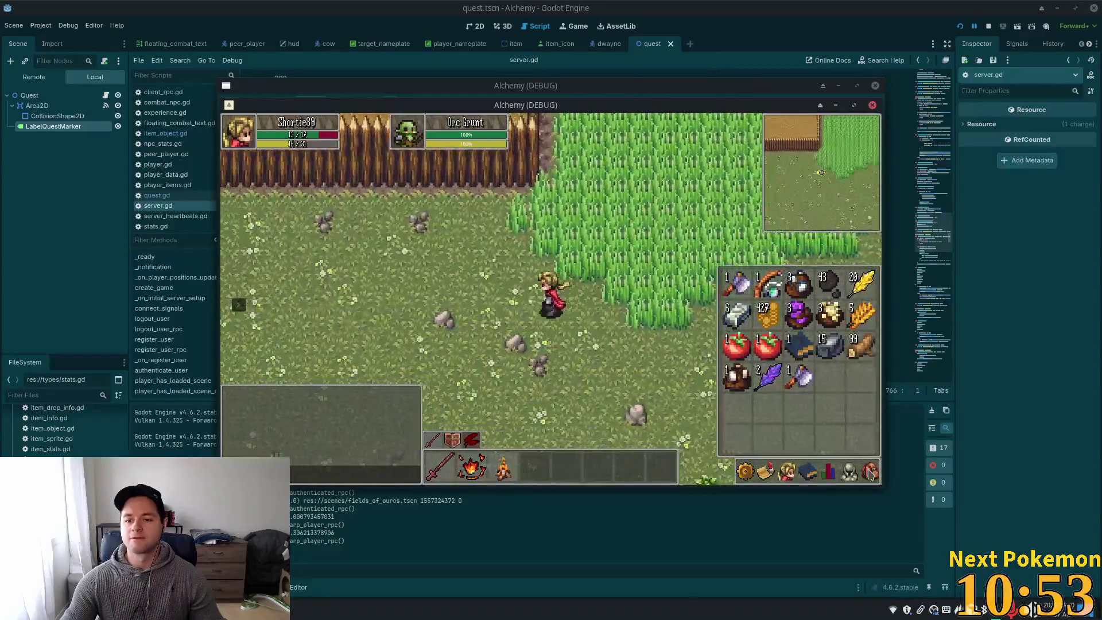
pyautogui.press('s')
pyautogui.click(870, 472)
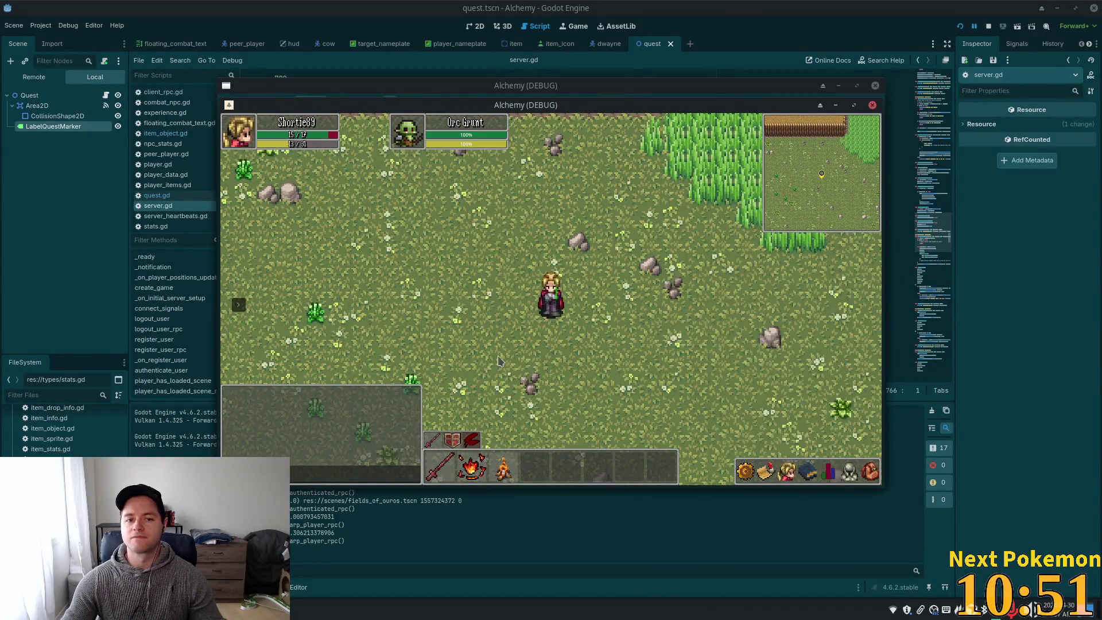
# Walk up through the dirt area onto the cobblestone path into Verdigris Meadows
pyautogui.press('w')
pyautogui.press('a')
pyautogui.press('d')
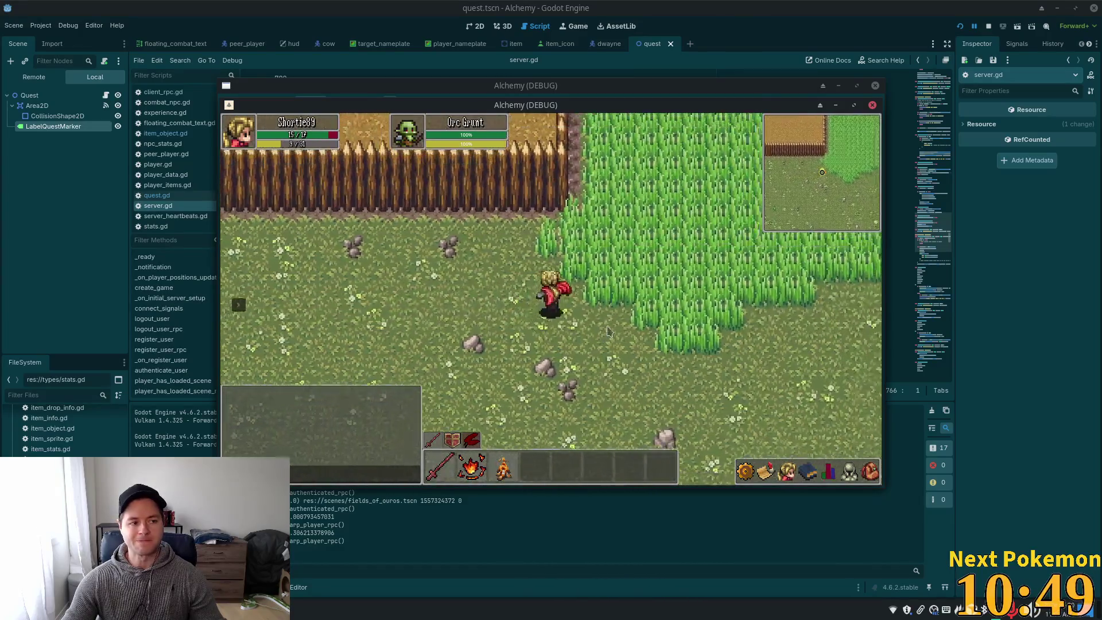
pyautogui.press('w')
pyautogui.press('w')
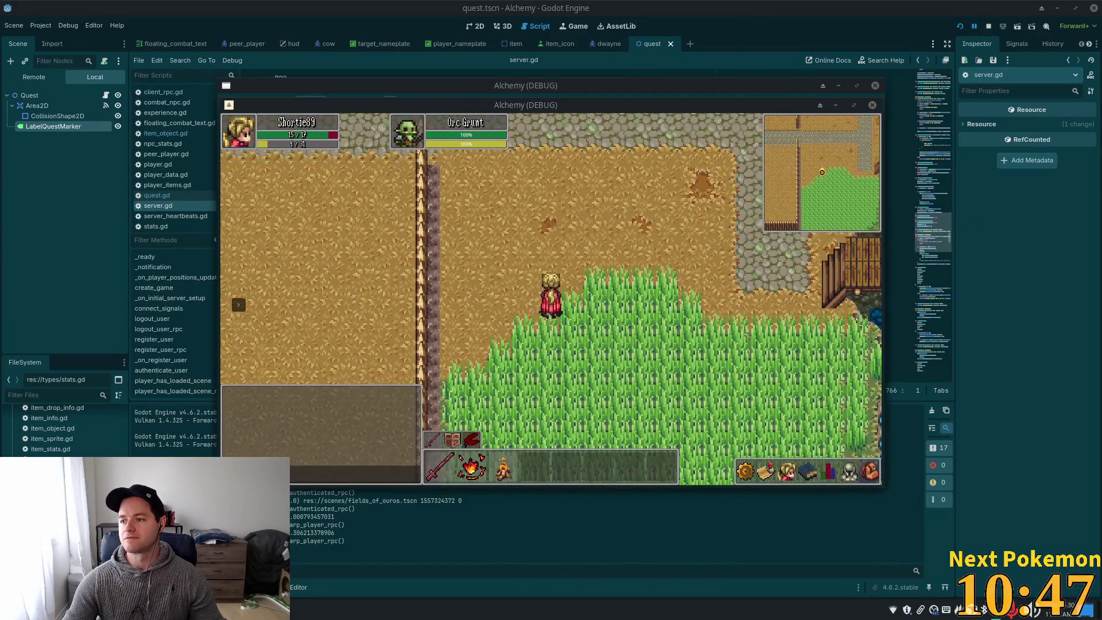
pyautogui.press('w')
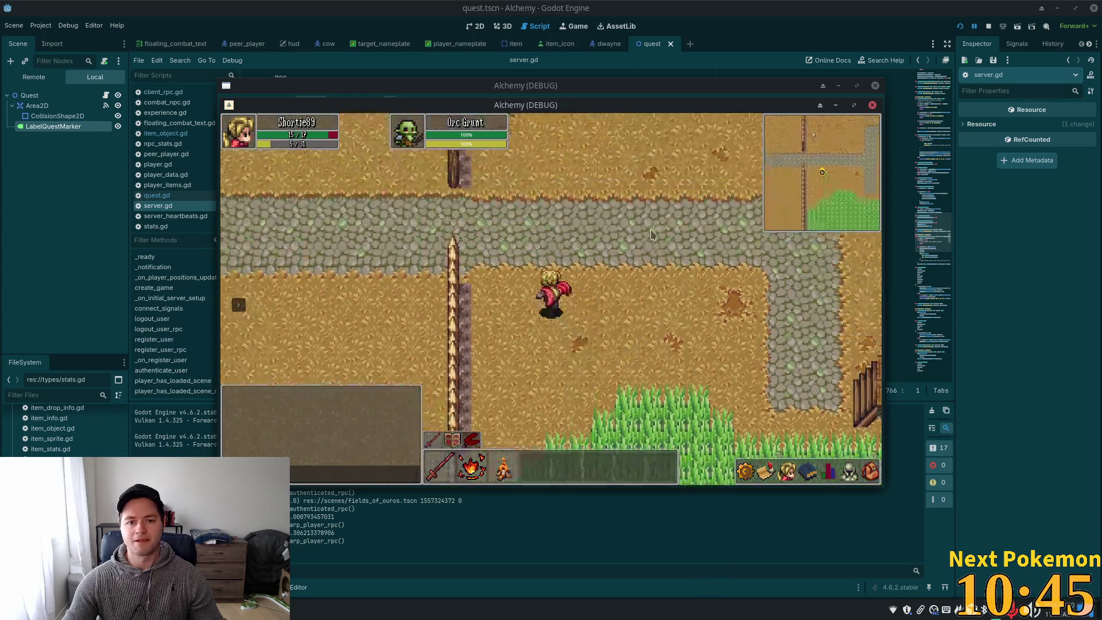
pyautogui.press('a')
pyautogui.press('a')
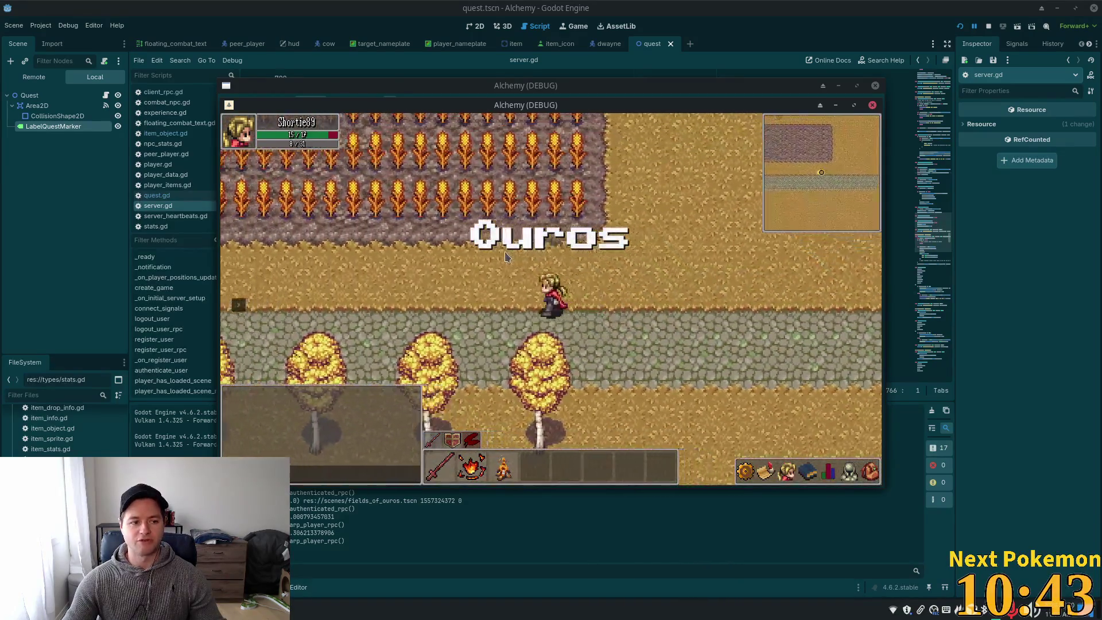
# Walk the character north through the village, west to the river and across the stone bridge
pyautogui.press('w')
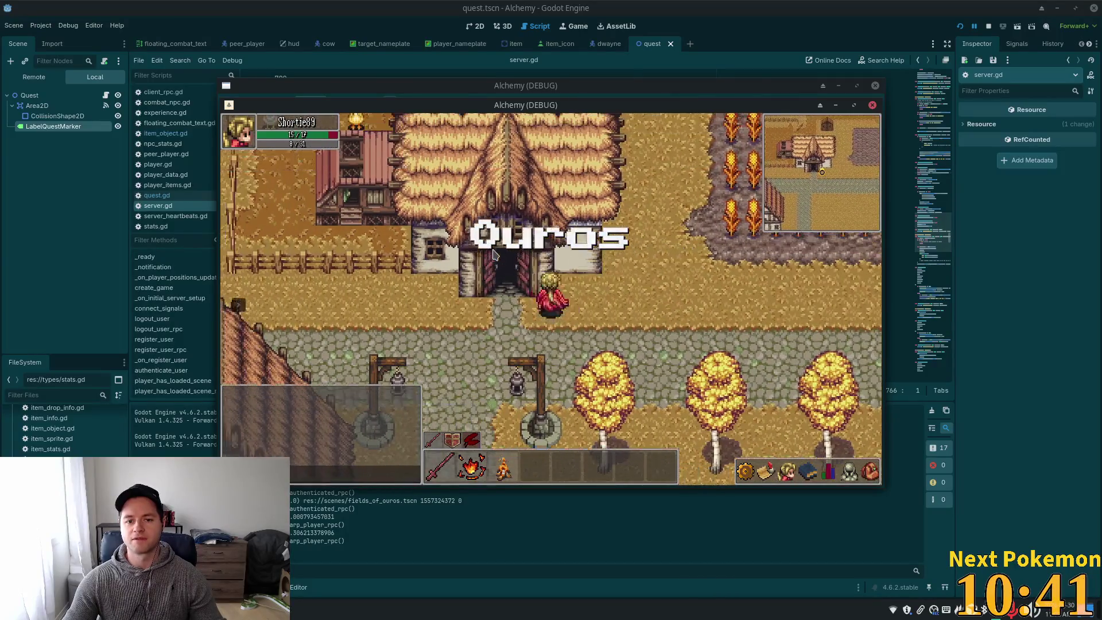
pyautogui.press('w')
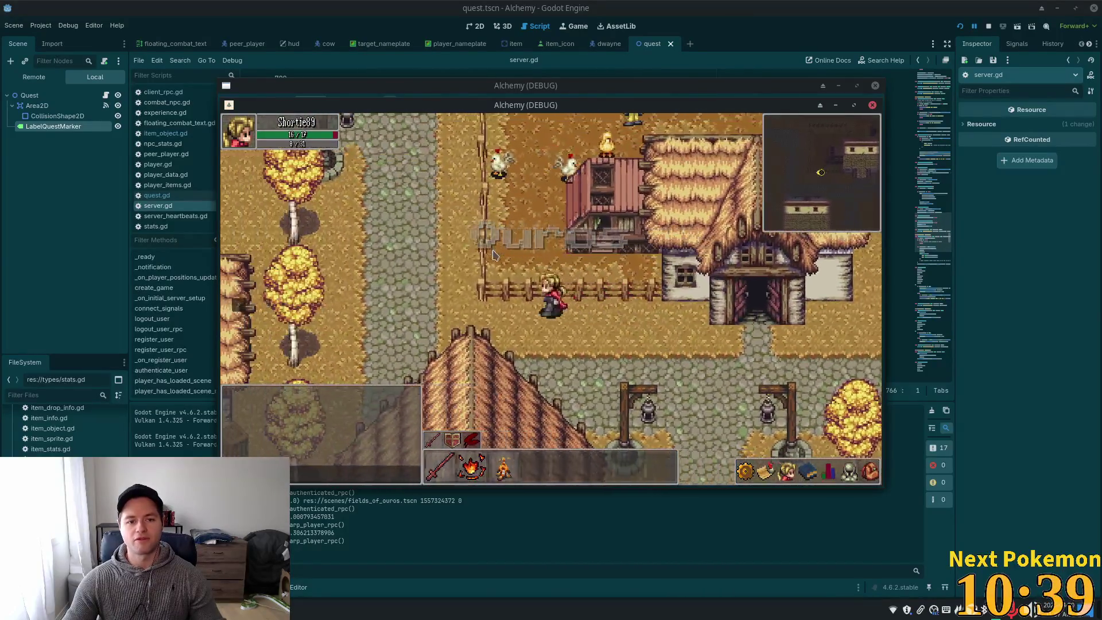
pyautogui.press('w')
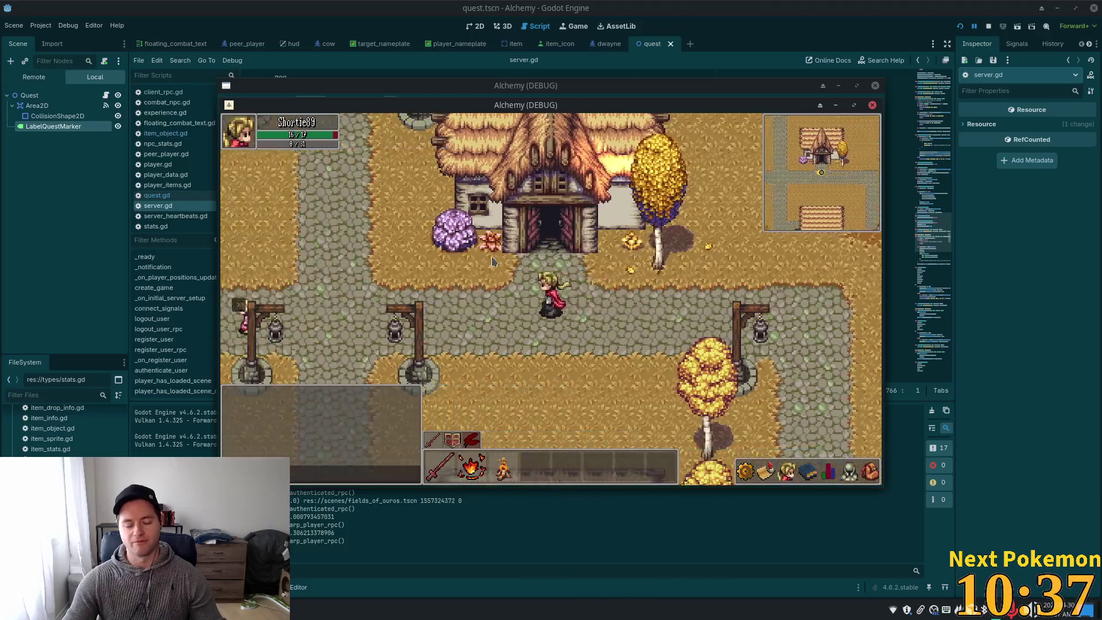
pyautogui.press('w')
pyautogui.press('a')
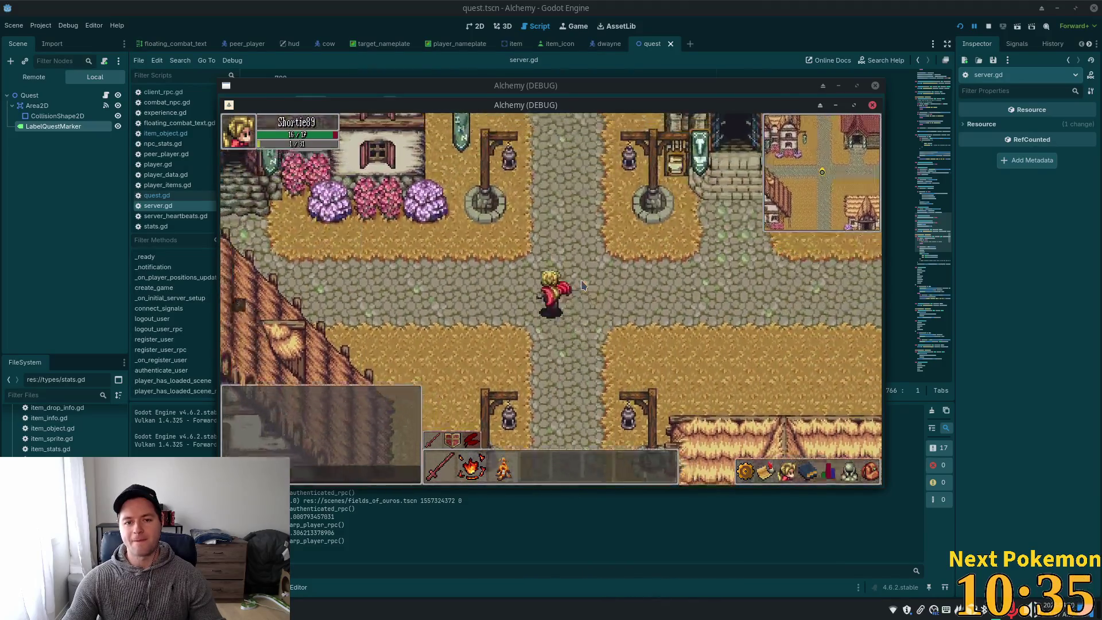
pyautogui.press('a')
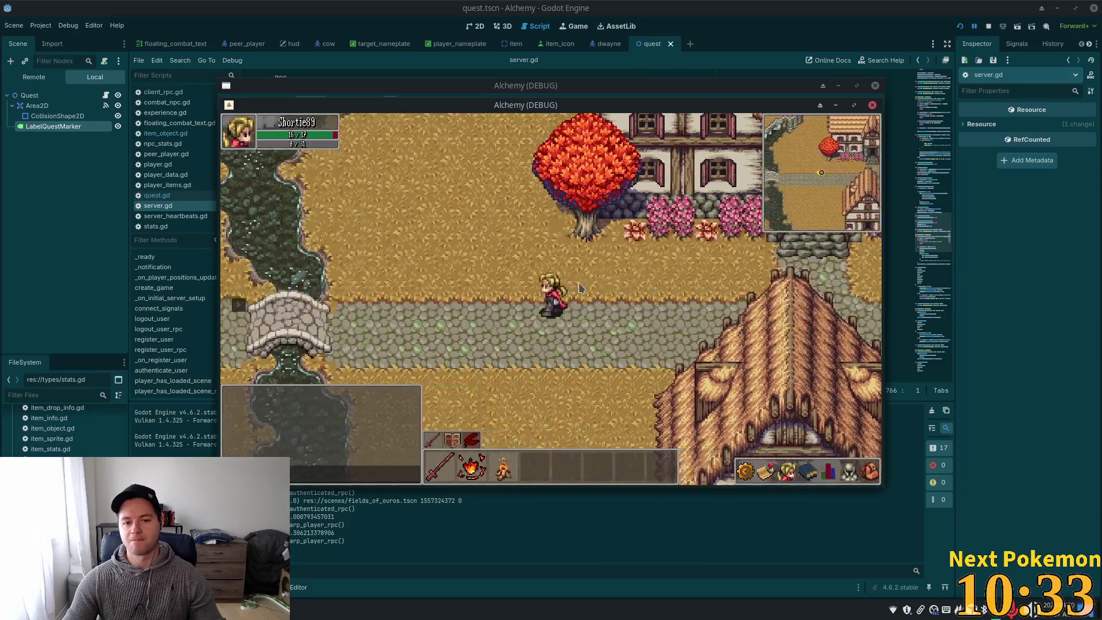
pyautogui.press('a')
pyautogui.press('w')
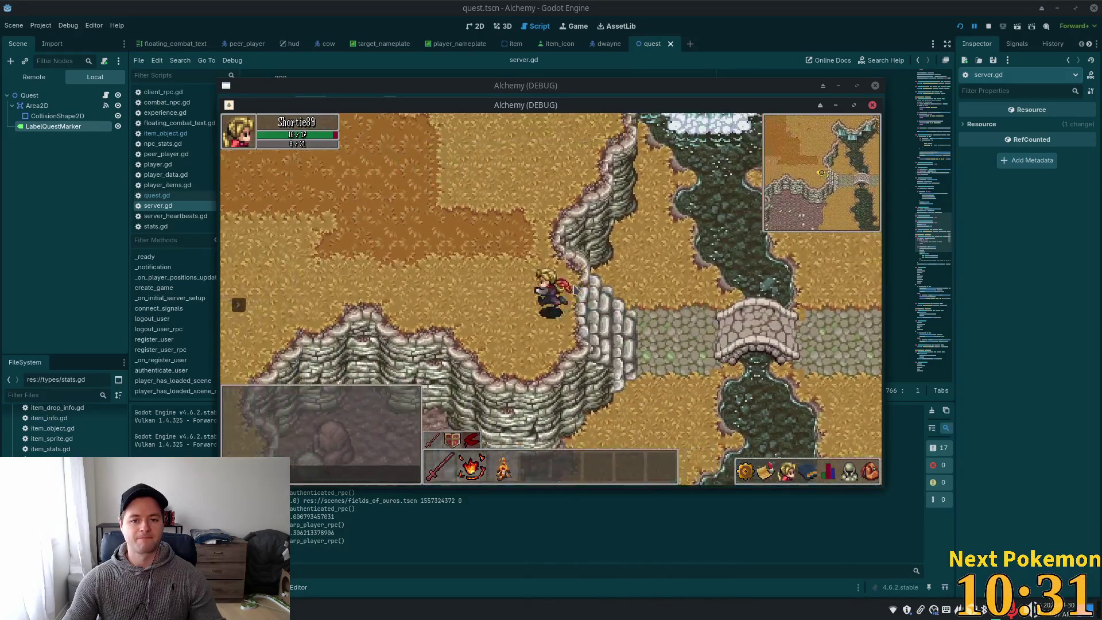
pyautogui.press('d')
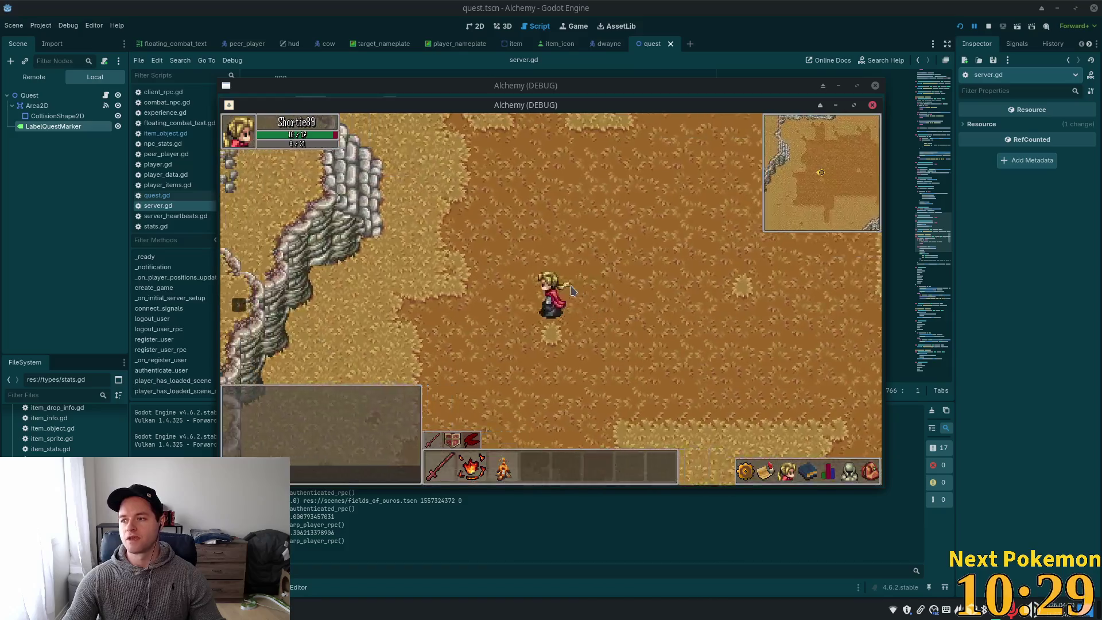
# Head west into the Ouros Highlands, working past the cliff
pyautogui.press('w')
pyautogui.press('a')
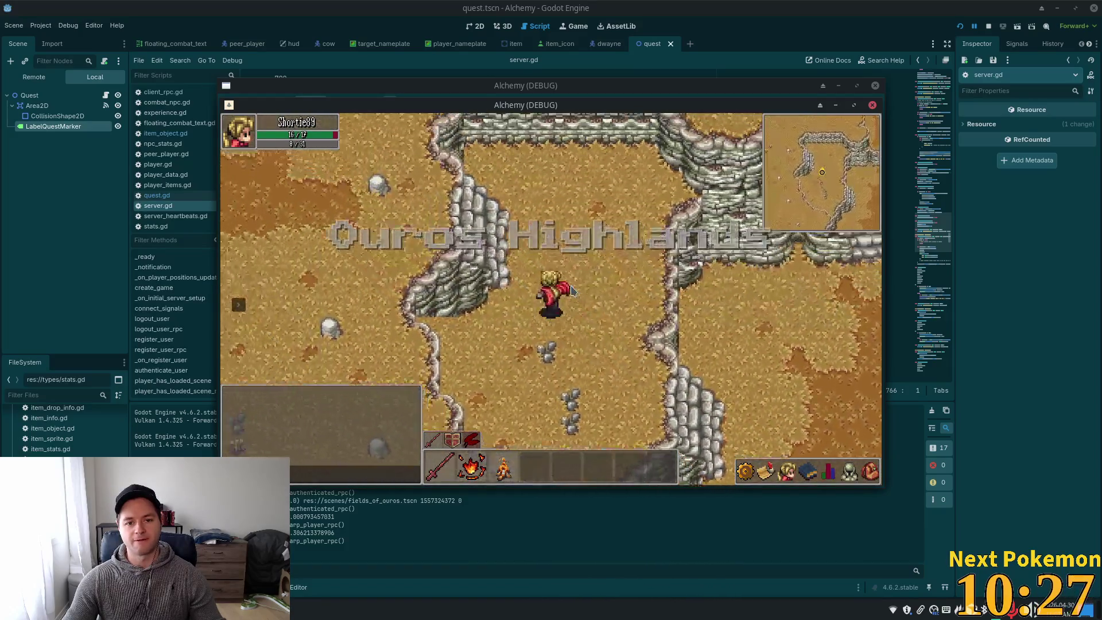
pyautogui.press('a')
pyautogui.press('w')
pyautogui.press('a')
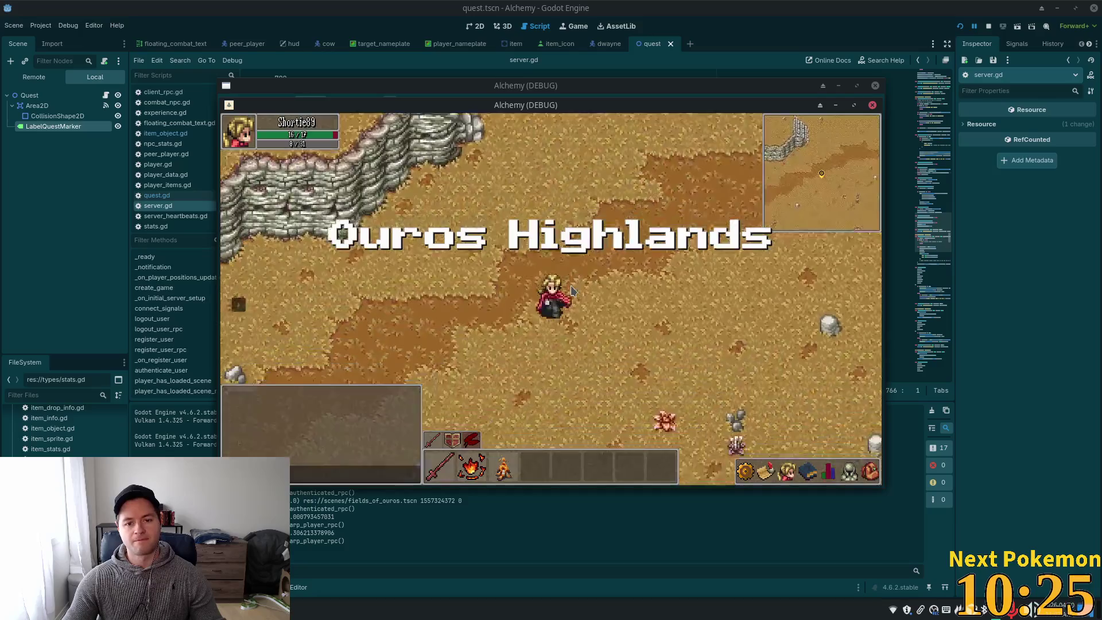
pyautogui.press('a')
pyautogui.press('s')
pyautogui.press('s')
pyautogui.press('d')
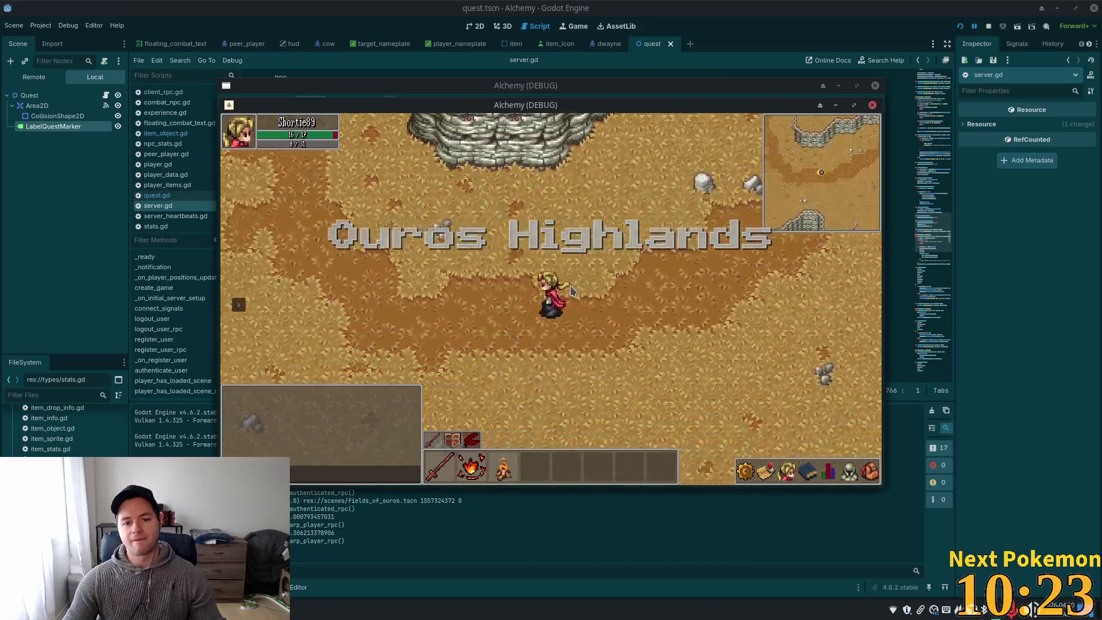
# Circle the cliff to the highland edge and descend onto the green grassland
pyautogui.press('w')
pyautogui.press('a')
pyautogui.press('w')
pyautogui.press('a')
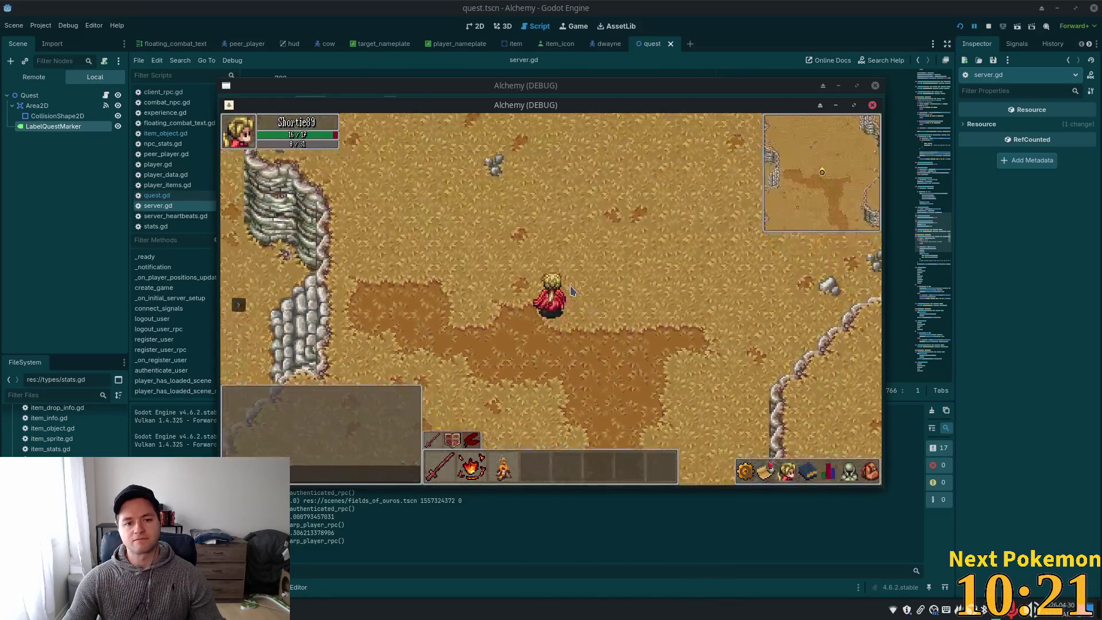
pyautogui.press('a')
pyautogui.press('a')
pyautogui.press('s')
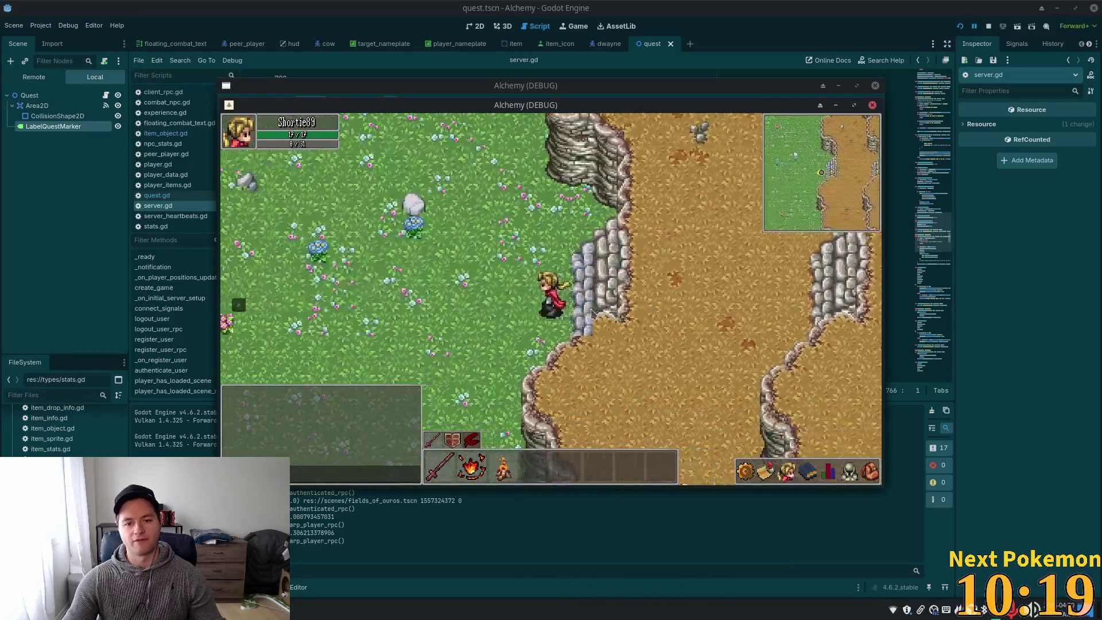
# Walk up-left through Verdigris Meadows past the fenced hill toward the pink tree
pyautogui.press('a')
pyautogui.press('w')
pyautogui.press('a')
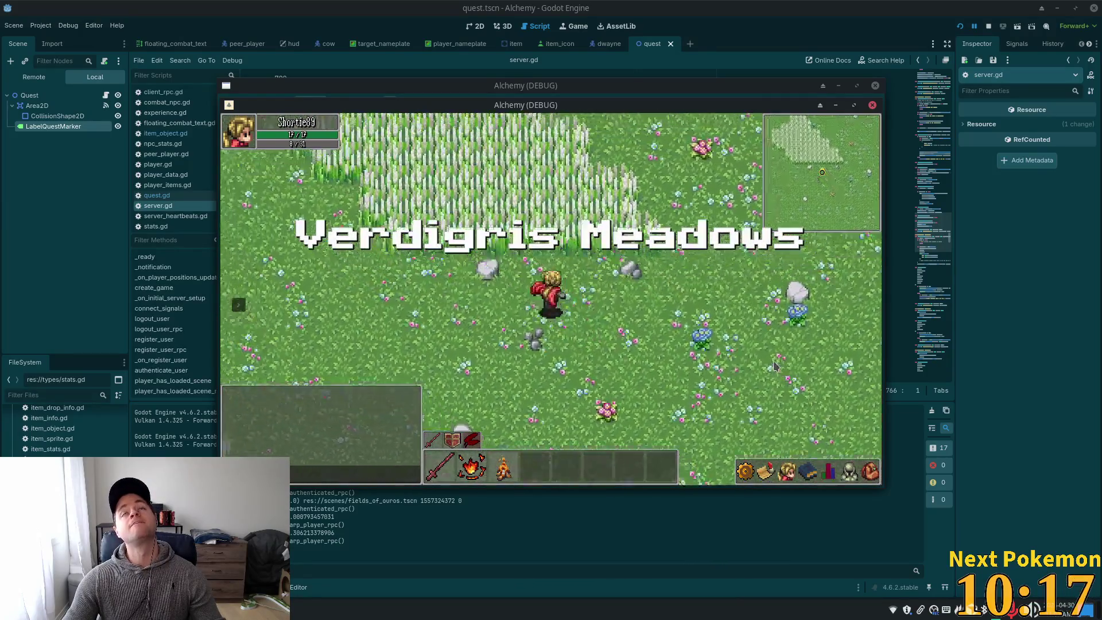
pyautogui.press('w')
pyautogui.press('a')
pyautogui.press('w')
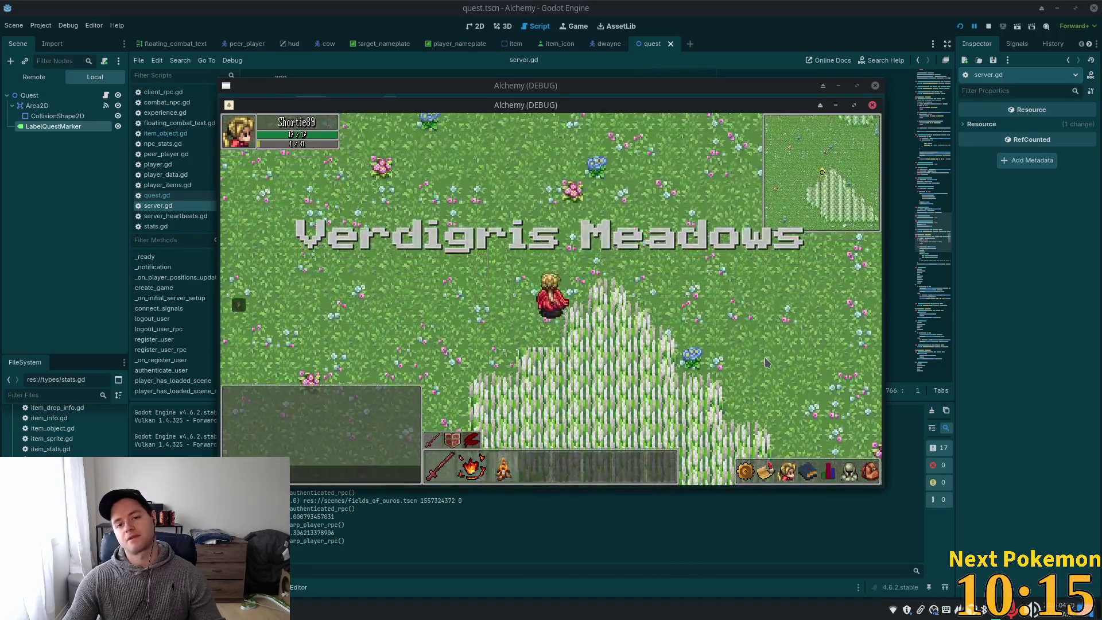
pyautogui.press('w')
pyautogui.press('w')
pyautogui.press('d')
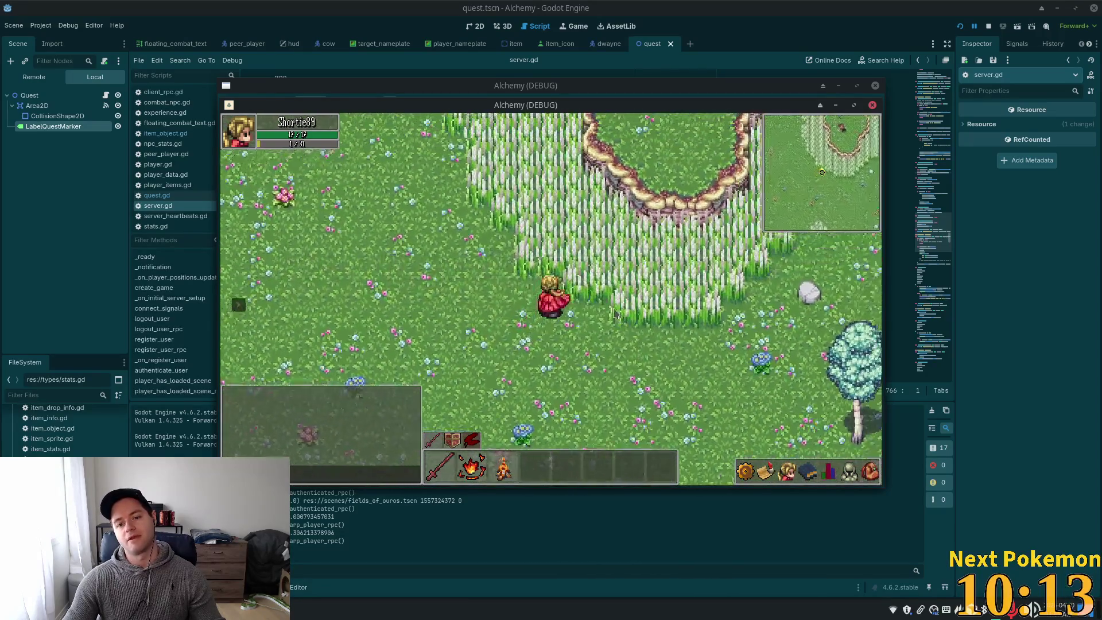
pyautogui.press('w')
pyautogui.press('a')
pyautogui.press('w')
pyautogui.press('d')
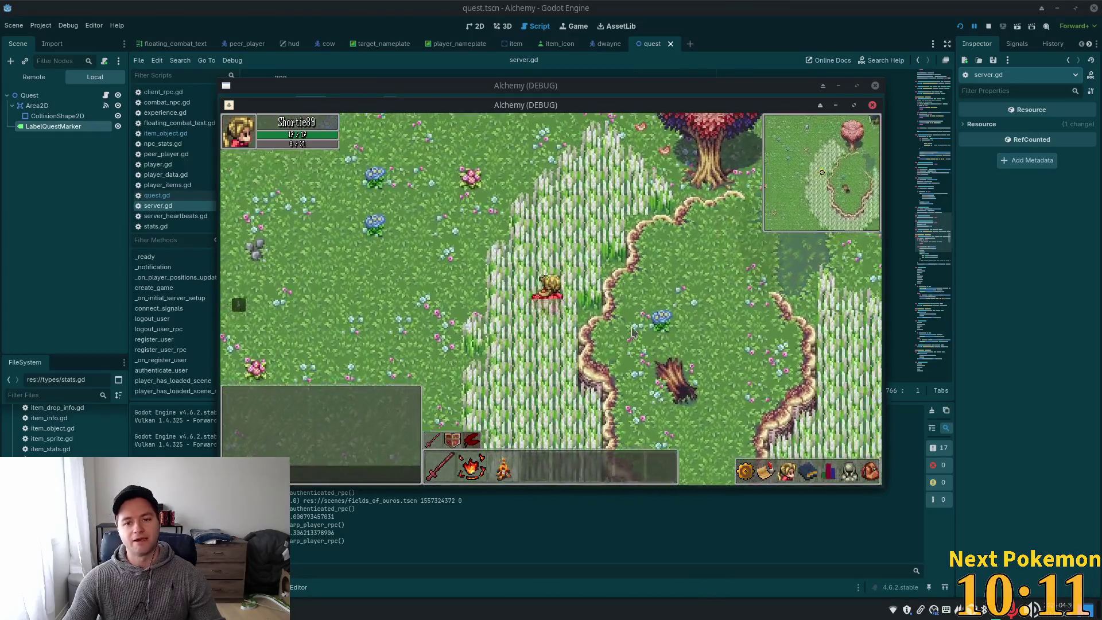
pyautogui.press('w')
# Cross the open meadow around the pink tree and along the tall grass by the fenced path
pyautogui.press('a')
pyautogui.press('a')
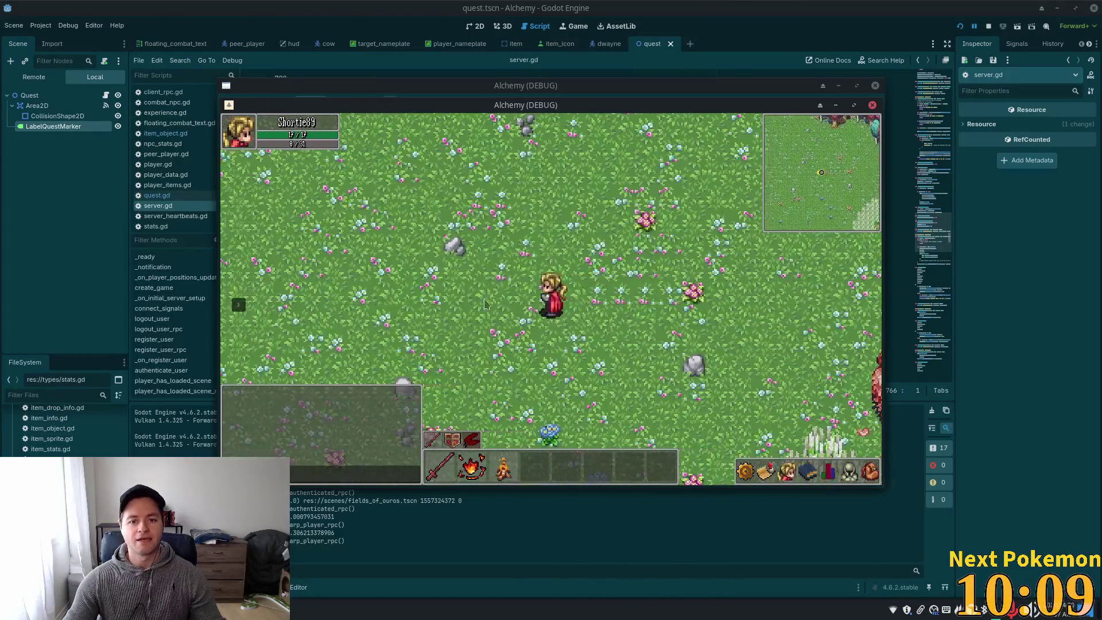
pyautogui.press('a')
pyautogui.press('s')
pyautogui.press('d')
pyautogui.press('s')
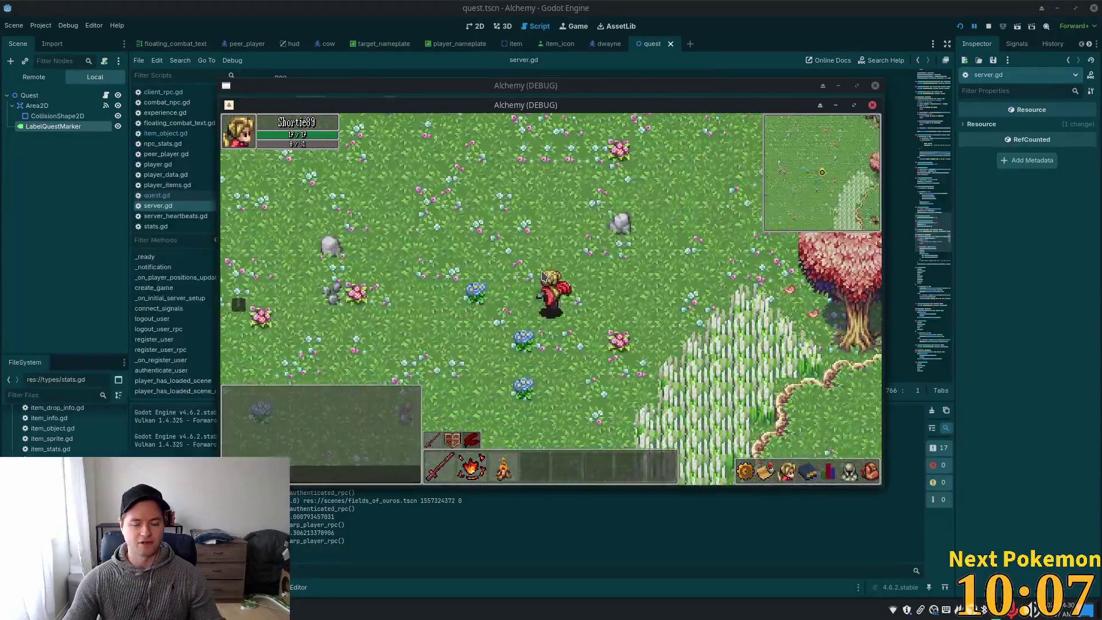
pyautogui.press('w')
pyautogui.press('a')
pyautogui.press('d')
pyautogui.press('s')
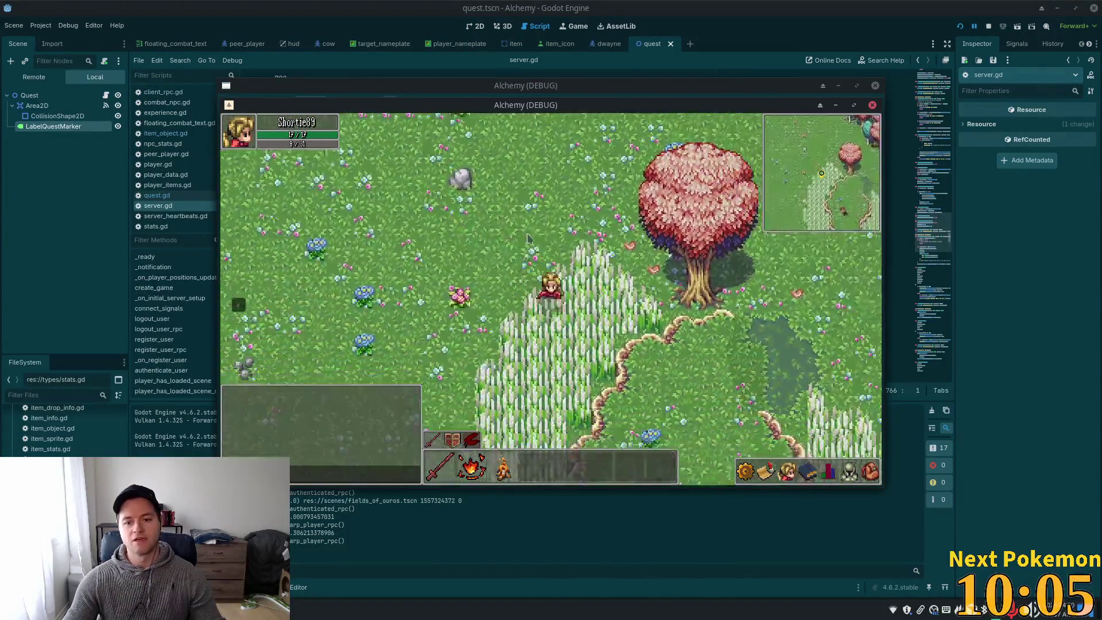
pyautogui.press('s')
pyautogui.press('a')
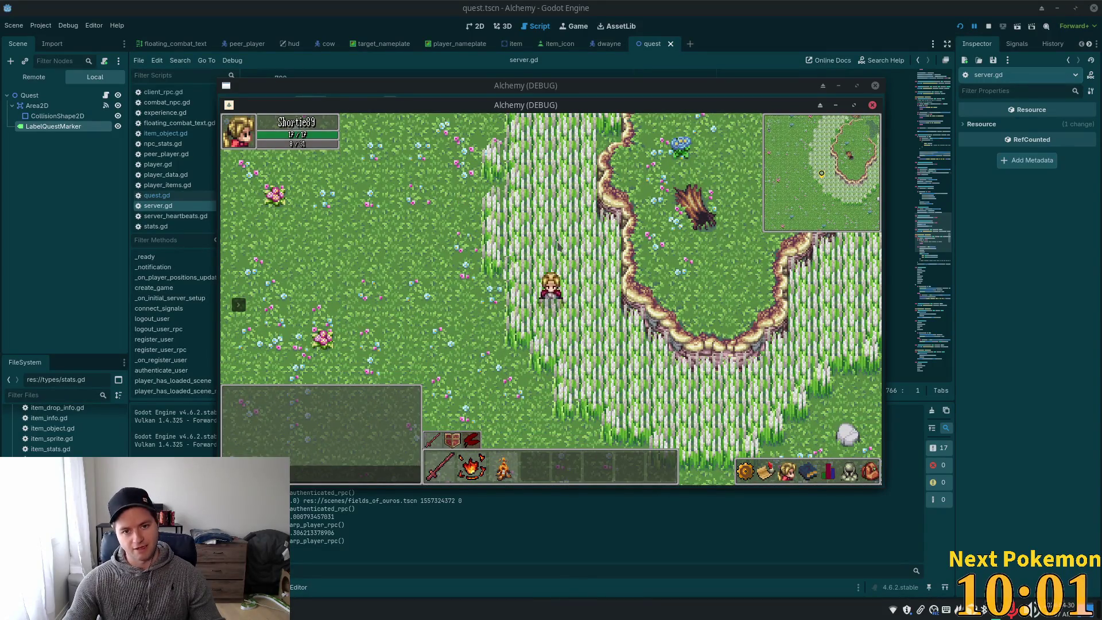
# Walk the character around the meadow, east toward the cliff edge and back down-right
pyautogui.press('d')
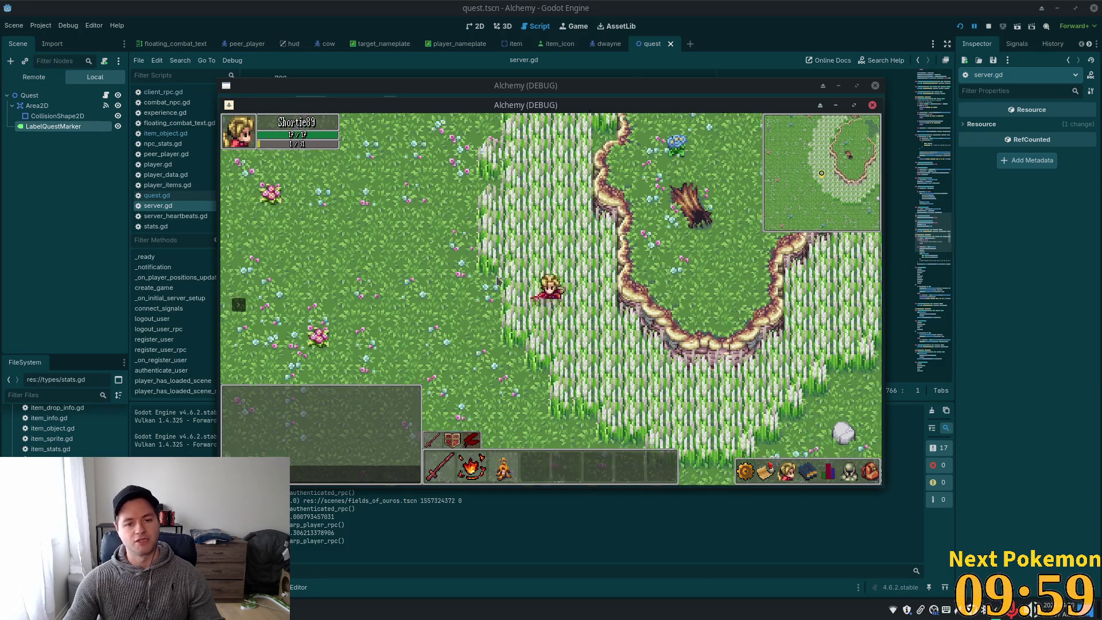
pyautogui.press('s')
pyautogui.press('a')
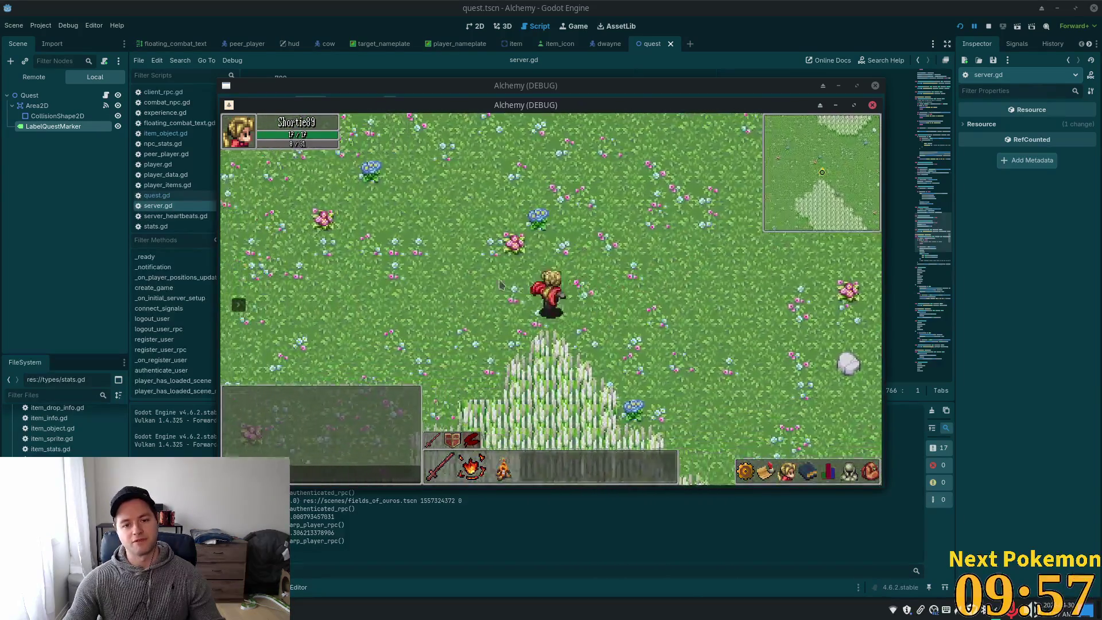
pyautogui.press('w')
pyautogui.press('w')
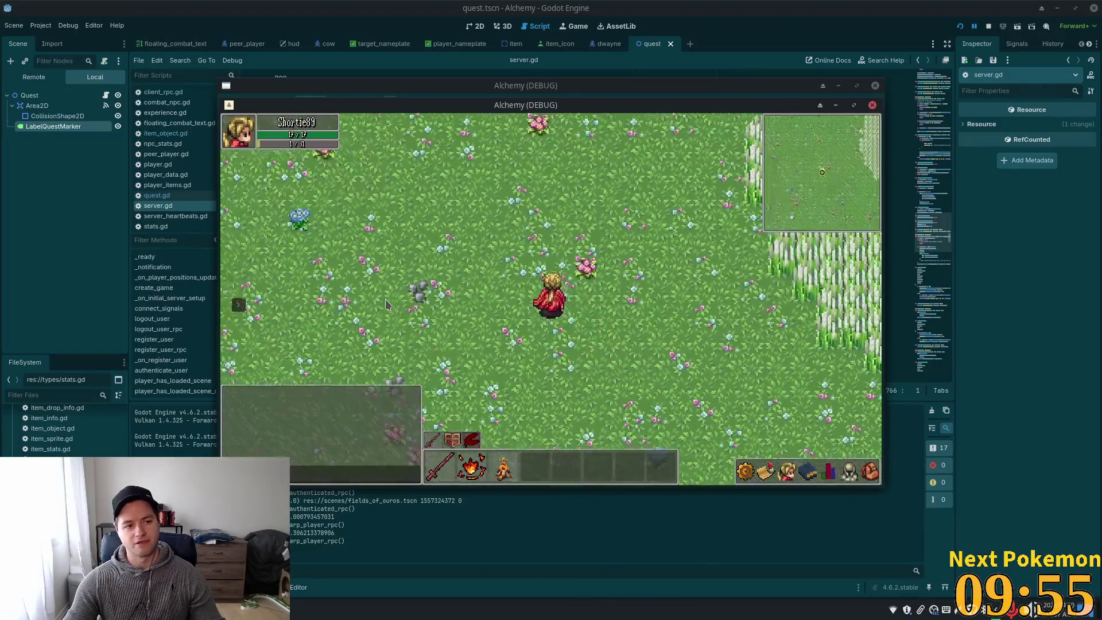
pyautogui.press('w')
pyautogui.press('d')
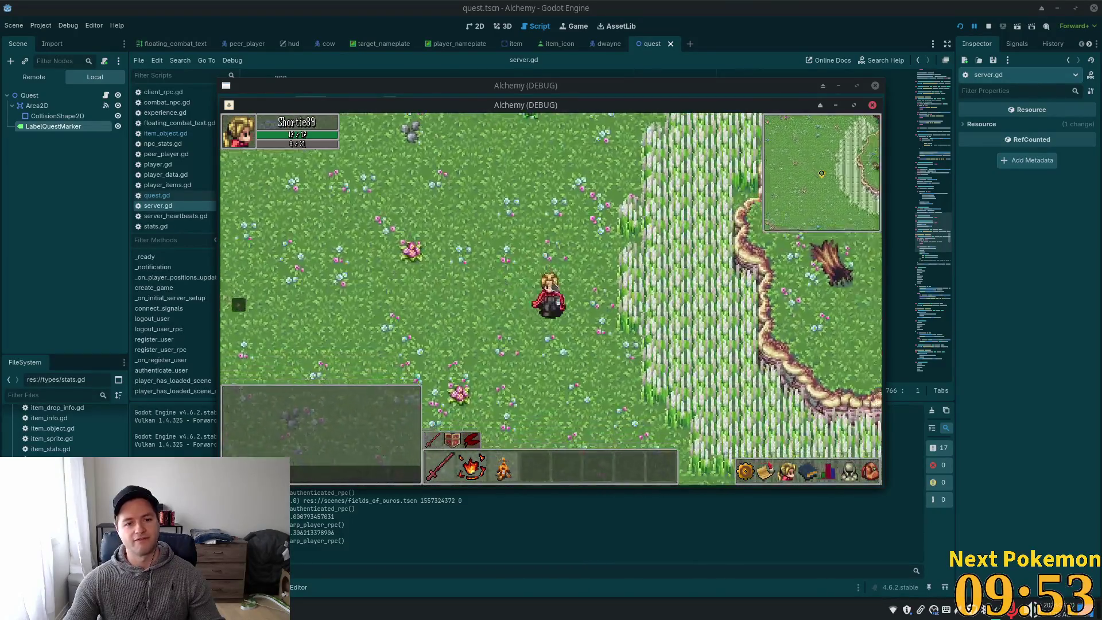
pyautogui.press('d')
pyautogui.press('s')
pyautogui.press('d')
pyautogui.press('s')
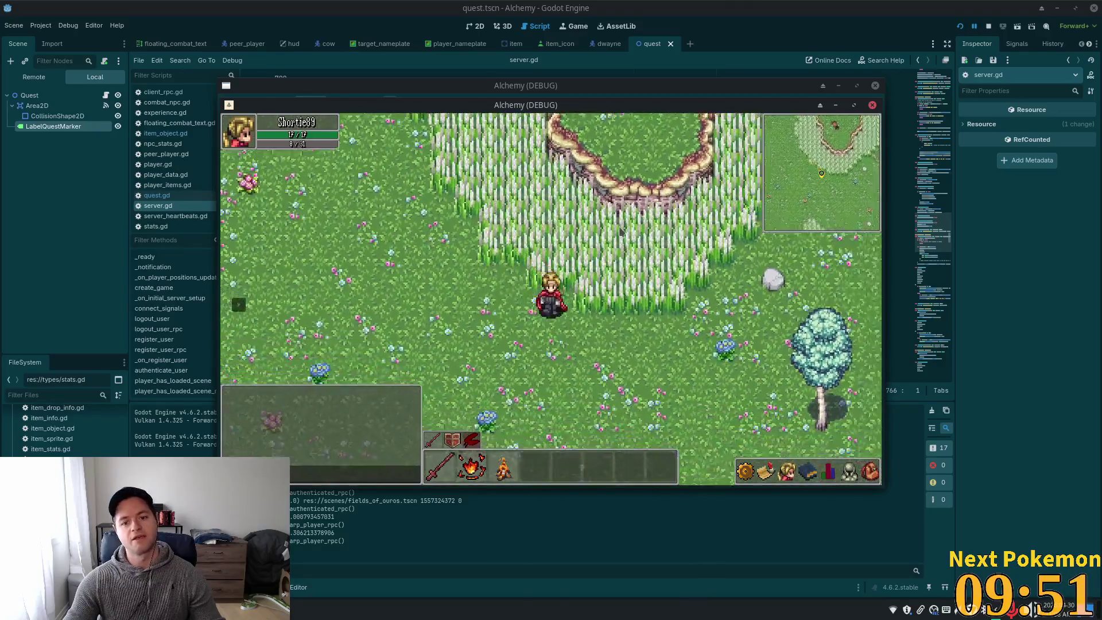
# Walk up-left through the tall grass toward the fenced hill, then back down the meadow
pyautogui.press('w')
pyautogui.press('w')
pyautogui.press('a')
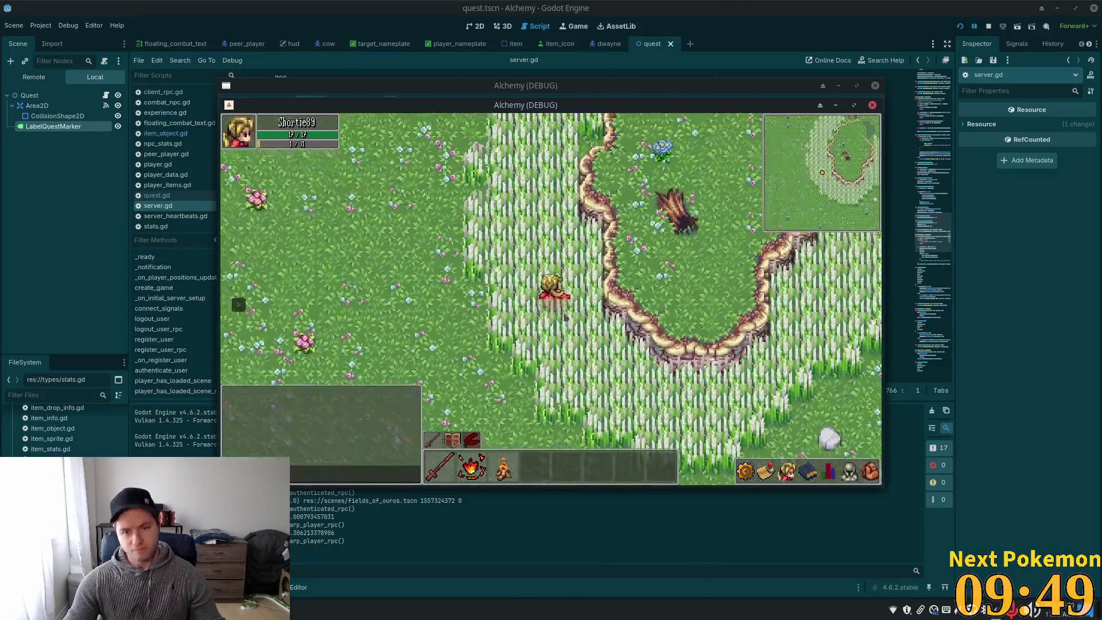
pyautogui.press('w')
pyautogui.press('a')
pyautogui.press('w')
pyautogui.press('a')
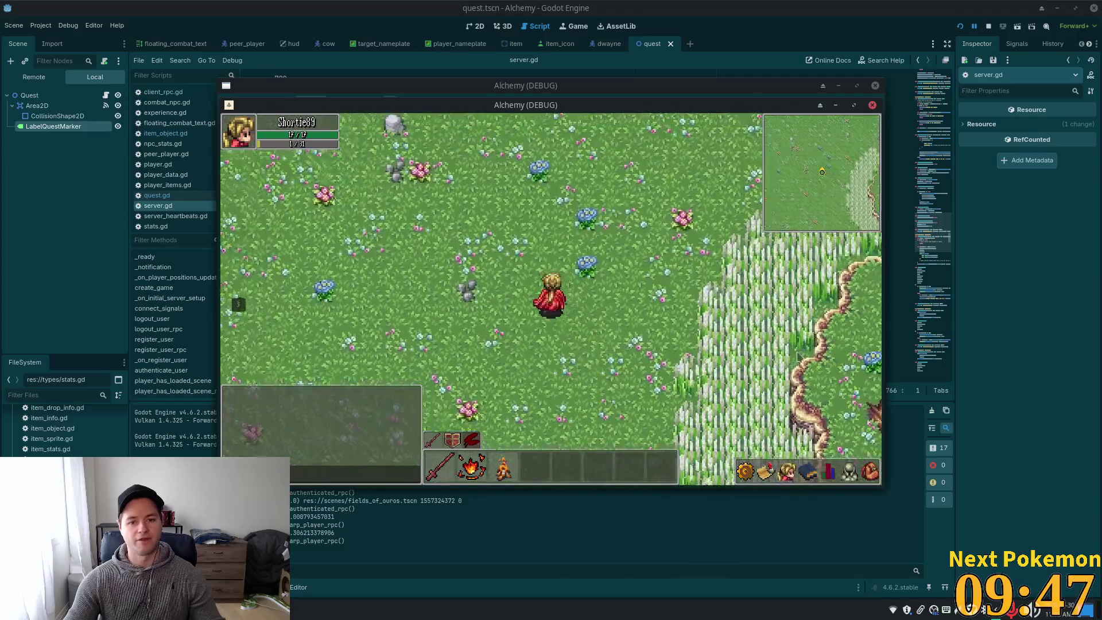
pyautogui.press('w')
pyautogui.press('d')
pyautogui.press('s')
pyautogui.press('d')
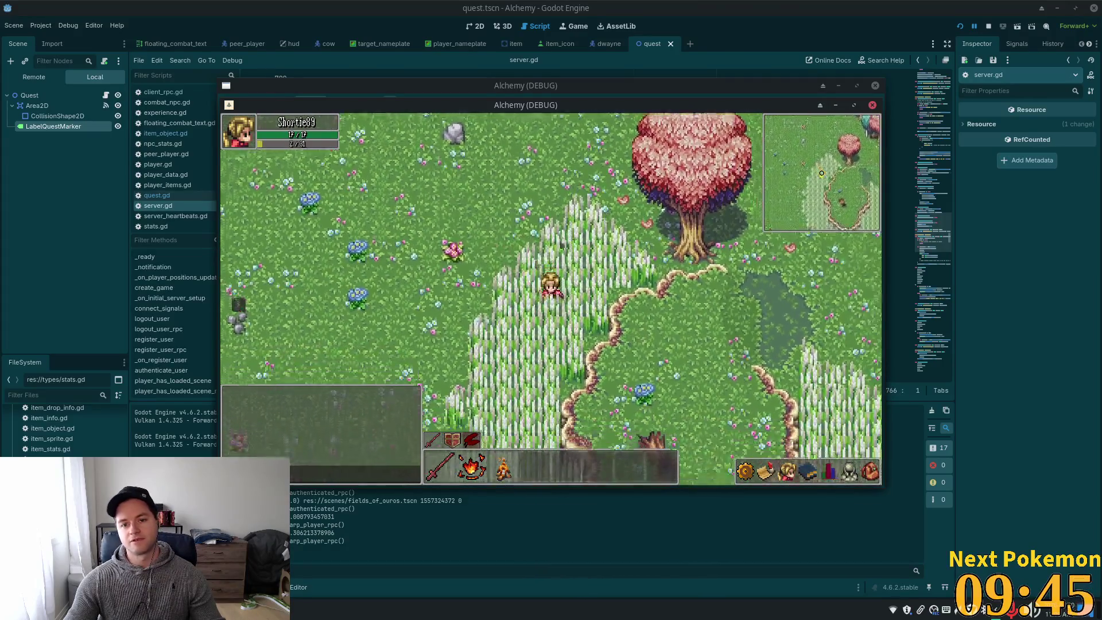
pyautogui.press('s')
pyautogui.press('a')
pyautogui.press('s')
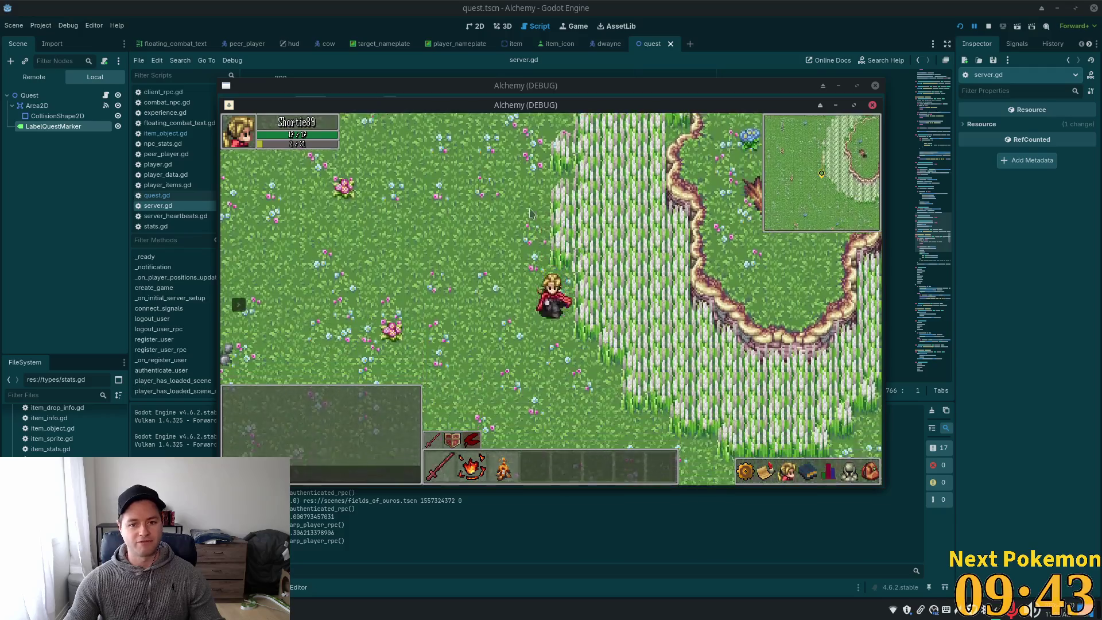
# Step down-right, into the tall grass, and back out to the left
pyautogui.press('d')
pyautogui.press('s')
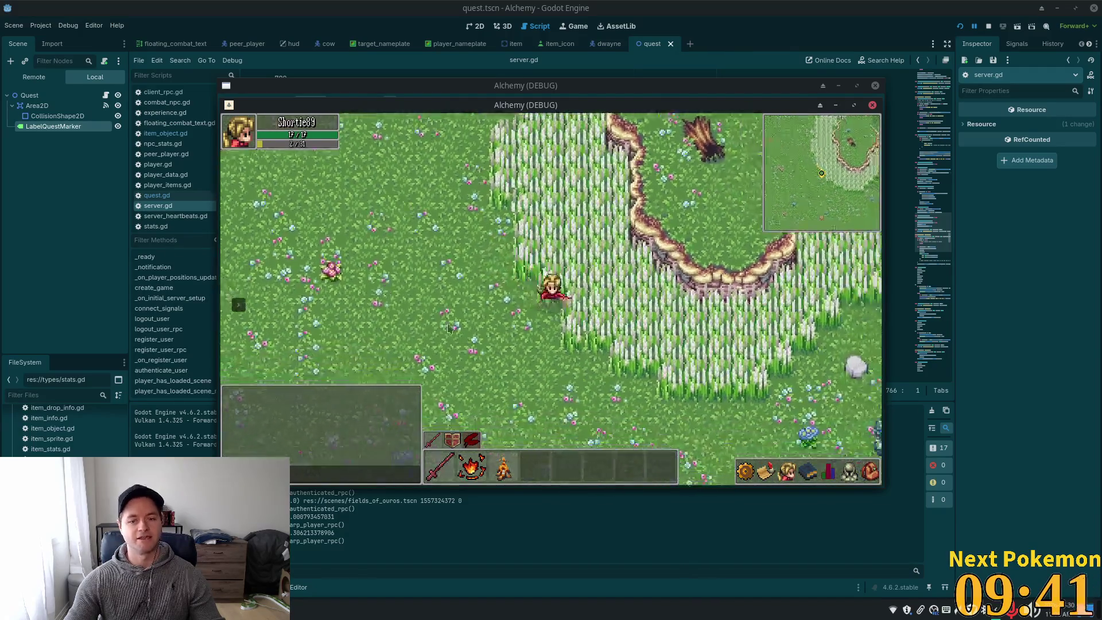
pyautogui.press('s')
pyautogui.press('w')
pyautogui.press('d')
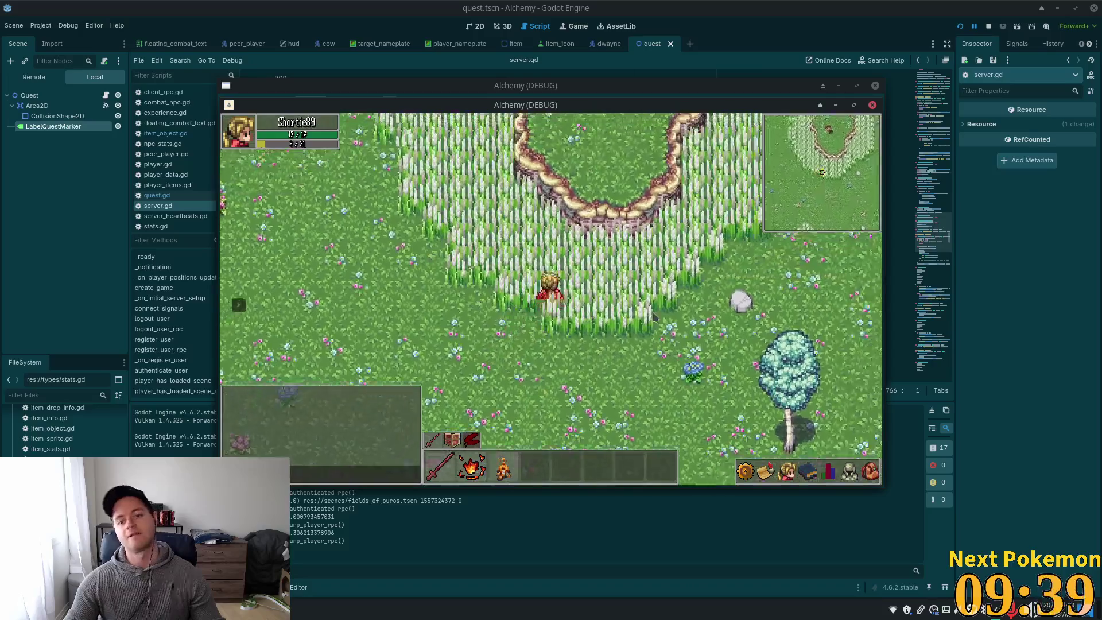
pyautogui.press('a')
pyautogui.press('a')
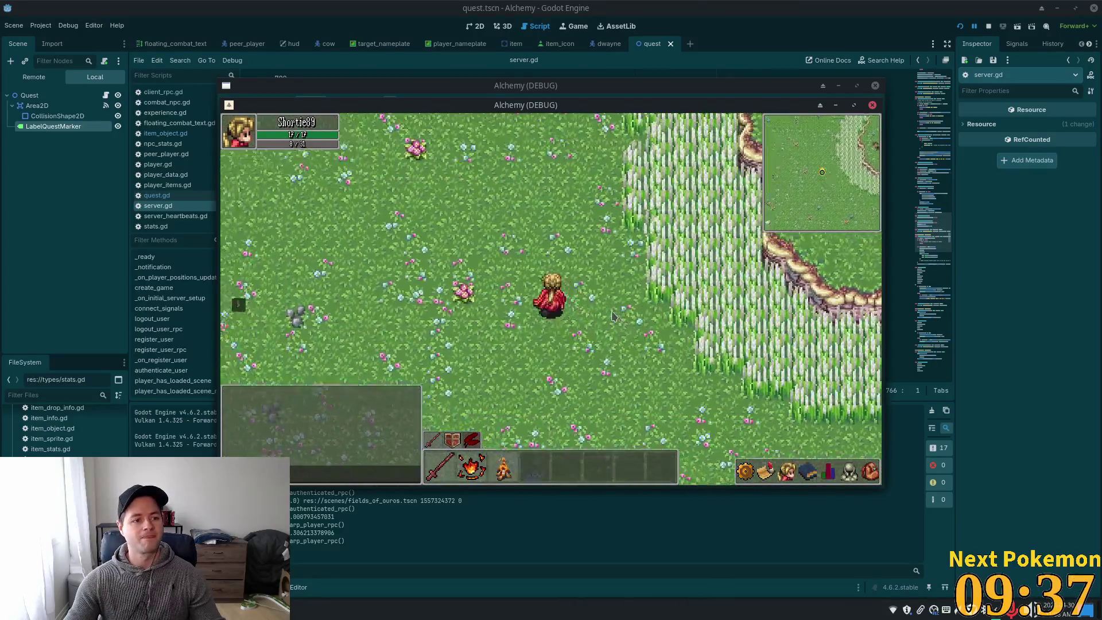
# Walk up-left through the flowers toward the pink forest
pyautogui.press('a')
pyautogui.press('w')
pyautogui.press('a')
pyautogui.press('w')
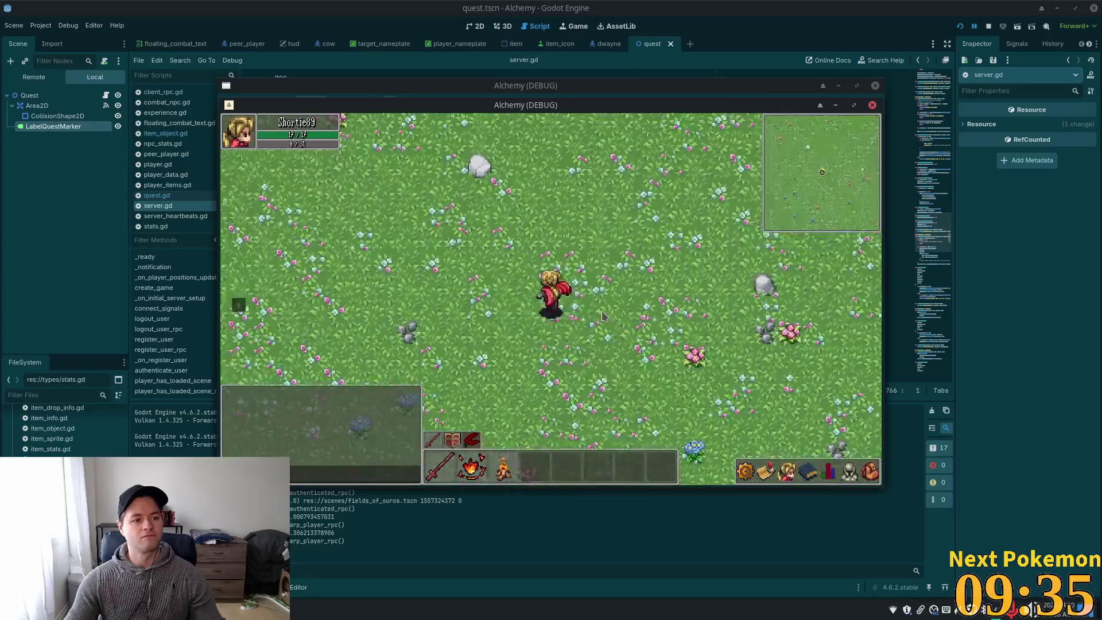
pyautogui.press('a')
pyautogui.press('w')
pyautogui.press('a')
pyautogui.press('w')
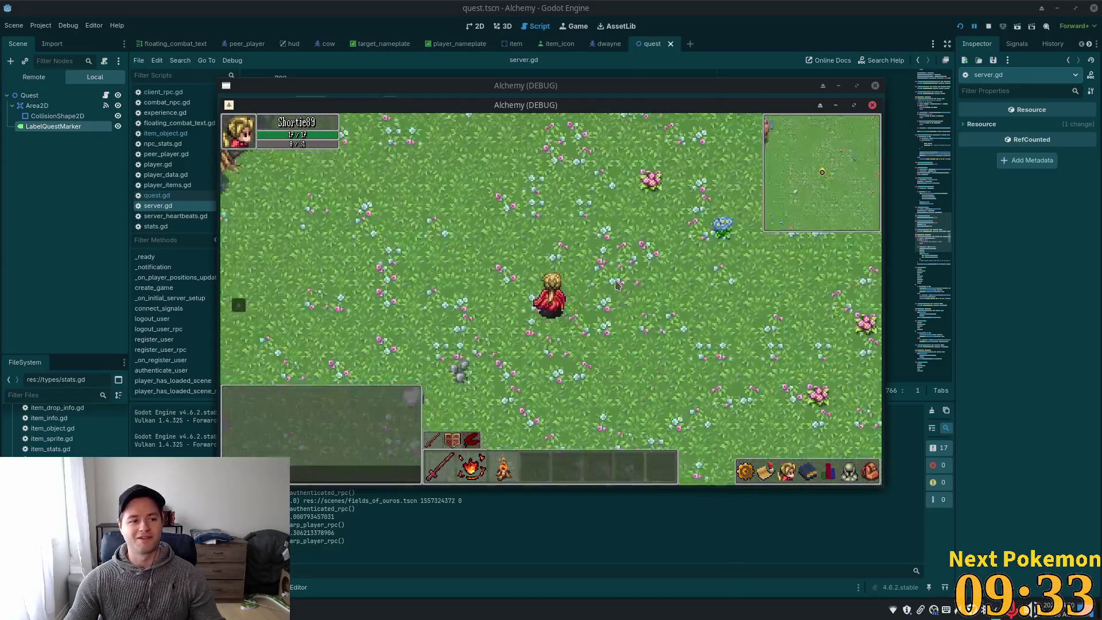
pyautogui.press('a')
pyautogui.press('w')
pyautogui.press('a')
pyautogui.press('w')
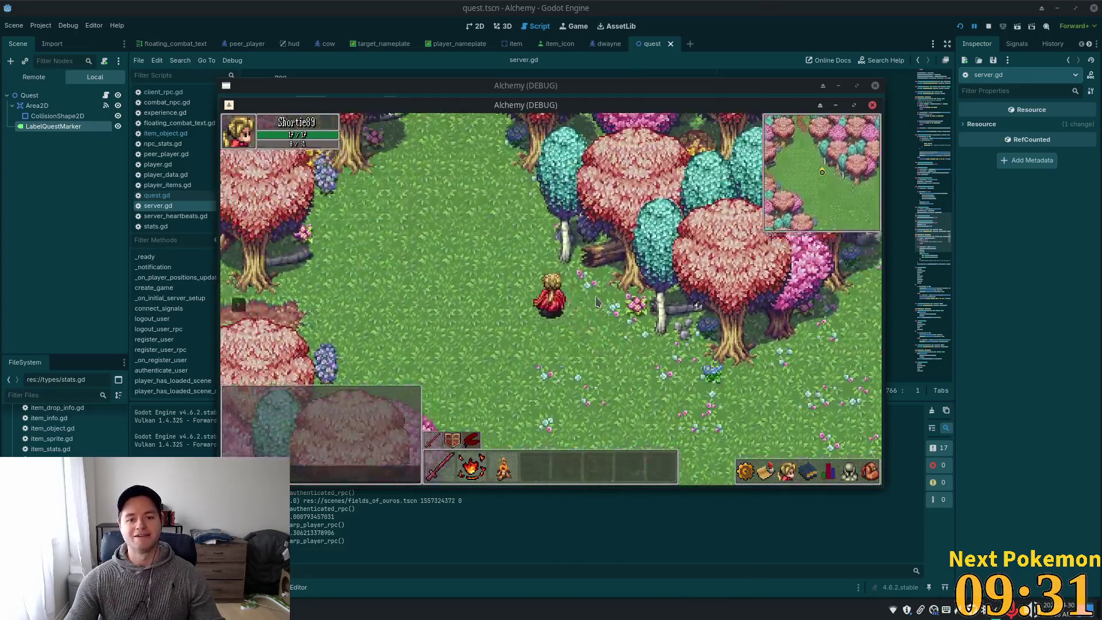
# Walk up through the Greenspan Holdings area and follow the winding dirt path
pyautogui.press('w')
pyautogui.press('w')
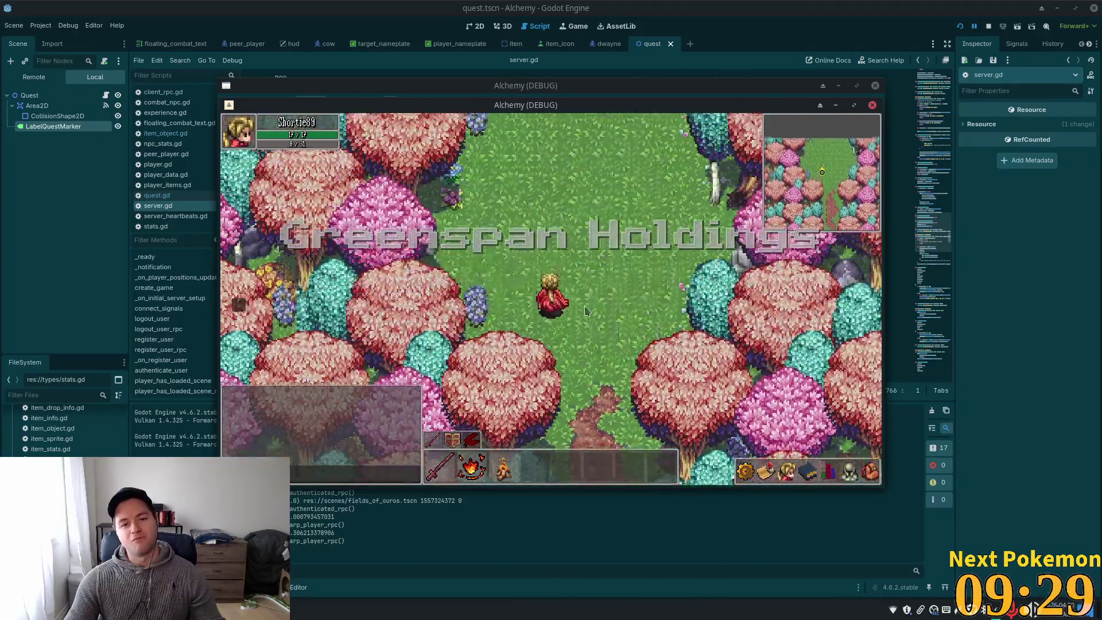
pyautogui.press('w')
pyautogui.press('w')
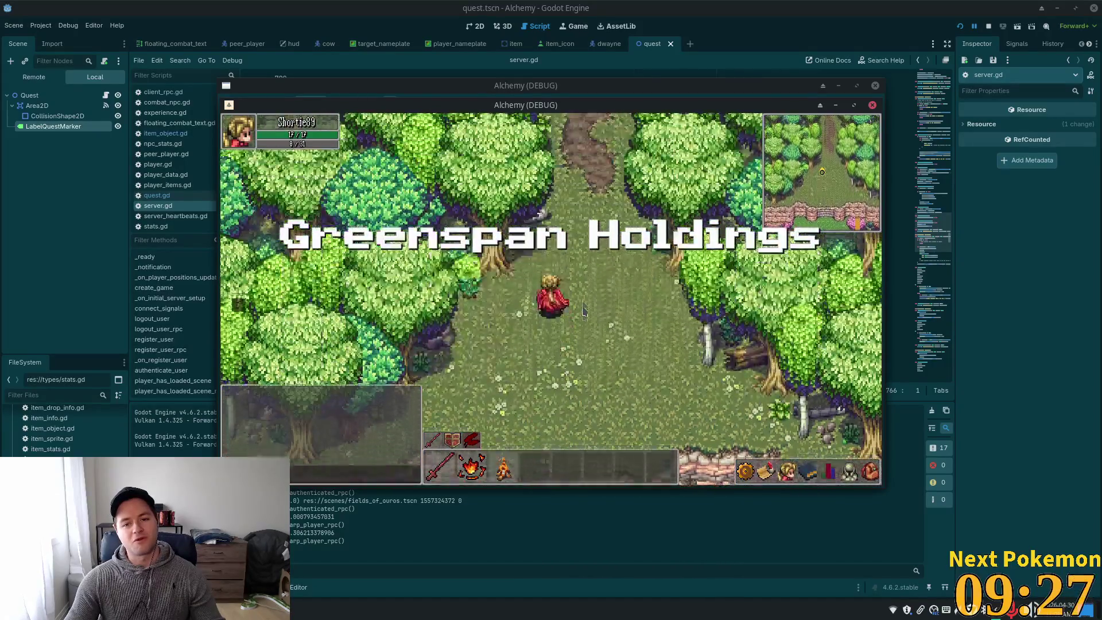
pyautogui.press('w')
pyautogui.hotkey('w', 'a')
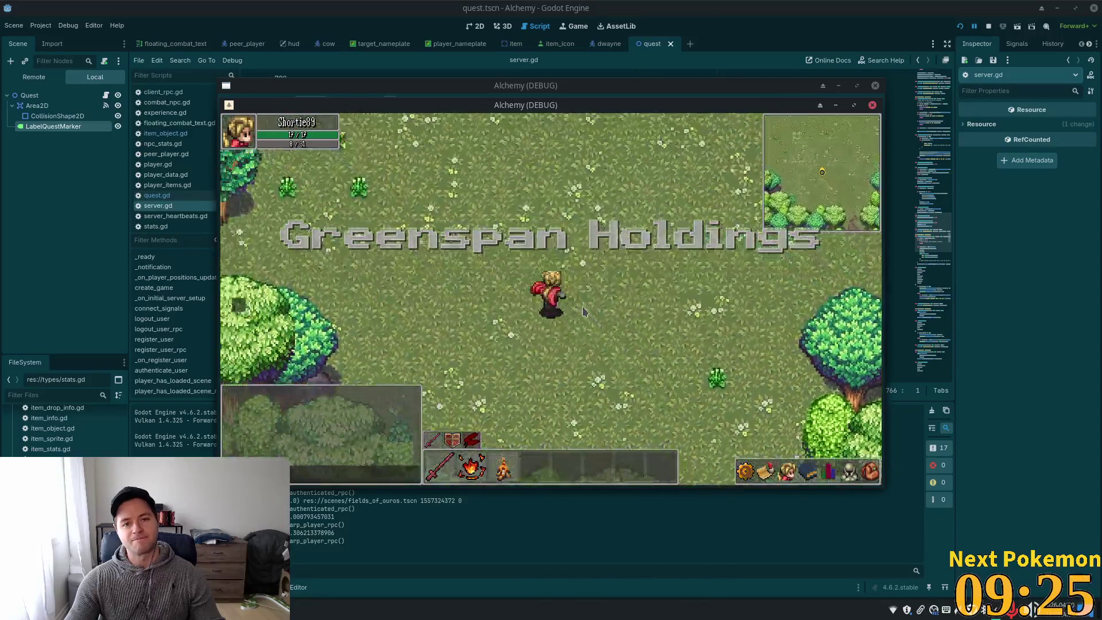
pyautogui.hotkey('w', 'a')
pyautogui.hotkey('w', 'a')
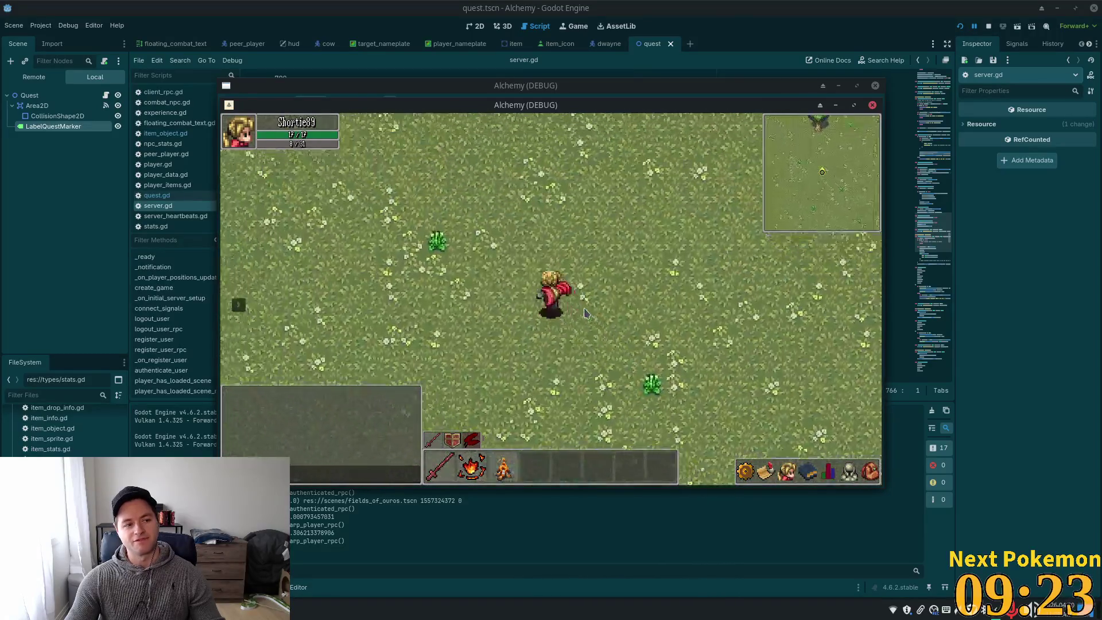
pyautogui.hotkey('w', 'a')
pyautogui.hotkey('w', 'a')
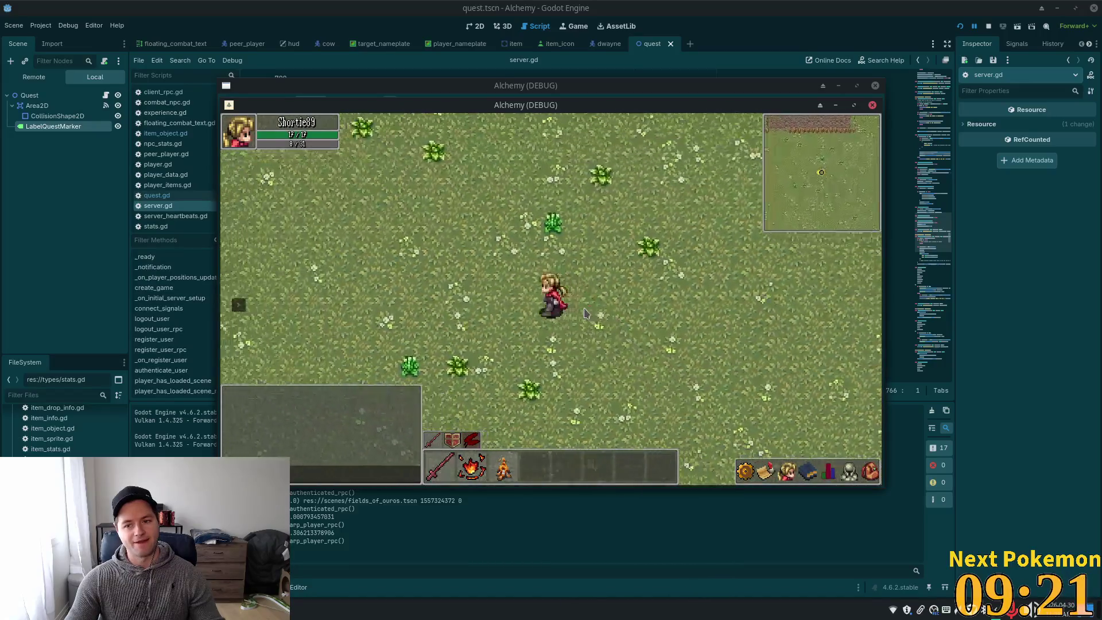
pyautogui.press('a')
pyautogui.hotkey('w', 'a')
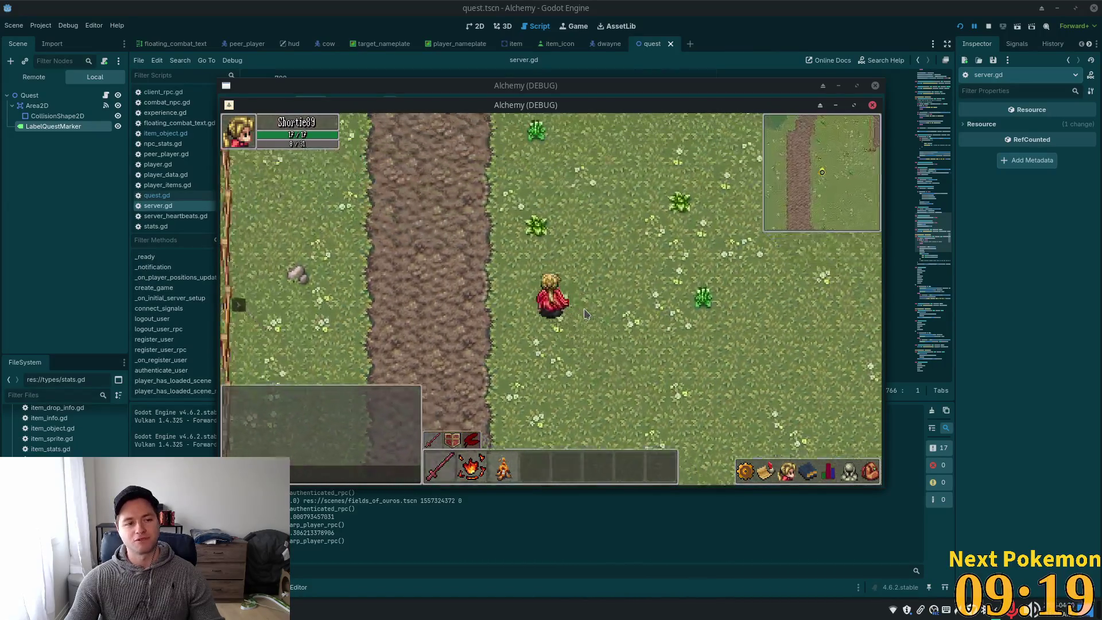
pyautogui.press('w')
pyautogui.hotkey('w', 'd')
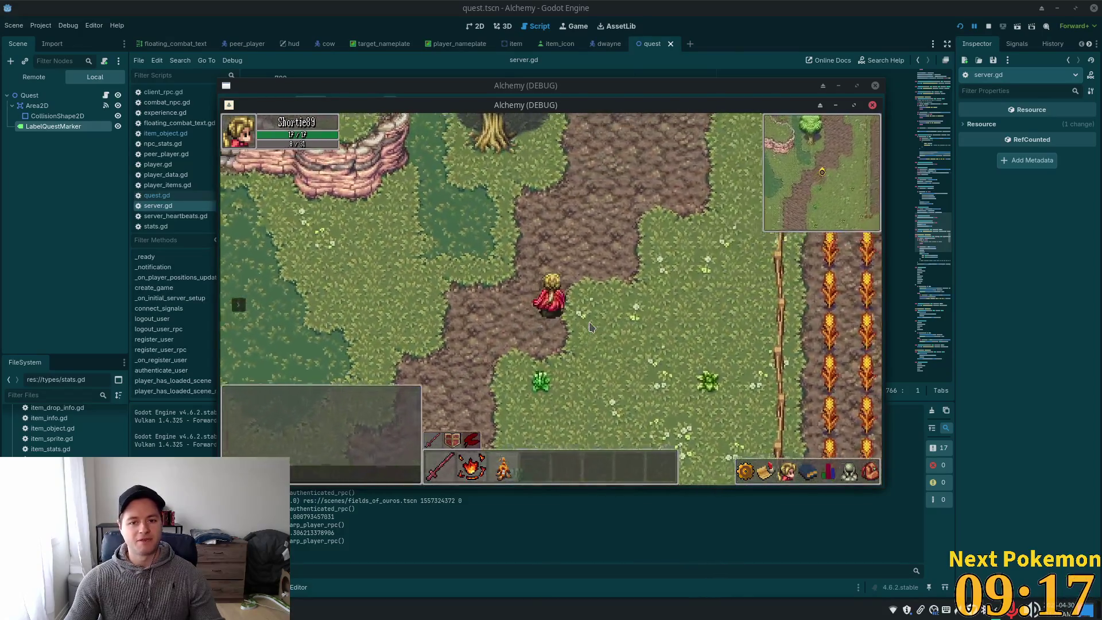
pyautogui.hotkey('w', 'd')
pyautogui.hotkey('w', 'a')
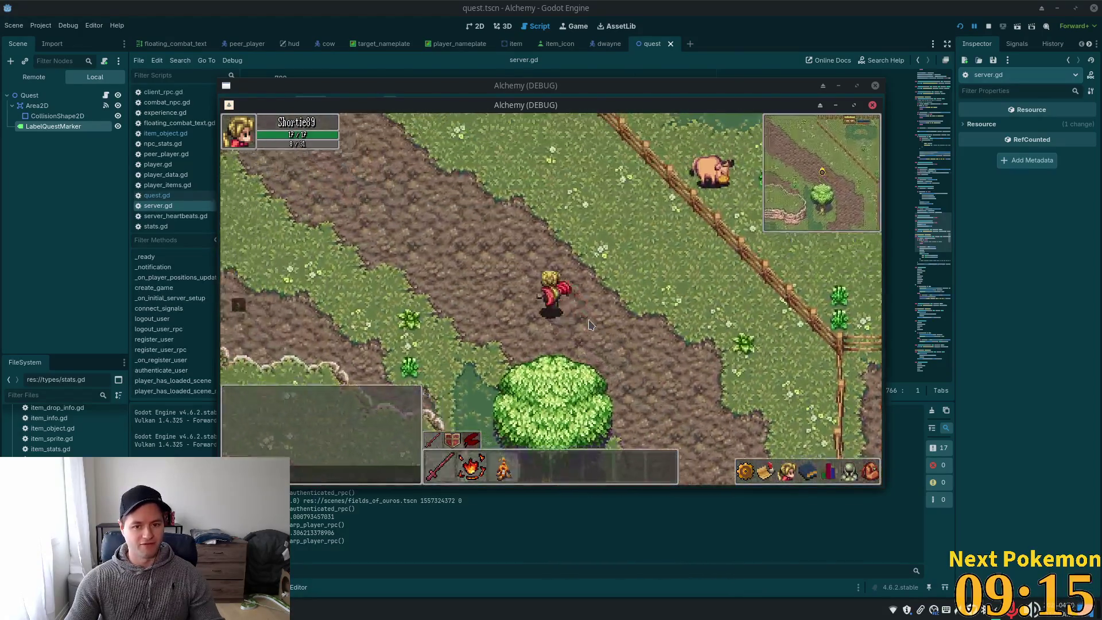
pyautogui.hotkey('w', 'a')
pyautogui.hotkey('w', 'a')
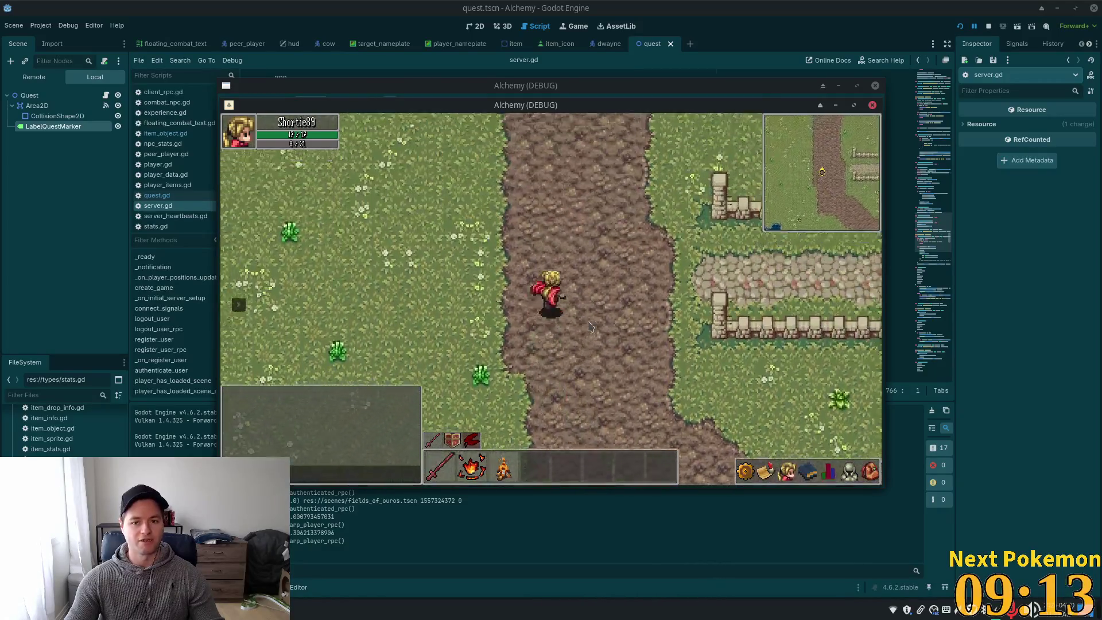
# Walk right along the stone path past the red barn and through the house
pyautogui.press('d')
pyautogui.press('d')
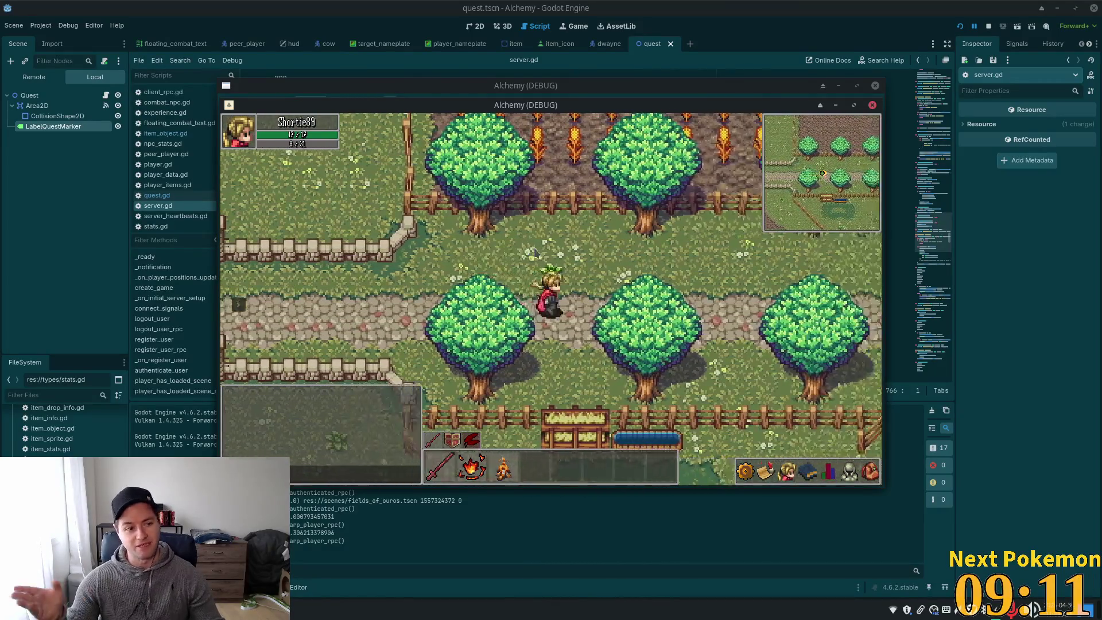
pyautogui.press('d')
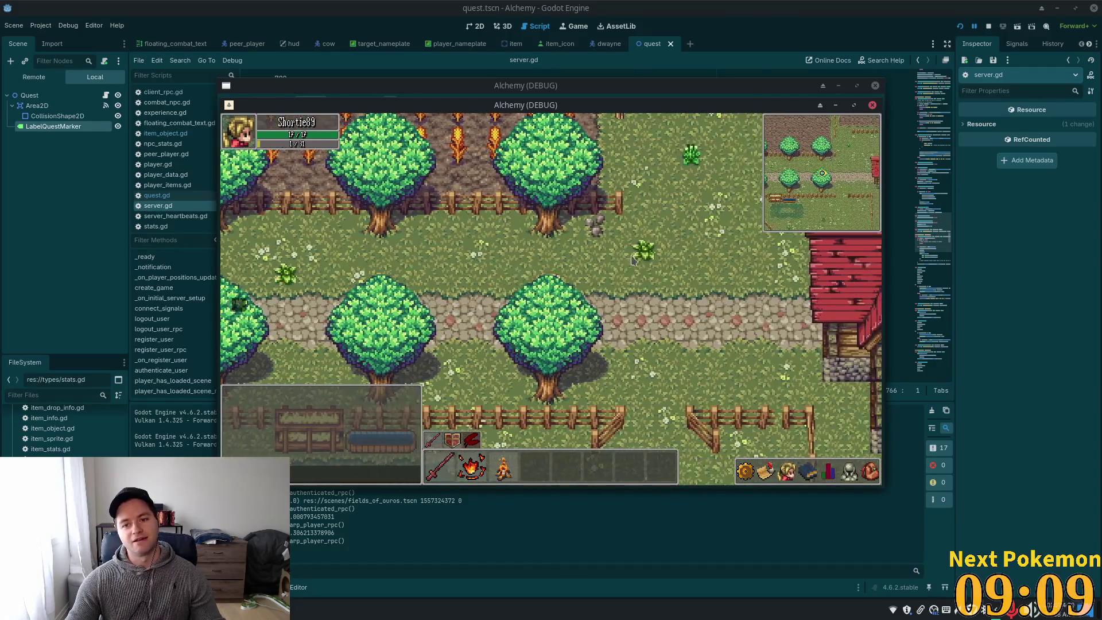
pyautogui.press('d')
pyautogui.press('d')
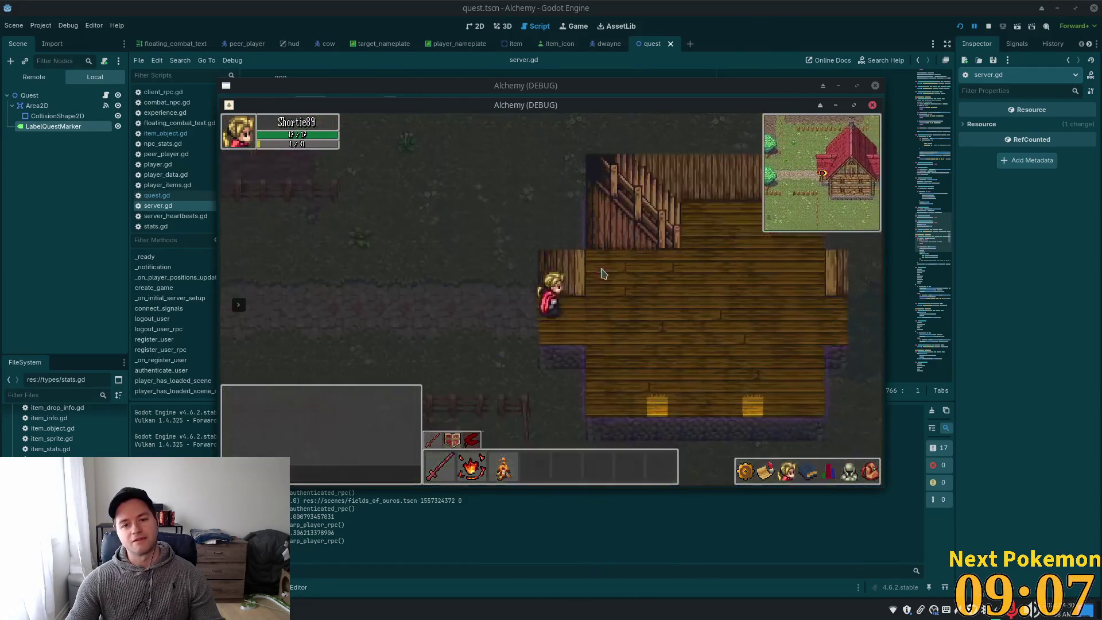
pyautogui.press('d')
pyautogui.press('d')
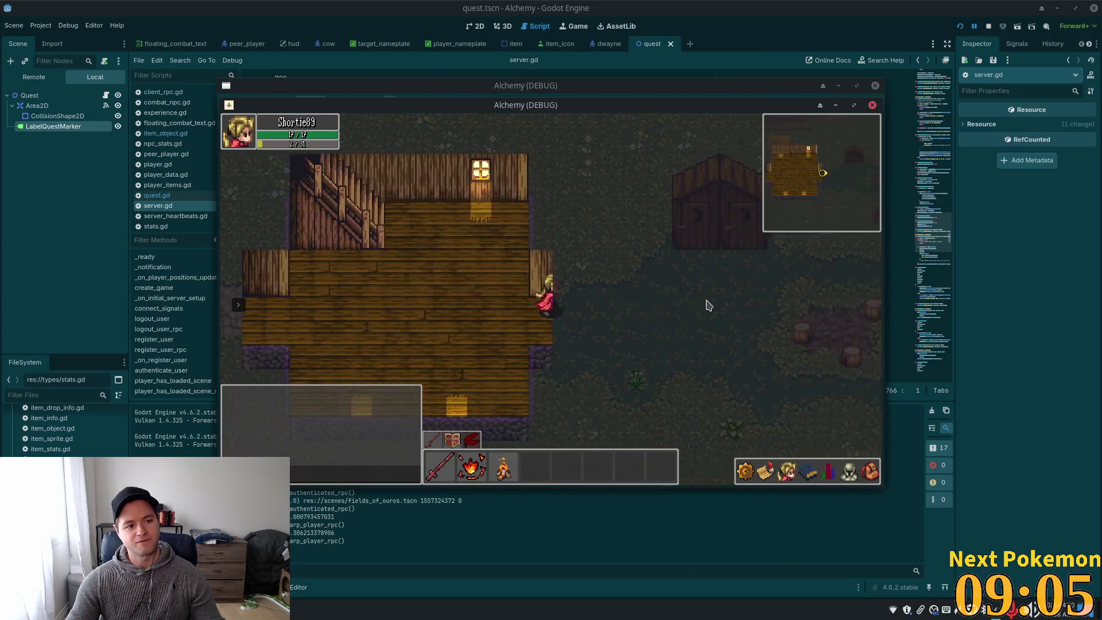
pyautogui.press('d')
pyautogui.press('d')
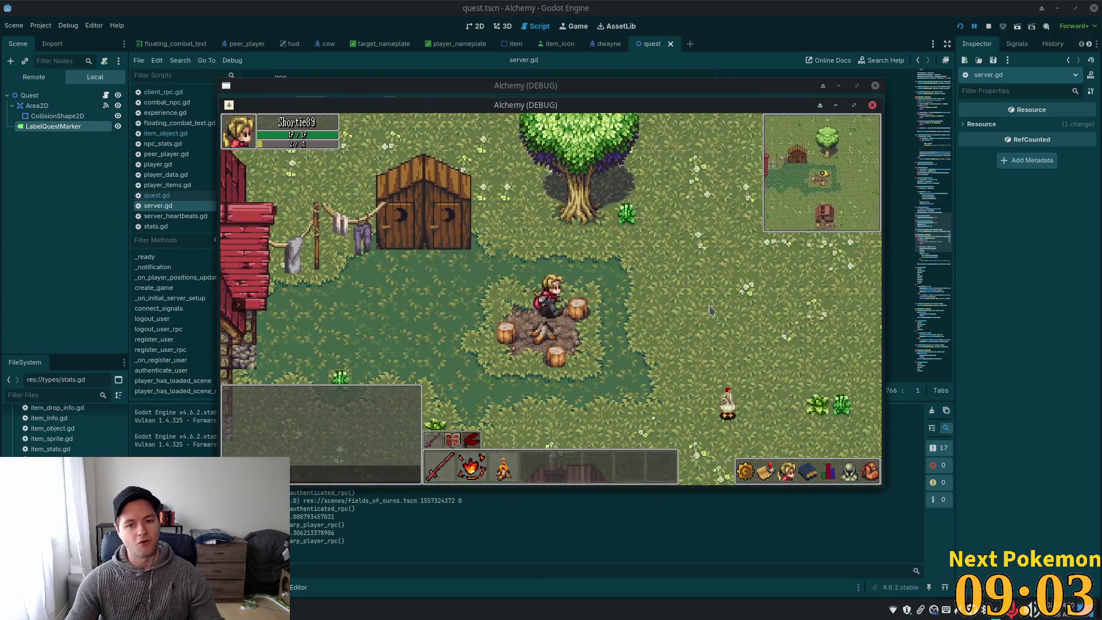
pyautogui.press('s')
pyautogui.press('d')
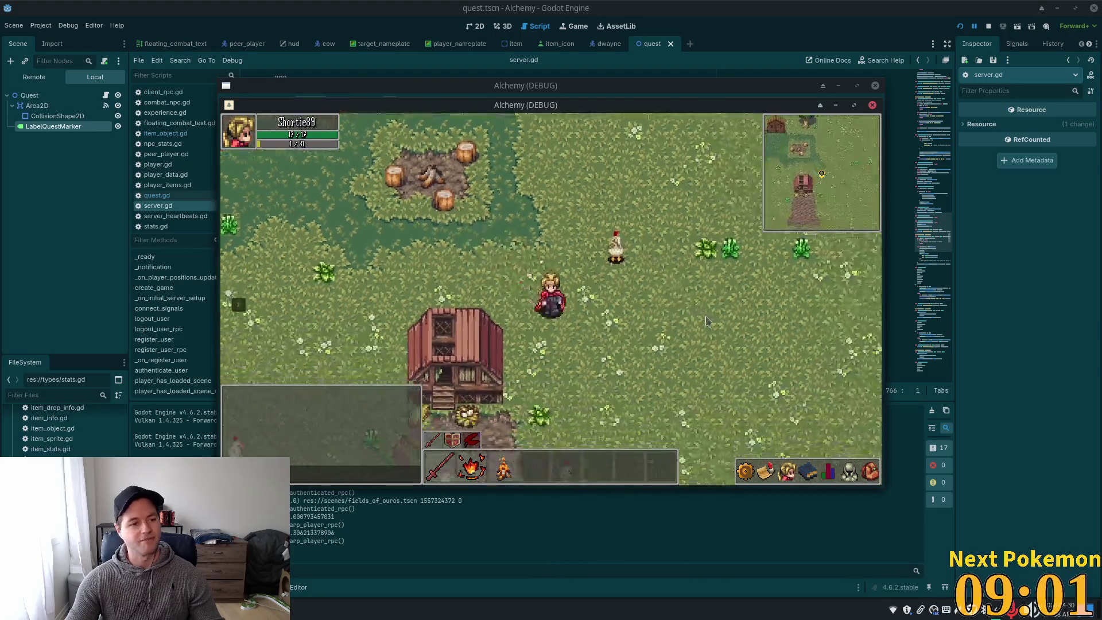
# Walk down-left past the chickens, along the crop field and the field fence
pyautogui.press('s')
pyautogui.press('a')
pyautogui.press('s')
pyautogui.press('a')
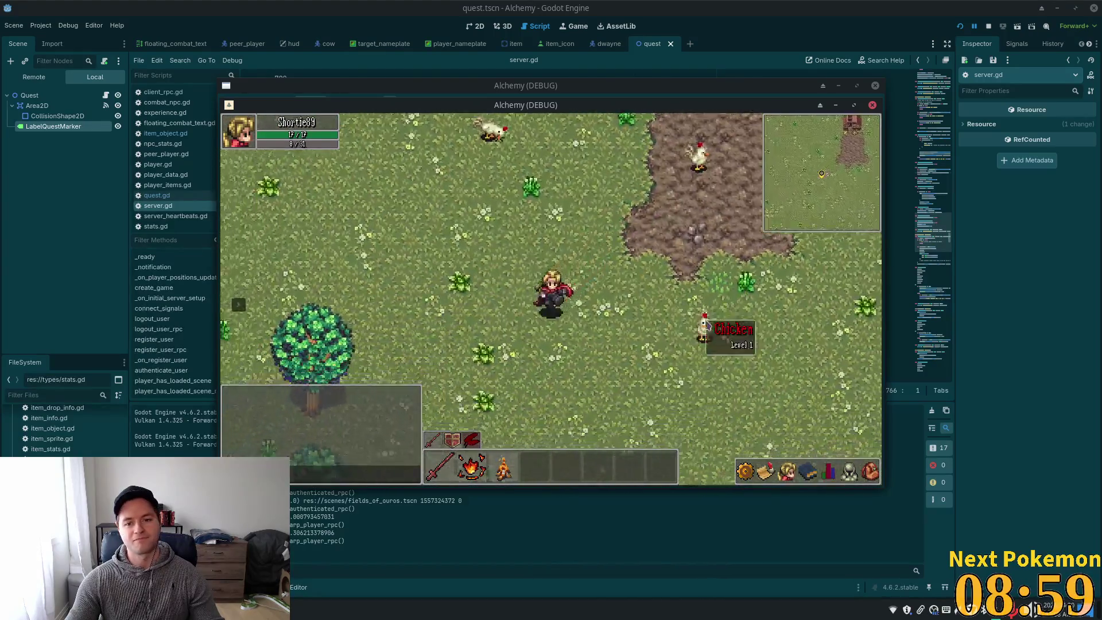
pyautogui.press('a')
pyautogui.press('s')
pyautogui.press('a')
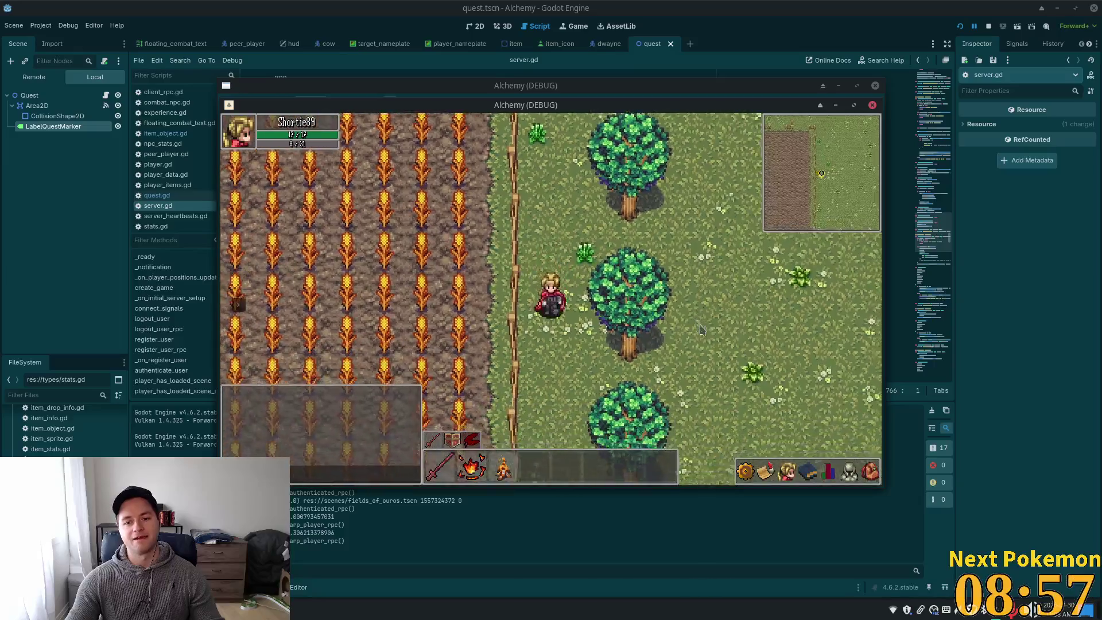
pyautogui.press('s')
pyautogui.press('d')
pyautogui.press('s')
pyautogui.press('a')
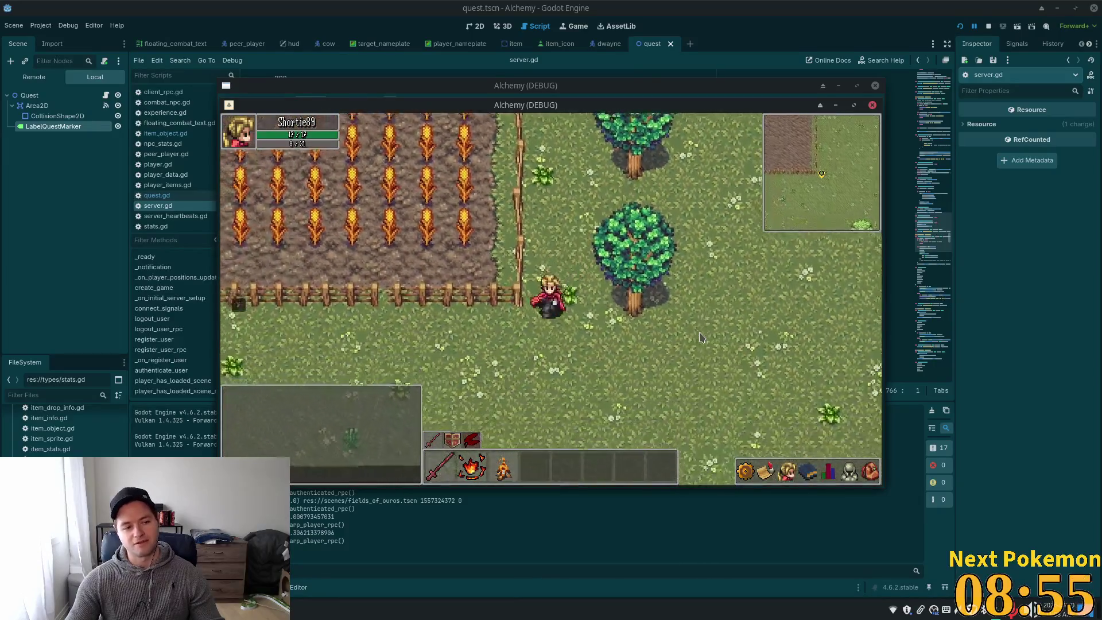
pyautogui.press('s')
pyautogui.press('a')
pyautogui.press('a')
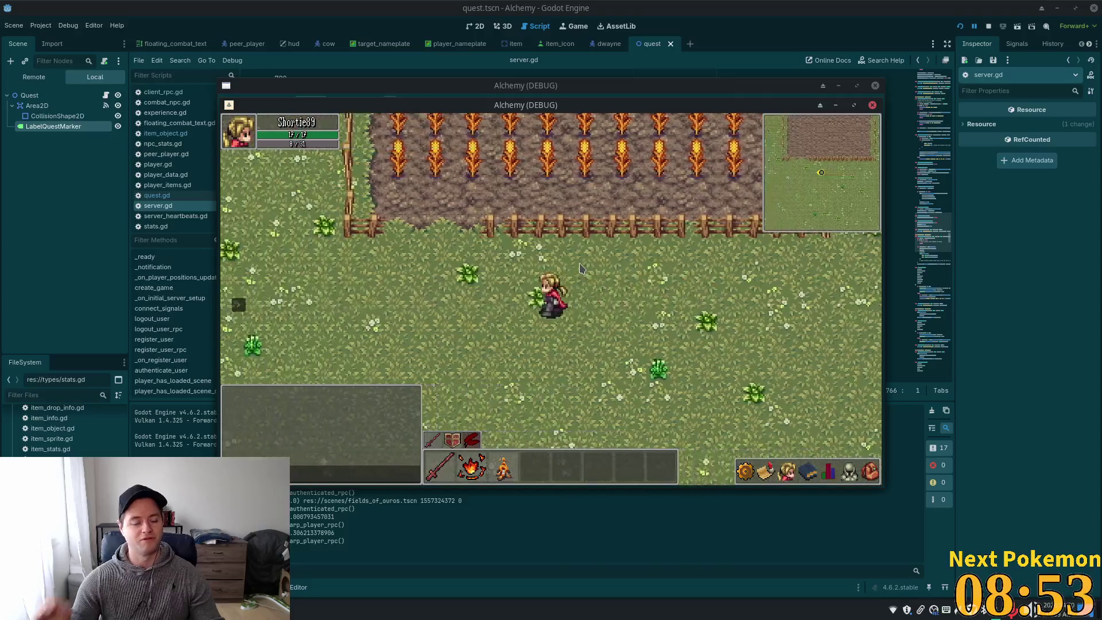
pyautogui.press('a')
pyautogui.press('a')
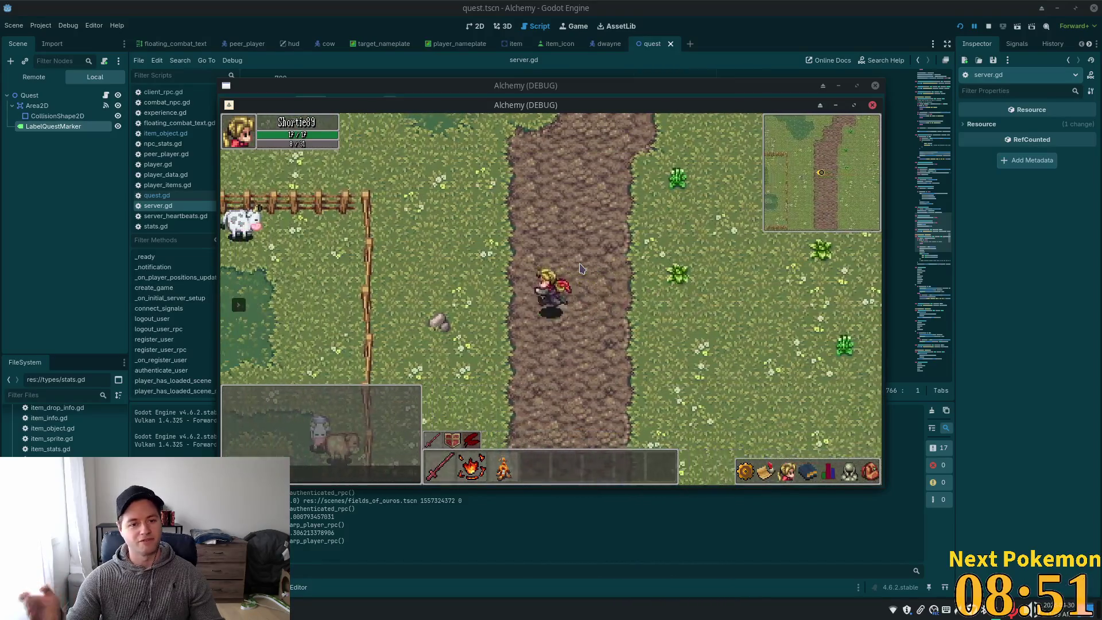
# Walk past the pond into the village and up the cobble path to the house door
pyautogui.press('w')
pyautogui.press('w')
pyautogui.press('d')
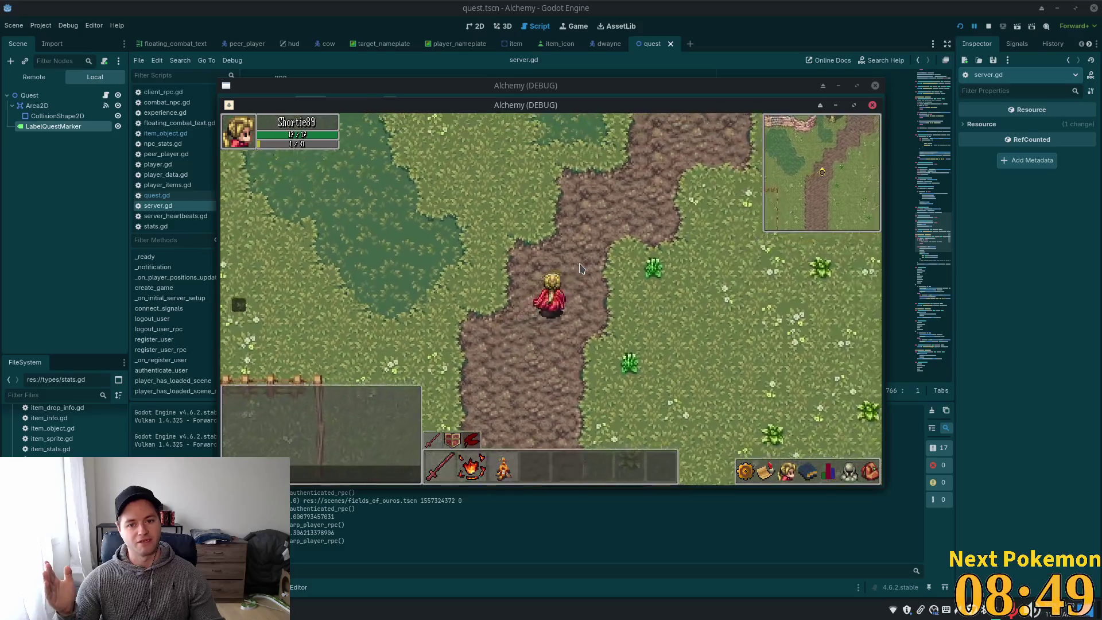
pyautogui.press('a')
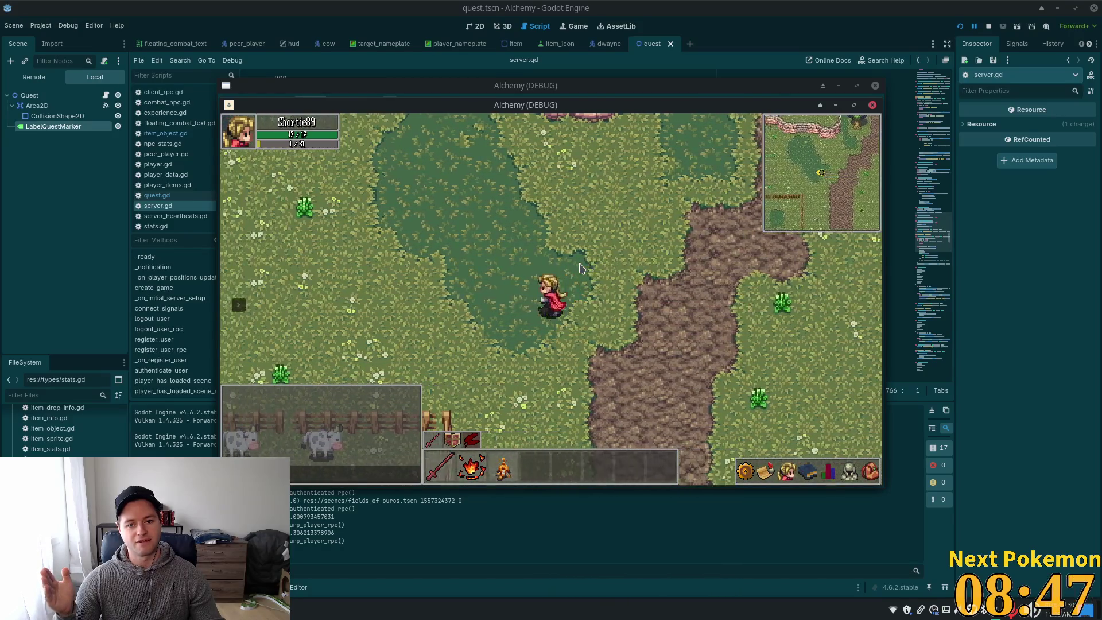
pyautogui.press('a')
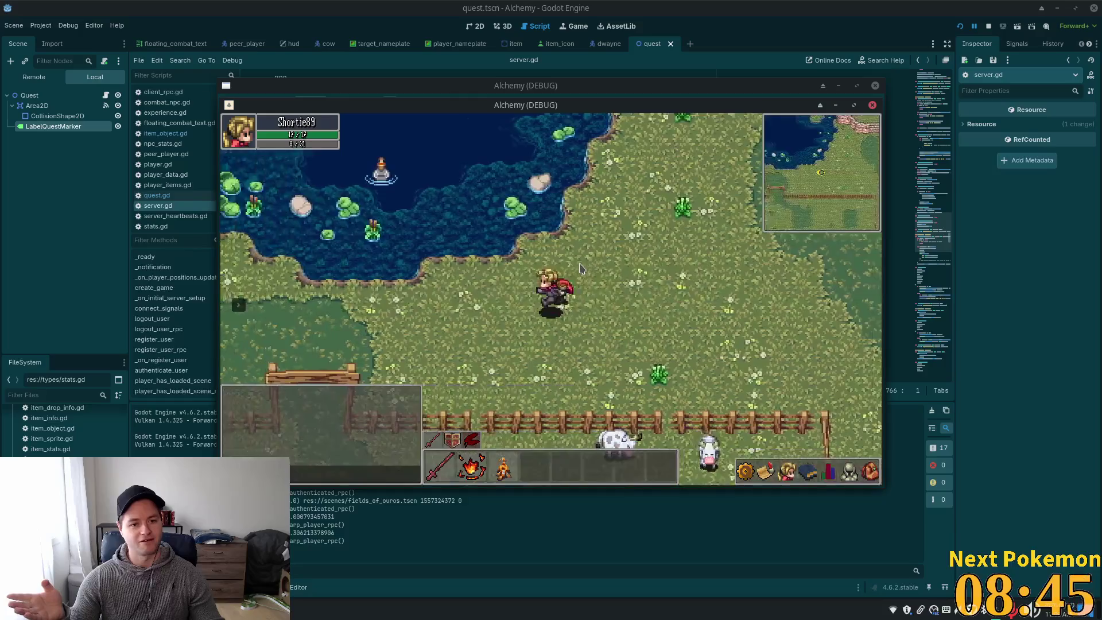
pyautogui.press('a')
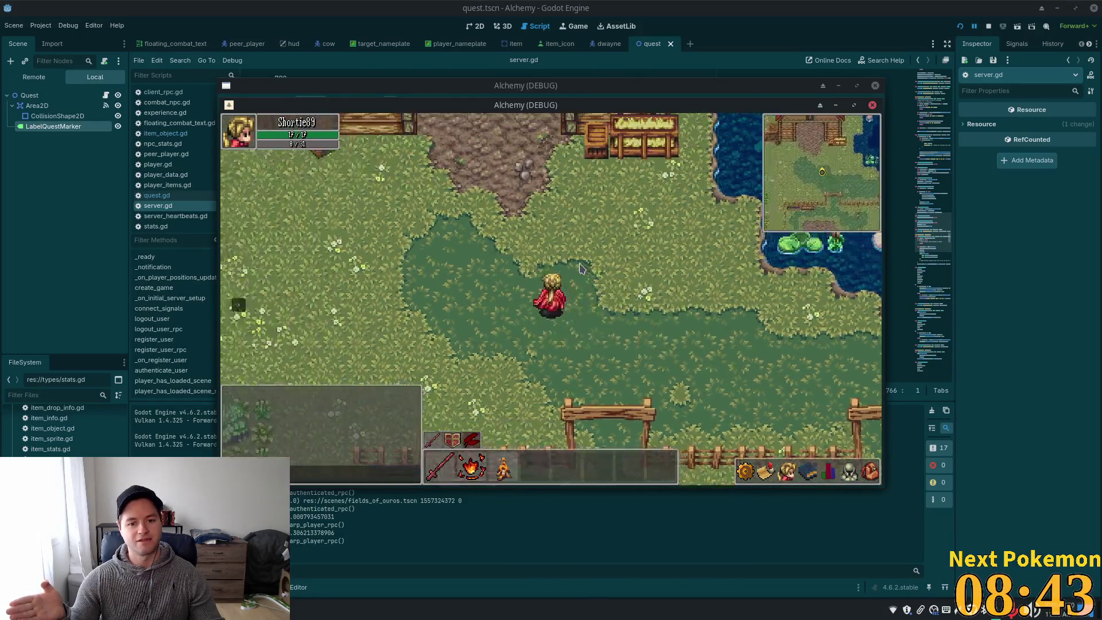
pyautogui.press('w')
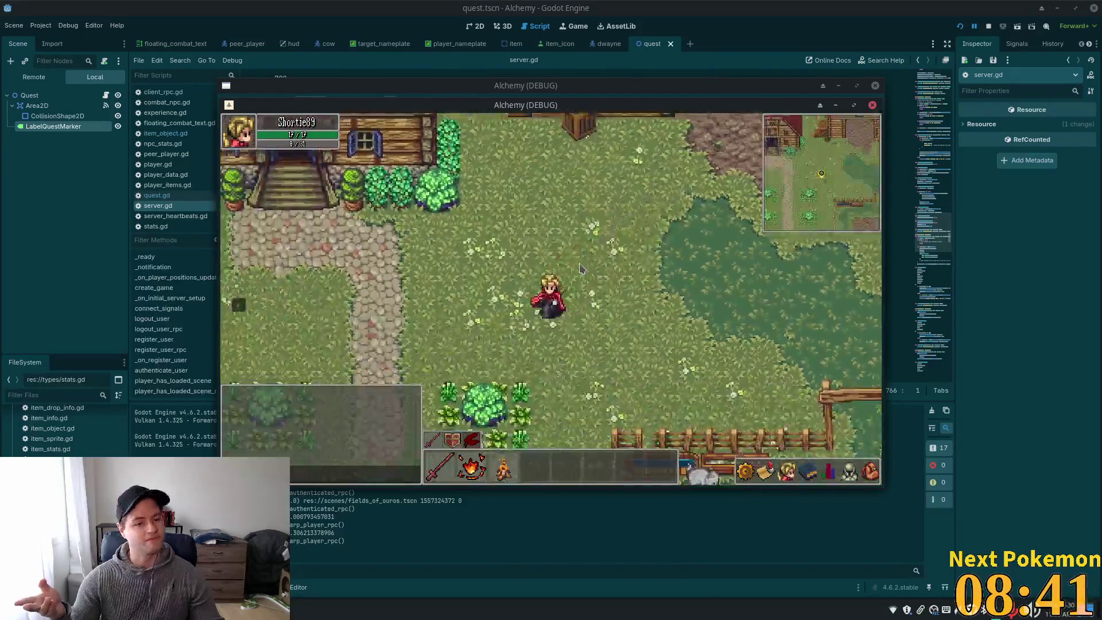
pyautogui.press('w')
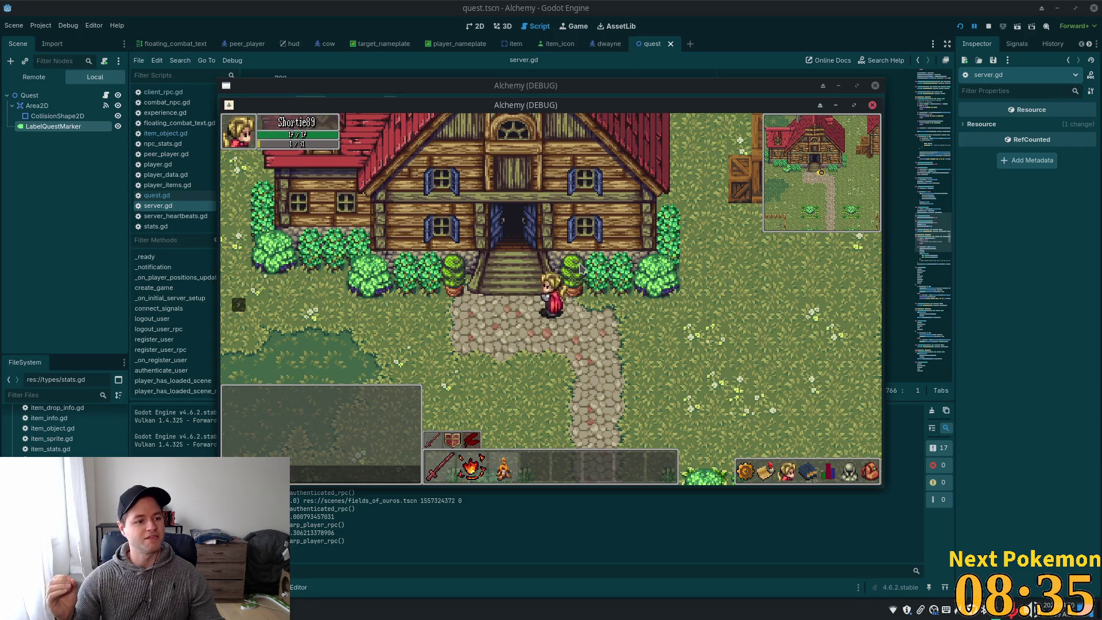
# Walk the character down the cobblestone path past the fence gate and east toward the dirt road
pyautogui.press('s')
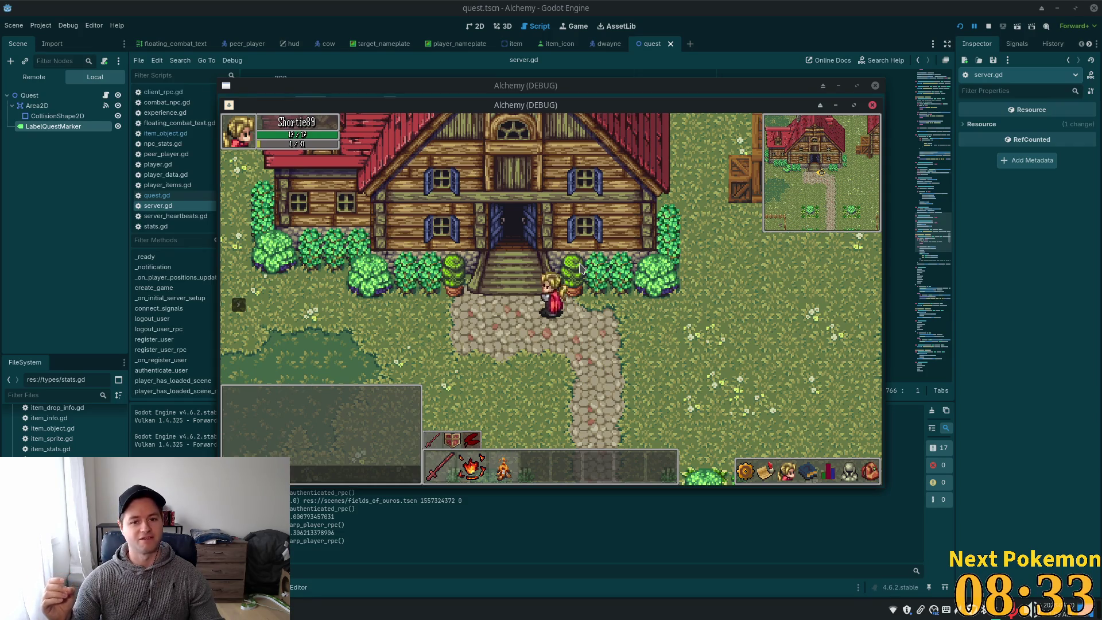
pyautogui.press('s')
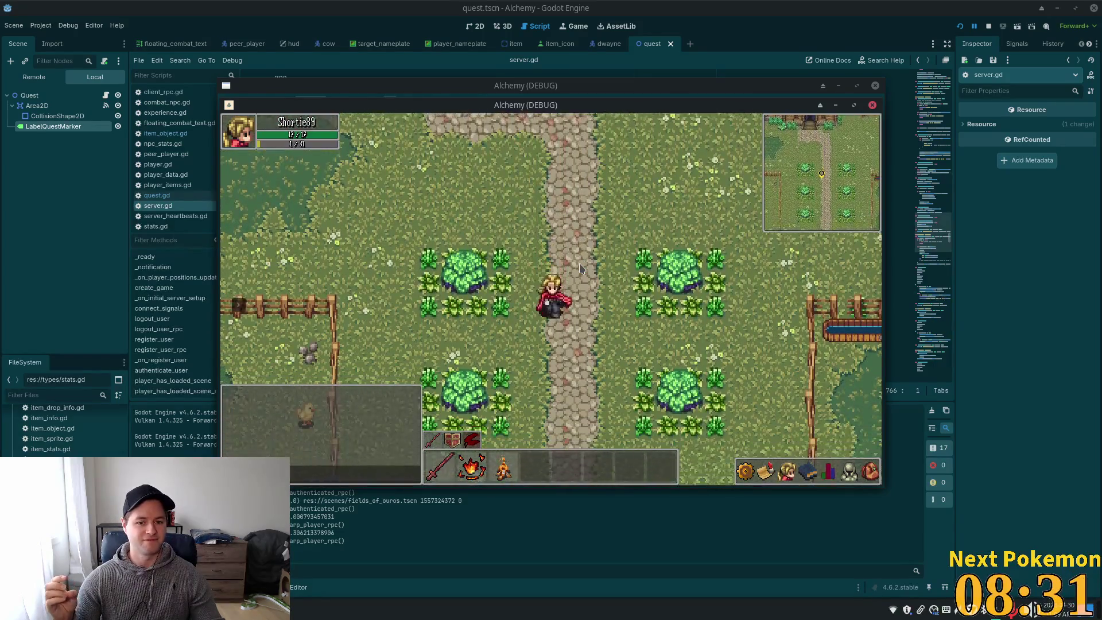
pyautogui.press('s')
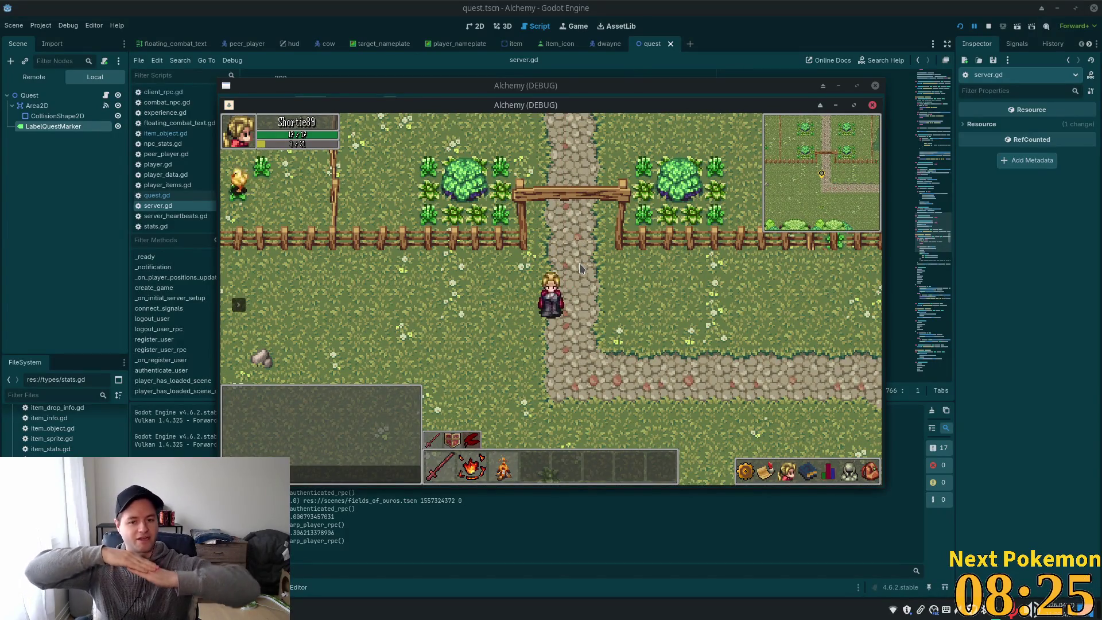
pyautogui.press('s')
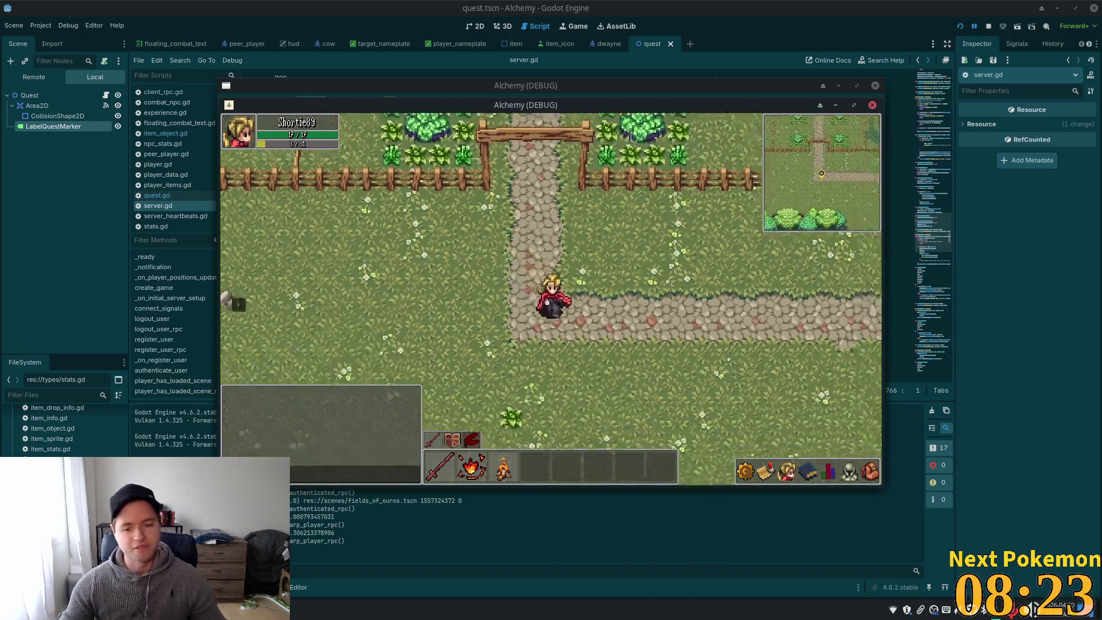
pyautogui.press('d')
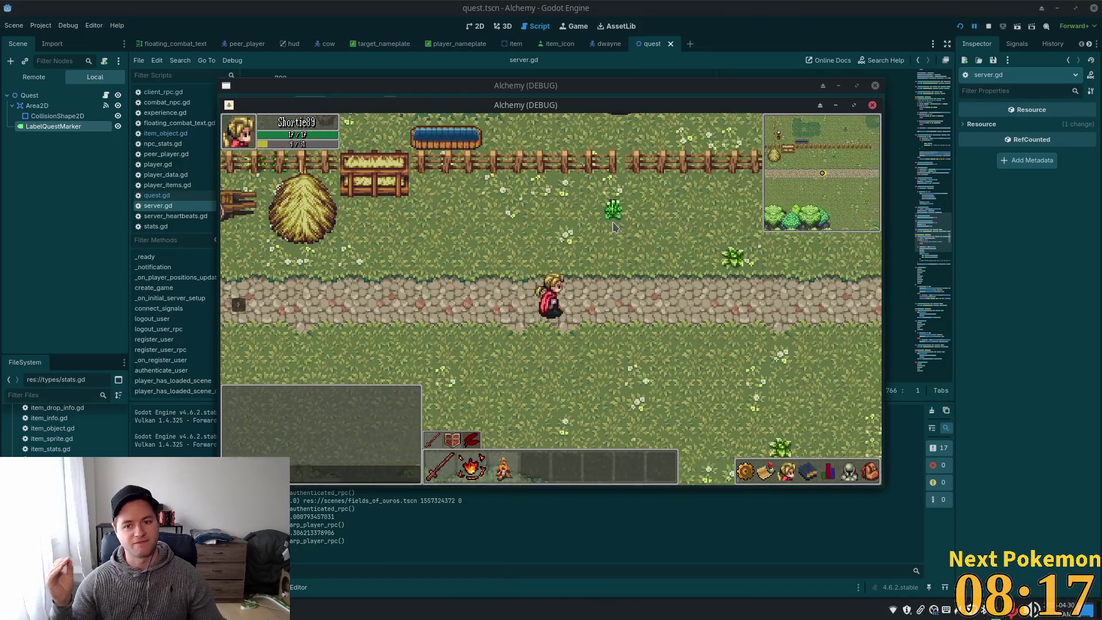
pyautogui.press('w')
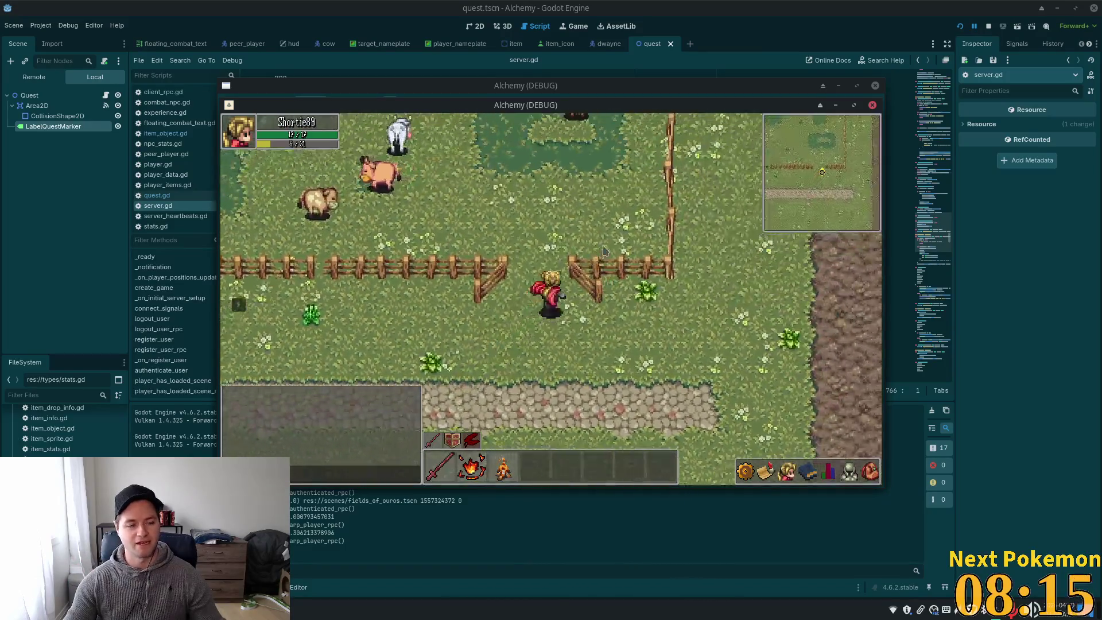
pyautogui.press('d')
# Walk north along the curving dirt road past the large tree
pyautogui.press('w')
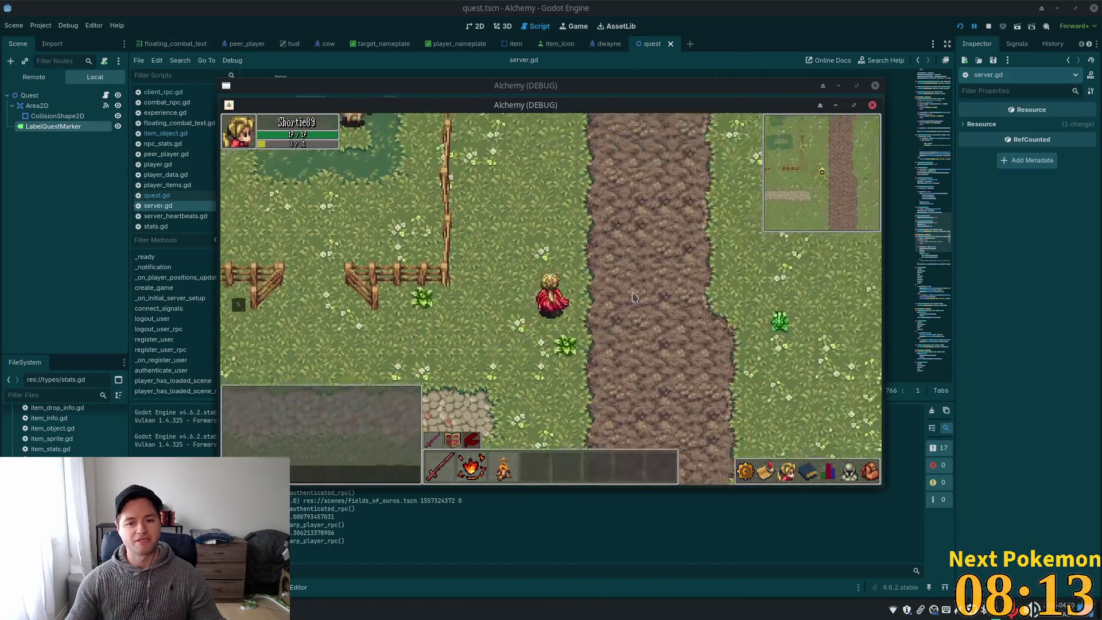
pyautogui.press('w')
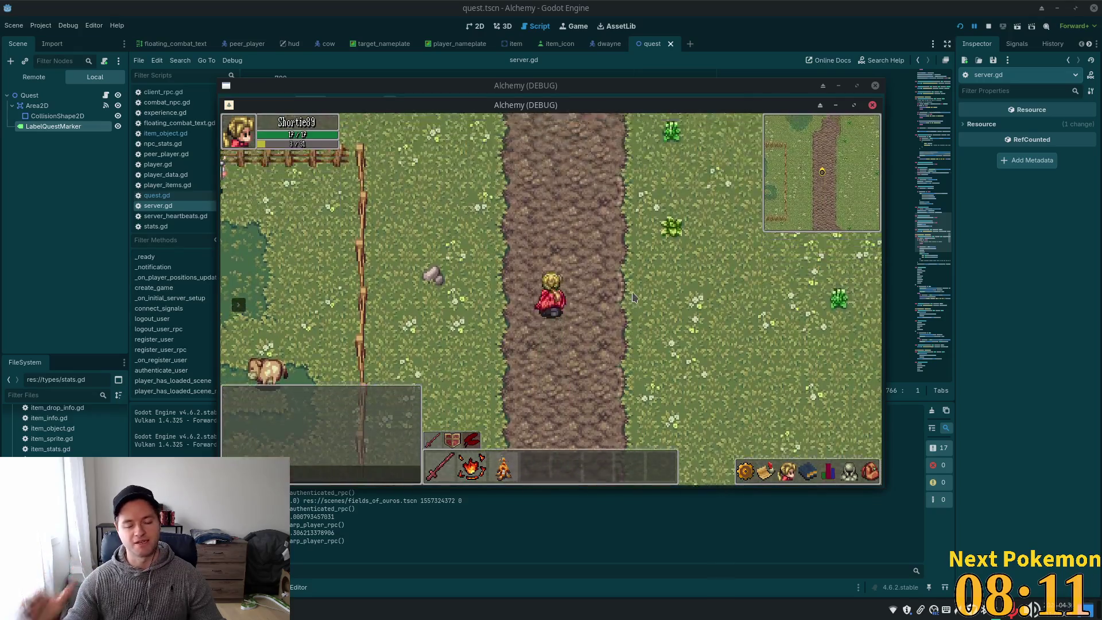
pyautogui.press('w')
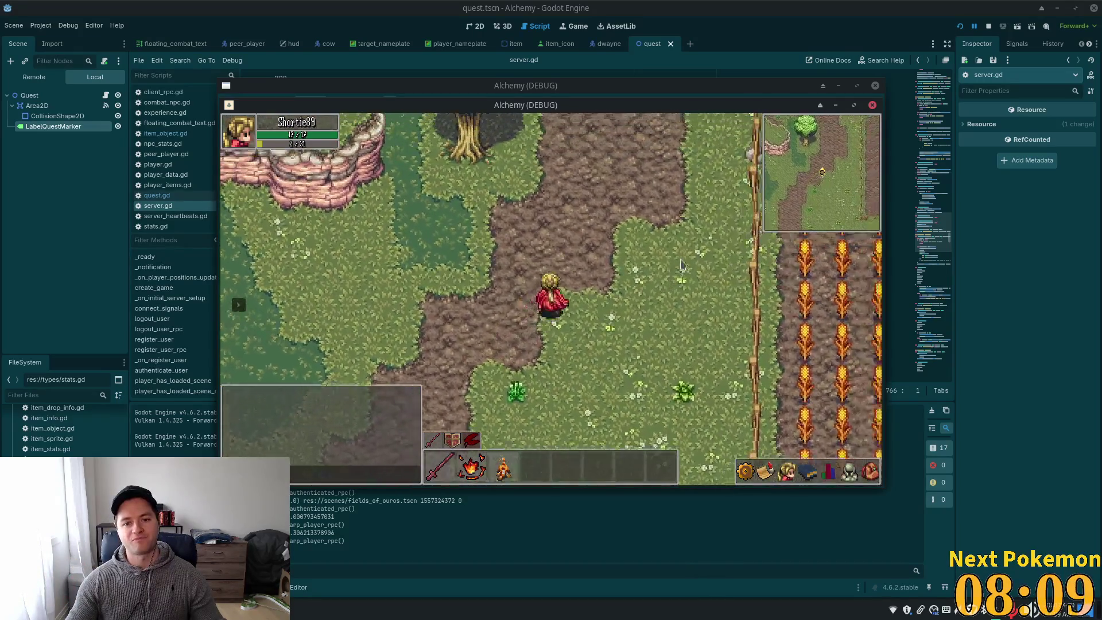
pyautogui.press('w')
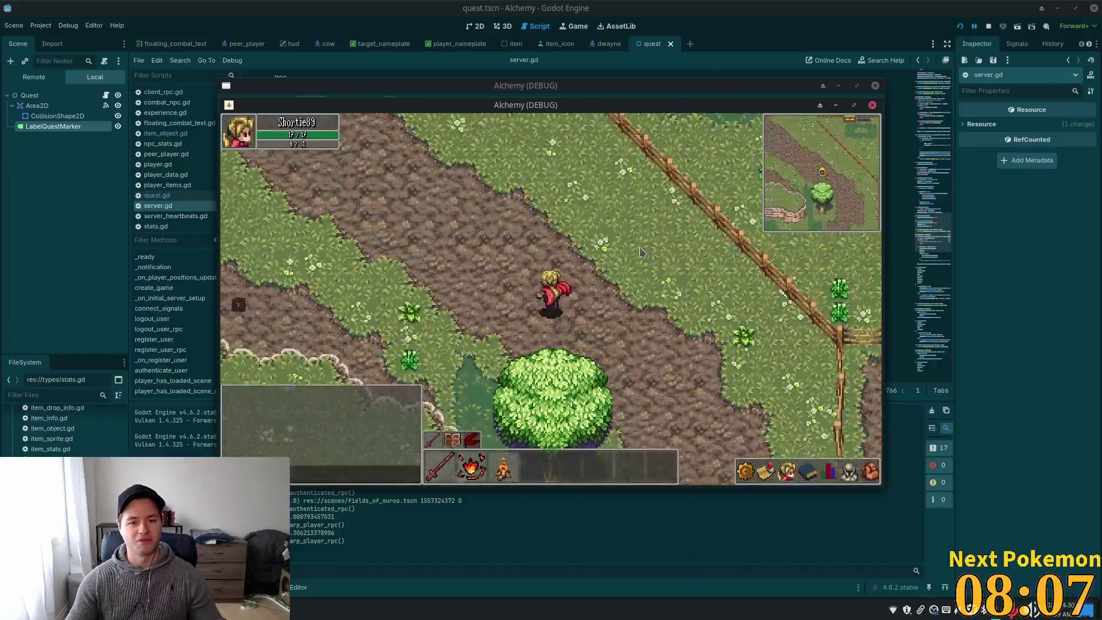
pyautogui.press('w')
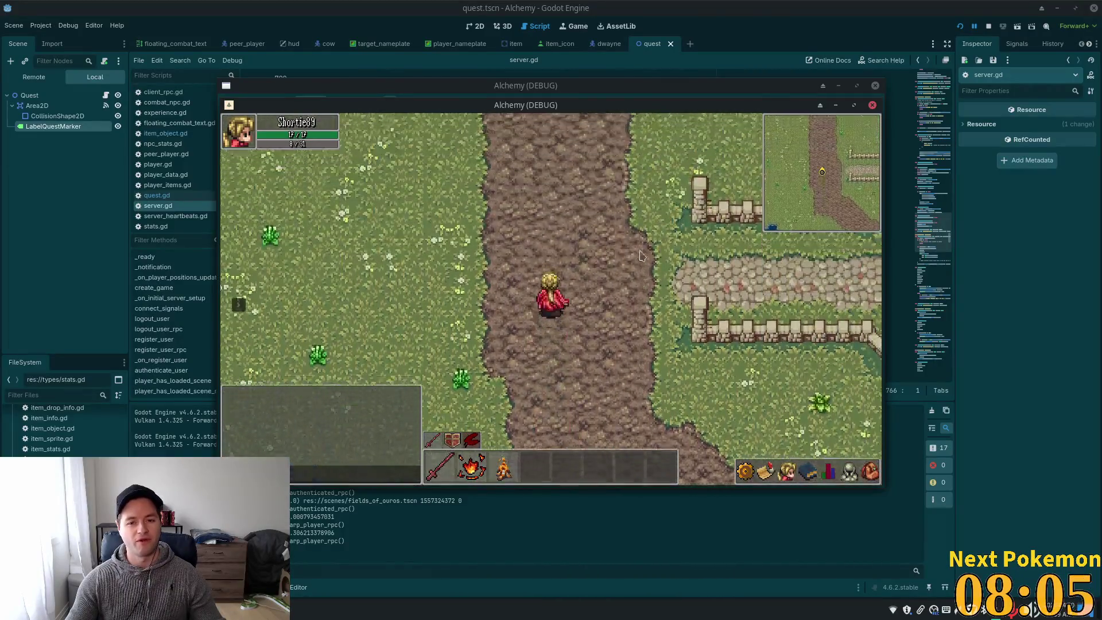
pyautogui.press('w')
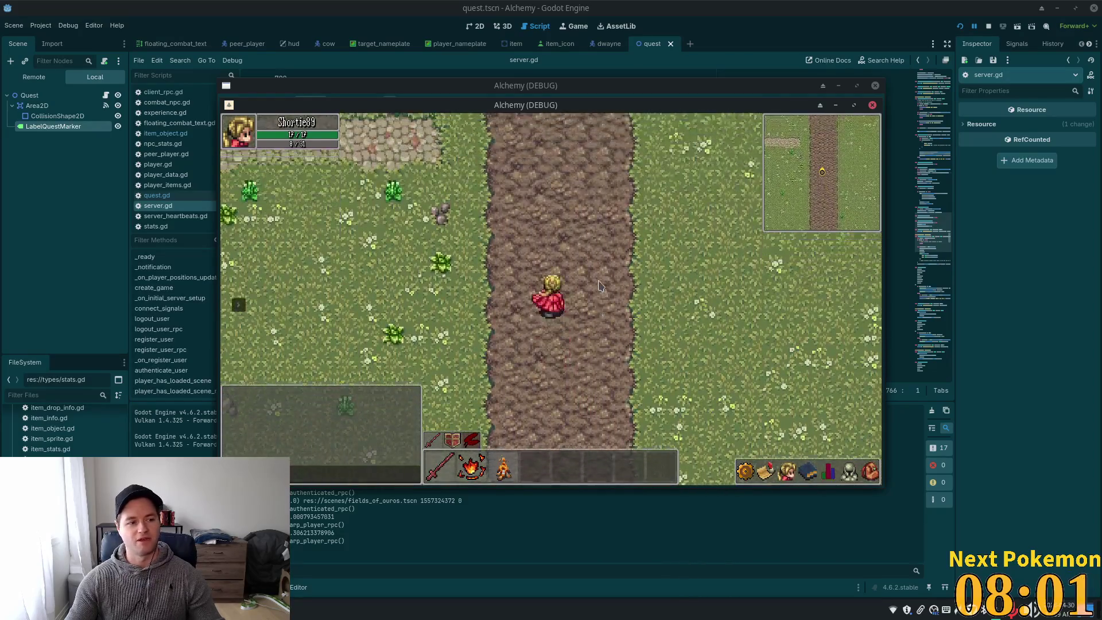
# Enter the house to the fireplace, then exit east along the village path and south into the meadow
pyautogui.press('a')
pyautogui.press('a')
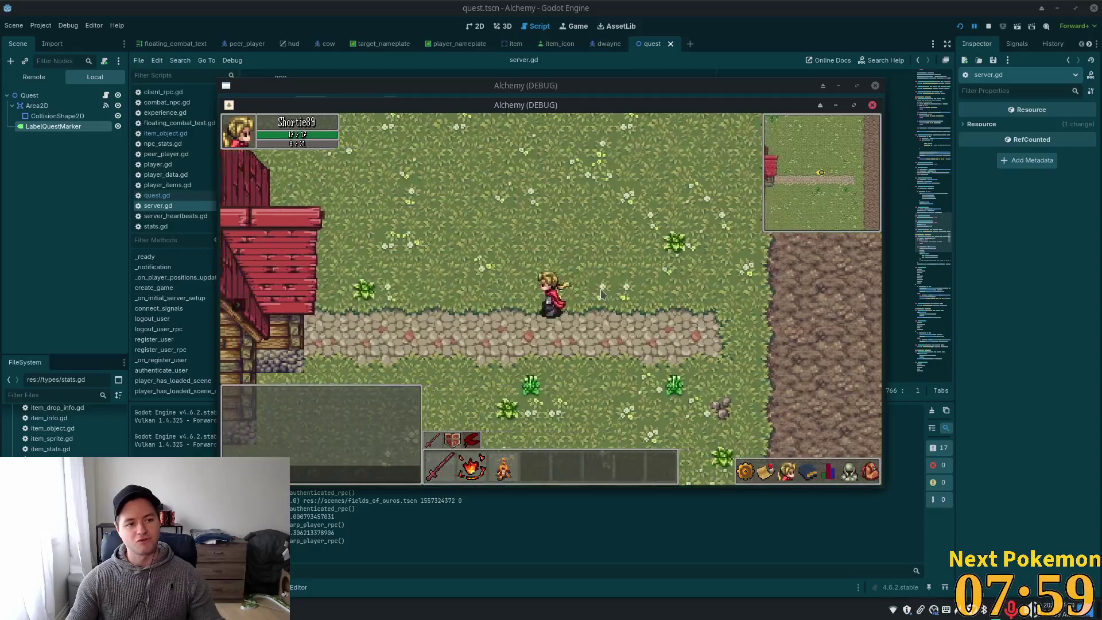
pyautogui.press('w')
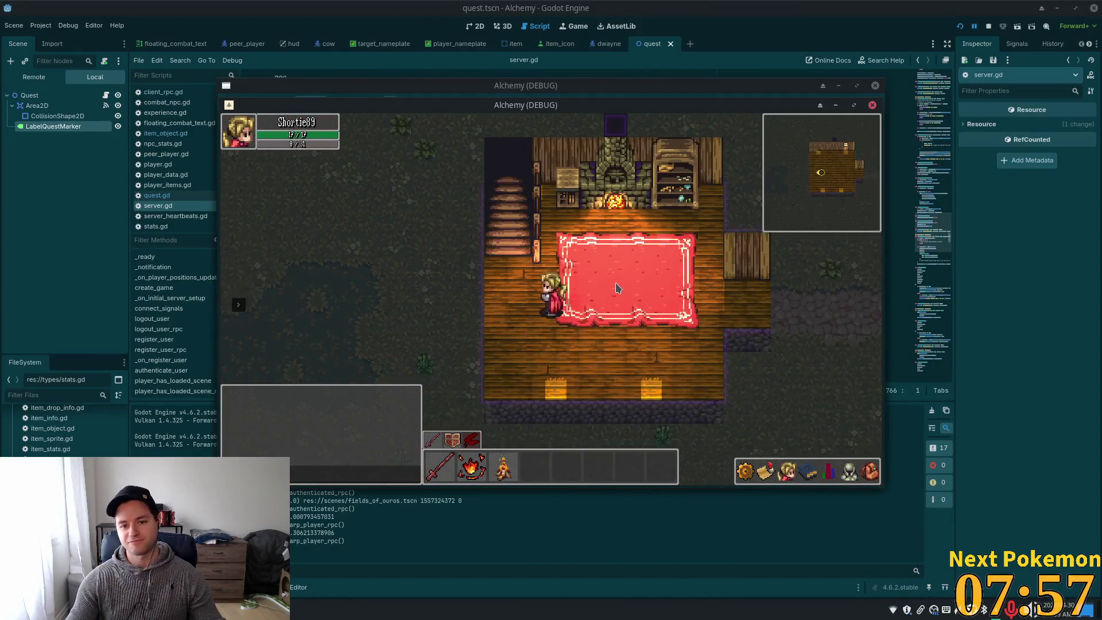
pyautogui.press('s')
pyautogui.press('d')
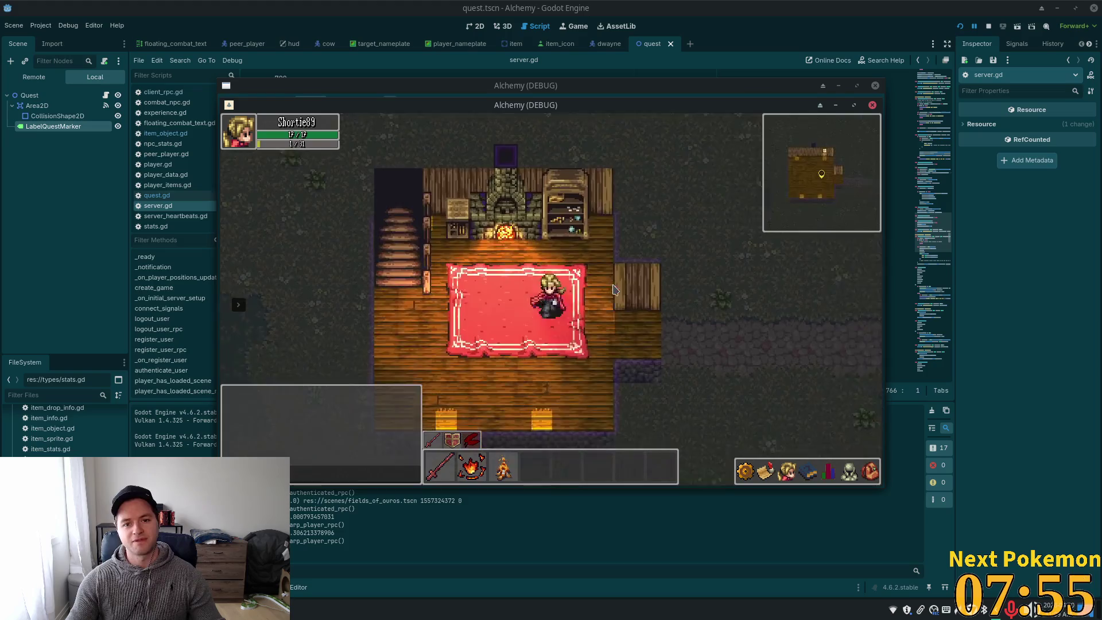
pyautogui.press('d')
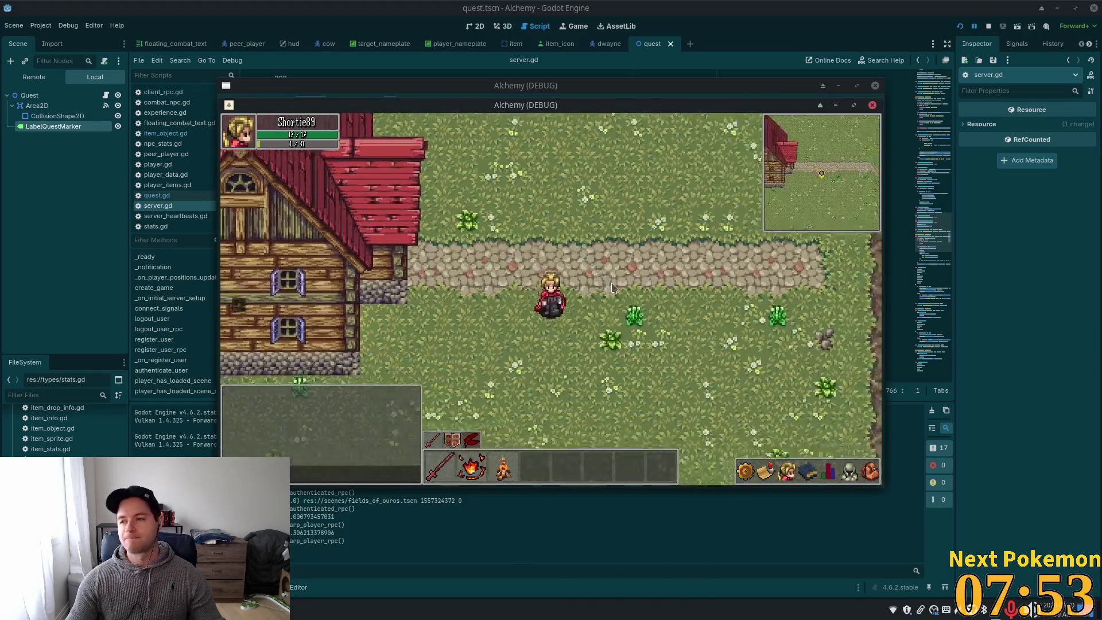
pyautogui.press('s')
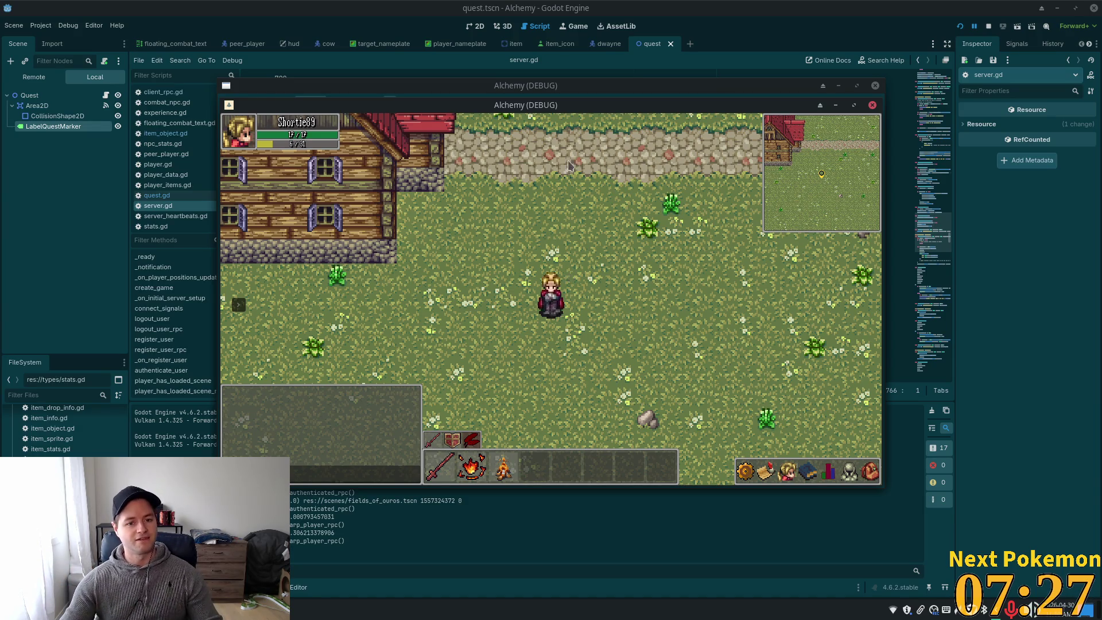
# Walk the character up-left to the barn, step inside, and come back out
pyautogui.press('a')
pyautogui.press('w')
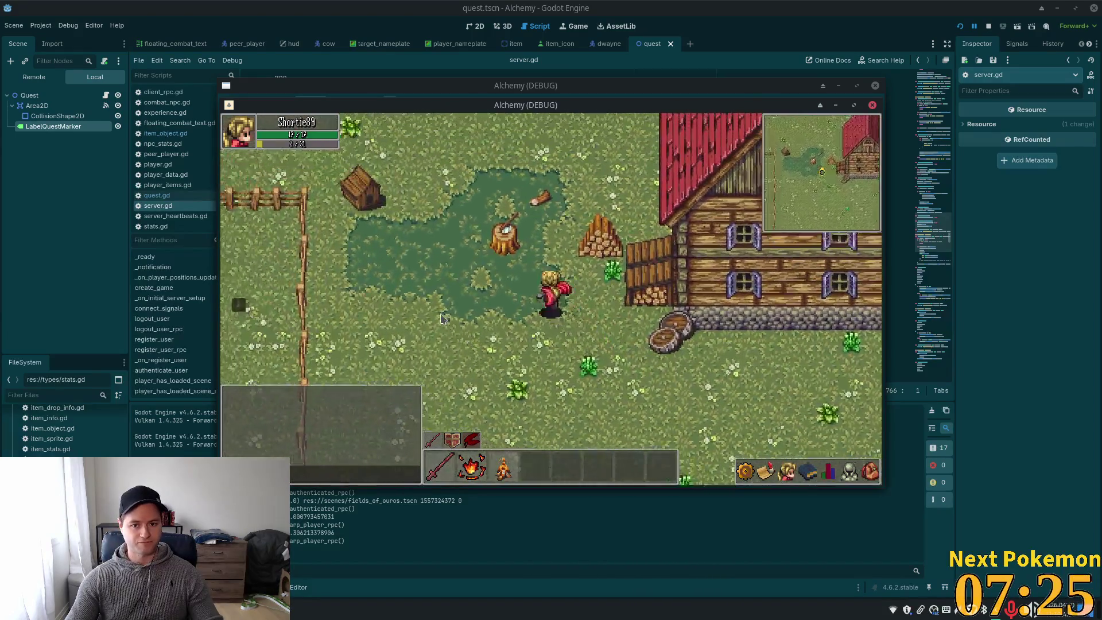
pyautogui.press('w')
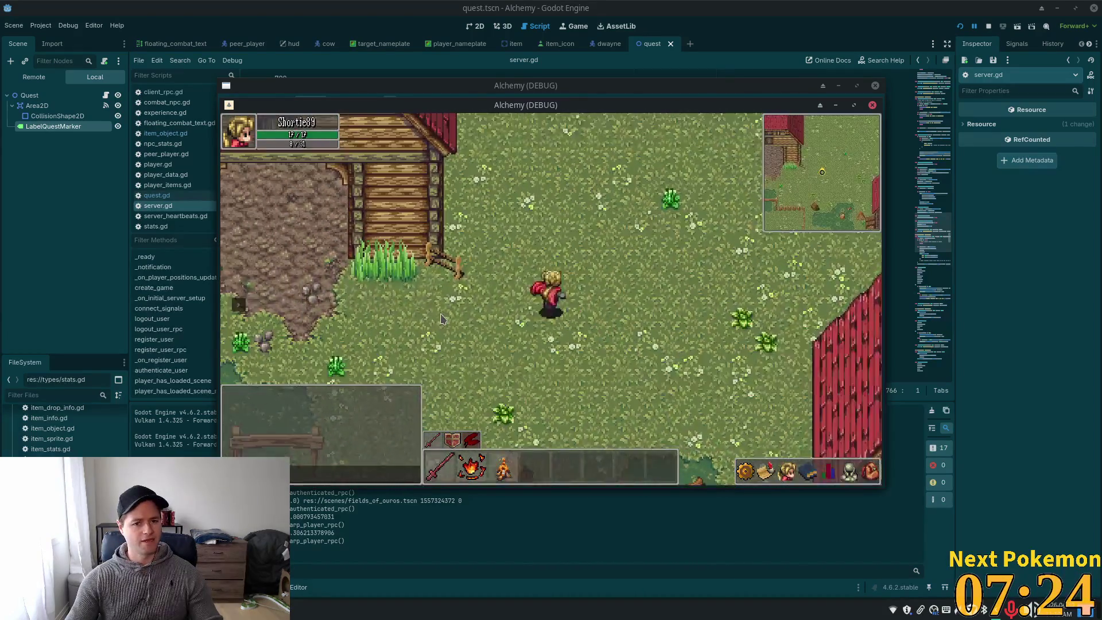
pyautogui.press('a')
pyautogui.press('w')
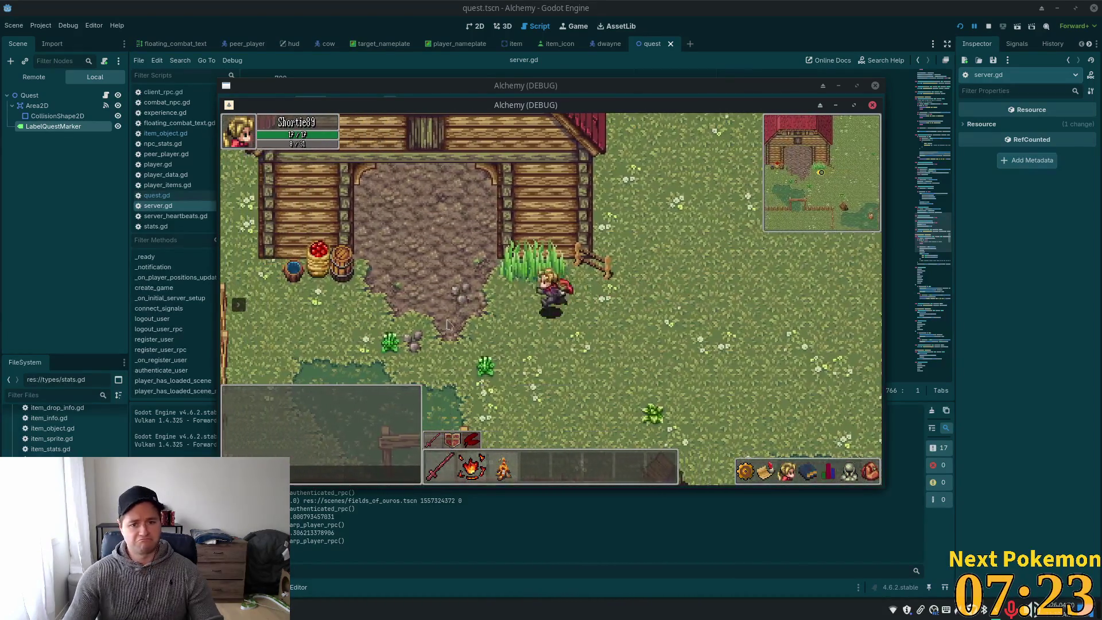
pyautogui.press('w')
pyautogui.press('d')
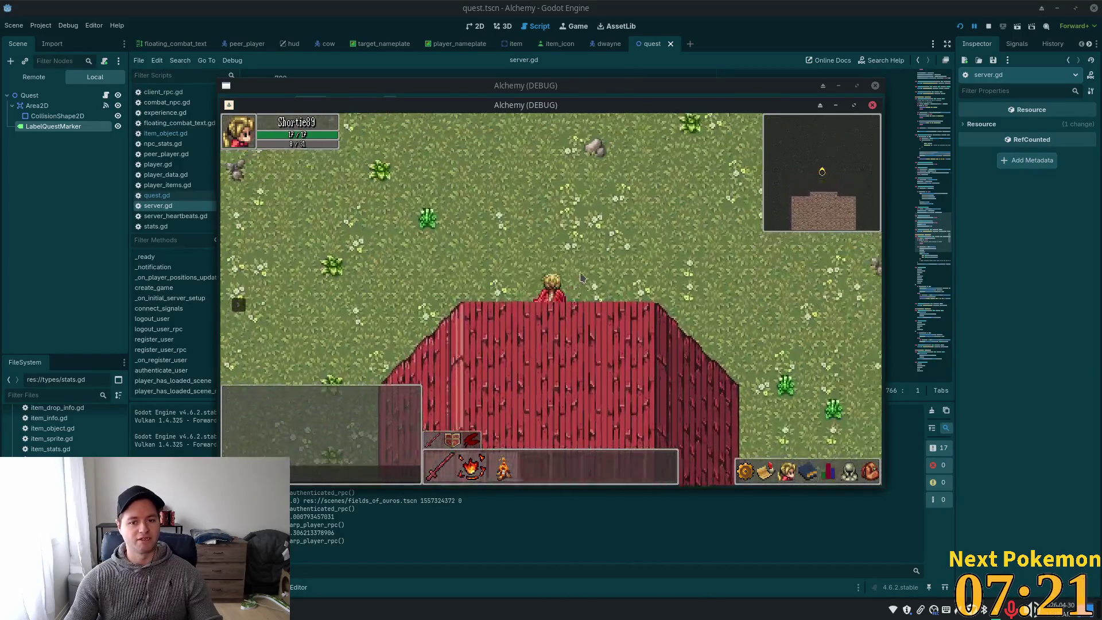
# Walk south-east past the red-roofed house onto the dirt road and south along it
pyautogui.press('s')
pyautogui.press('d')
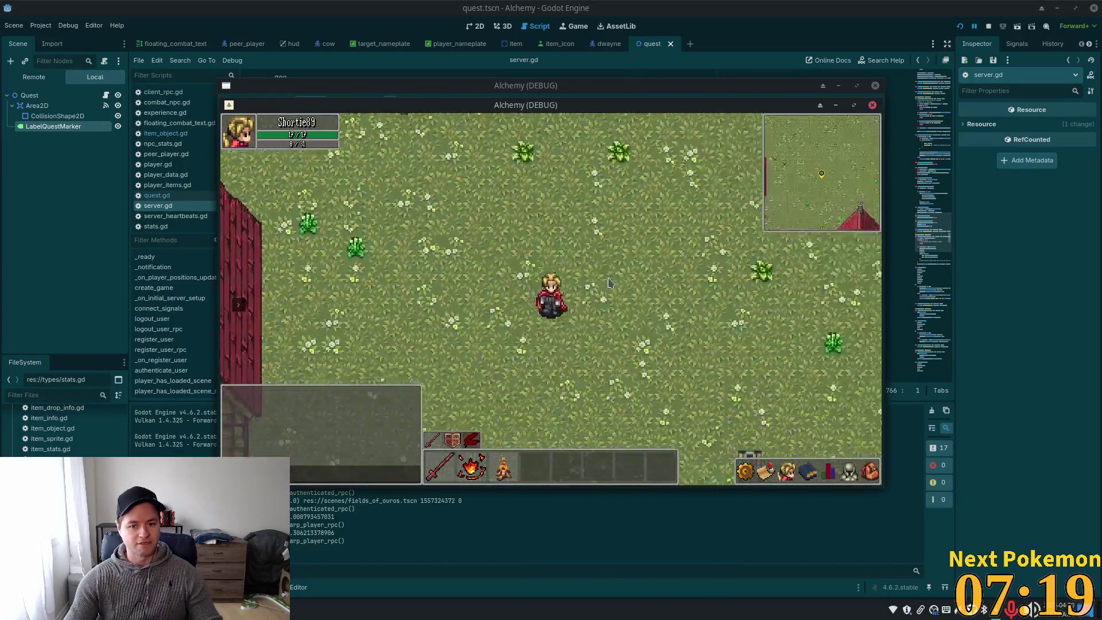
pyautogui.press('s')
pyautogui.press('d')
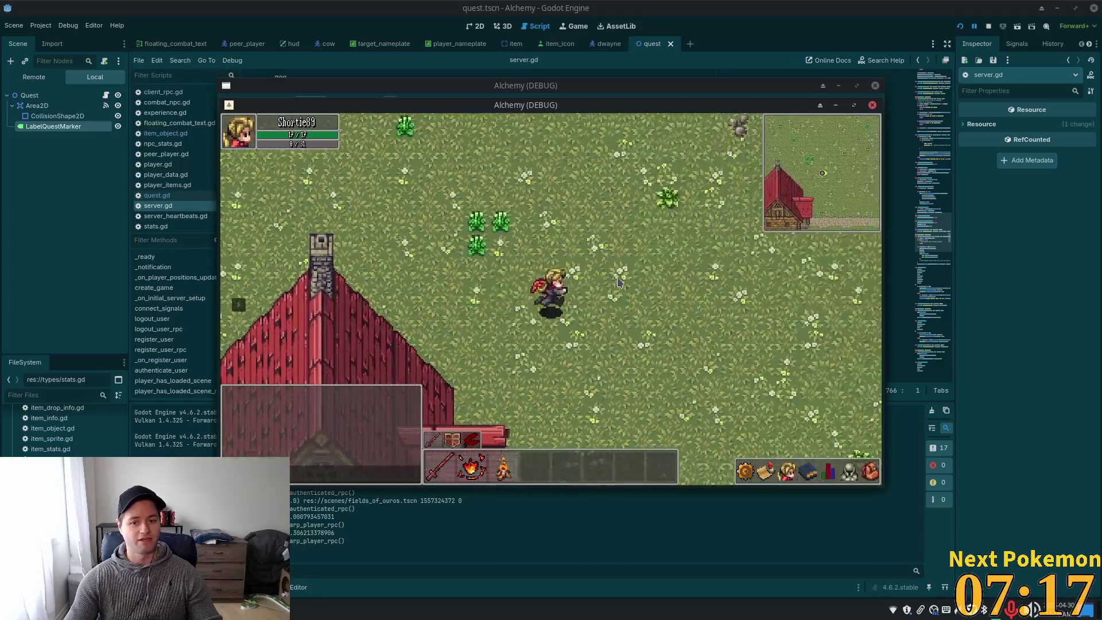
pyautogui.press('s')
pyautogui.press('d')
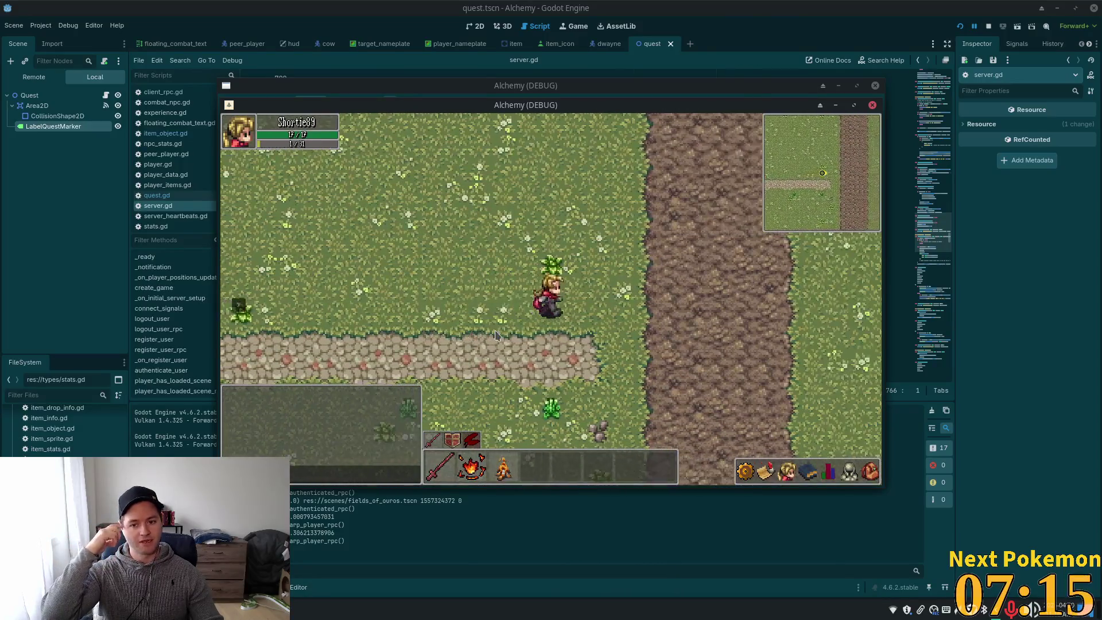
pyautogui.press('s')
pyautogui.press('a')
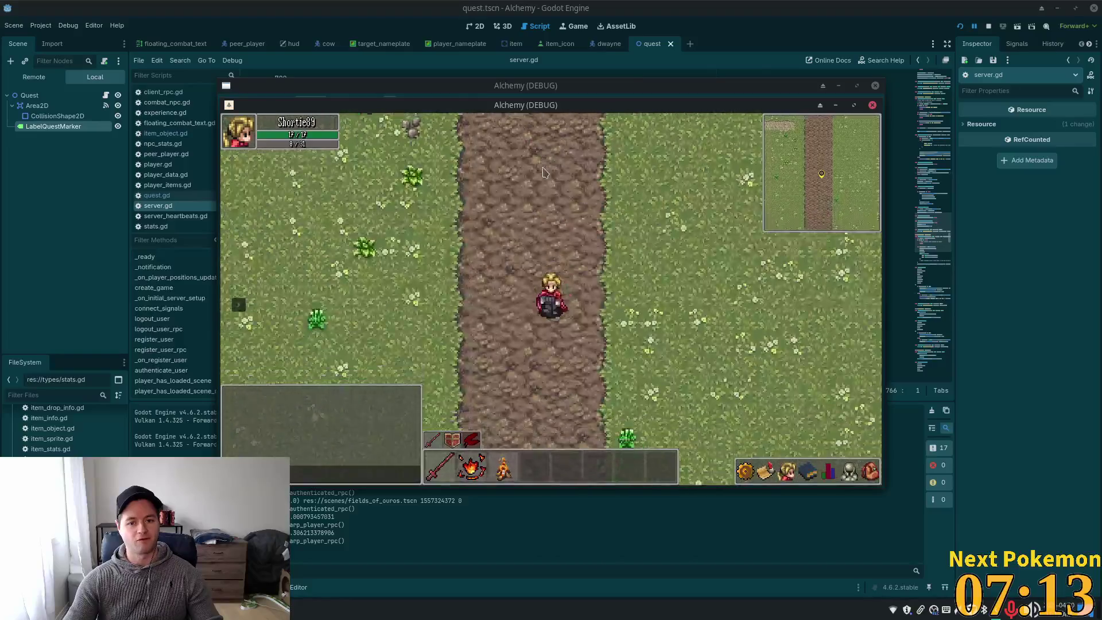
# Continue east past the stone fence along the cobblestone path toward the wheat fields
pyautogui.press('s')
pyautogui.press('d')
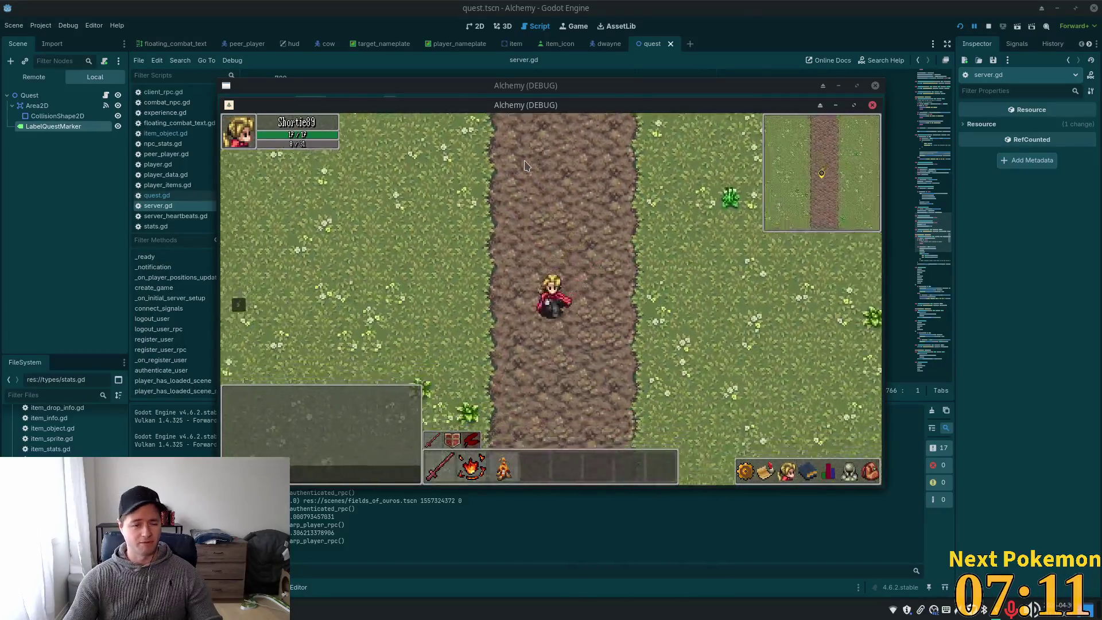
pyautogui.press('s')
pyautogui.press('d')
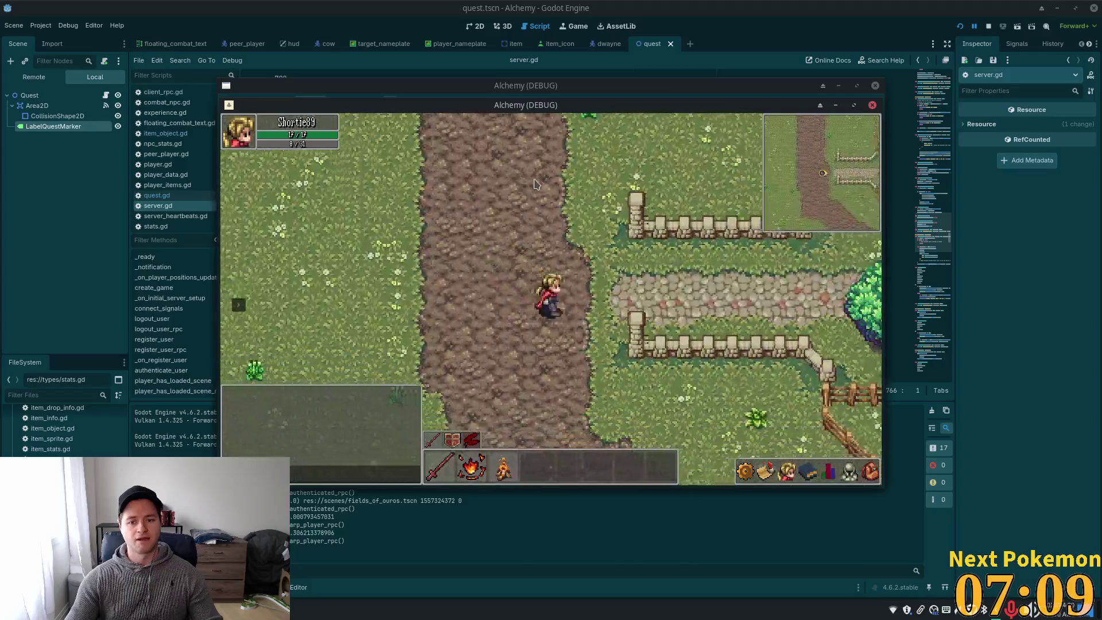
pyautogui.press('d')
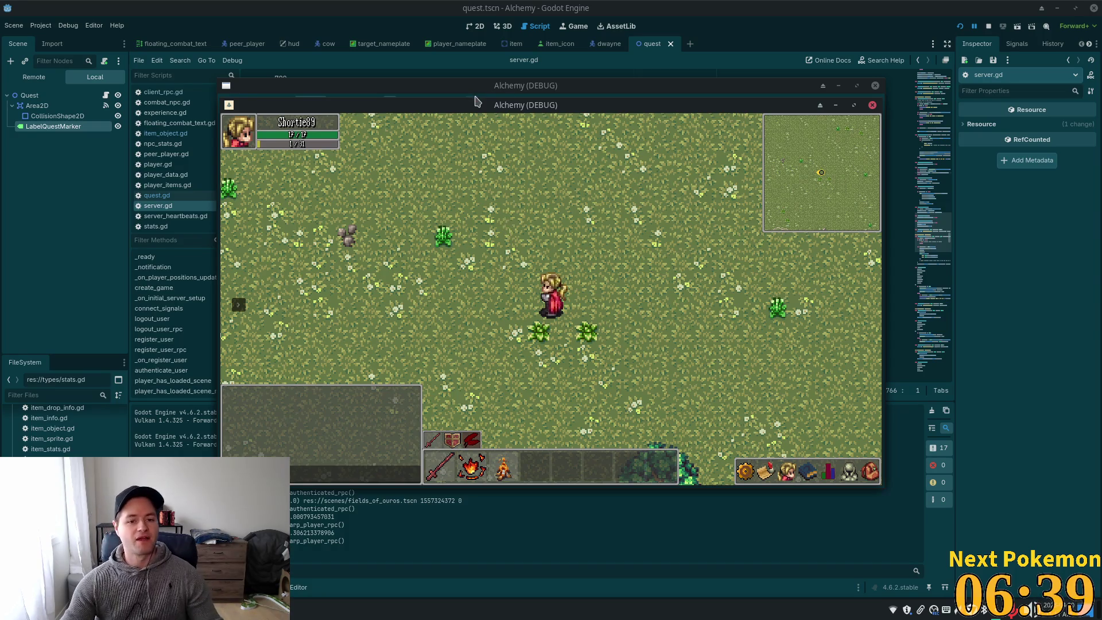
# Walk left along the cobblestone path, up into the large farm house, and back out
pyautogui.press('Left')
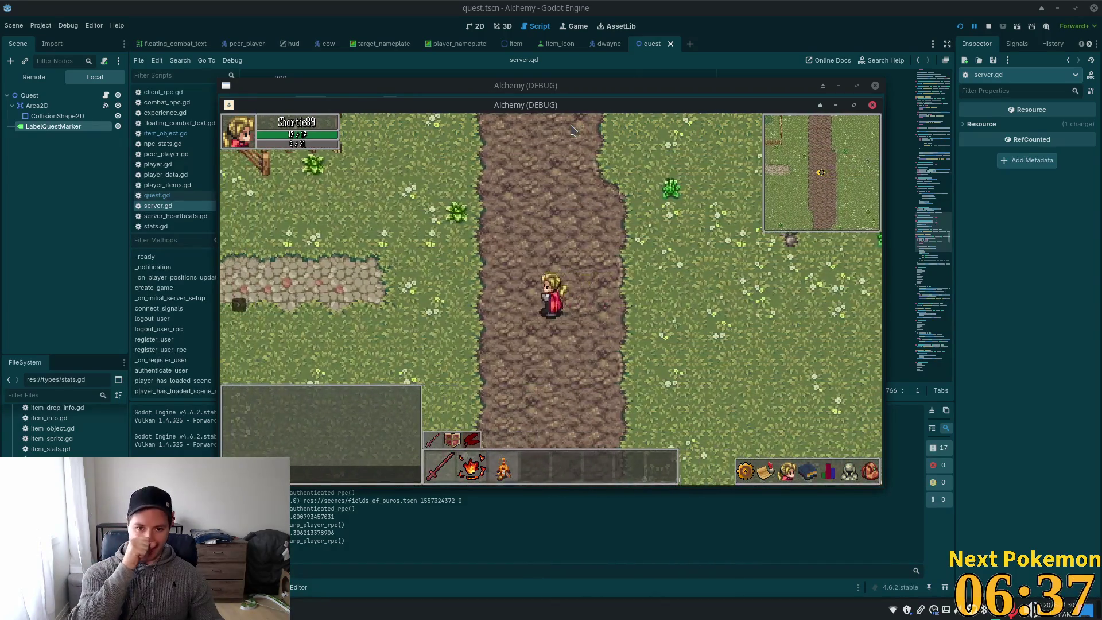
pyautogui.press('Left')
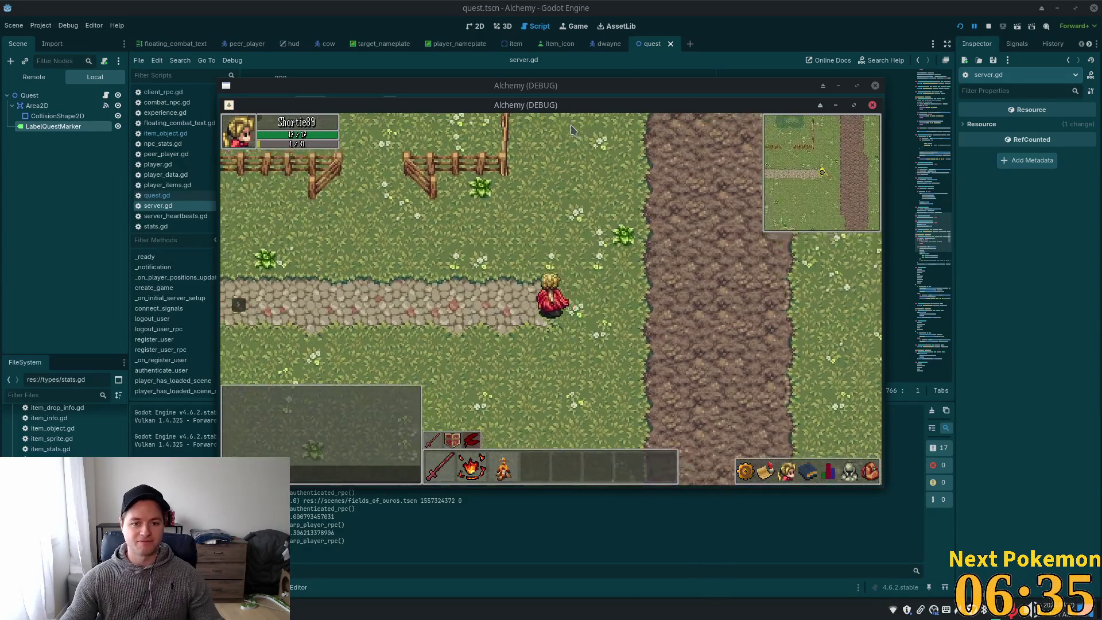
pyautogui.press('Left')
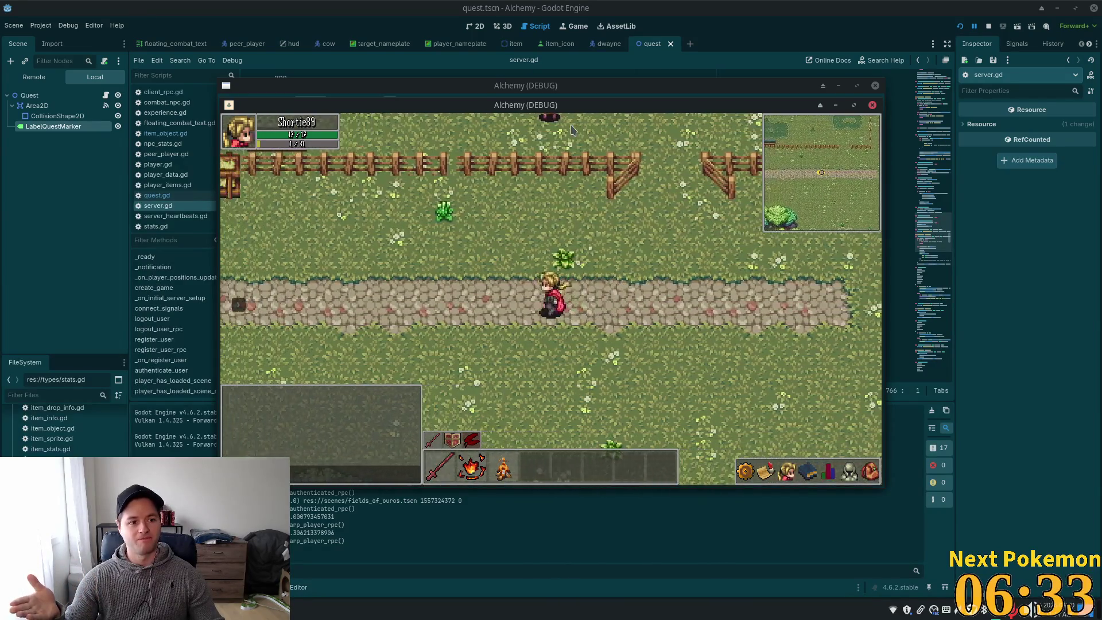
pyautogui.press('Left')
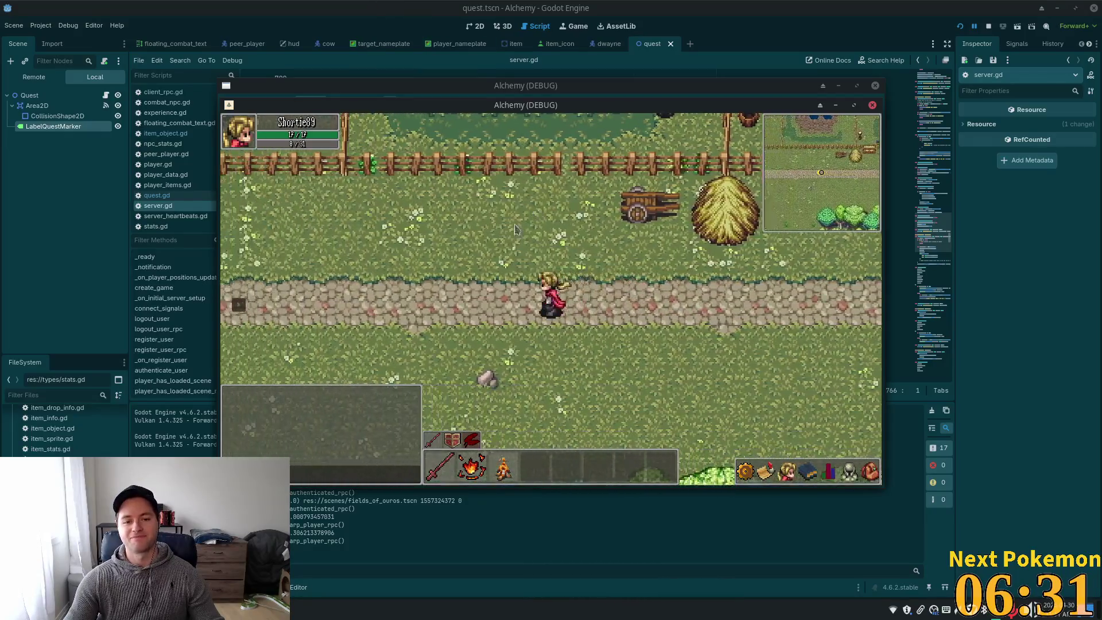
pyautogui.press('Up')
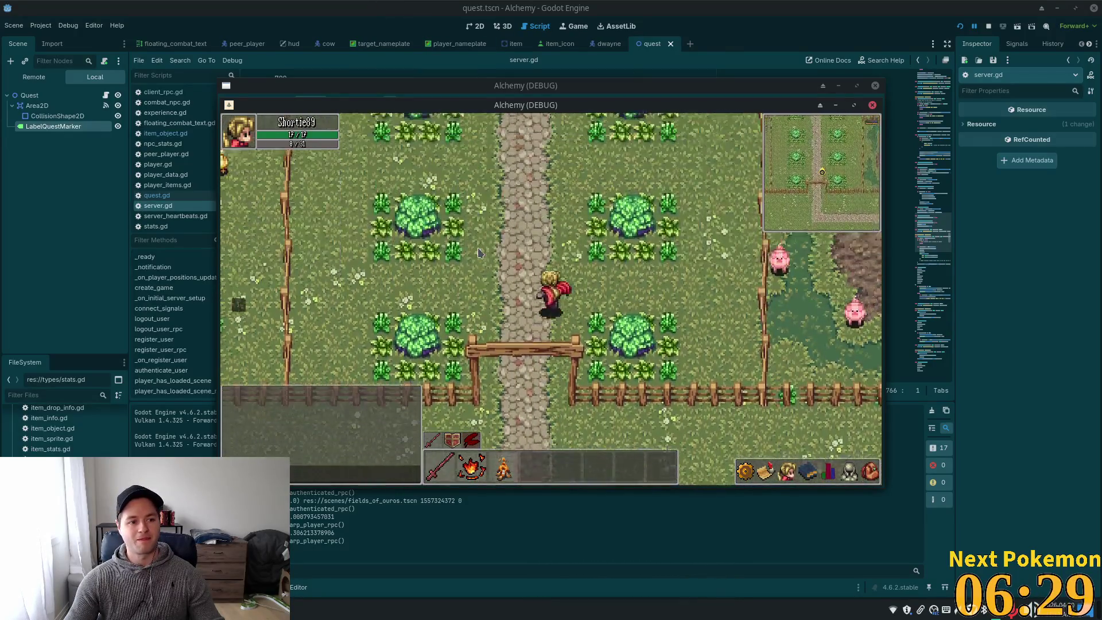
pyautogui.press('Up')
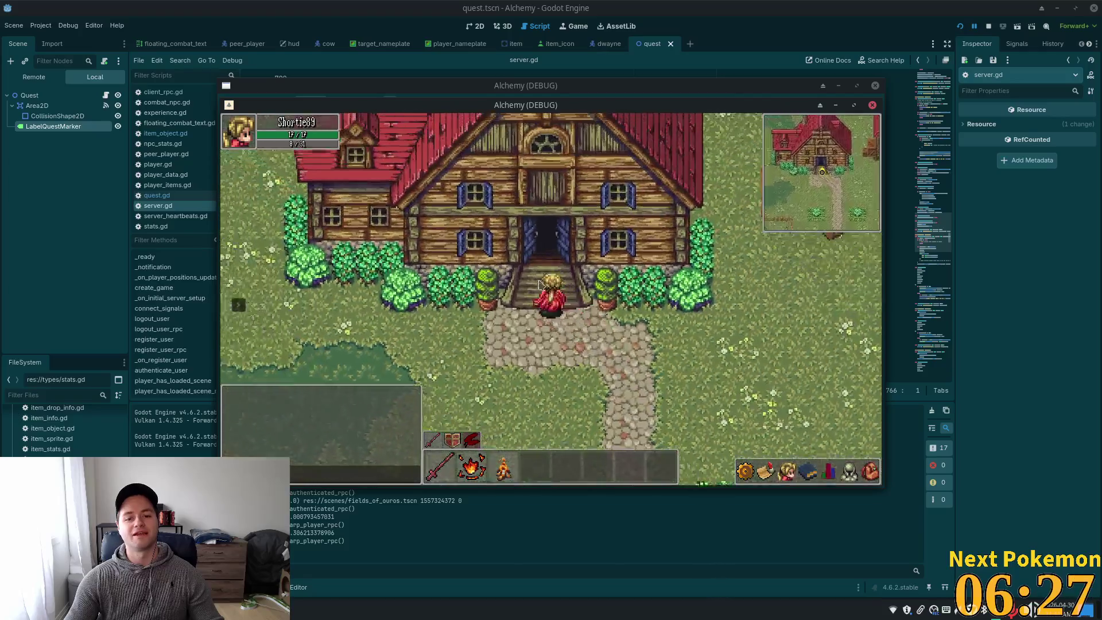
pyautogui.press('Up')
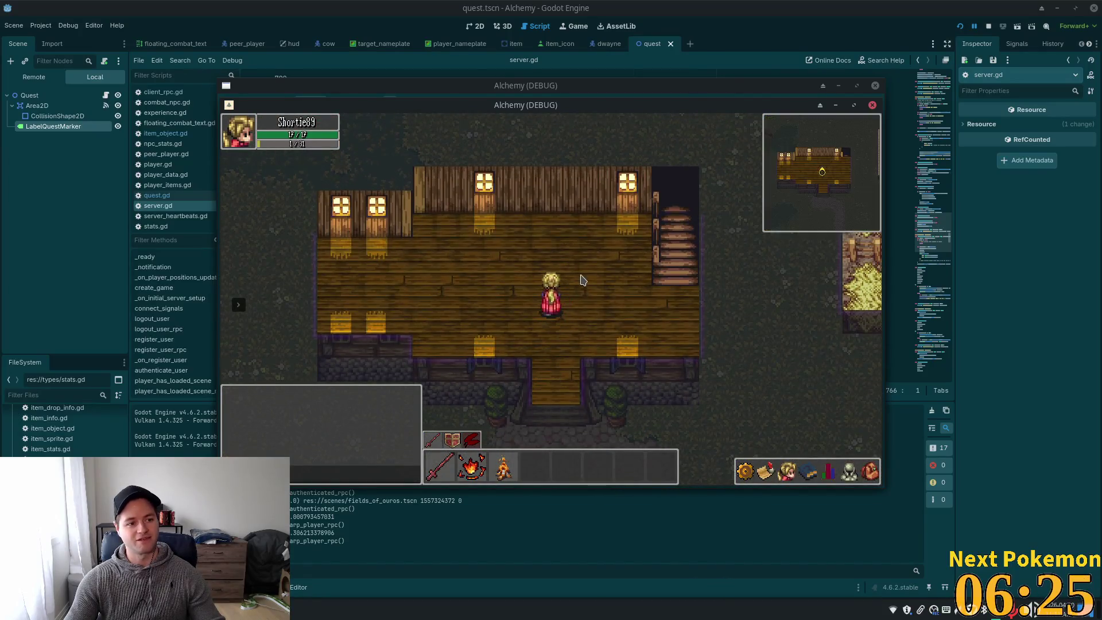
pyautogui.press('Down')
# Head past the red-roofed building and down the dirt path into the Sunken Pass cave
pyautogui.press('Right')
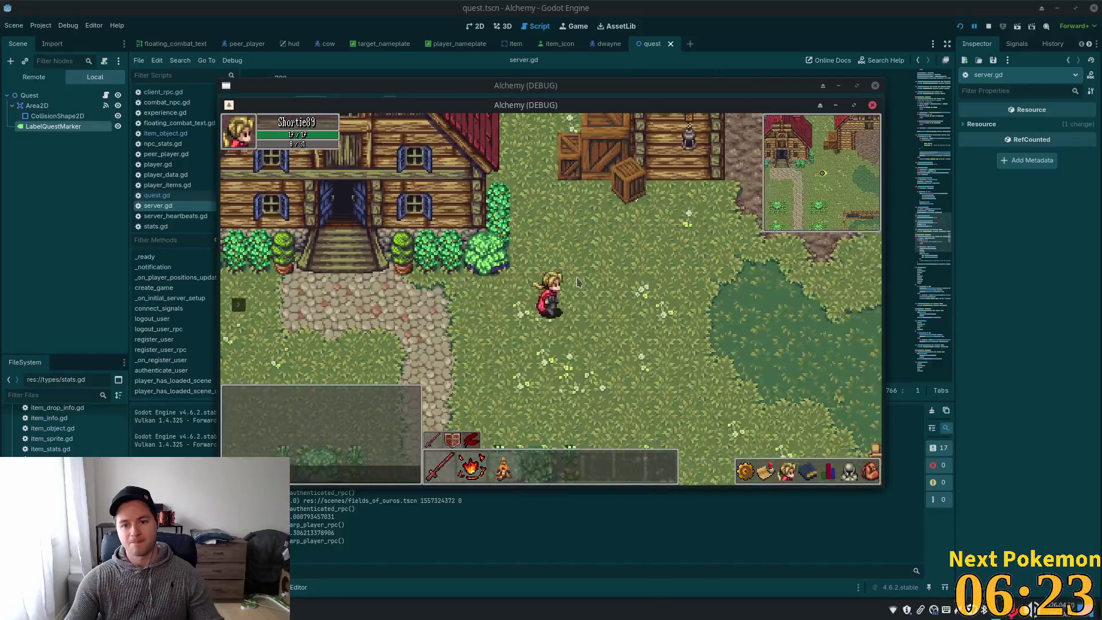
pyautogui.press('Up')
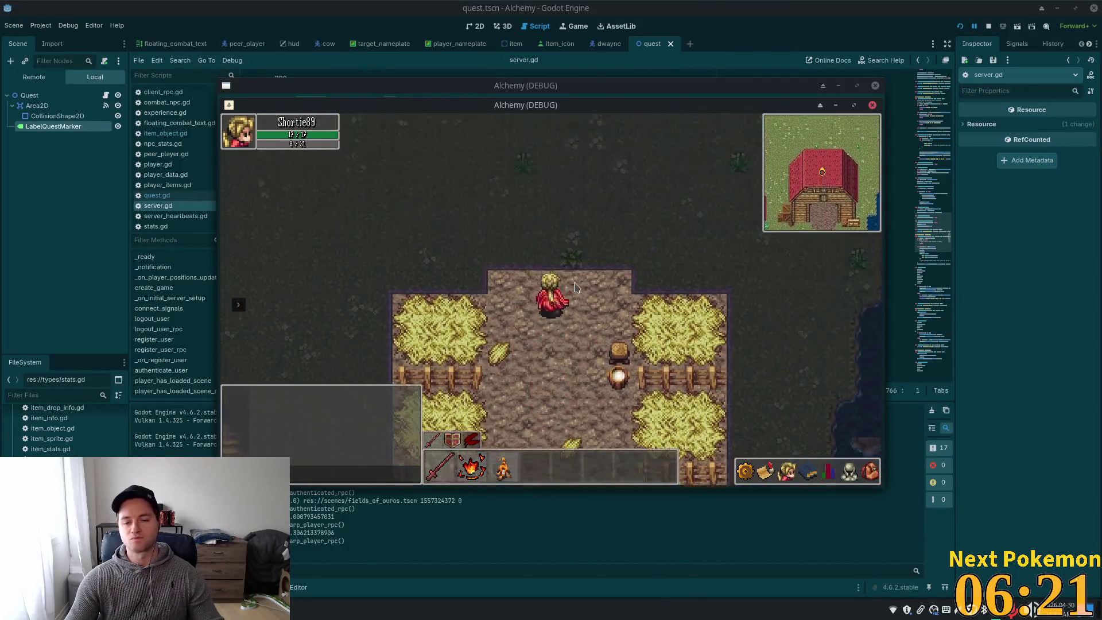
pyautogui.press('Right')
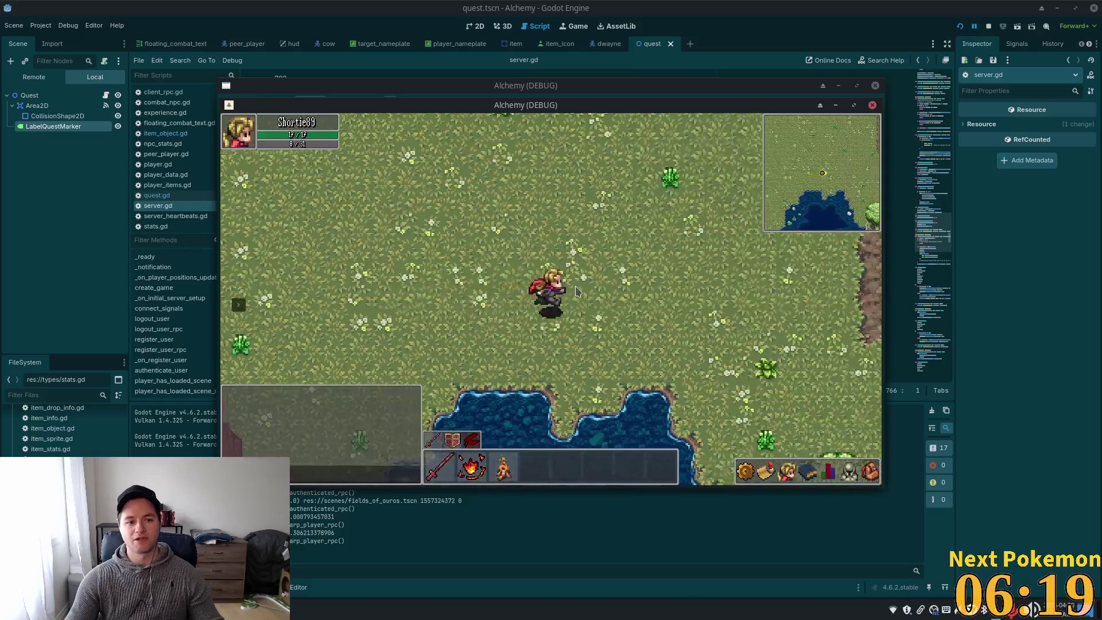
pyautogui.press('Down')
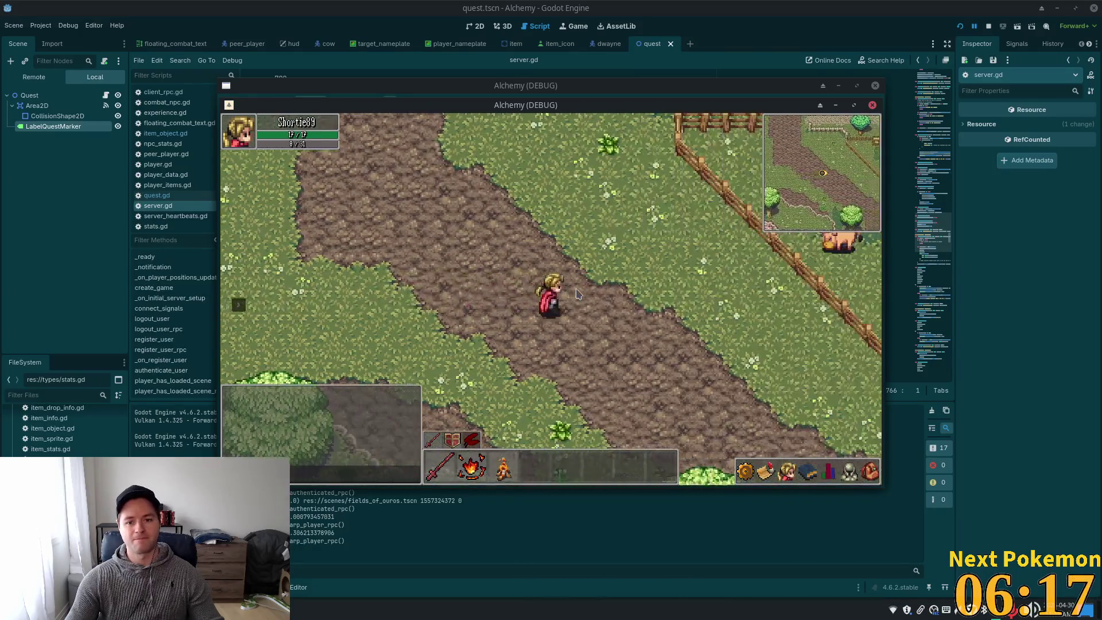
pyautogui.press('Down')
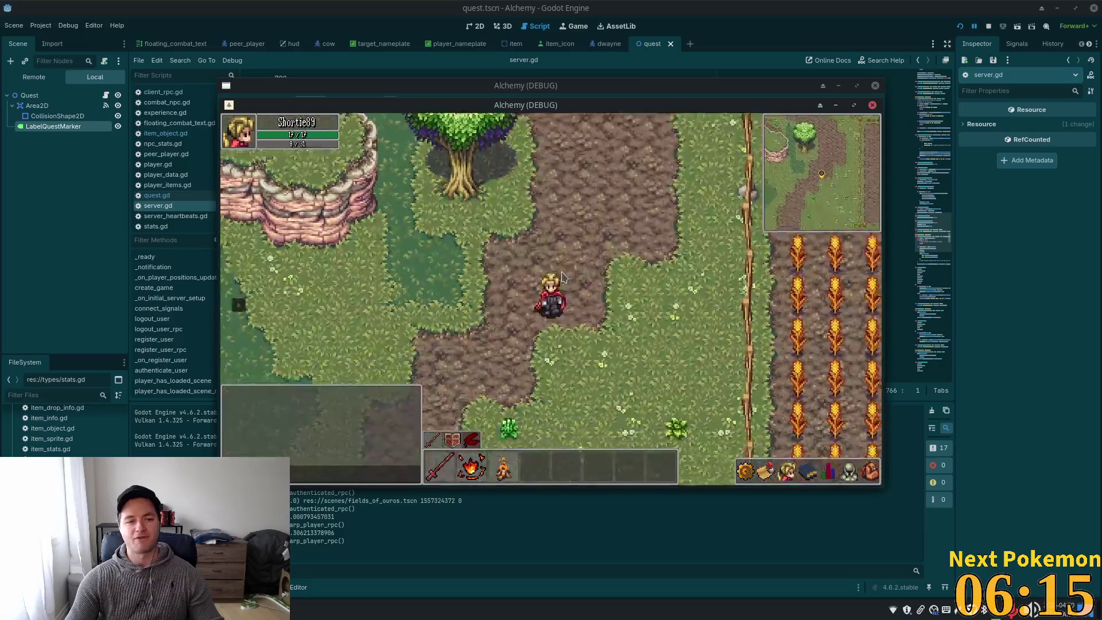
pyautogui.press('Down')
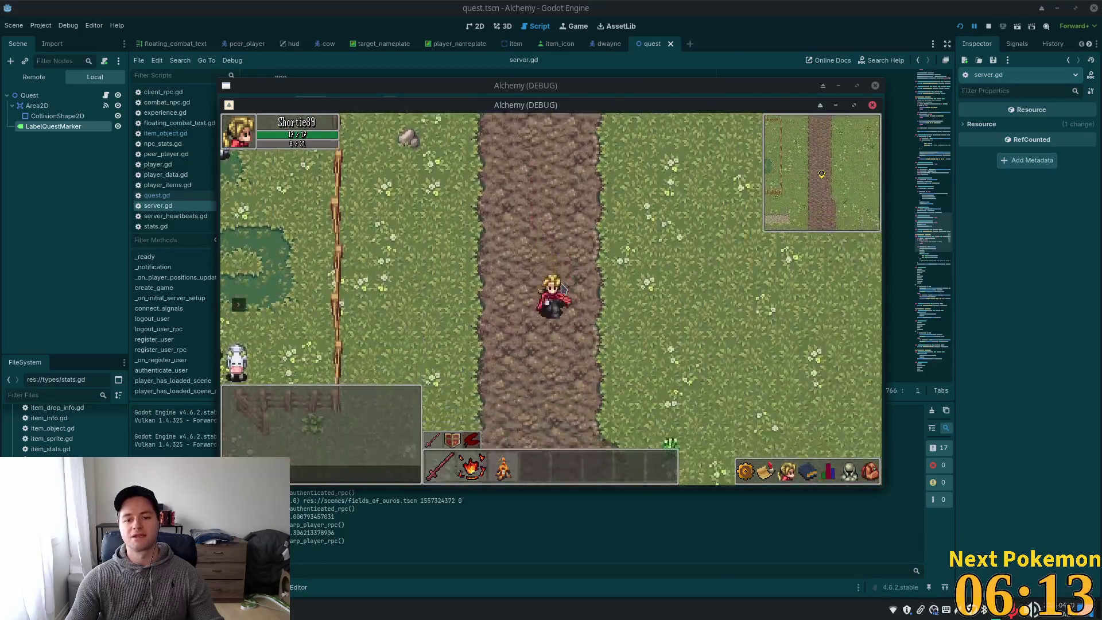
pyautogui.press('Down')
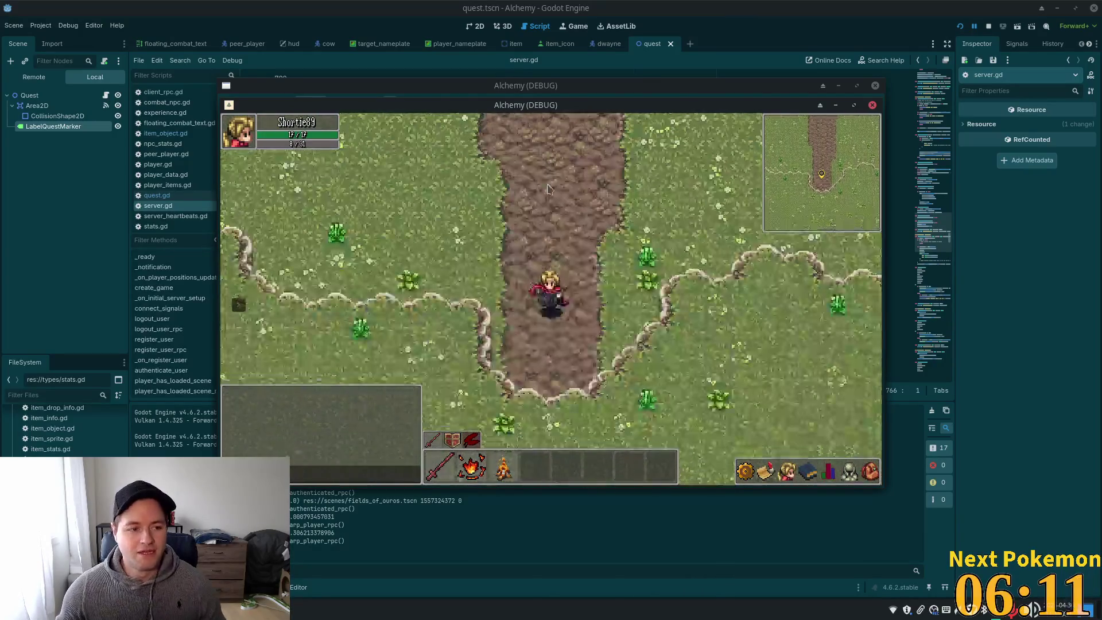
pyautogui.press('Down')
# Walk through the Sunken Pass cave and out across the Indigo Bog
pyautogui.press('Right')
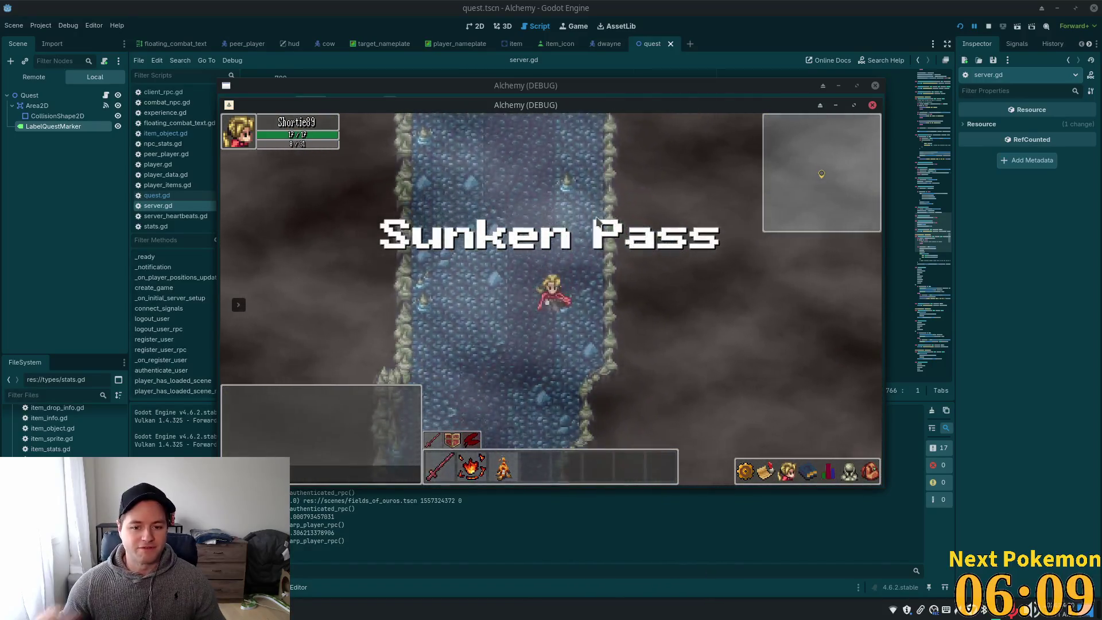
pyautogui.press('Down')
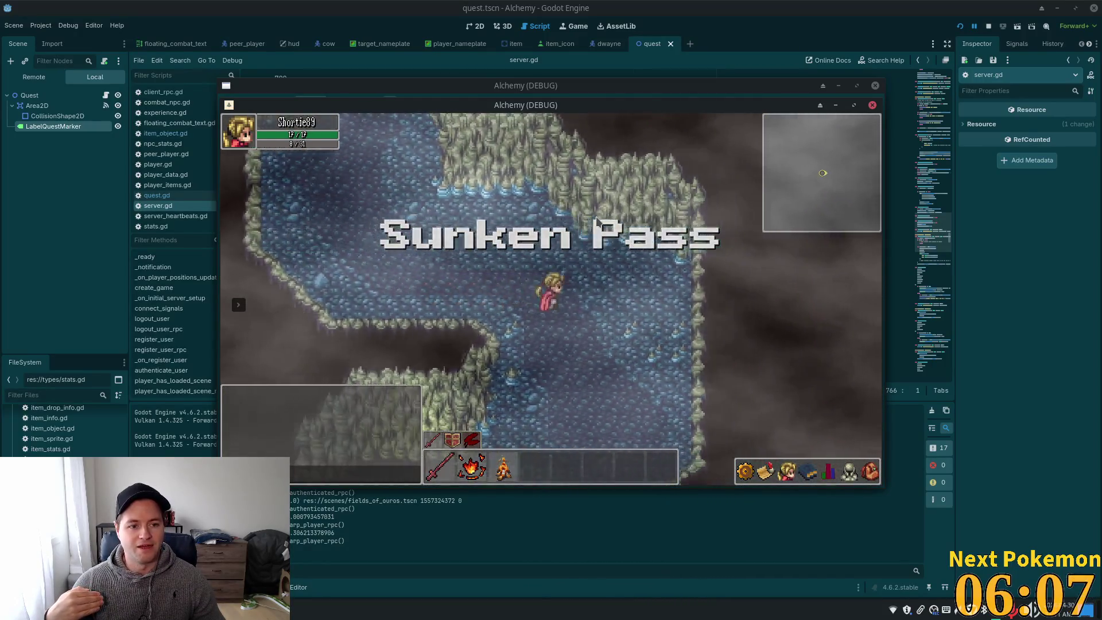
pyautogui.press('Down')
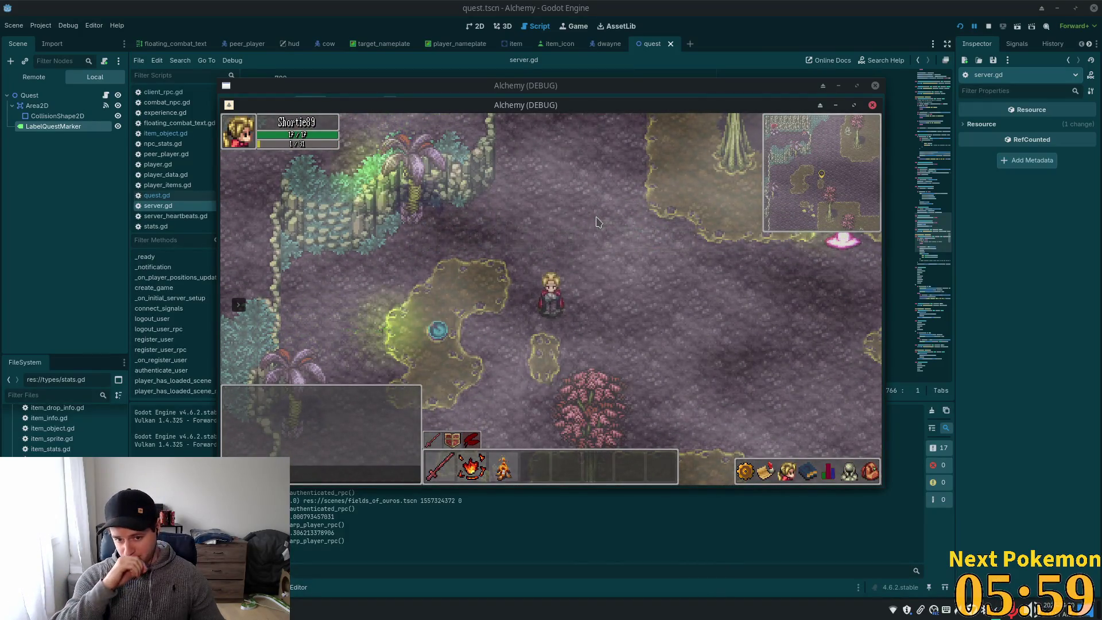
pyautogui.press('Right')
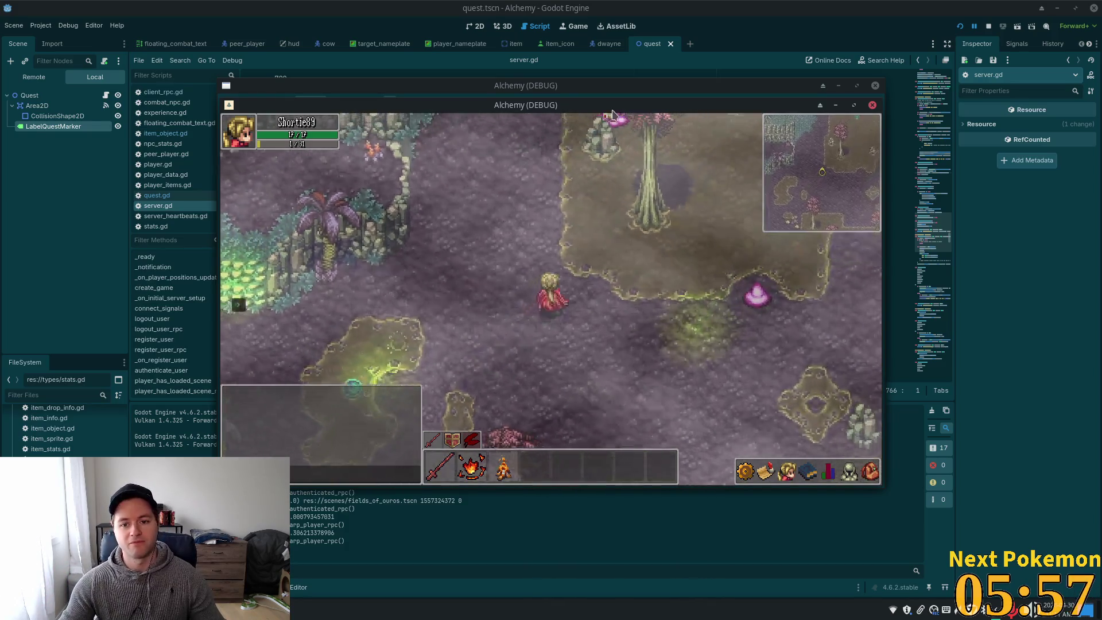
pyautogui.press('Down')
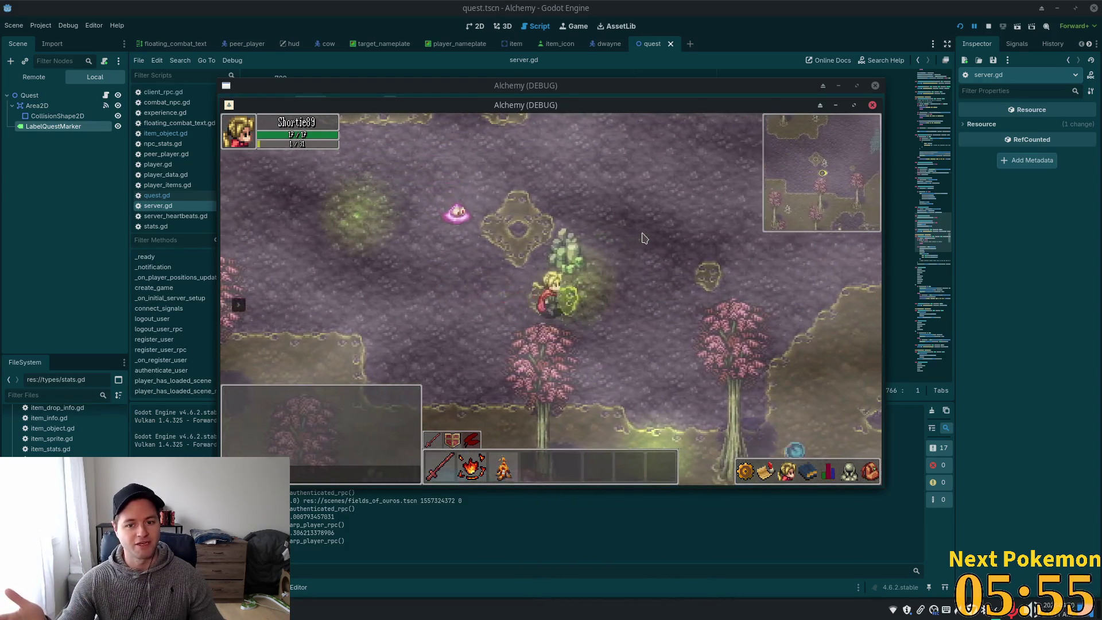
# Continue past the cliffs, trees and pools, through the pink forest into Verdigris Meadows
pyautogui.press('Right')
pyautogui.press('Up')
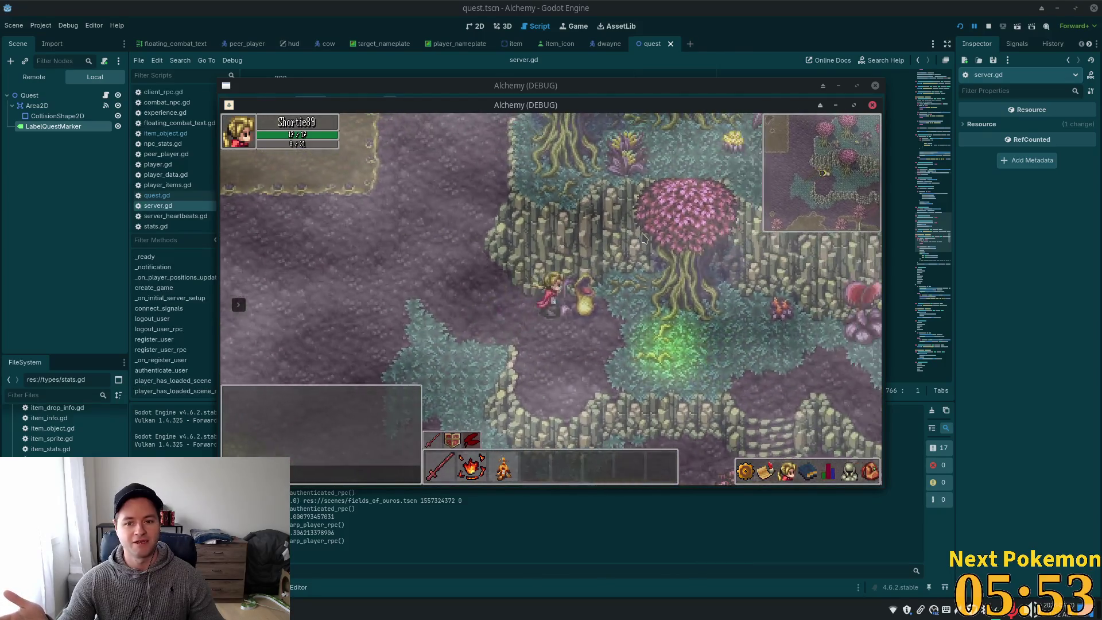
pyautogui.press('Right')
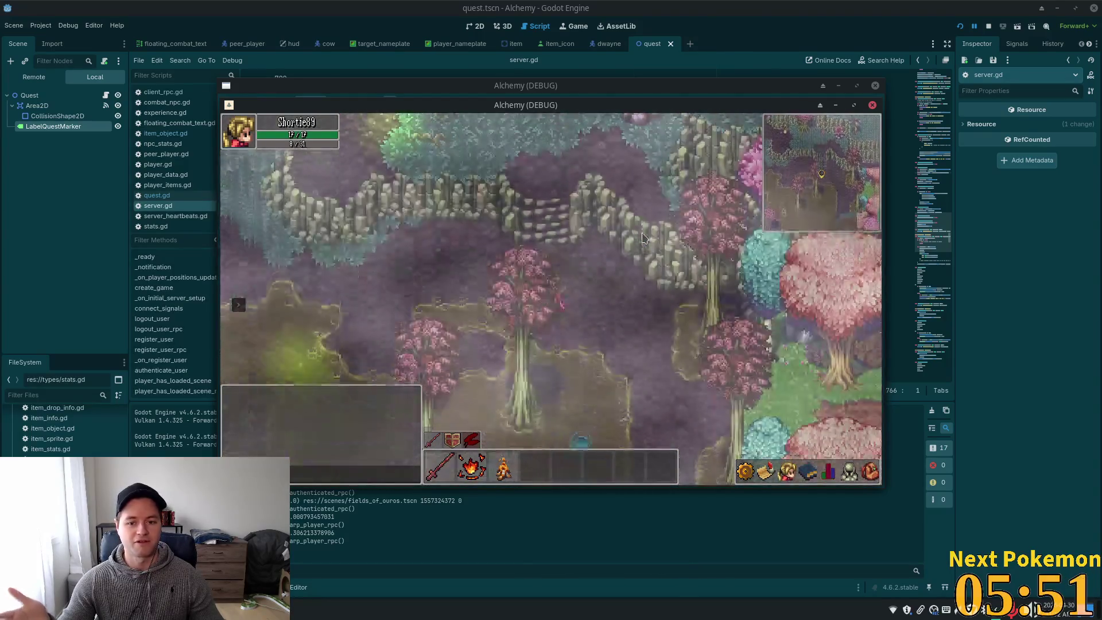
pyautogui.press('Right')
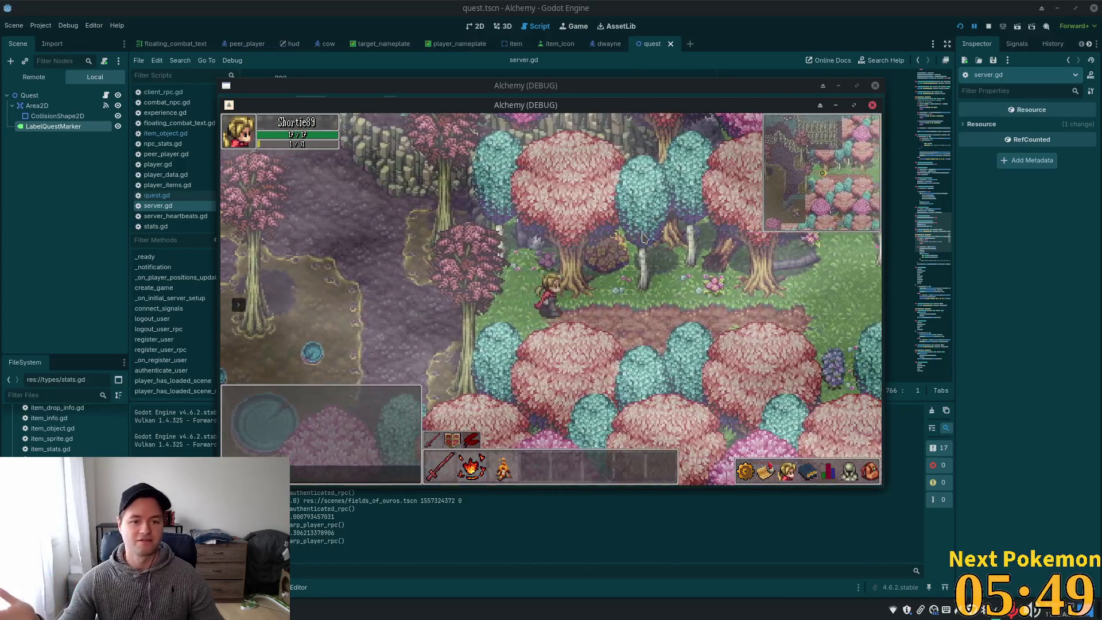
pyautogui.press('Right')
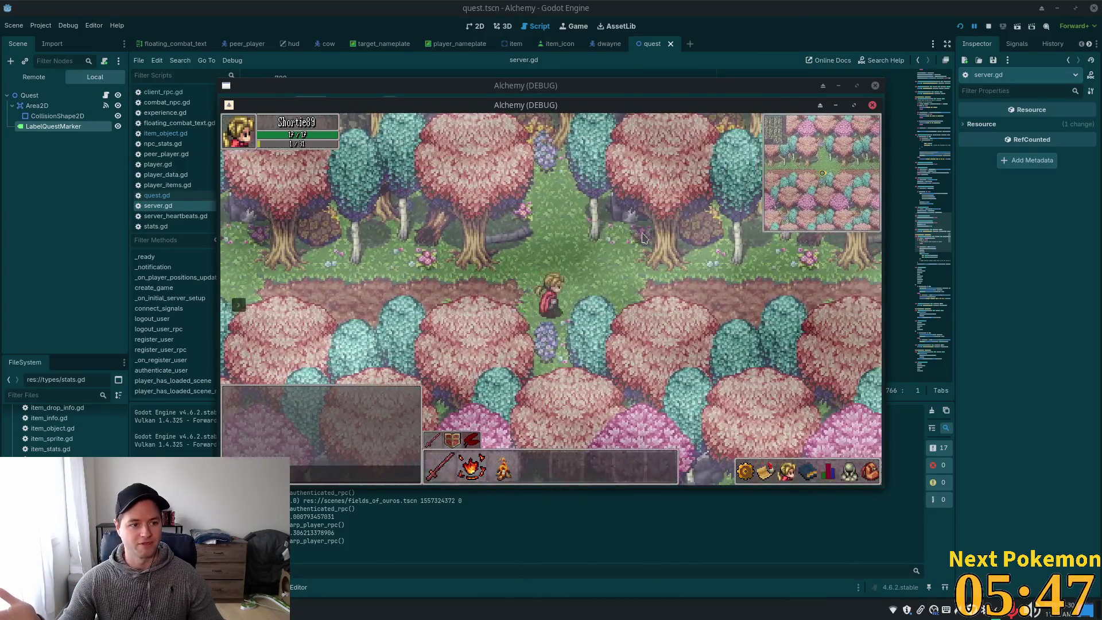
pyautogui.press('Right')
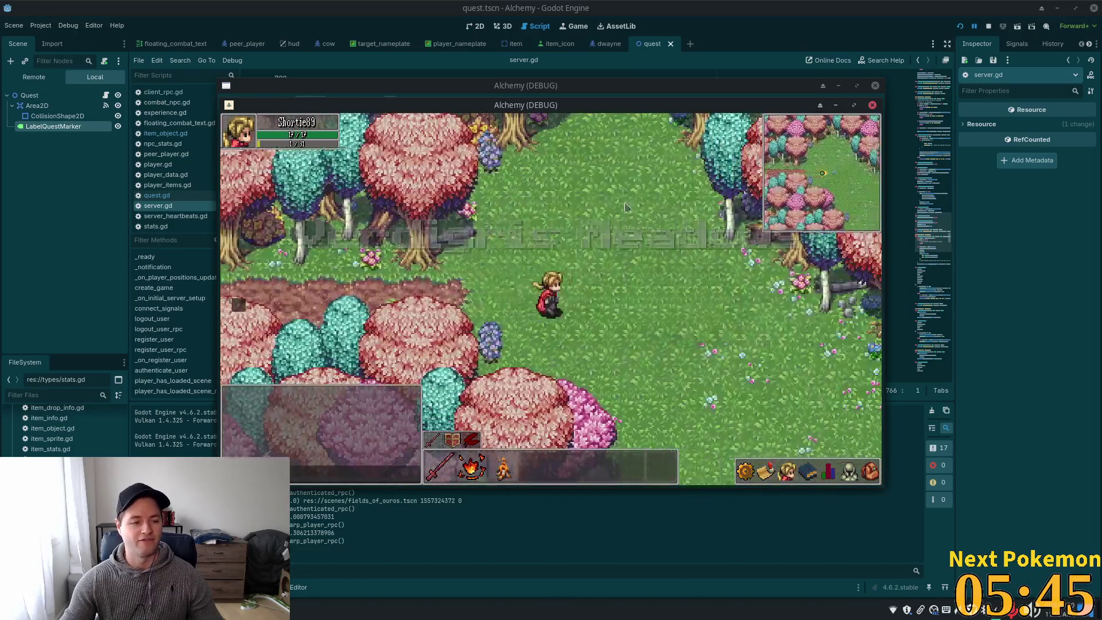
pyautogui.press('Right')
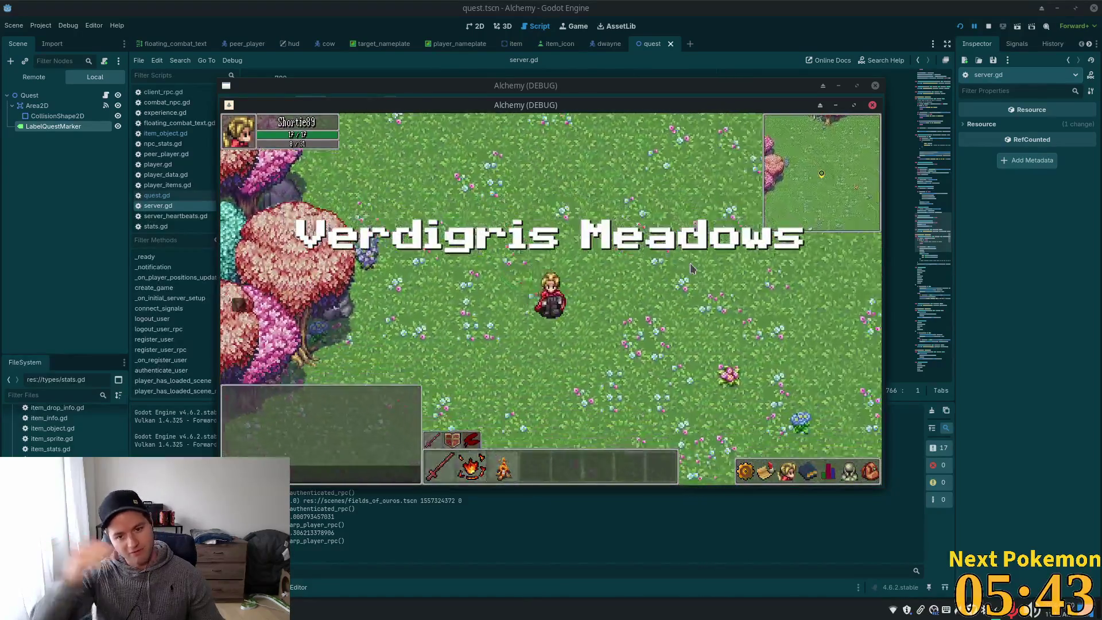
# Cross the meadow's tall grass down-right, double back, and stop at the dirt plateau's cliff edge
pyautogui.press('Right')
pyautogui.press('Down')
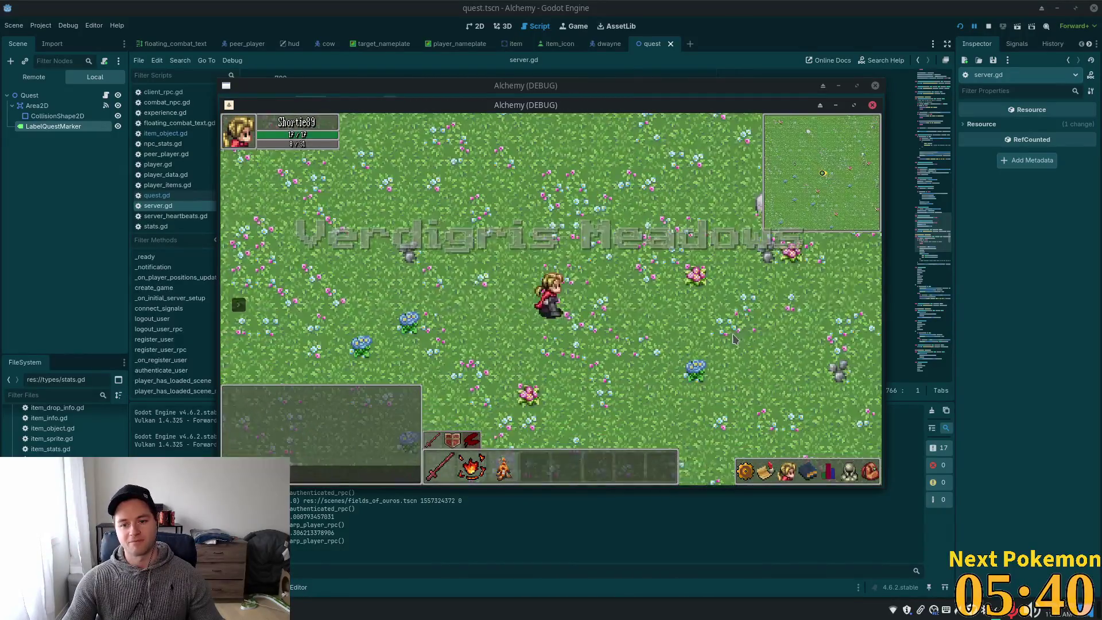
pyautogui.press('Right')
pyautogui.press('Down')
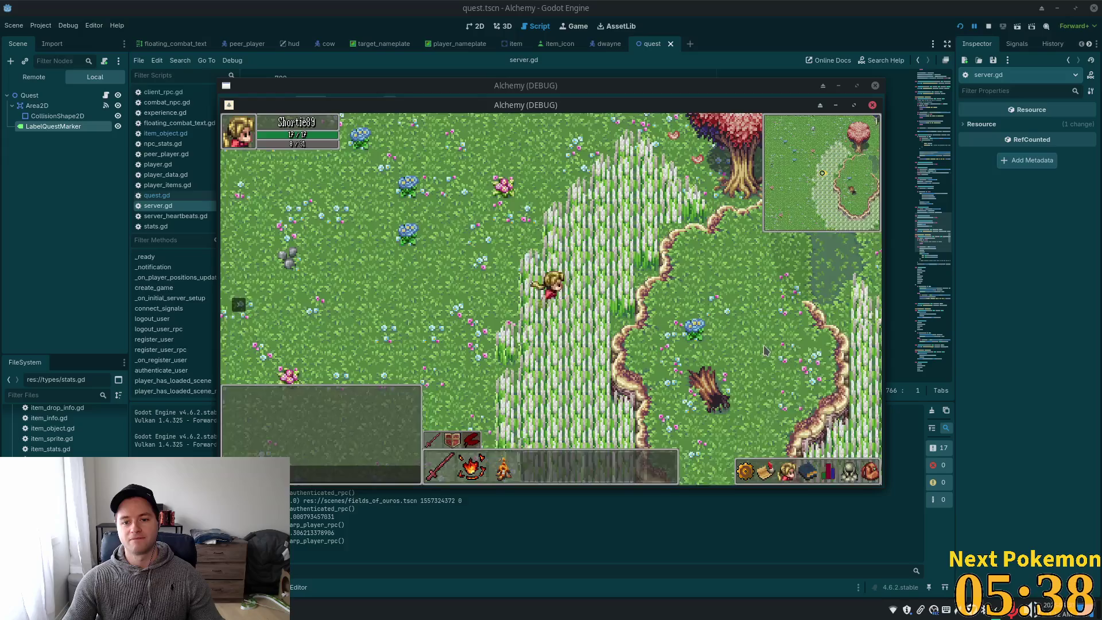
pyautogui.press('Right')
pyautogui.press('Down')
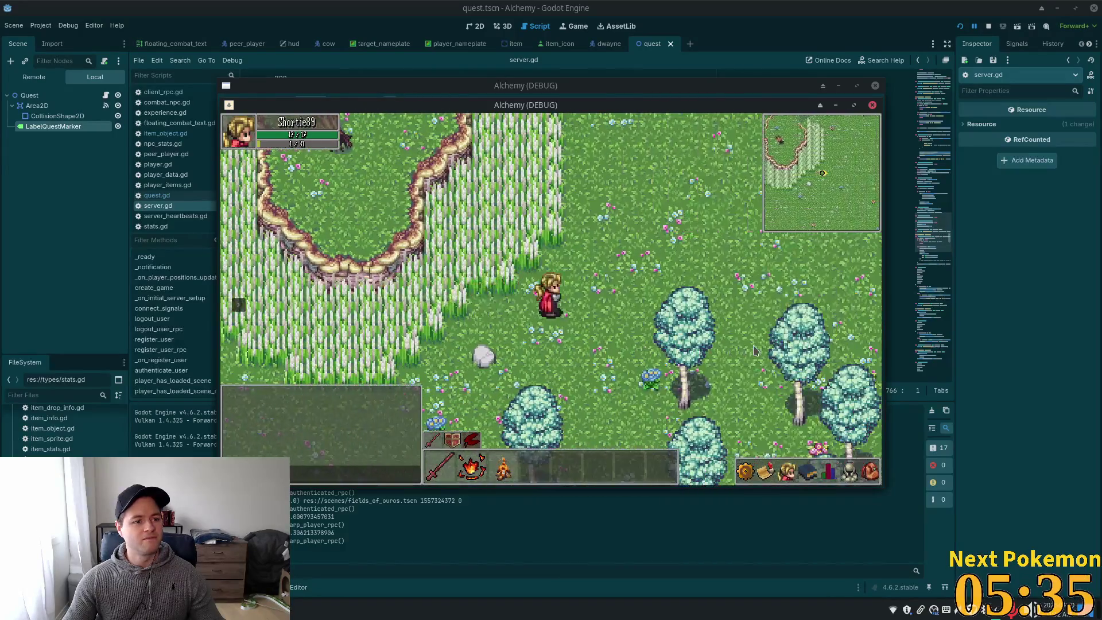
pyautogui.press('Left')
pyautogui.press('Up')
pyautogui.press('Up')
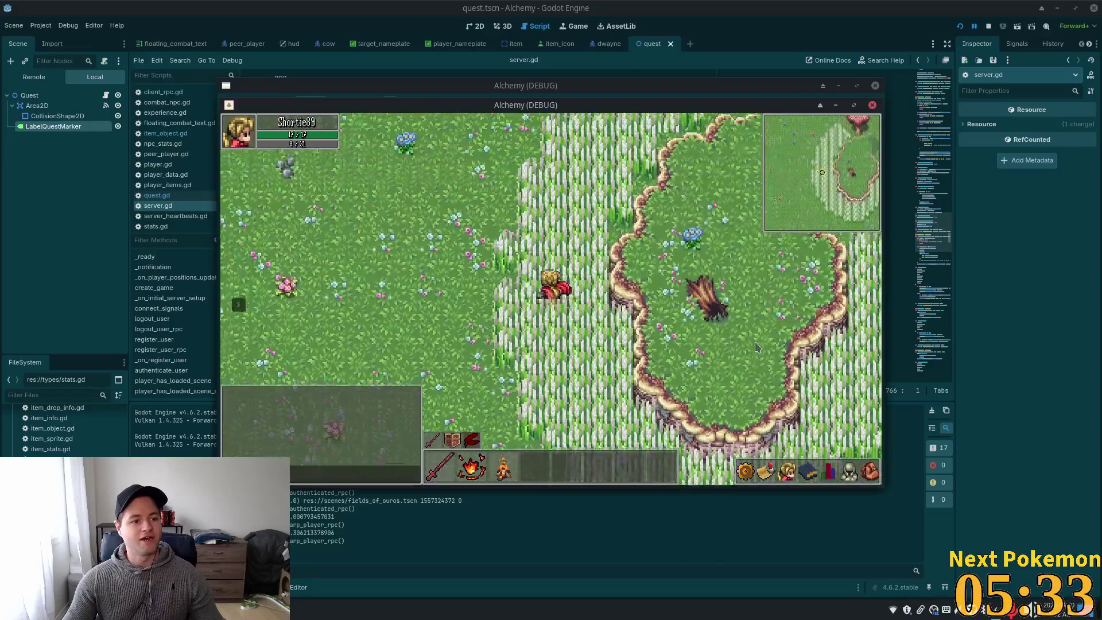
pyautogui.press('Down')
pyautogui.press('Down')
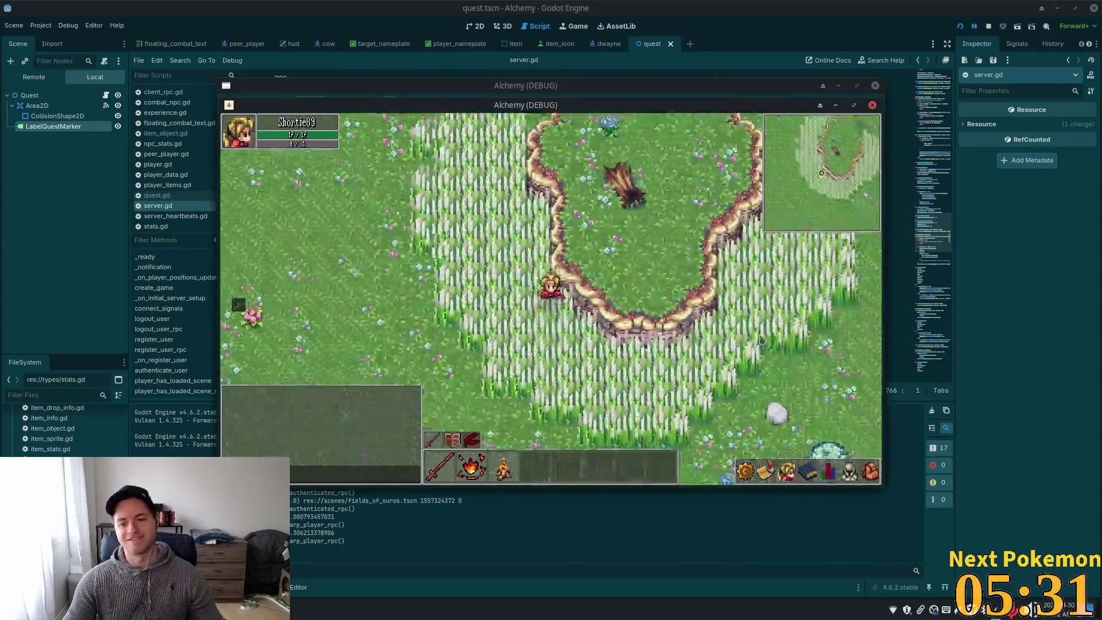
pyautogui.press('Right')
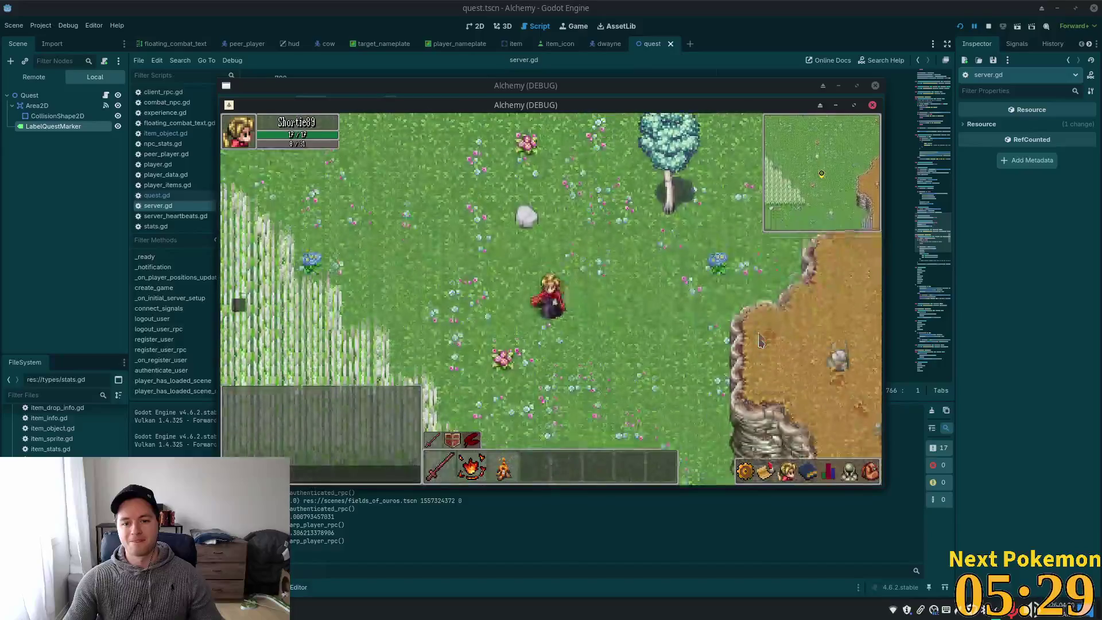
# Walk down into the Ouros Highlands, diagonally across them and up into the rocky cliff area
pyautogui.press('Right')
pyautogui.press('Down')
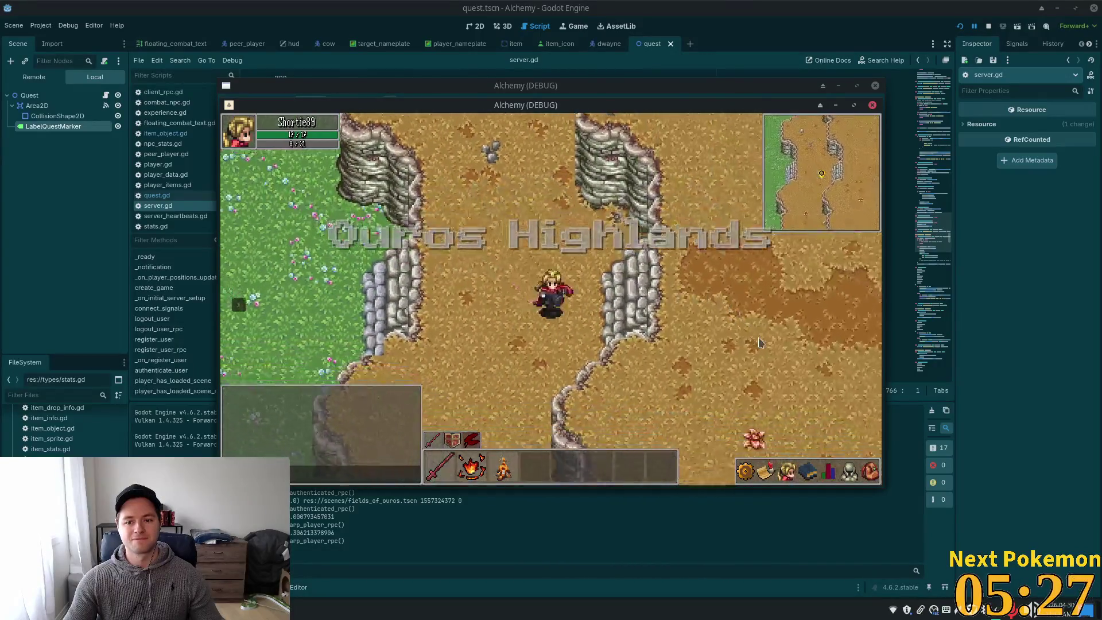
pyautogui.press('Right')
pyautogui.press('Down')
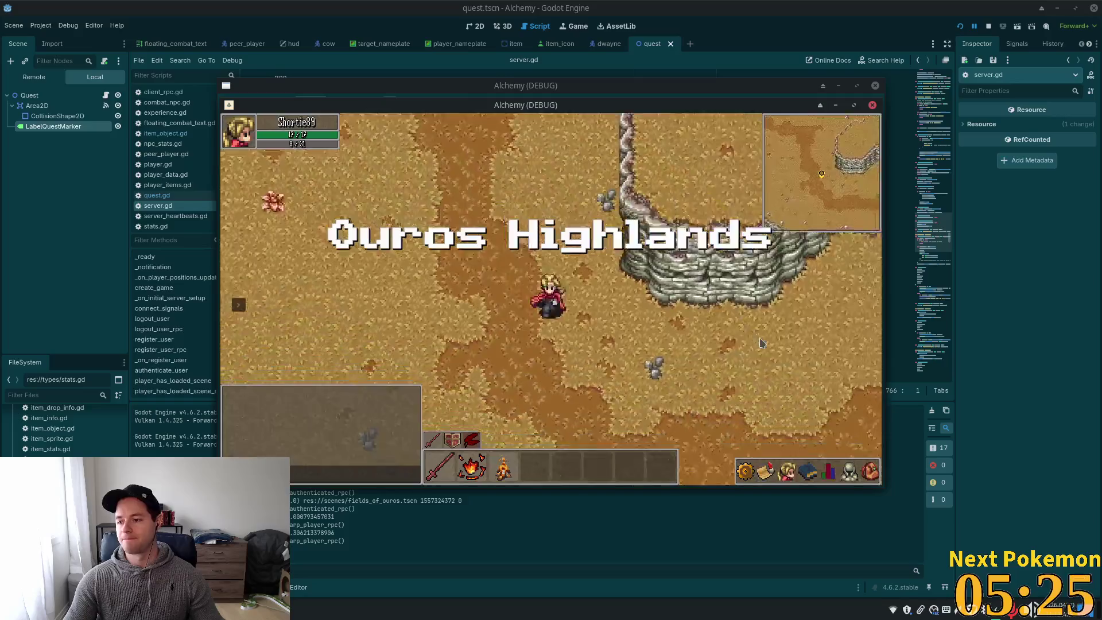
pyautogui.press('Up')
pyautogui.press('Right')
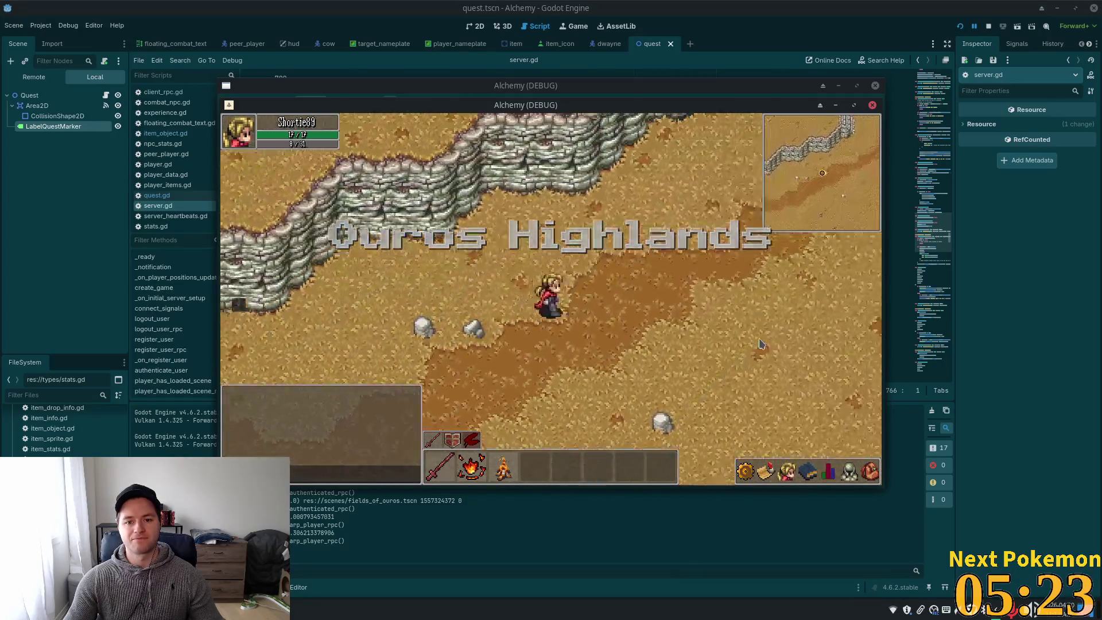
pyautogui.press('Right')
pyautogui.press('Up')
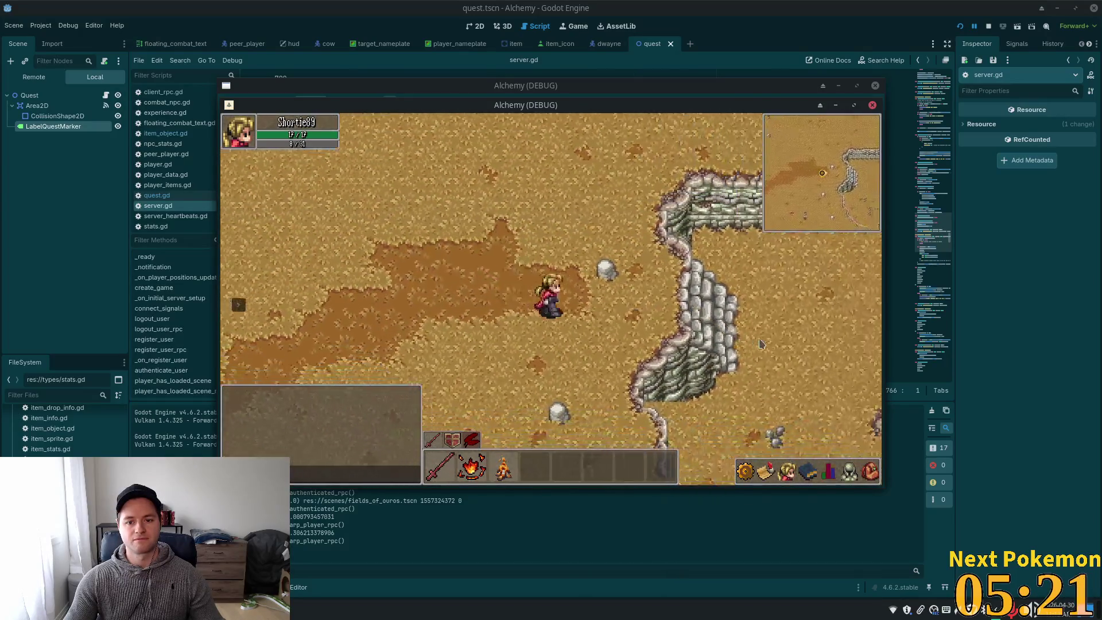
pyautogui.press('Left')
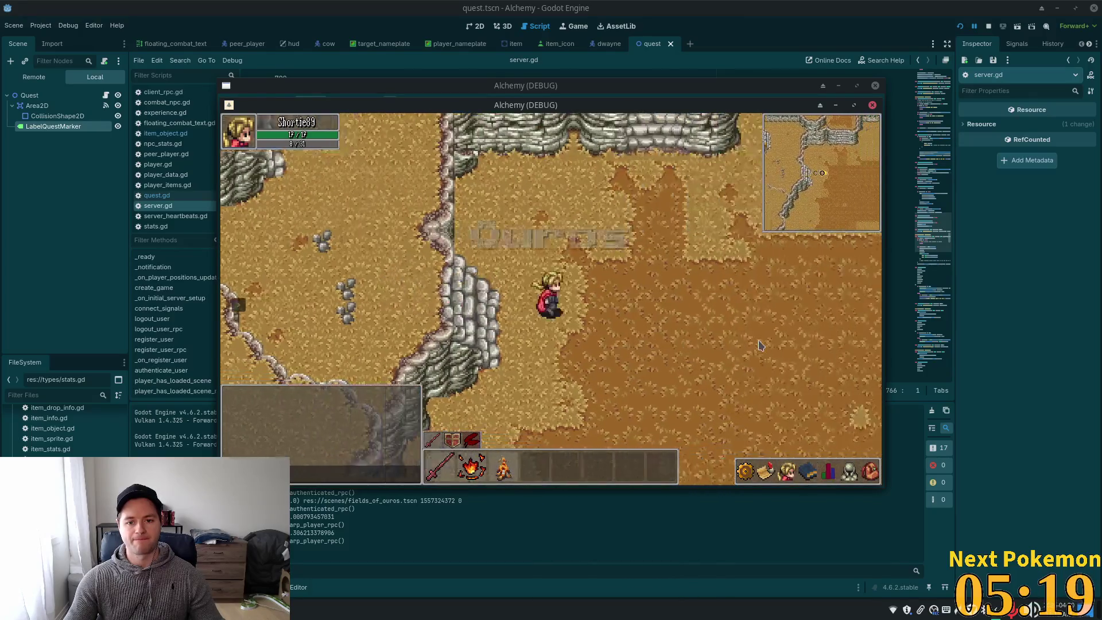
# Cross the river bridge past the inn, walk east through town, and run east into the farmland
pyautogui.press('Right')
pyautogui.press('Down')
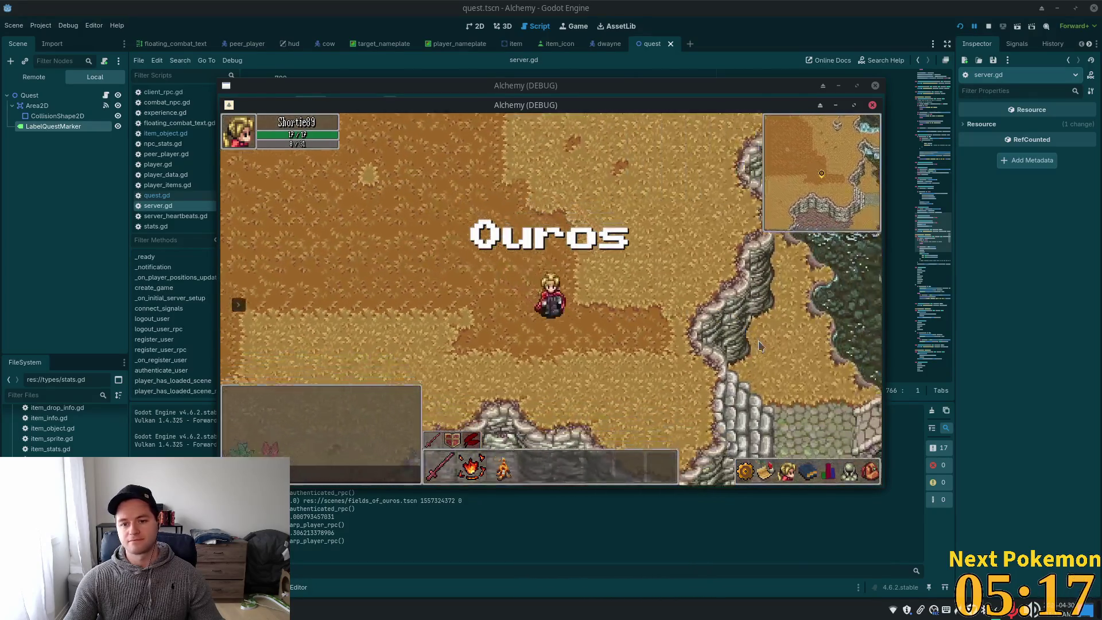
pyautogui.press('Right')
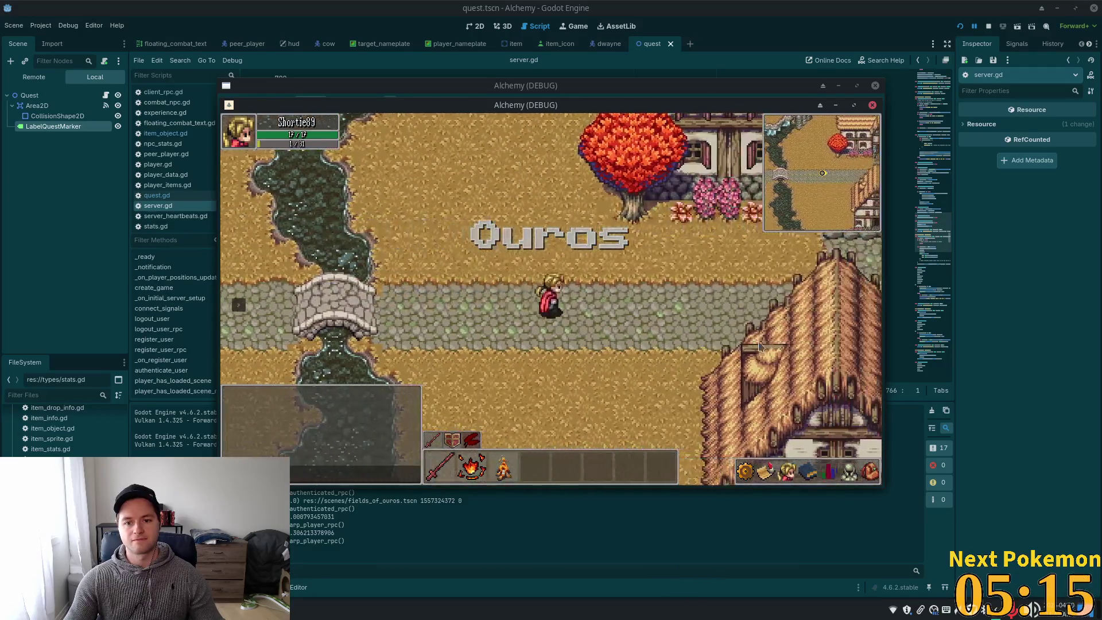
pyautogui.press('Right')
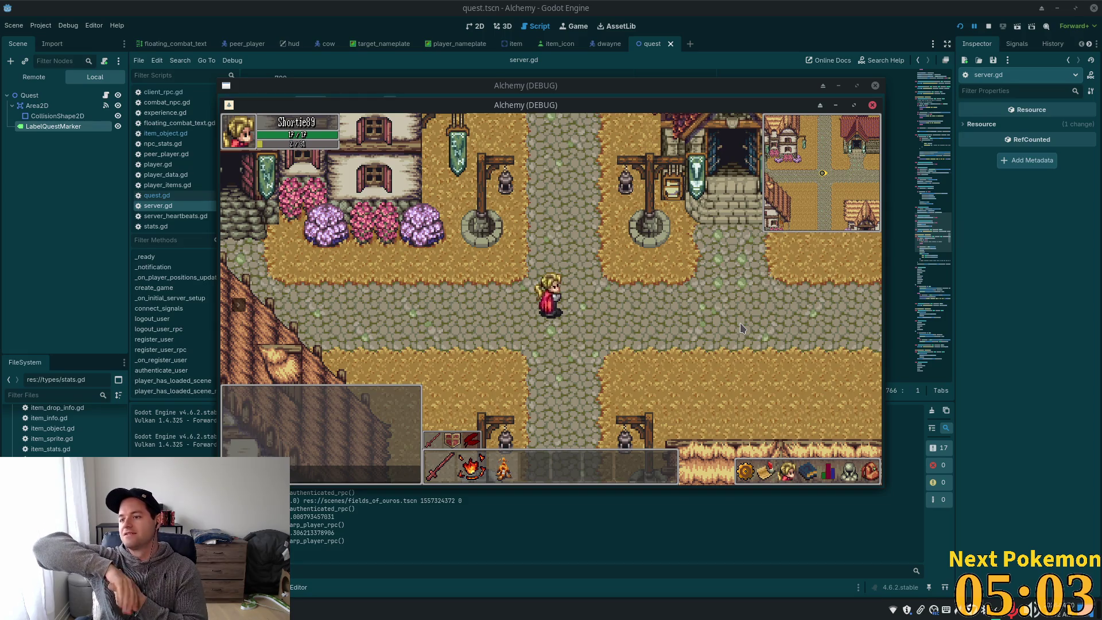
pyautogui.click(729, 309)
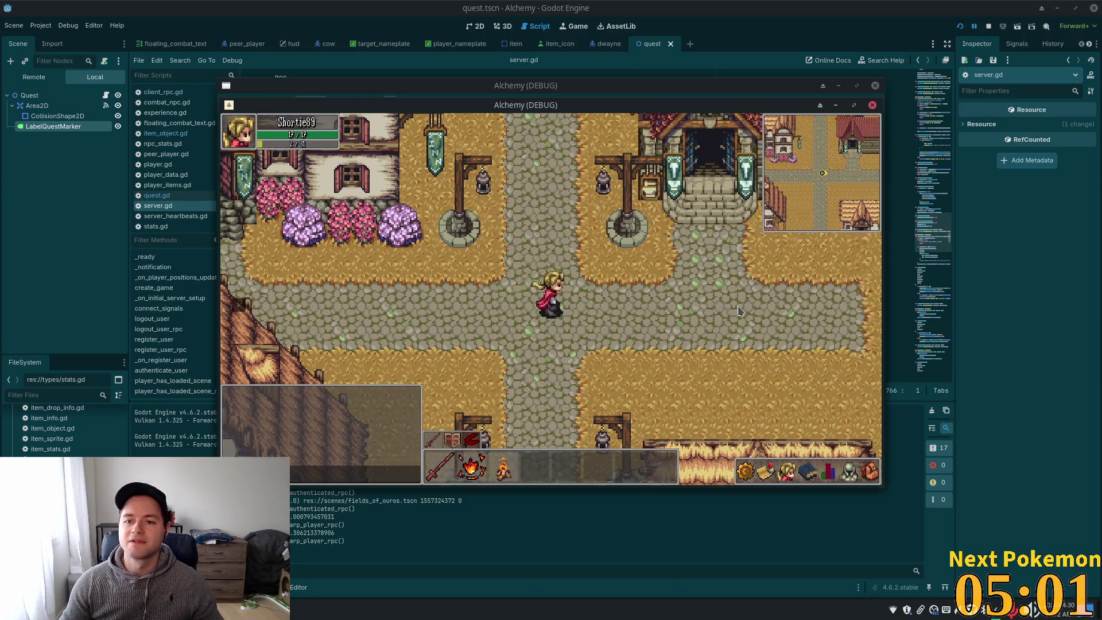
pyautogui.moveTo(729, 313)
pyautogui.mouseDown()
pyautogui.moveTo(718, 321)
pyautogui.moveTo(808, 323)
pyautogui.mouseUp()
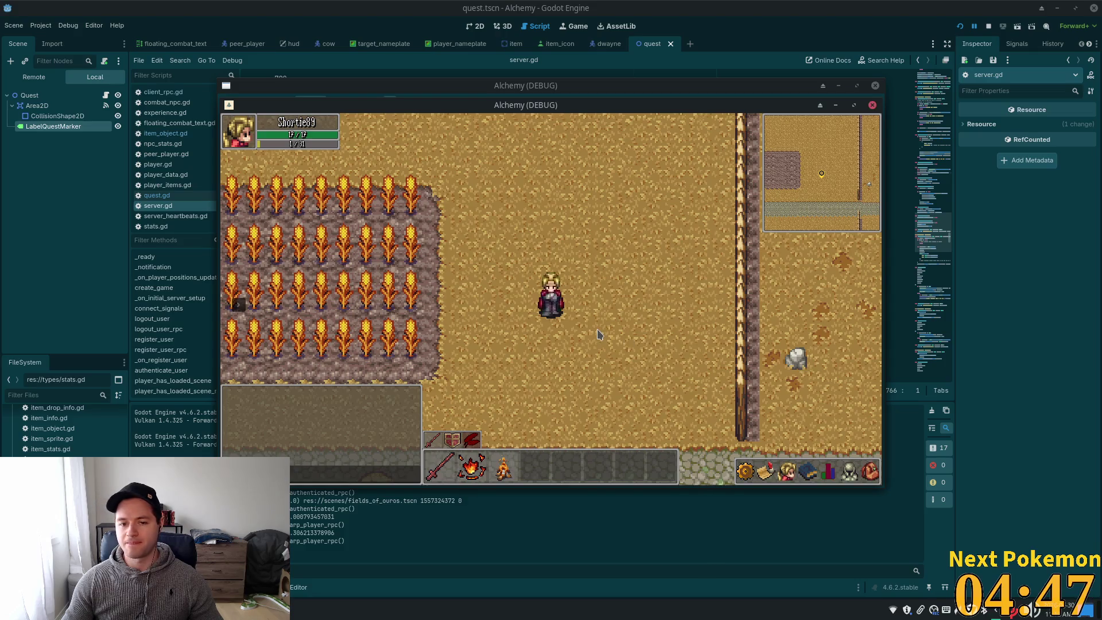
# Walk down to the cobblestone road, into a house, then into the thatched house and back out
pyautogui.press('s')
pyautogui.press('a')
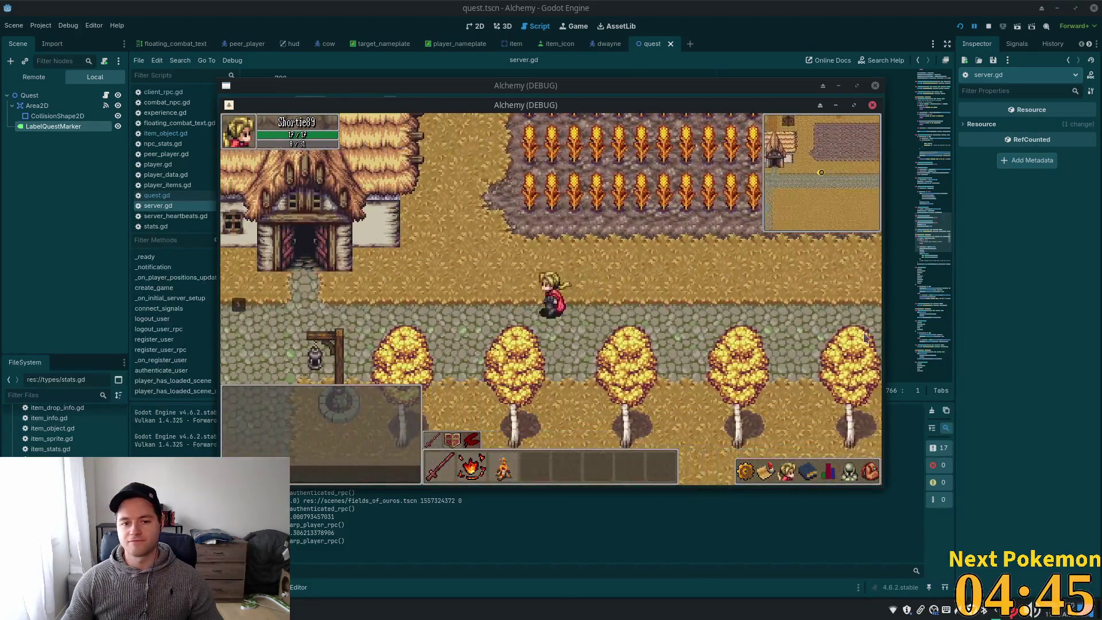
pyautogui.press('a')
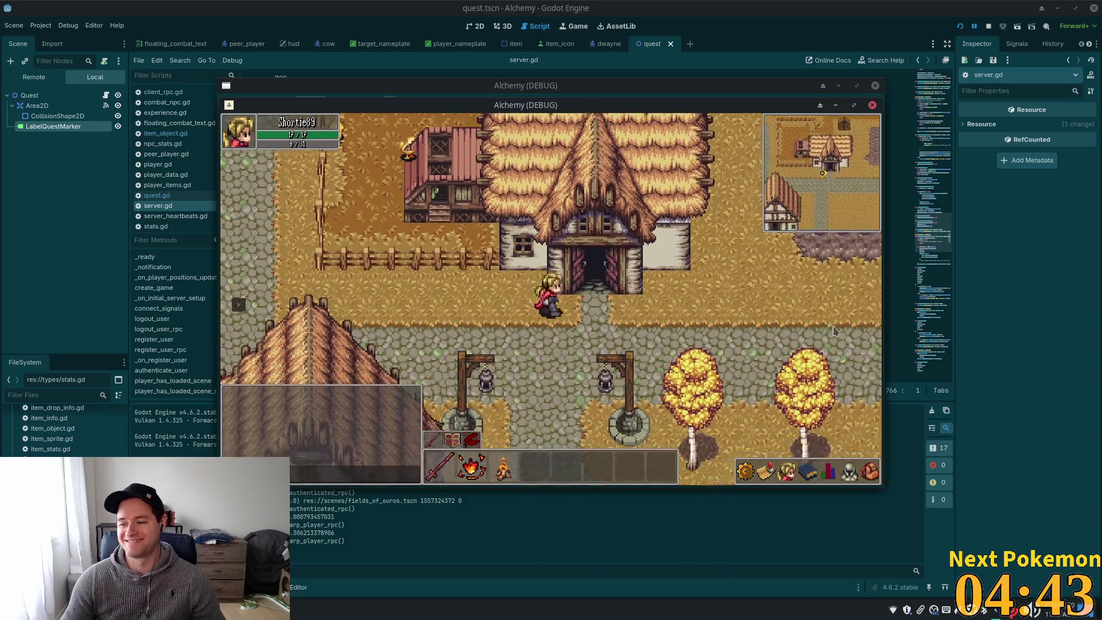
pyautogui.press('w')
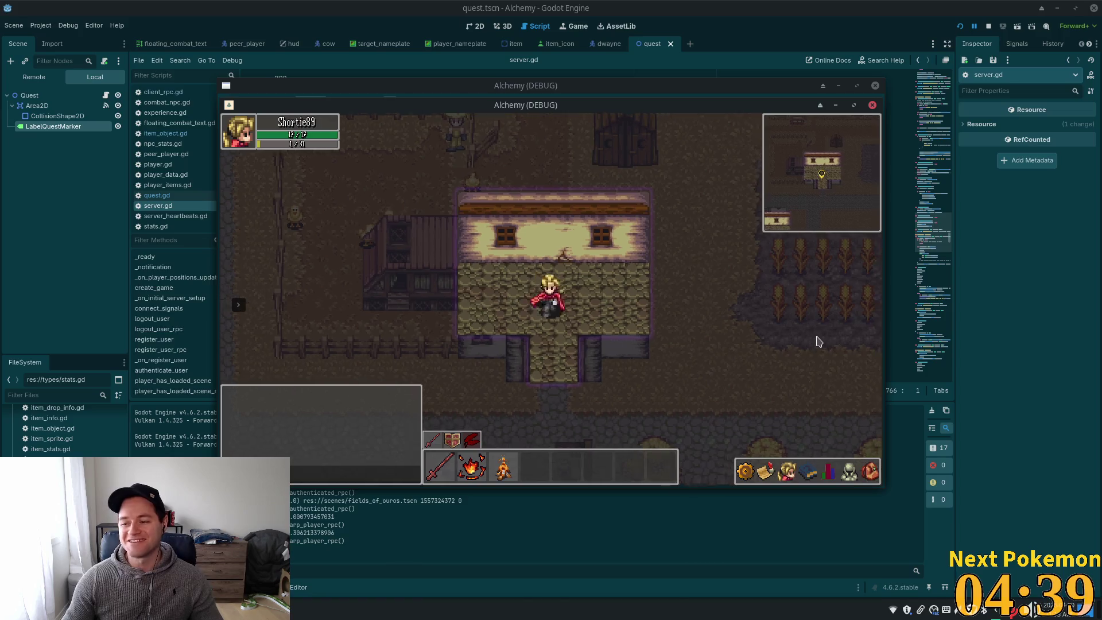
pyautogui.press('s')
pyautogui.press('w')
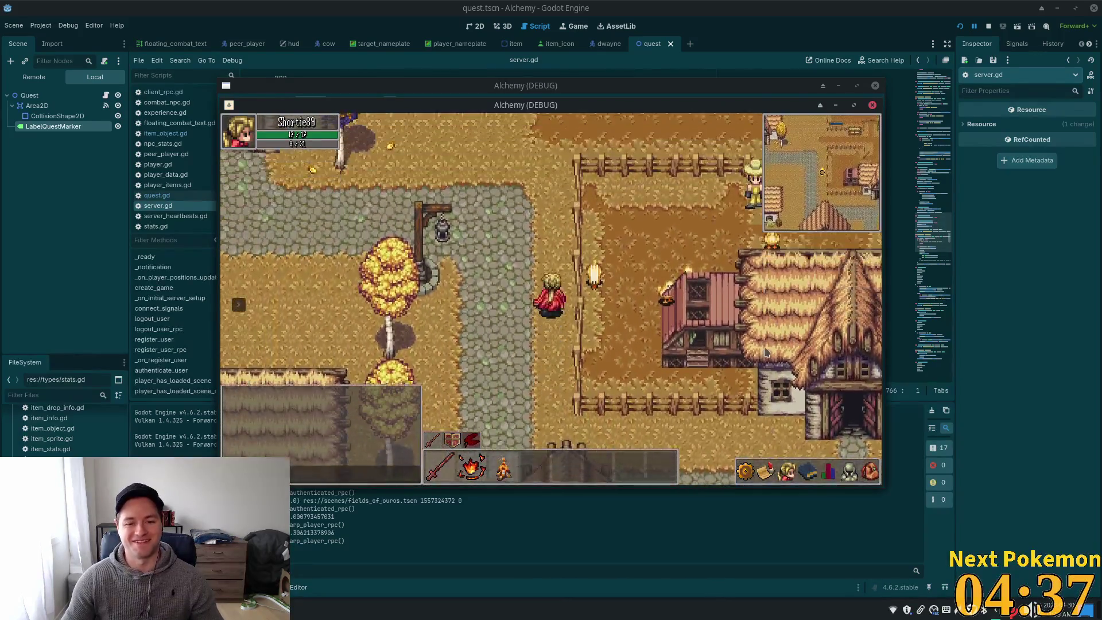
pyautogui.press('w')
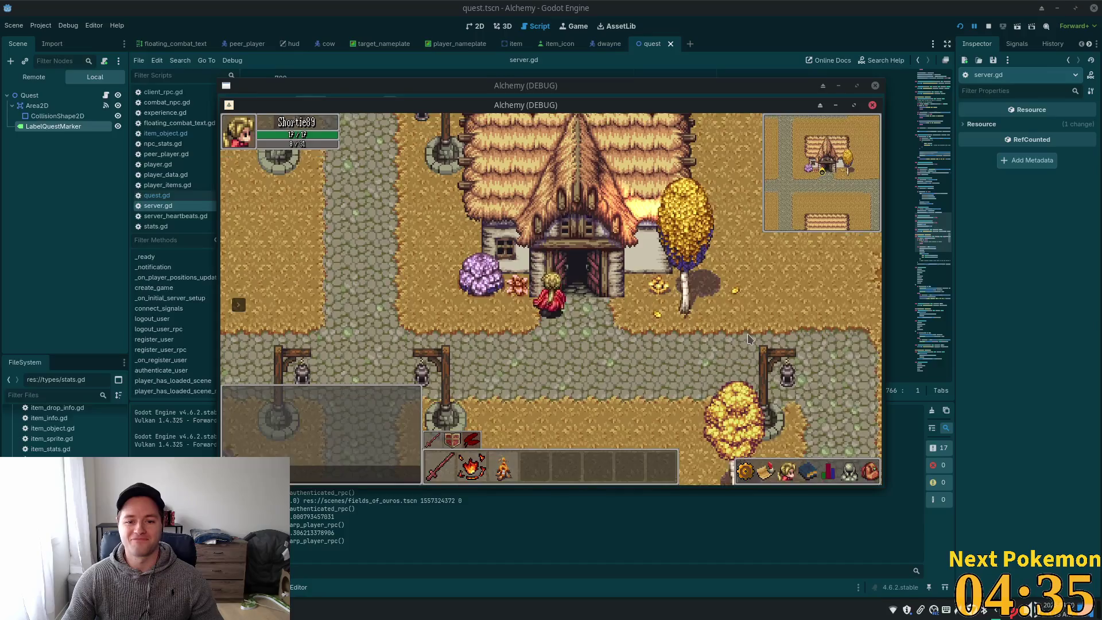
pyautogui.press('w')
pyautogui.press('s')
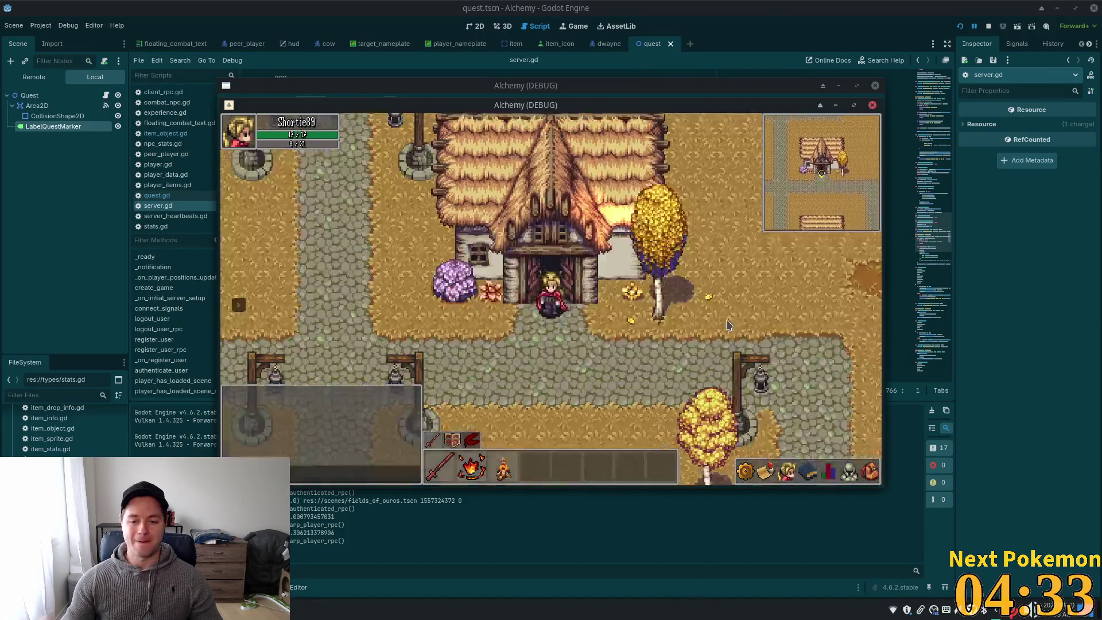
# Enter the white house, go upstairs, back down through the kitchen, and out onto the street
pyautogui.press('a')
pyautogui.press('w')
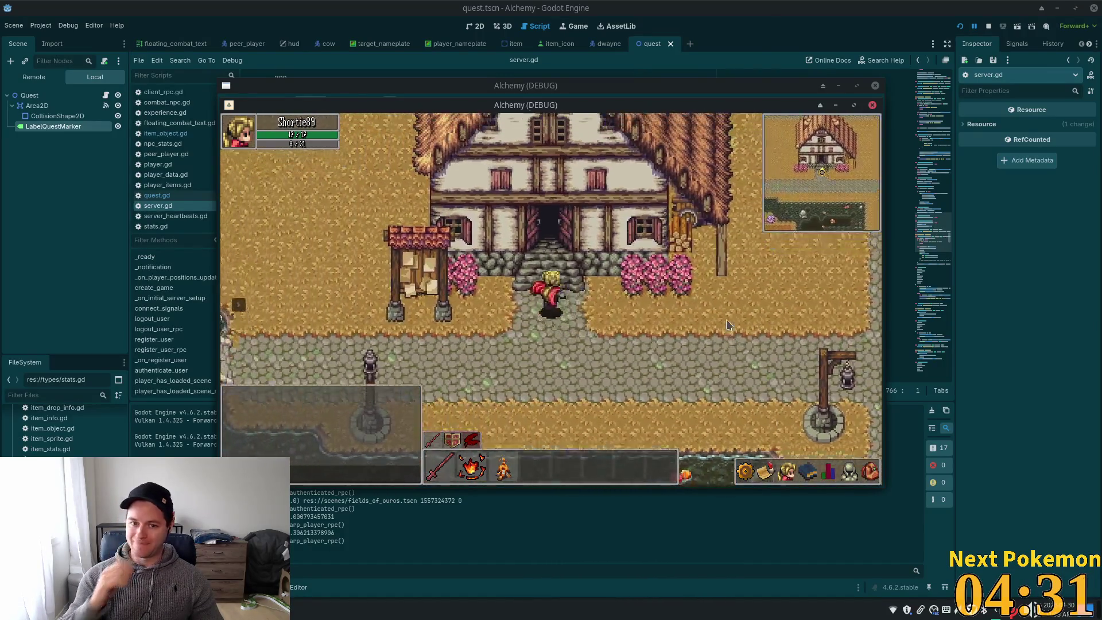
pyautogui.press('w')
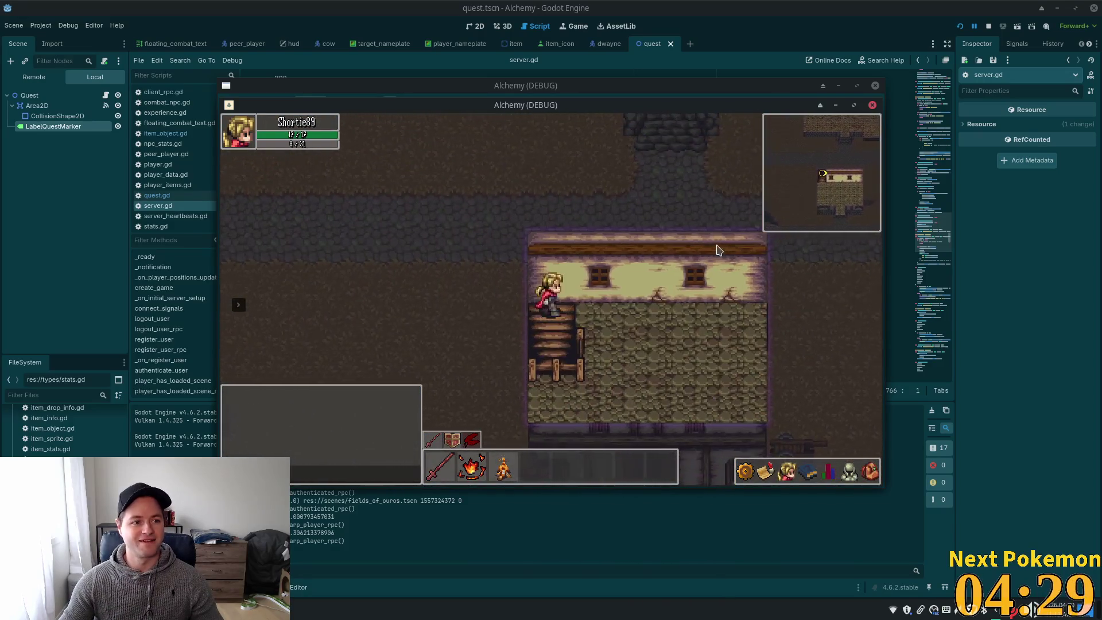
pyautogui.press('s')
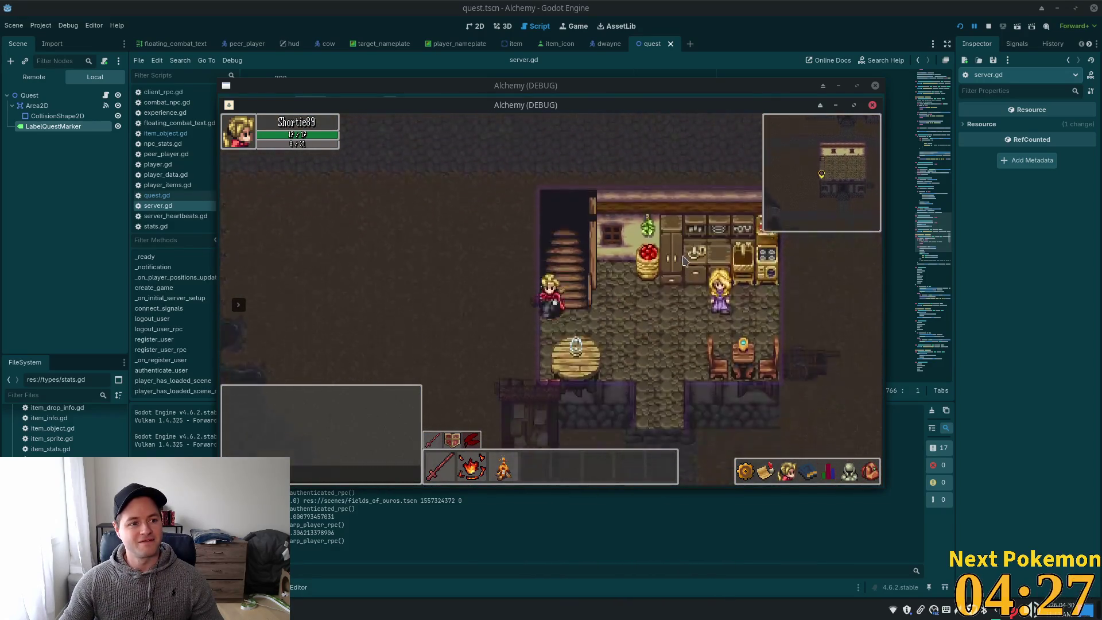
pyautogui.press('d')
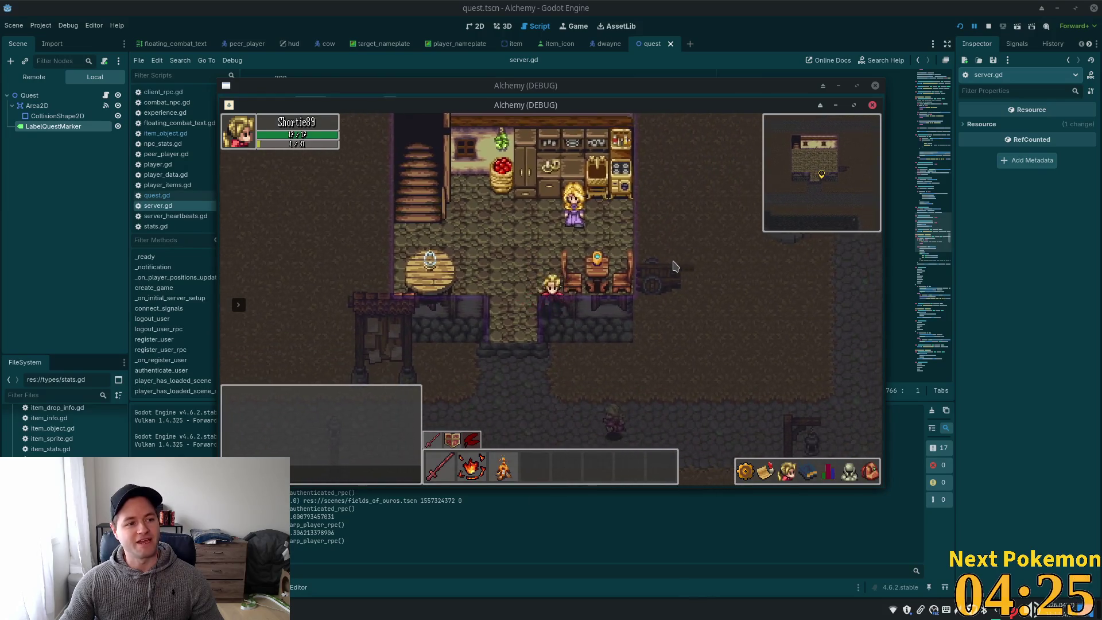
pyautogui.press('s')
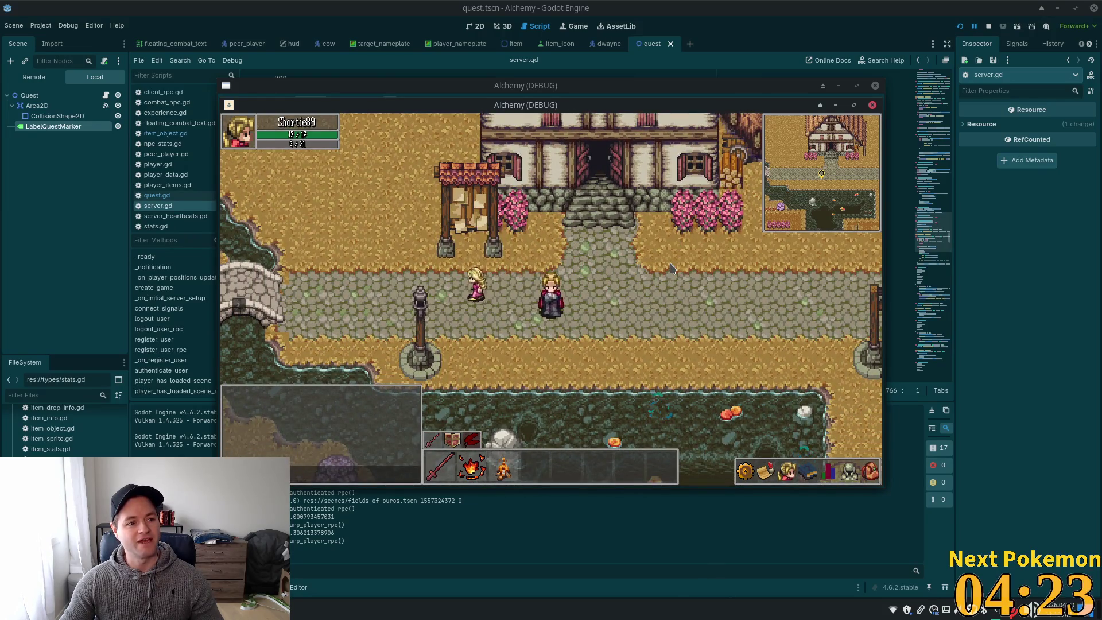
# Walk east along the street, west to the bridge, back east to the crossroads and north
pyautogui.press('d')
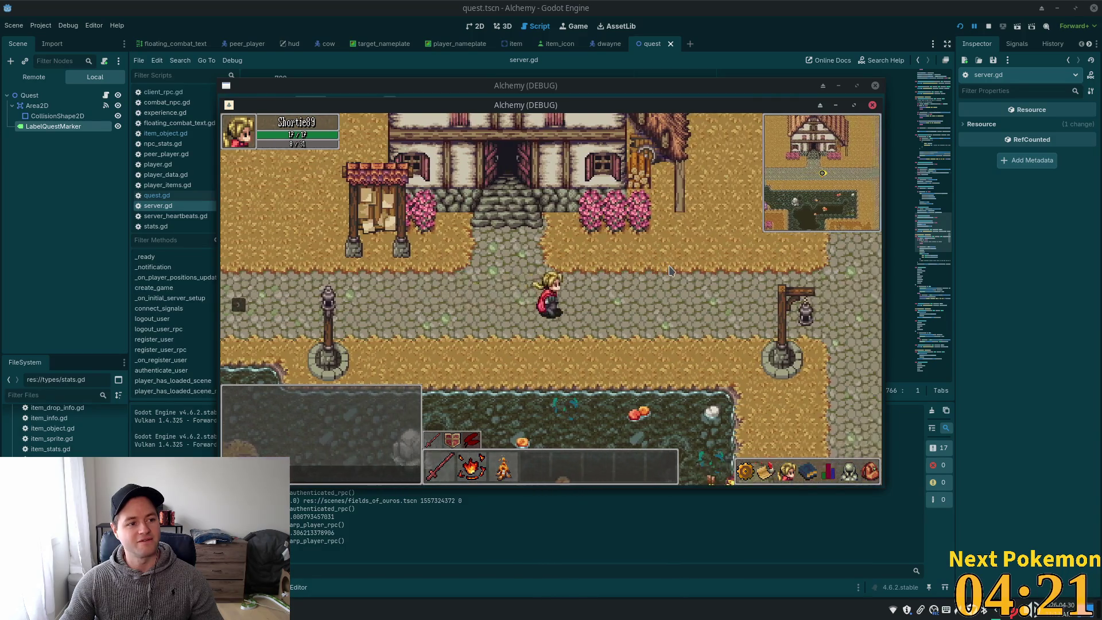
pyautogui.press('d')
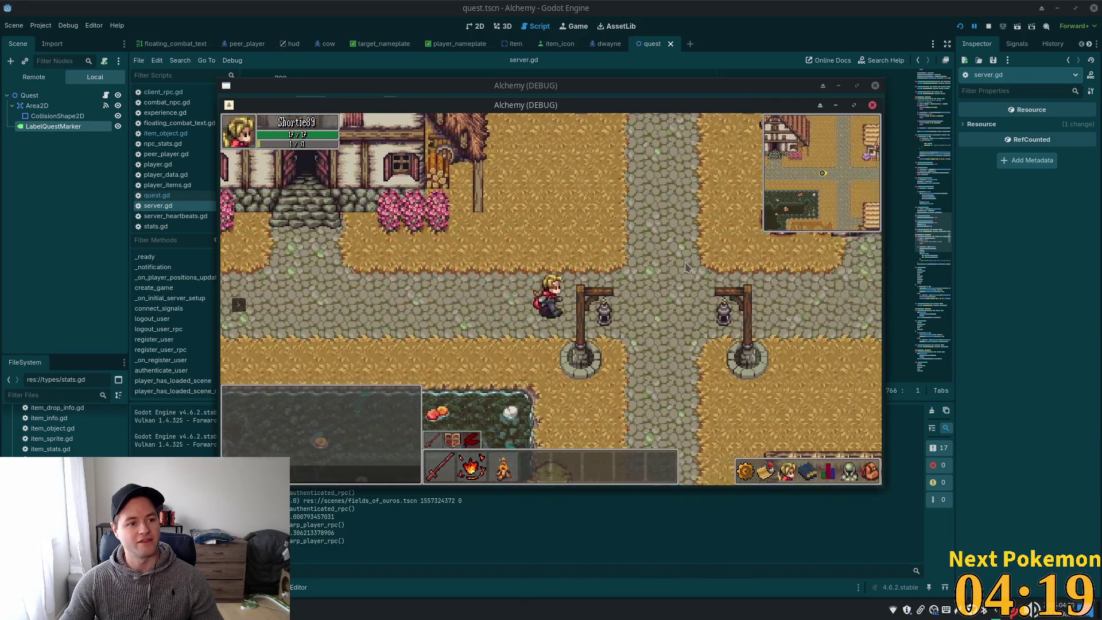
pyautogui.press('d')
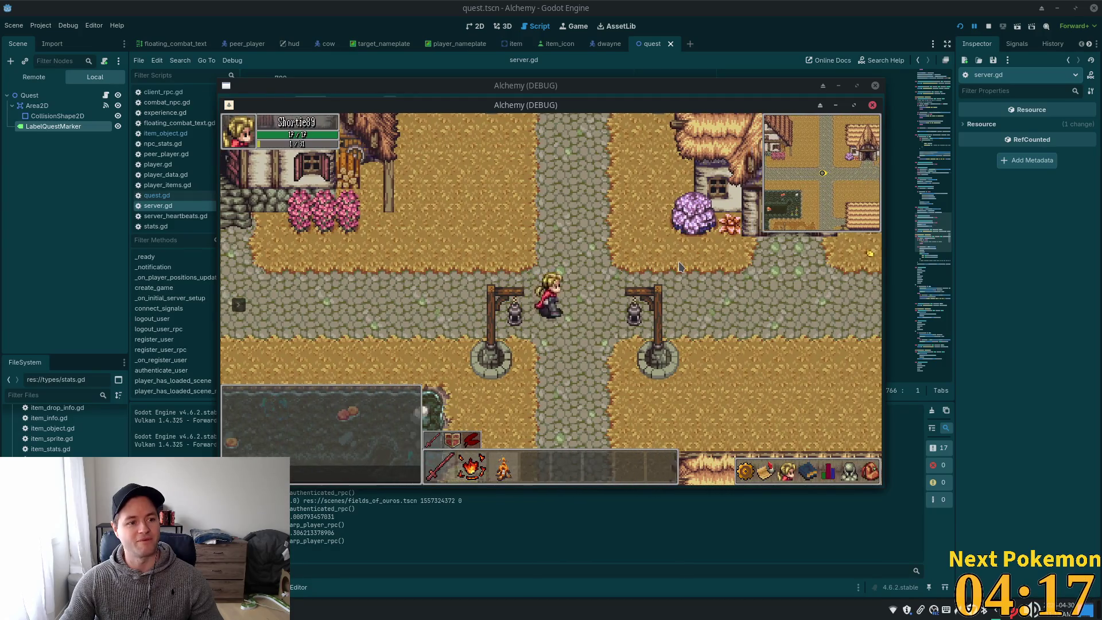
pyautogui.press('a')
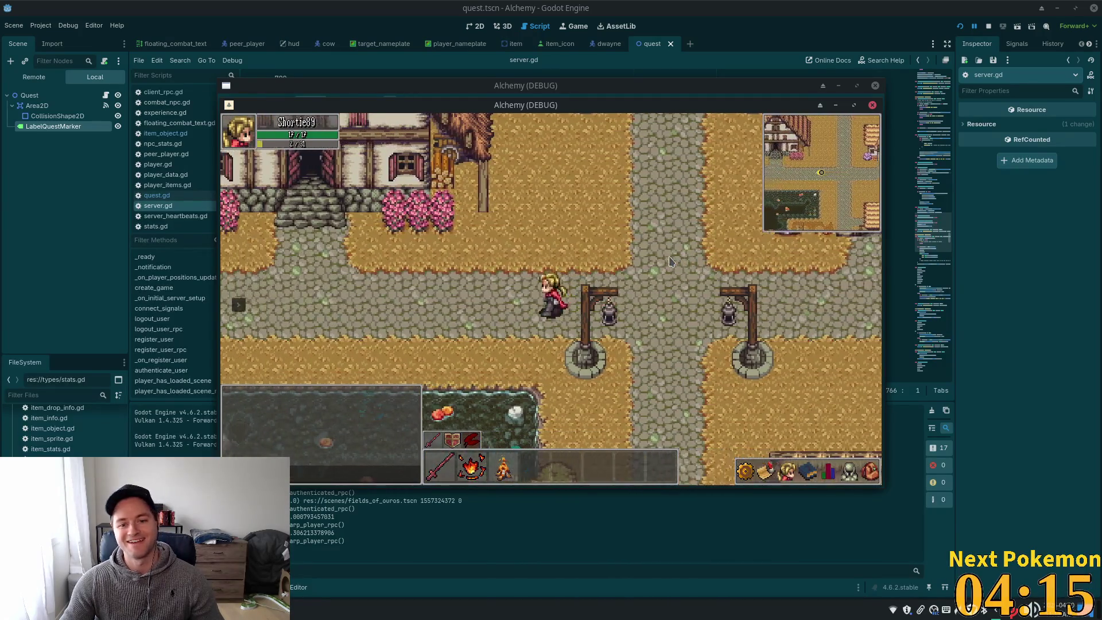
pyautogui.press('a')
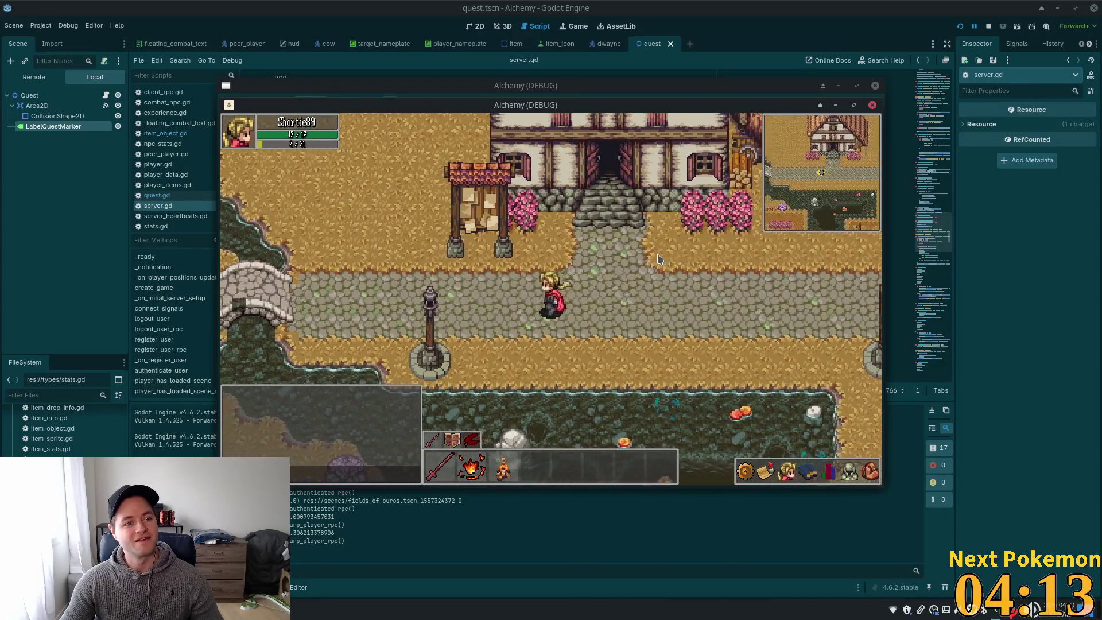
pyautogui.press('a')
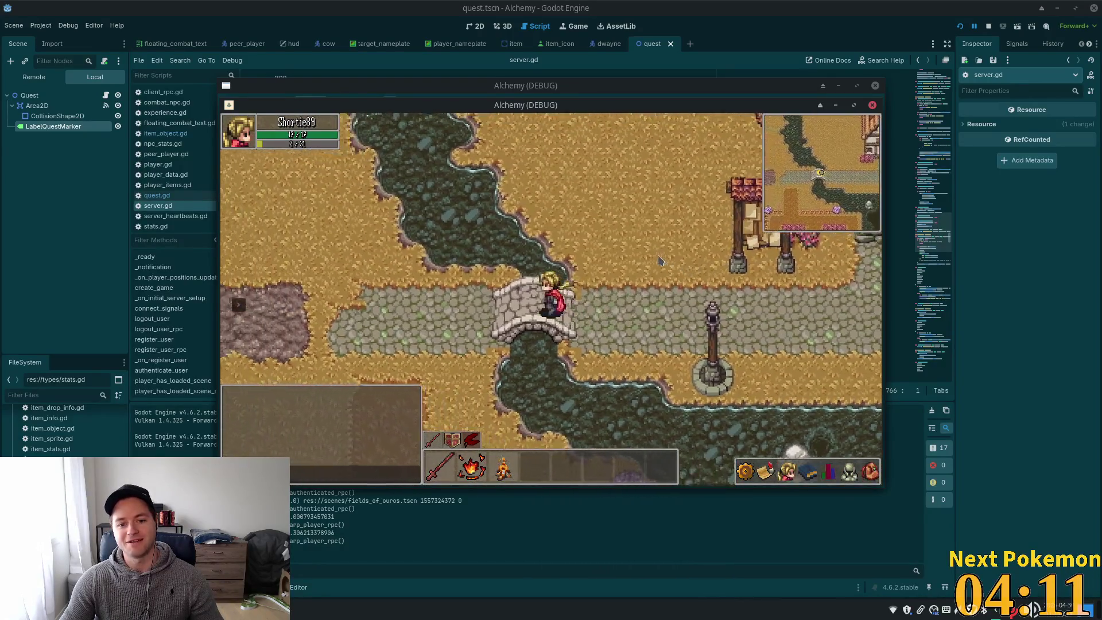
pyautogui.press('d')
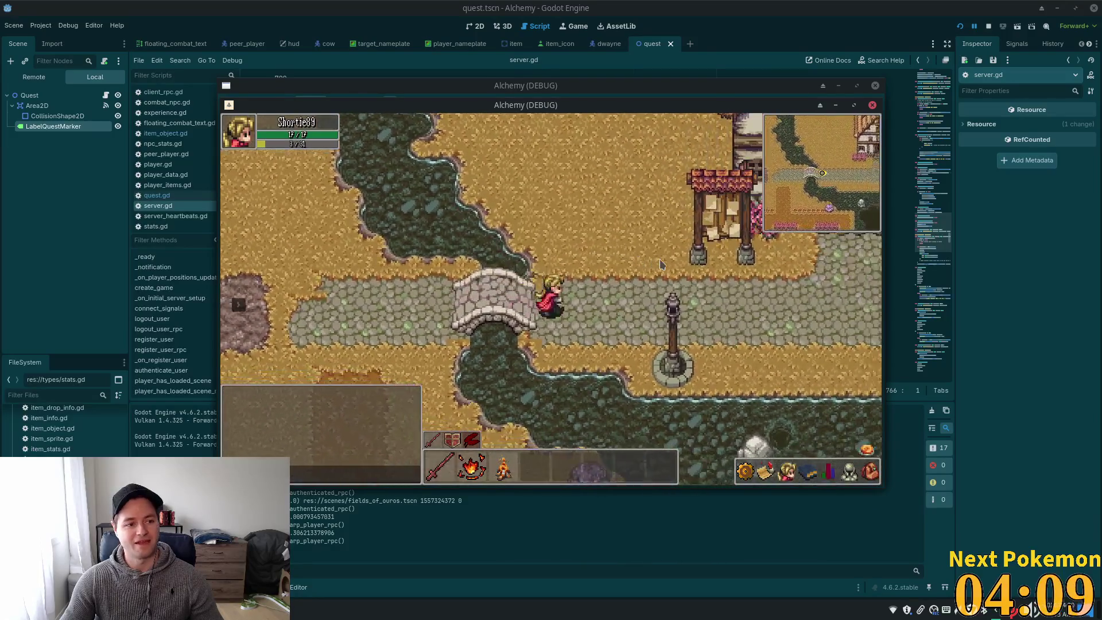
pyautogui.press('d')
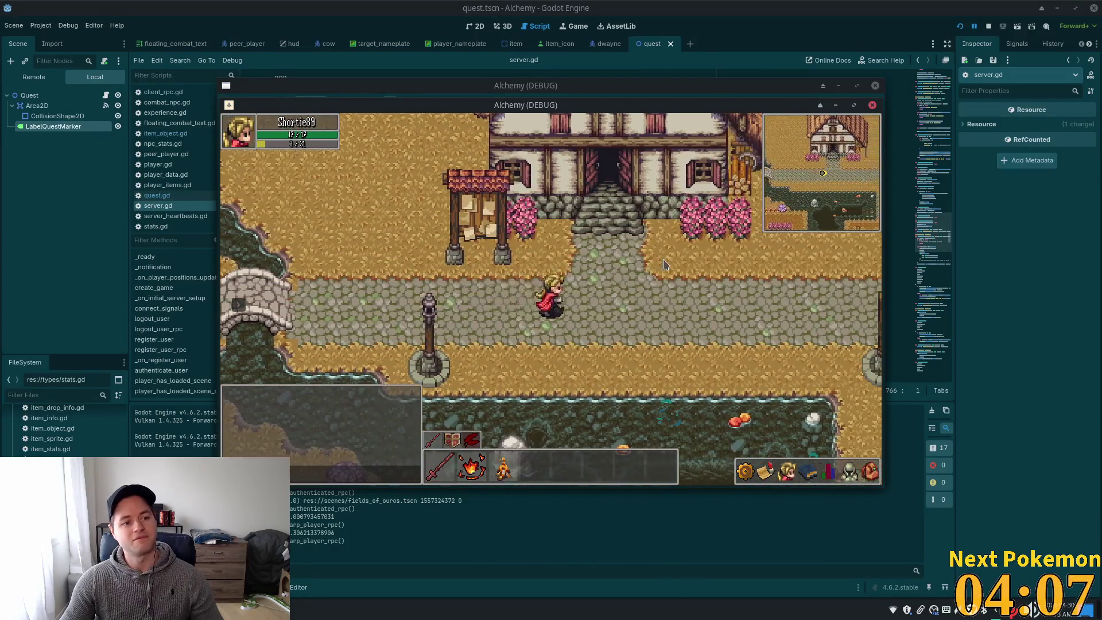
pyautogui.press('d')
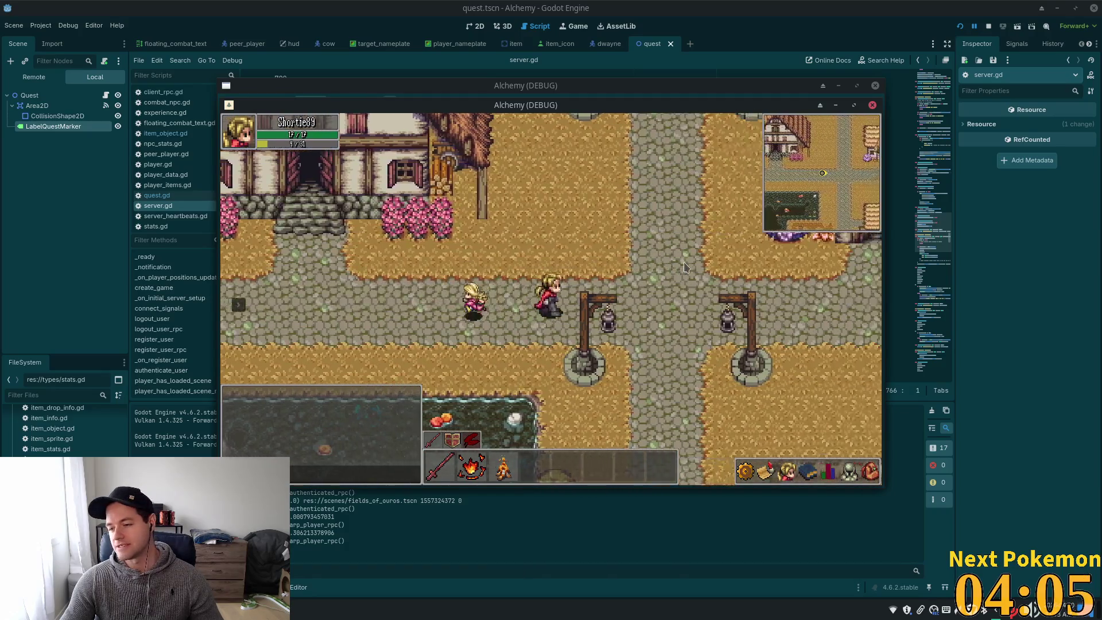
pyautogui.press('w')
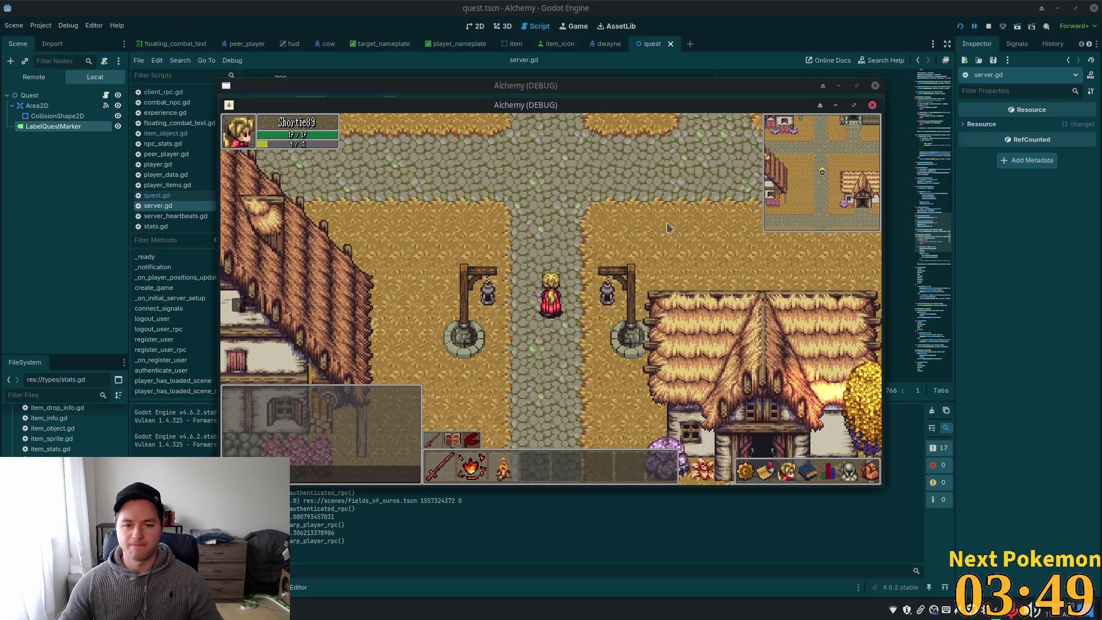
# Walk south through the village past the lamppost, then bring the alchemy-todo notes window forward
pyautogui.press('Down')
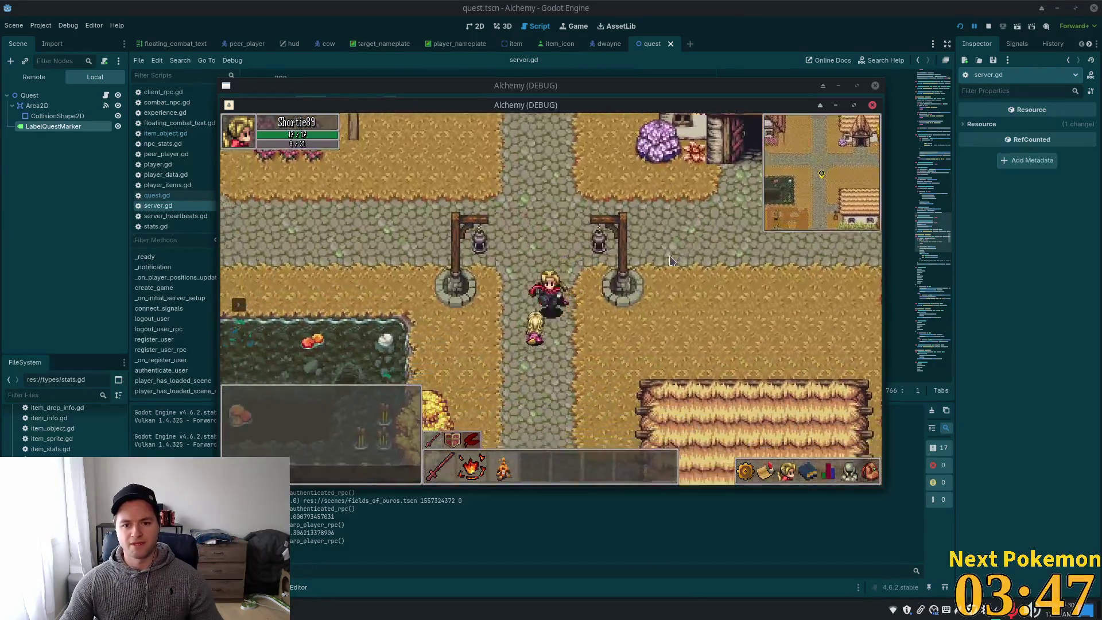
pyautogui.press('Left')
pyautogui.press('s')
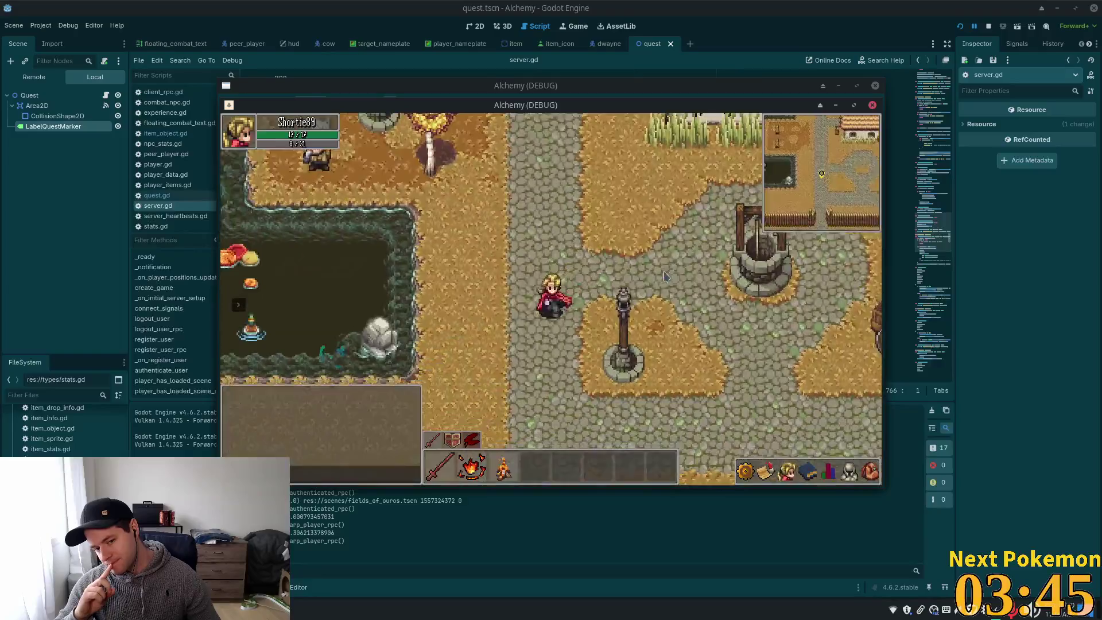
pyautogui.press('s')
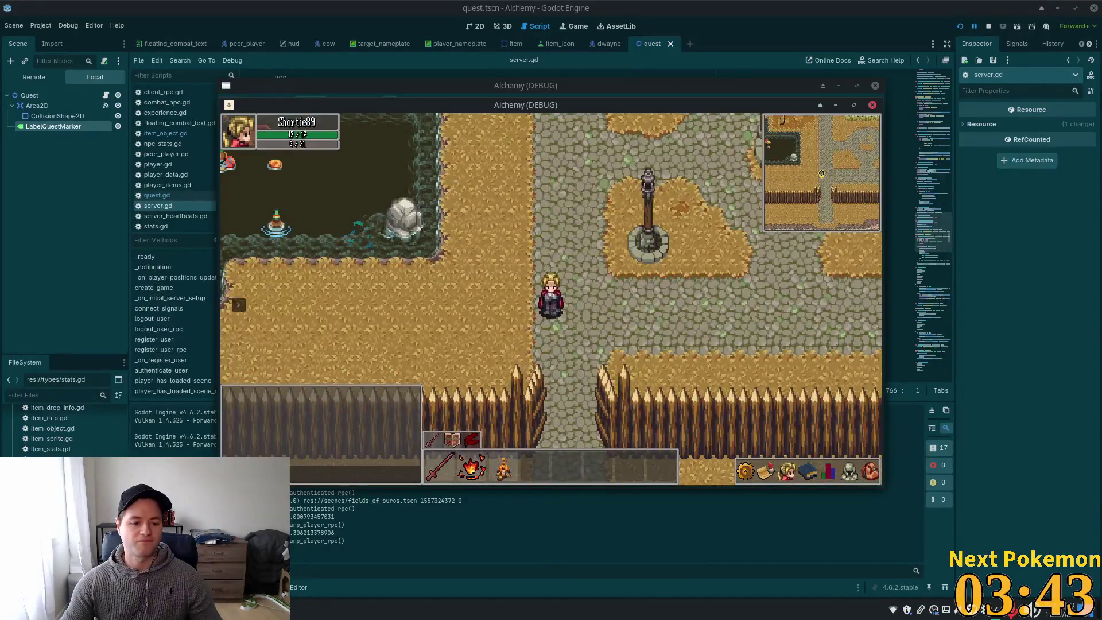
pyautogui.hotkey('alt', 'Tab')
# Cut the 'Have enemies heal on leash' line out of the TODO list, leaving no empty line
pyautogui.click(289, 289)
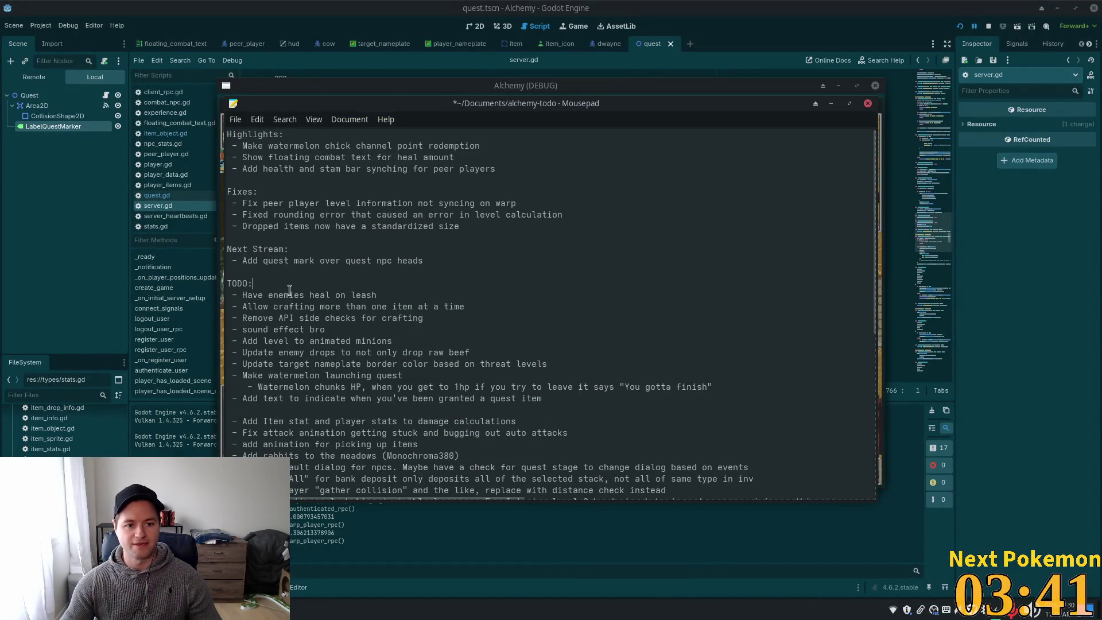
pyautogui.click(386, 295)
pyautogui.hotkey('shift', 'Home')
pyautogui.hotkey('ctrl', 'c')
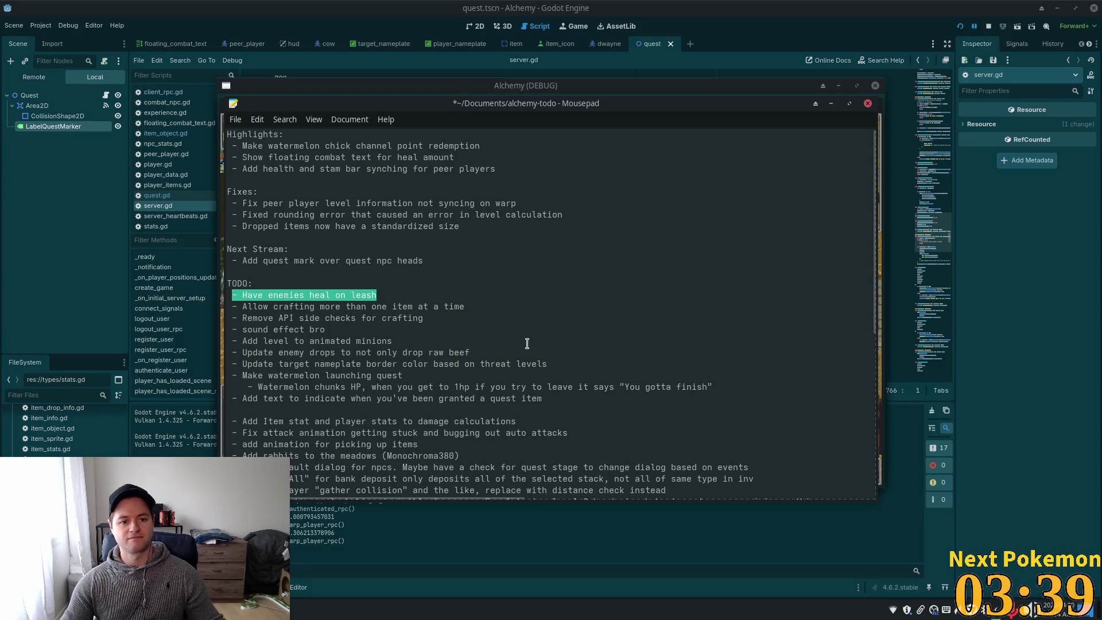
pyautogui.press('Delete')
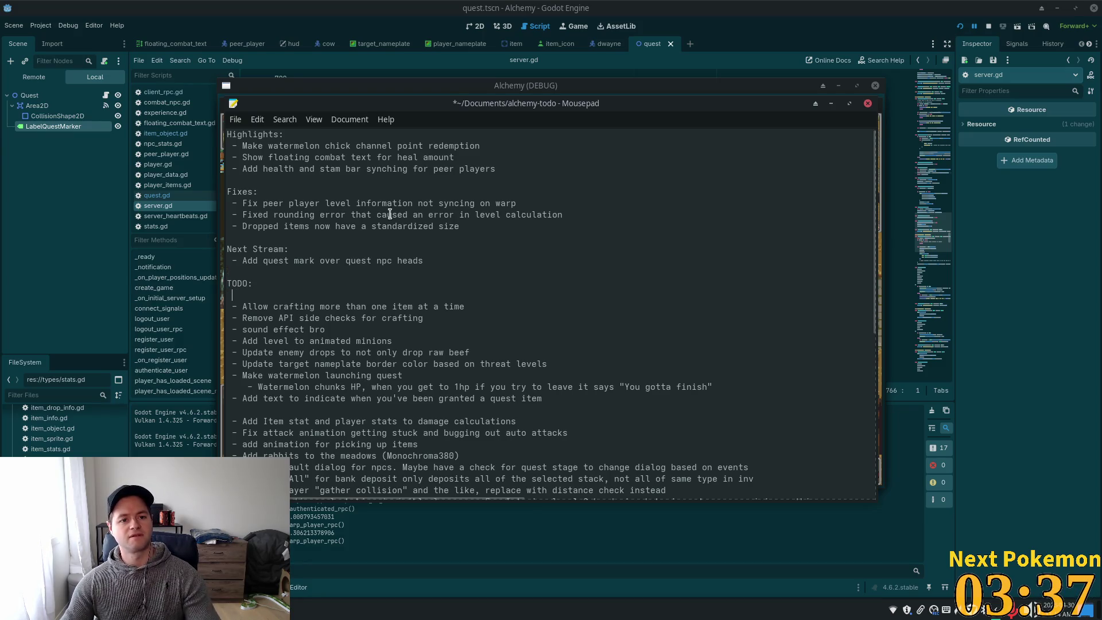
pyautogui.press('BackSpace')
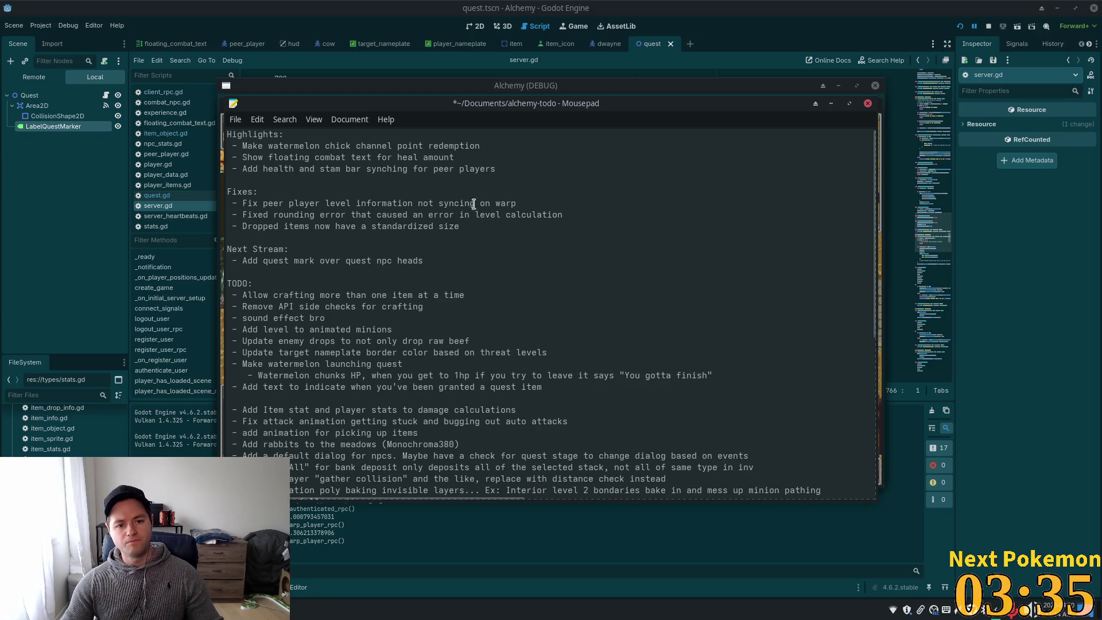
# Replace the three old Highlights bullets with the pasted line, reworded to 'Enemies now heal on leash'
pyautogui.moveTo(498, 169); pyautogui.dragTo(235, 145)
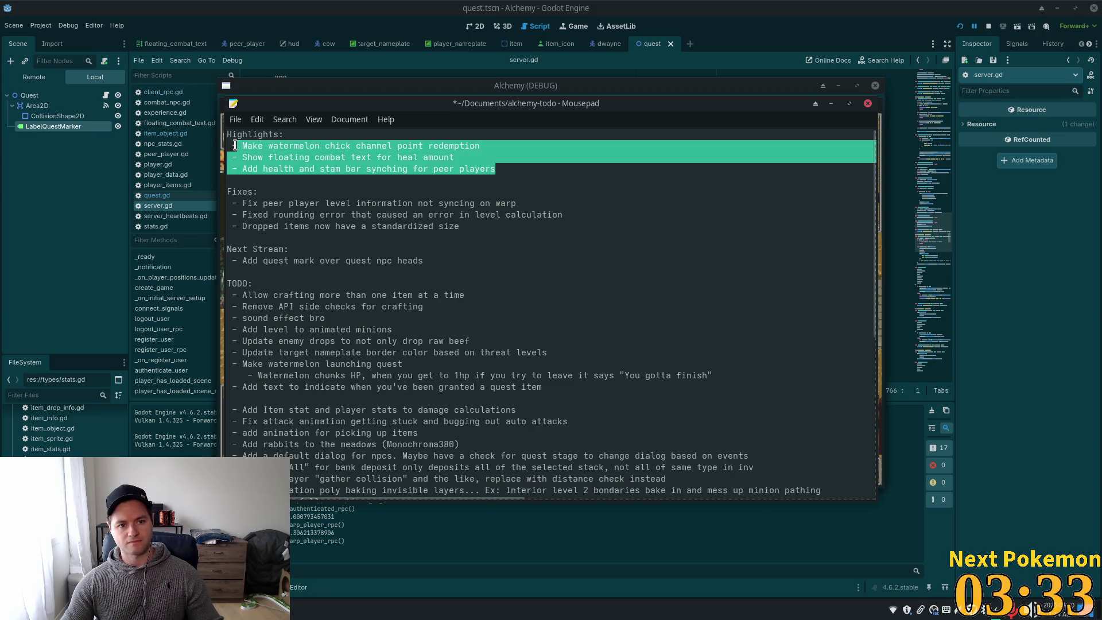
pyautogui.hotkey('ctrl', 'v')
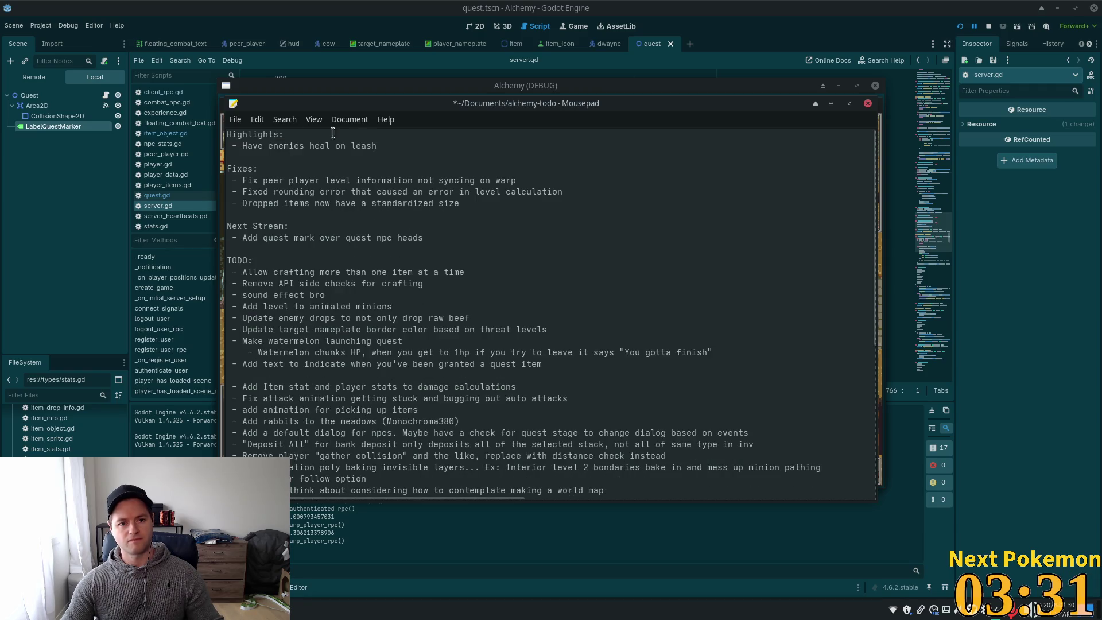
pyautogui.moveTo(390, 145); pyautogui.dragTo(239, 145)
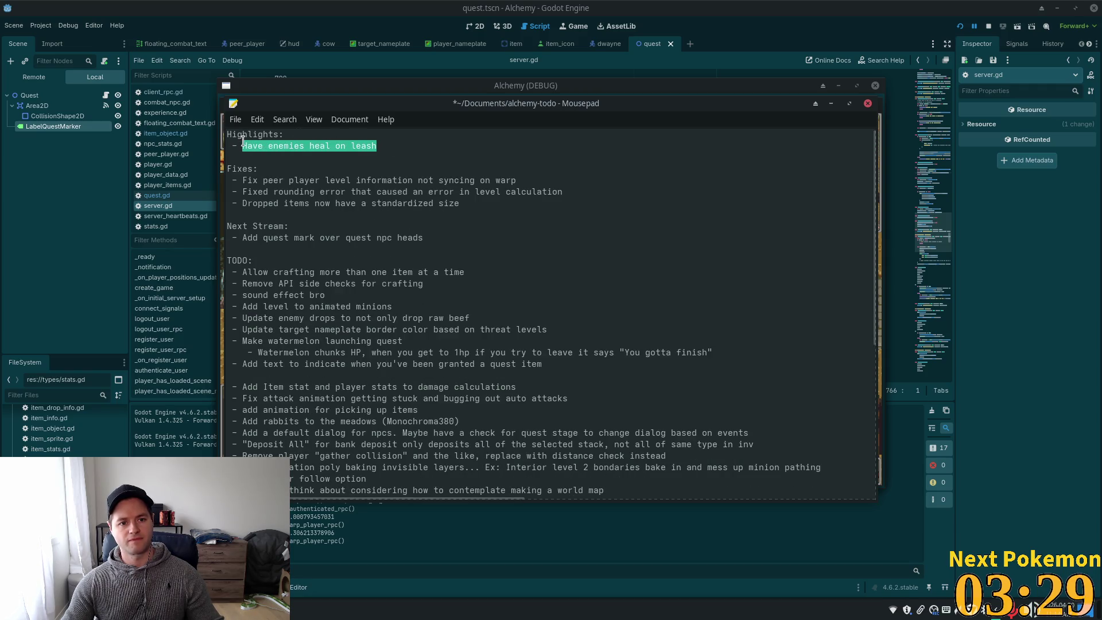
pyautogui.write('Ee')
pyautogui.write('emie')
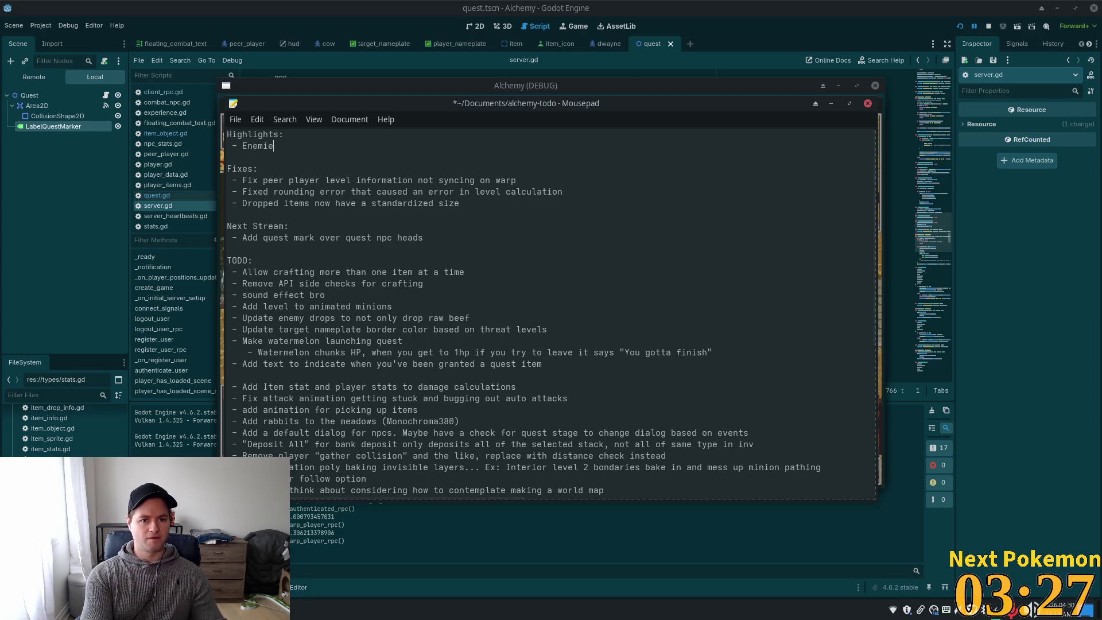
pyautogui.write('  on ')
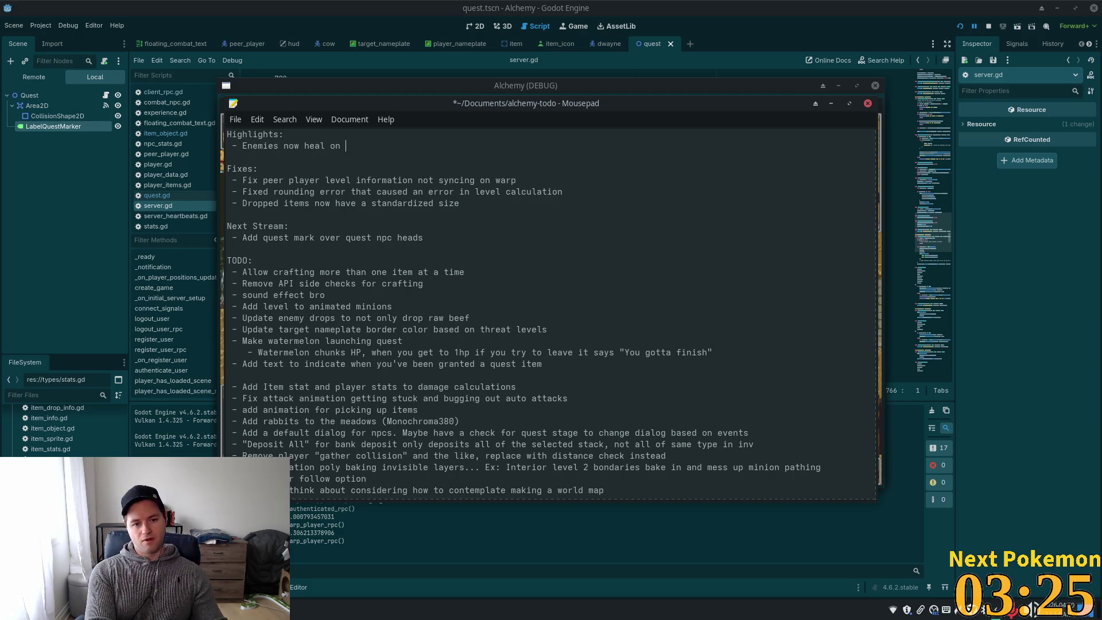
pyautogui.write('ash')
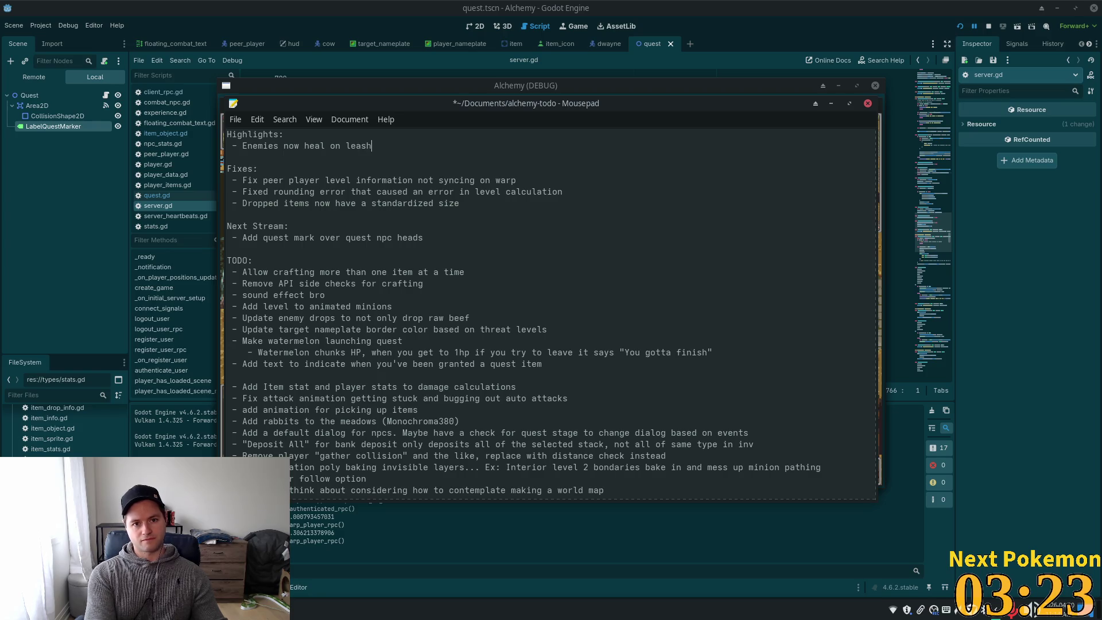
# Start a new empty bullet line directly under the Highlights: heading
pyautogui.click(297, 324)
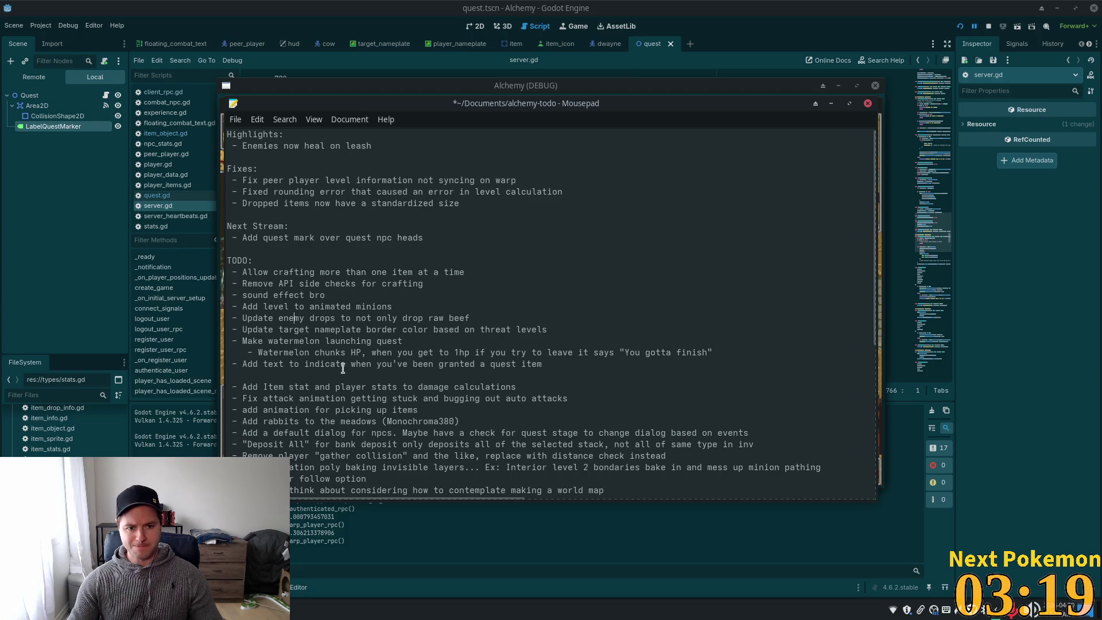
pyautogui.doubleClick(281, 353)
pyautogui.click(330, 304)
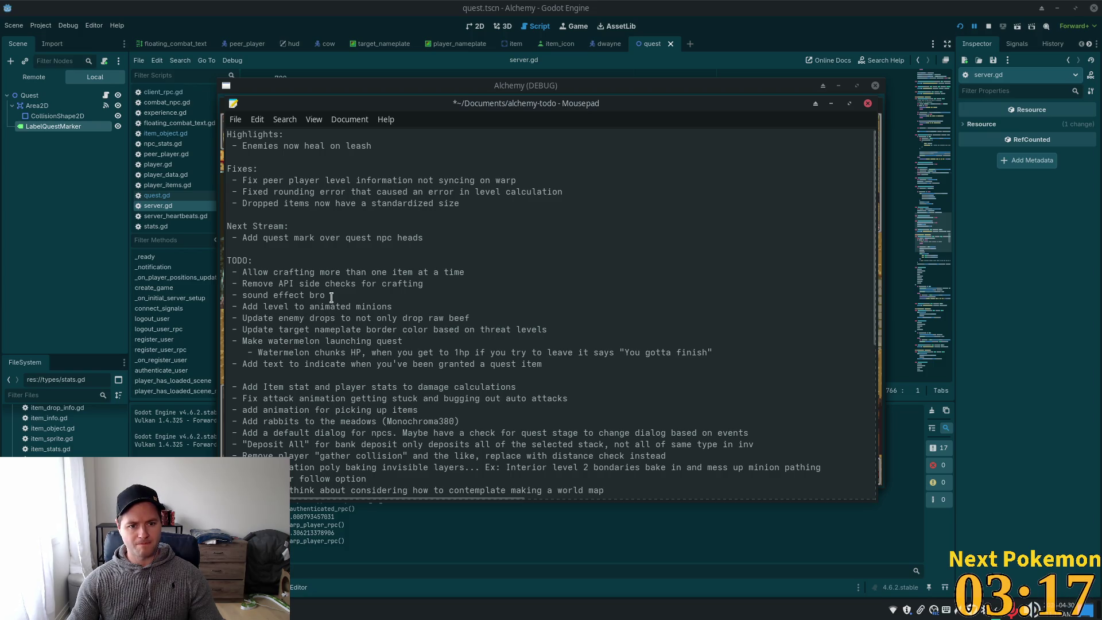
pyautogui.press('End')
pyautogui.hotkey('shift', 'Up')
pyautogui.click(395, 138)
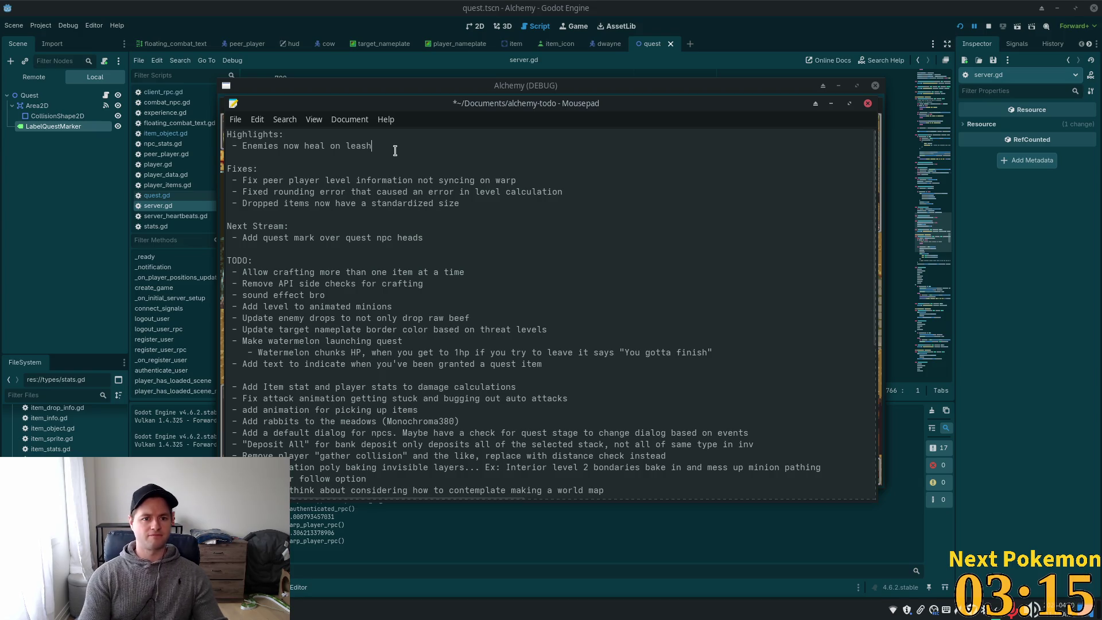
pyautogui.press('Return')
pyautogui.write('-')
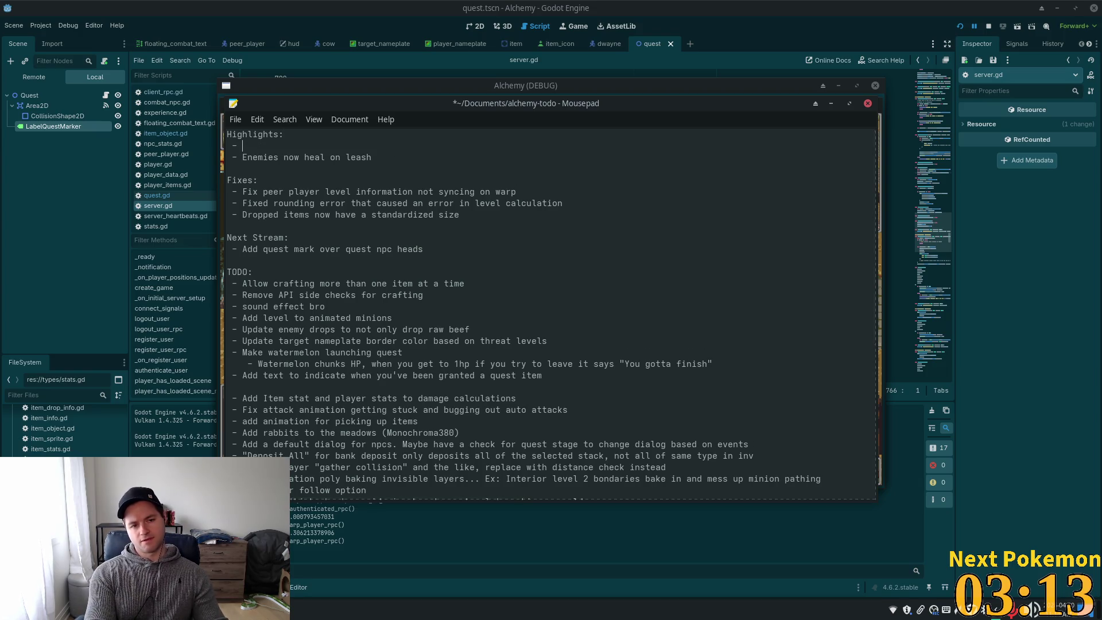
# Write the highlight 'Added a quest marker above quest giver heads' on the new bullet
pyautogui.write('Add')
pyautogui.write('ed a ')
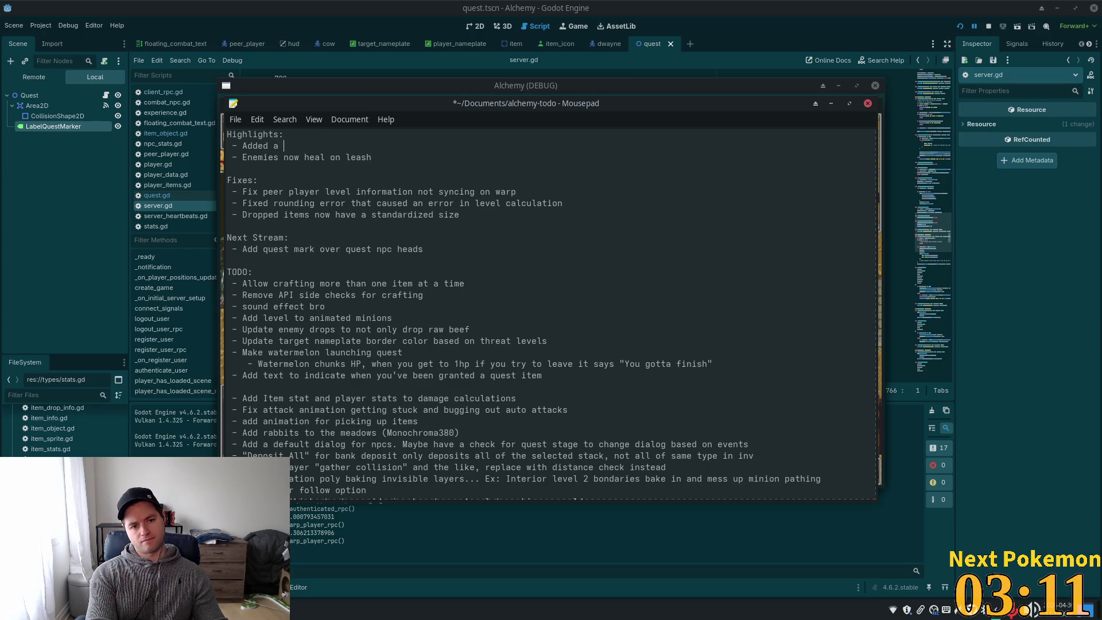
pyautogui.write('quest')
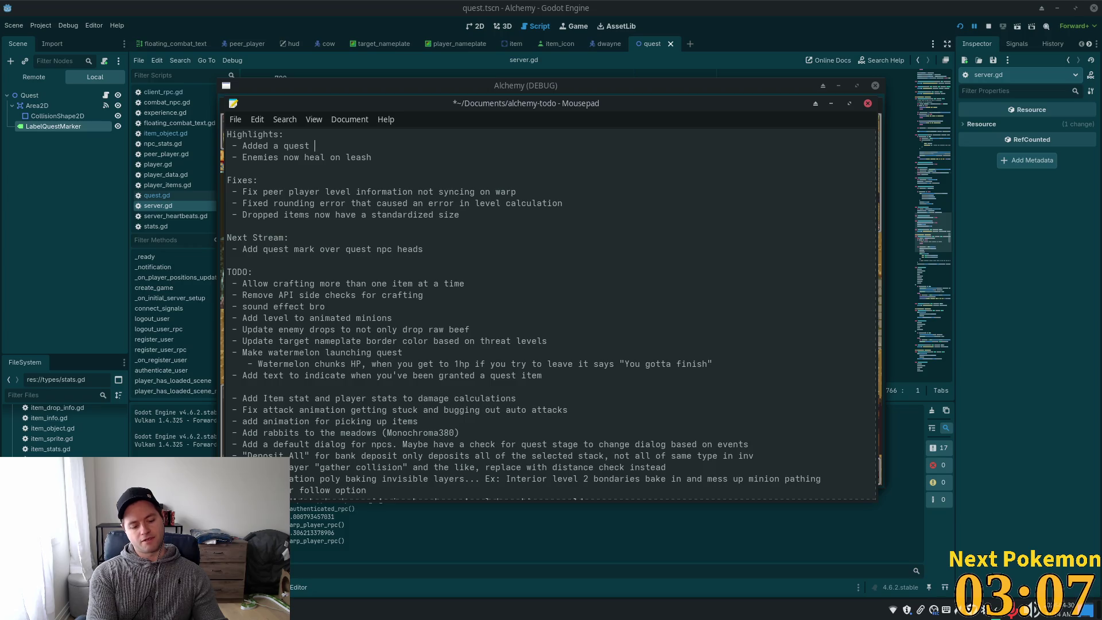
pyautogui.write(' ci')
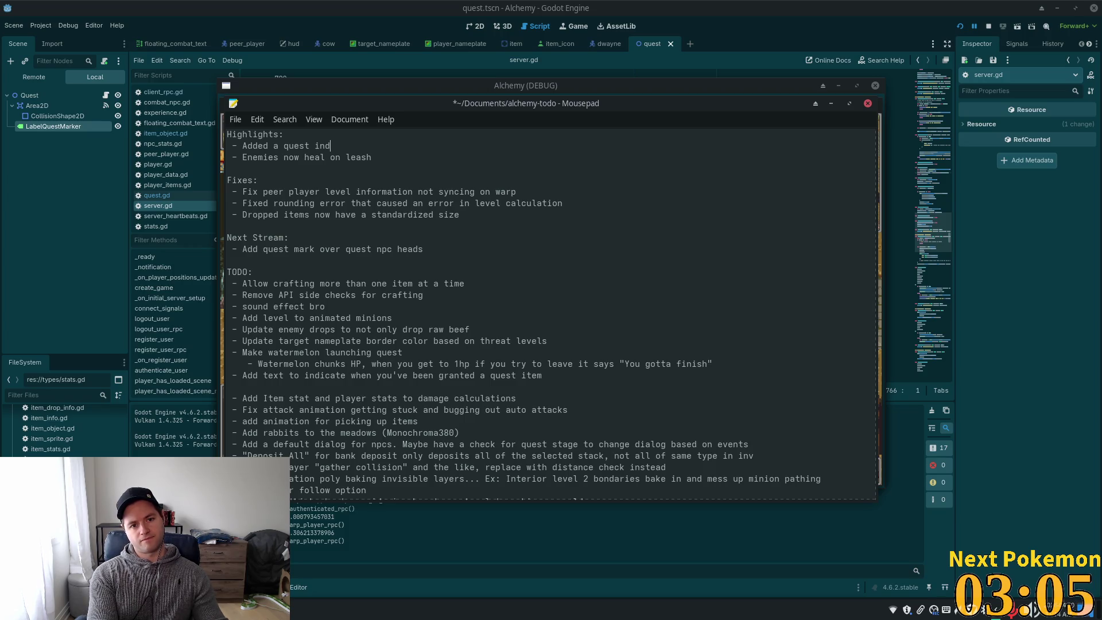
pyautogui.write('ca')
pyautogui.write('tor')
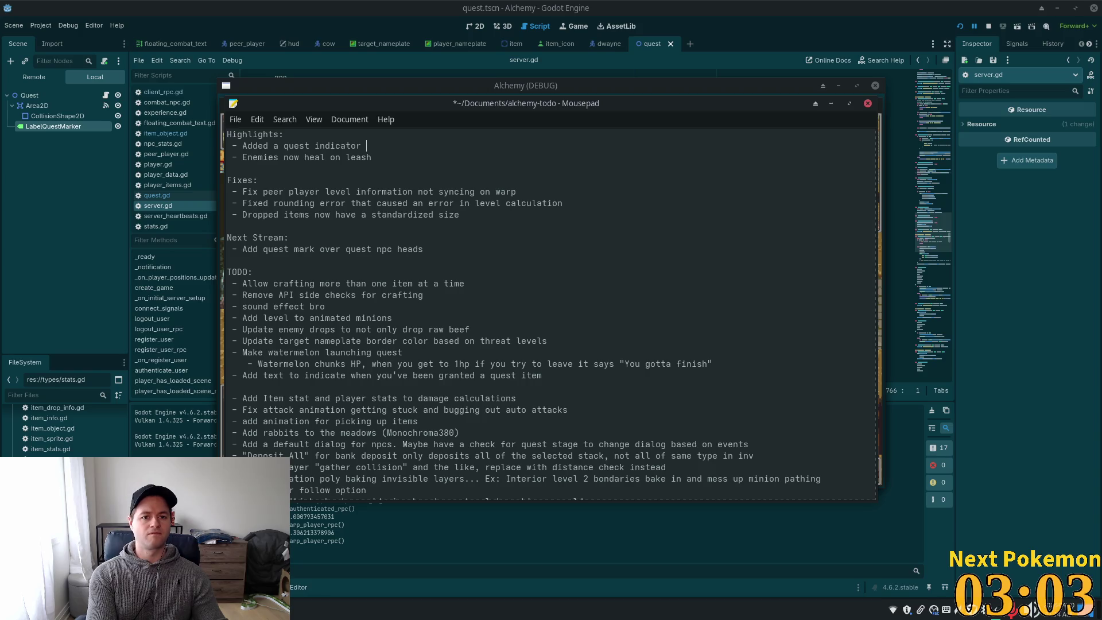
pyautogui.press('BackSpace')
pyautogui.press('BackSpace')
pyautogui.press('BackSpace')
pyautogui.press('BackSpace')
pyautogui.press('BackSpace')
pyautogui.press('BackSpace')
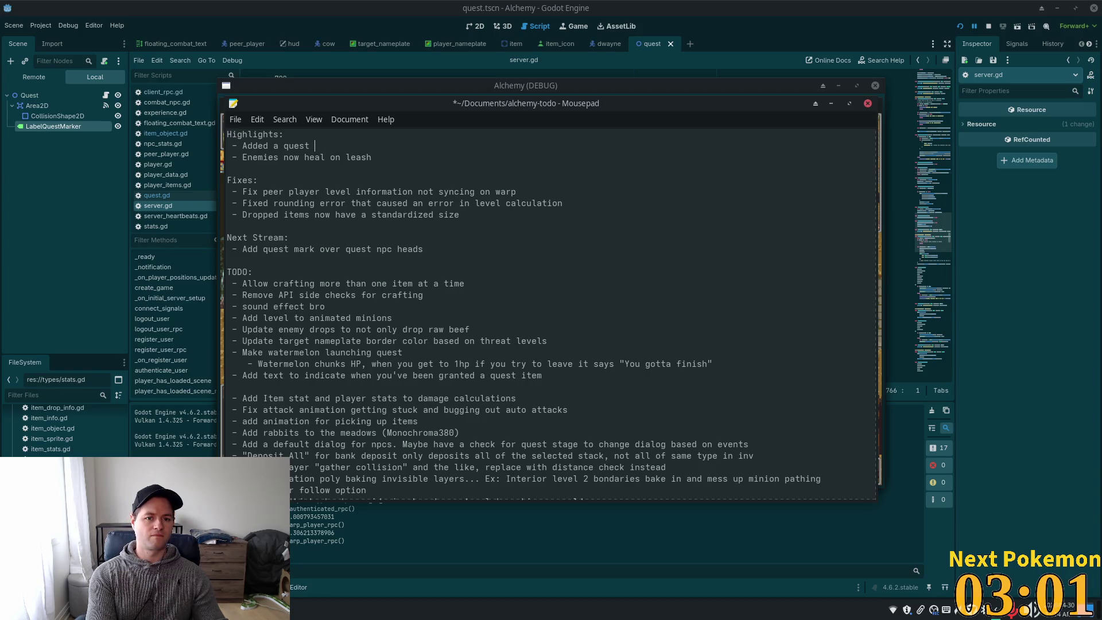
pyautogui.write('marker abocve')
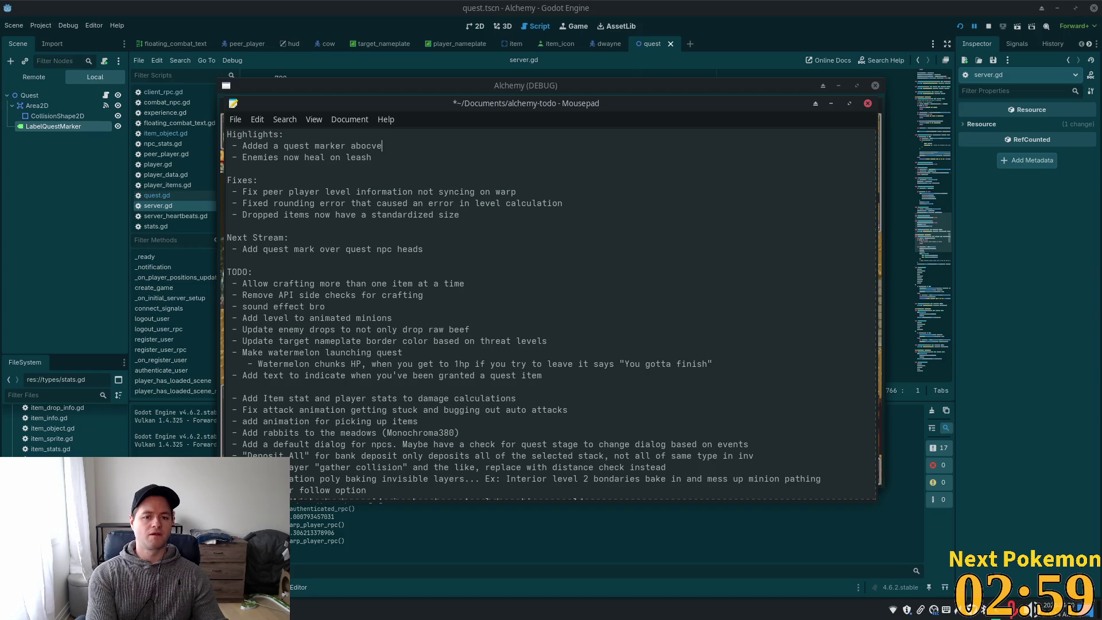
pyautogui.press('BackSpace')
pyautogui.press('BackSpace')
pyautogui.write('ve quest giv')
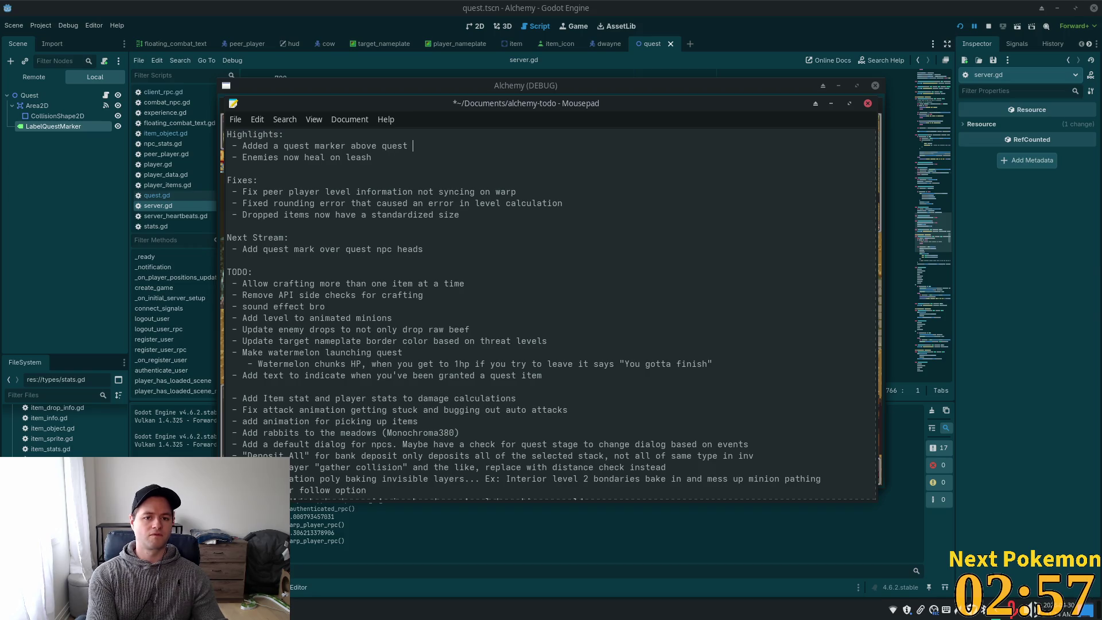
pyautogui.write('er heads')
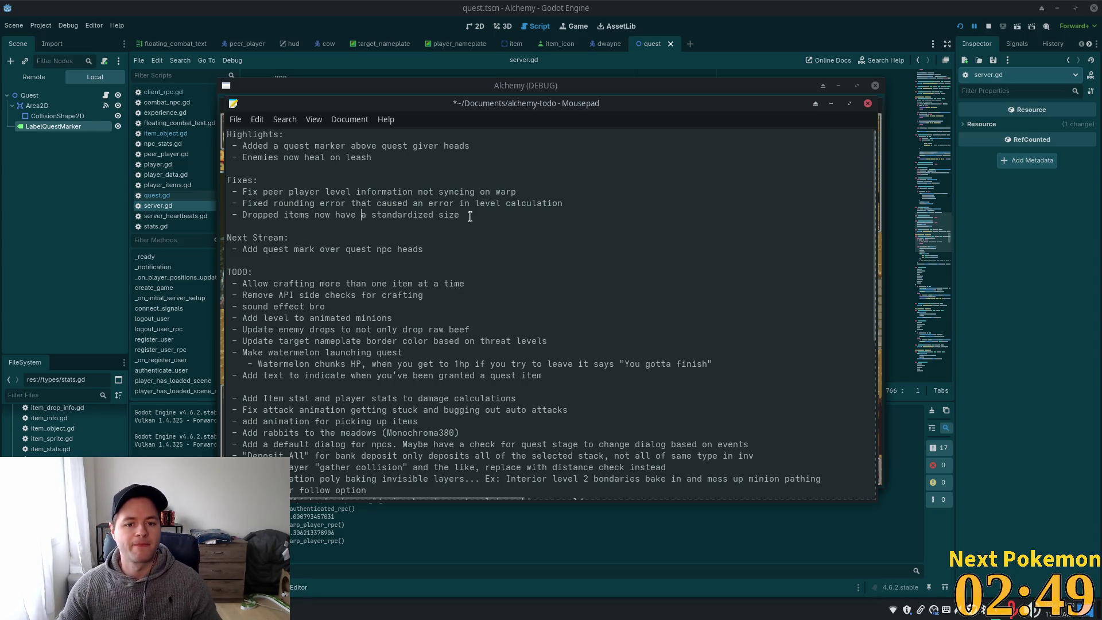
# Delete the three Fixes entries and the quest-mark Next Stream item
pyautogui.moveTo(459, 215)
pyautogui.mouseDown()
pyautogui.moveTo(230, 204)
pyautogui.moveTo(213, 194)
pyautogui.mouseUp()
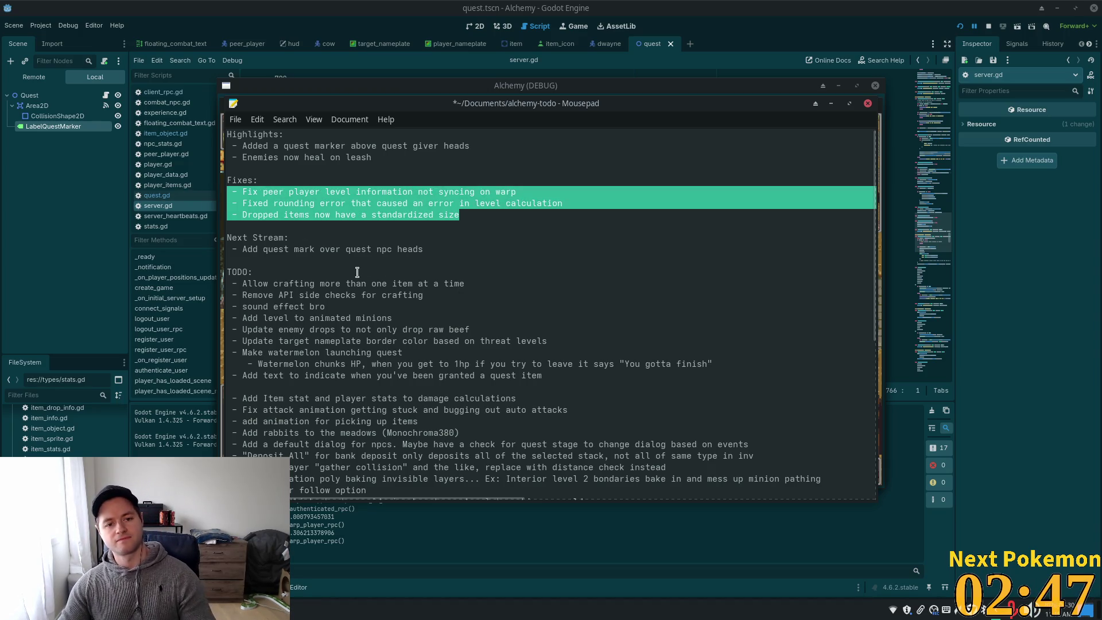
pyautogui.press('BackSpace')
pyautogui.press('BackSpace')
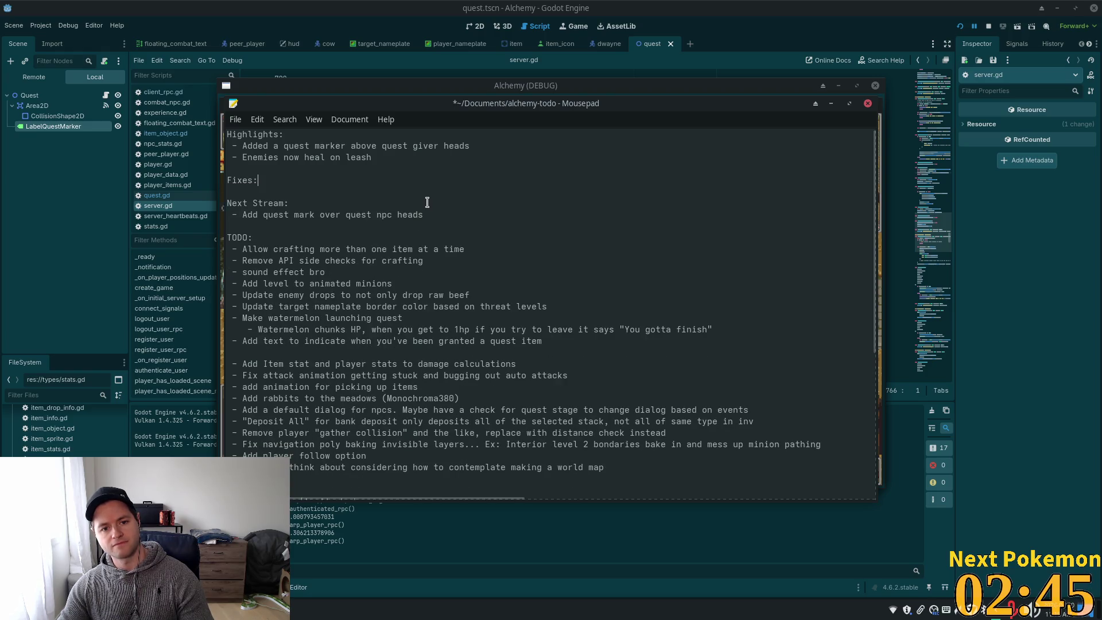
pyautogui.moveTo(425, 215); pyautogui.dragTo(243, 210)
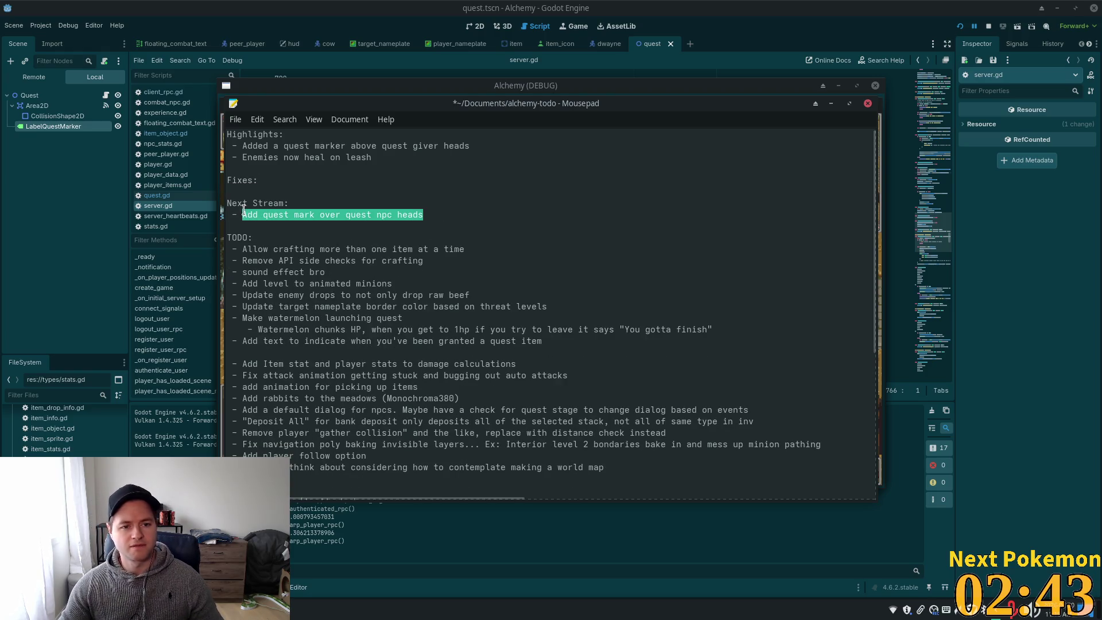
pyautogui.press('BackSpace')
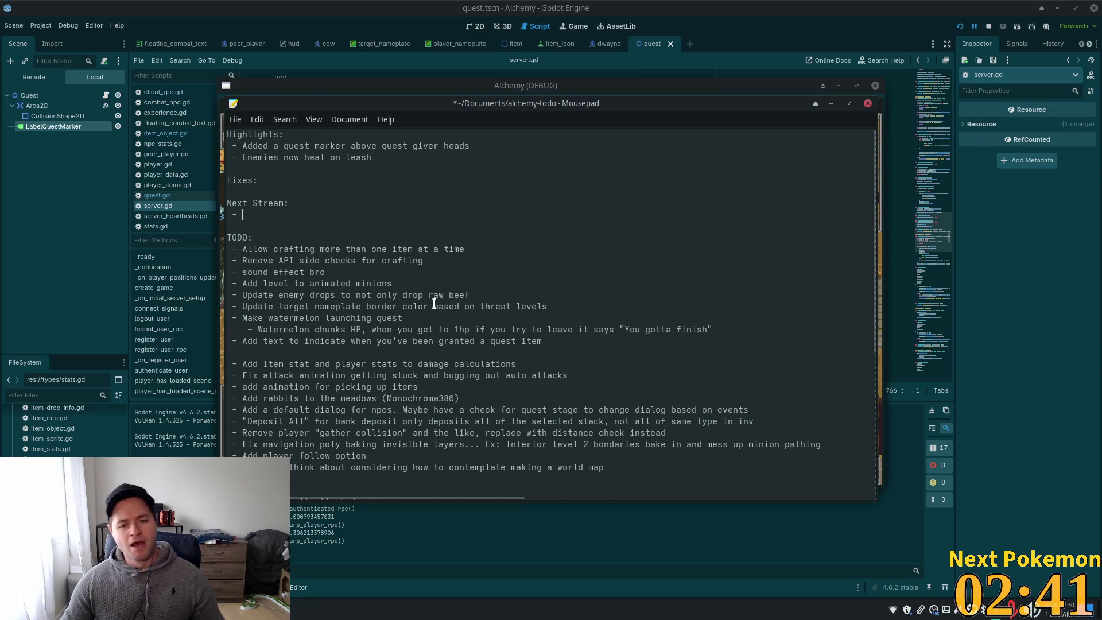
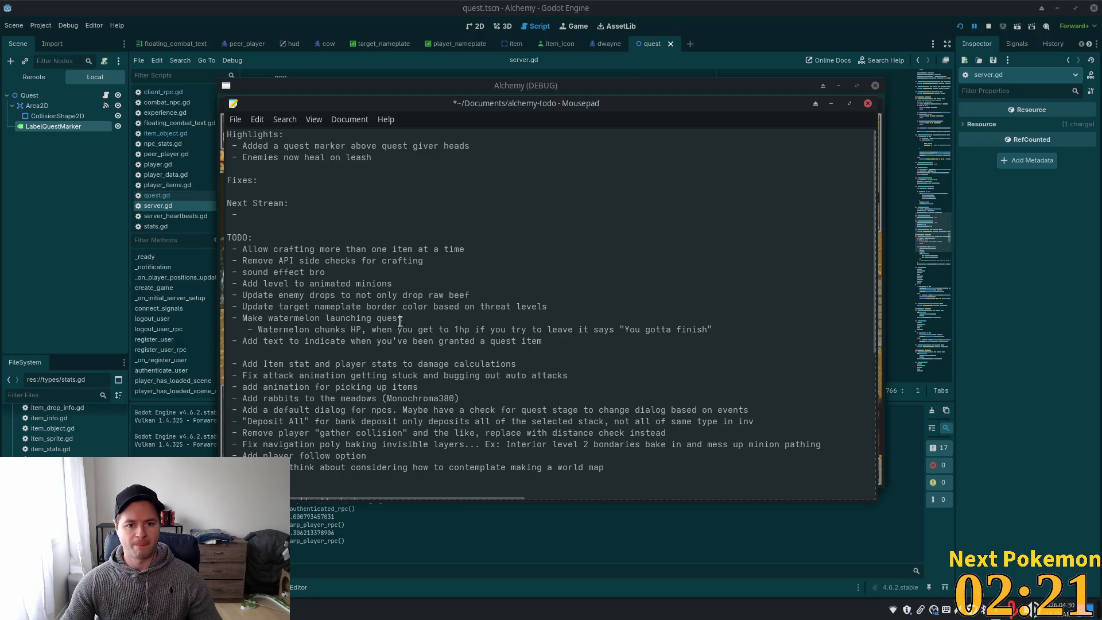
# Reread the watermelon quest todo lines, then bring the Godot editor with server.gd forward
pyautogui.moveTo(527, 329); pyautogui.dragTo(245, 317)
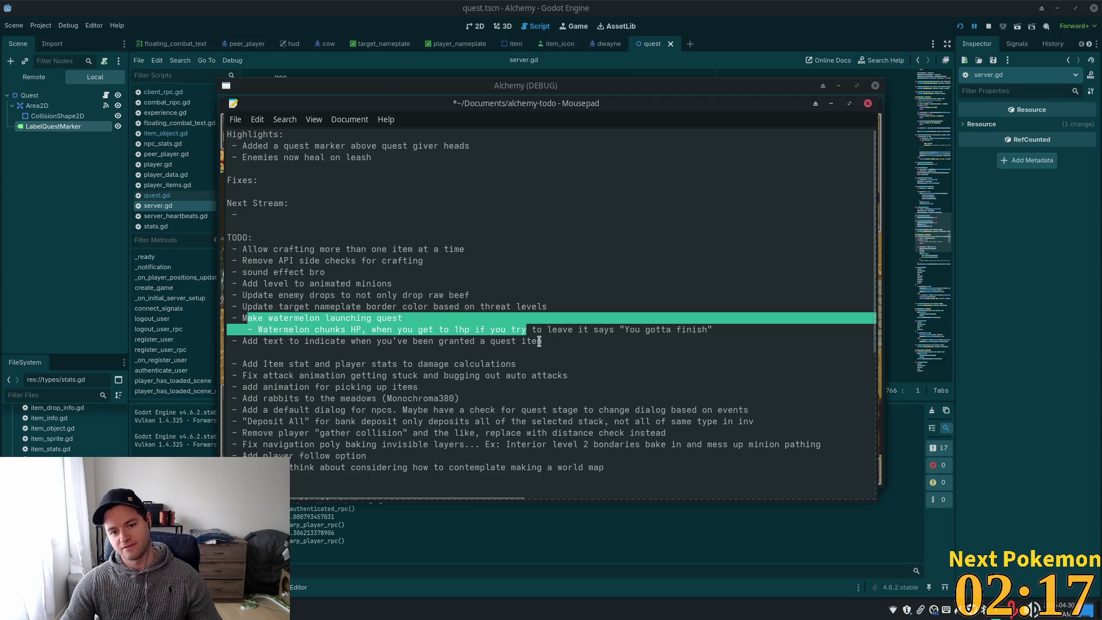
pyautogui.moveTo(543, 341); pyautogui.dragTo(242, 341)
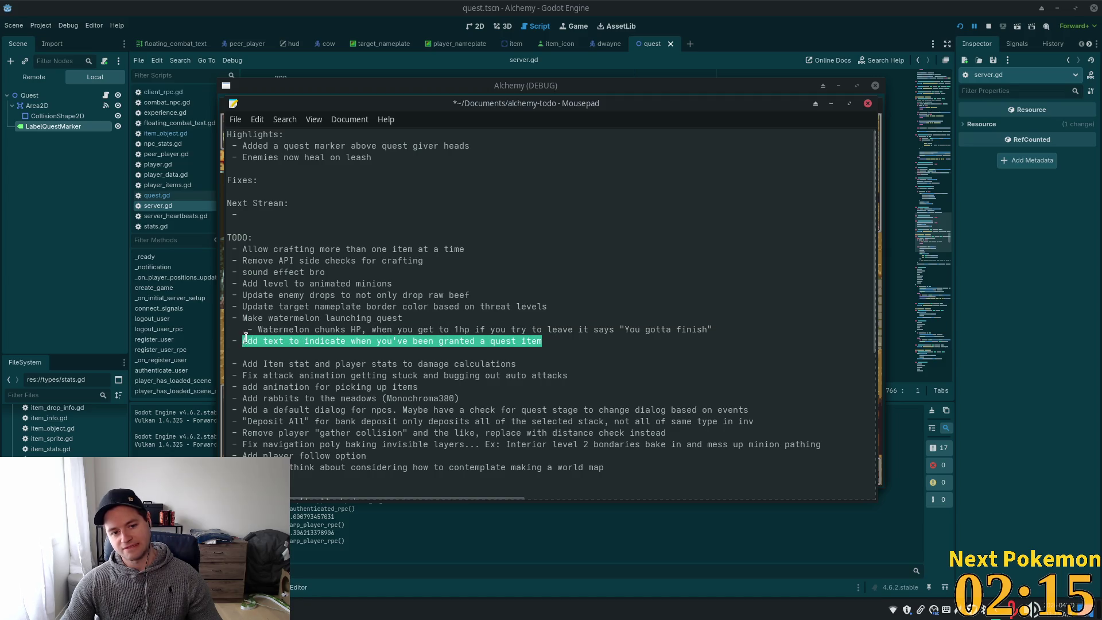
pyautogui.tripleClick(283, 317)
pyautogui.doubleClick(283, 317)
pyautogui.click(283, 318)
pyautogui.doubleClick(283, 318)
pyautogui.click(283, 317)
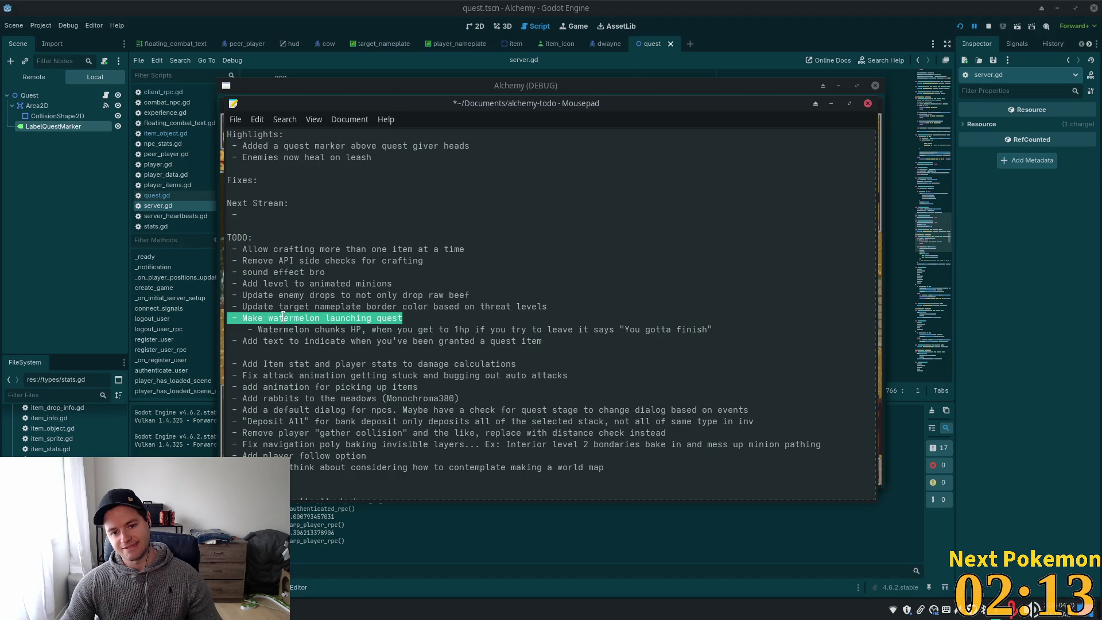
pyautogui.doubleClick(283, 317)
pyautogui.click(283, 318)
pyautogui.tripleClick(283, 317)
pyautogui.click(491, 298)
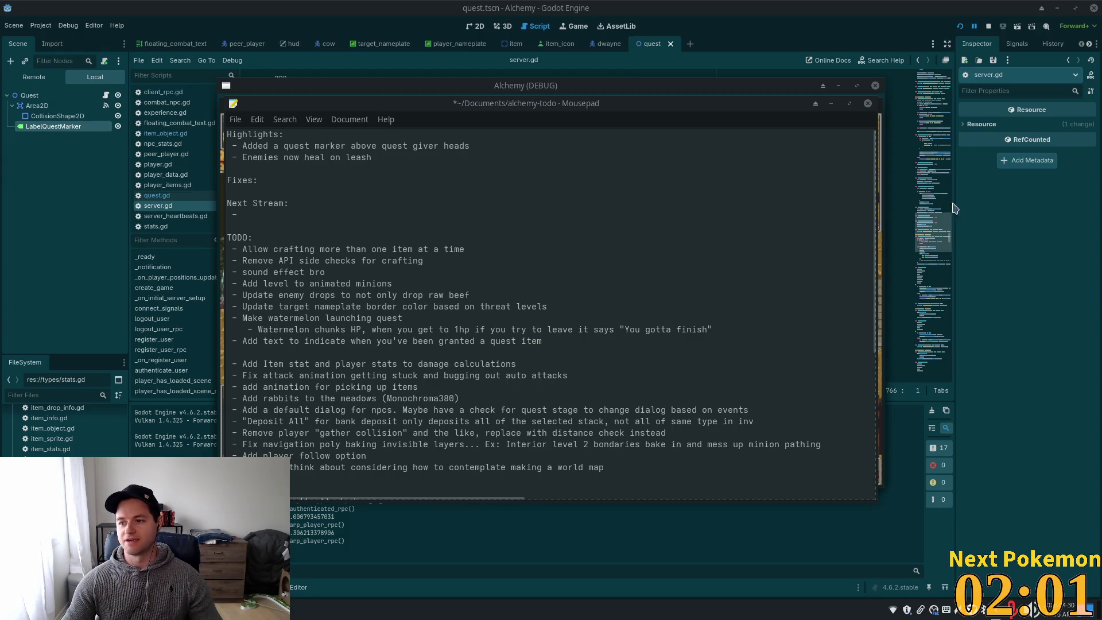
pyautogui.click(759, 18)
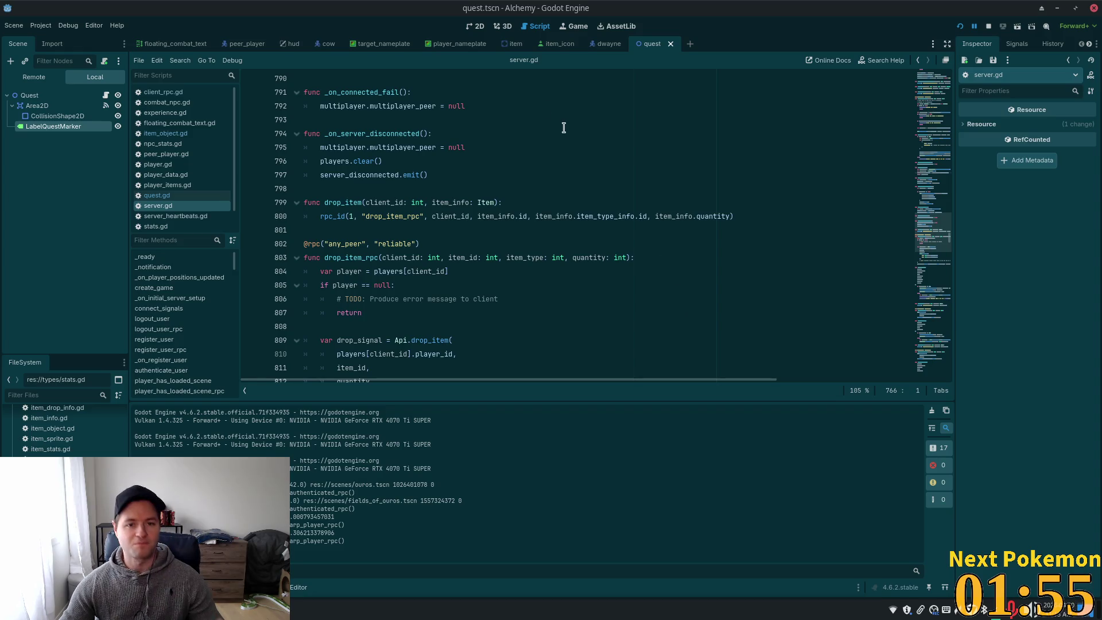
# Switch to the 2D view, run the project with F5, and walk north into Ouros
pyautogui.click(475, 27)
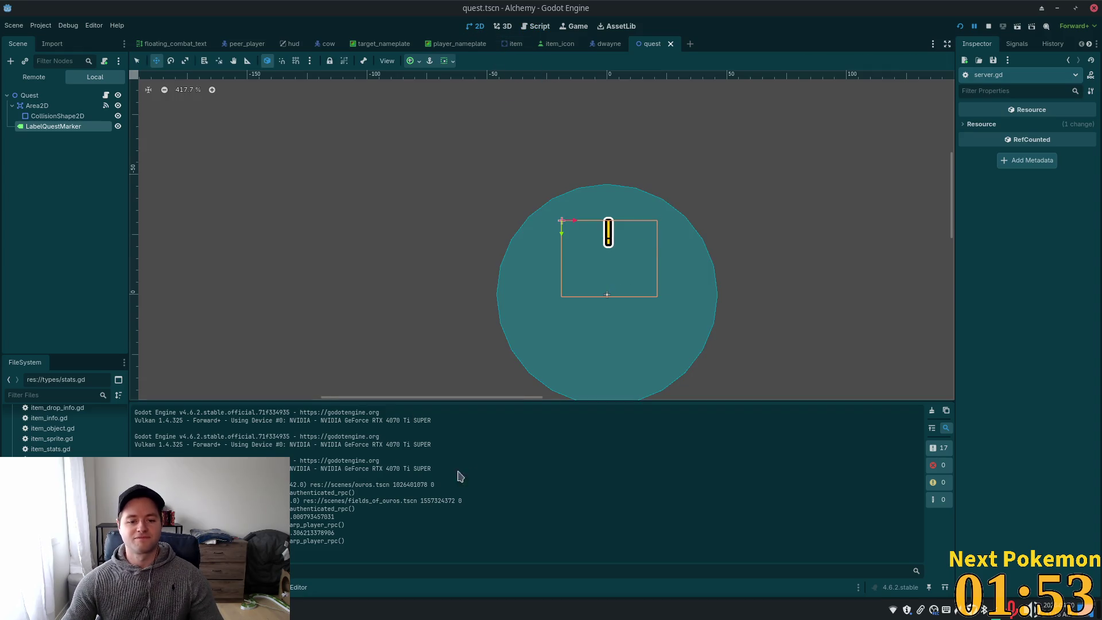
pyautogui.press('F5')
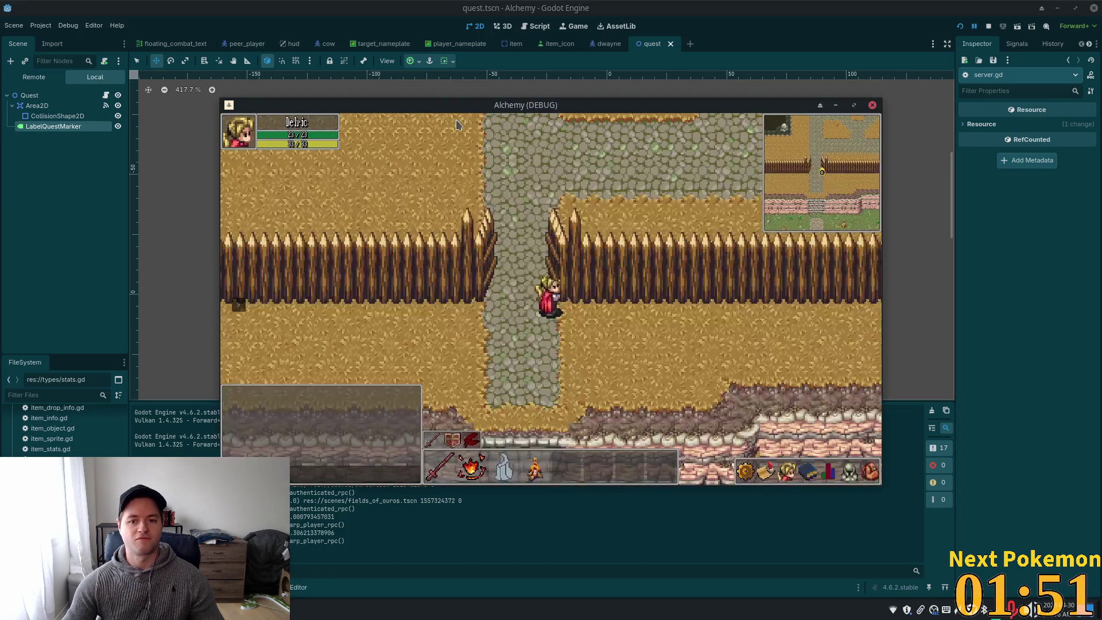
pyautogui.press('Up')
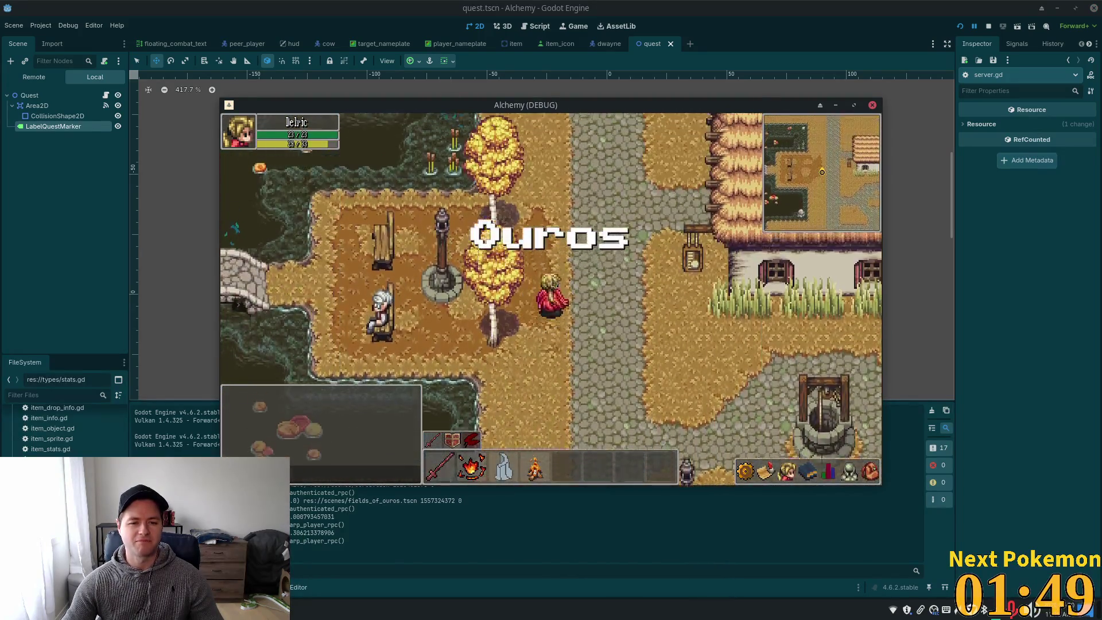
pyautogui.press('Up')
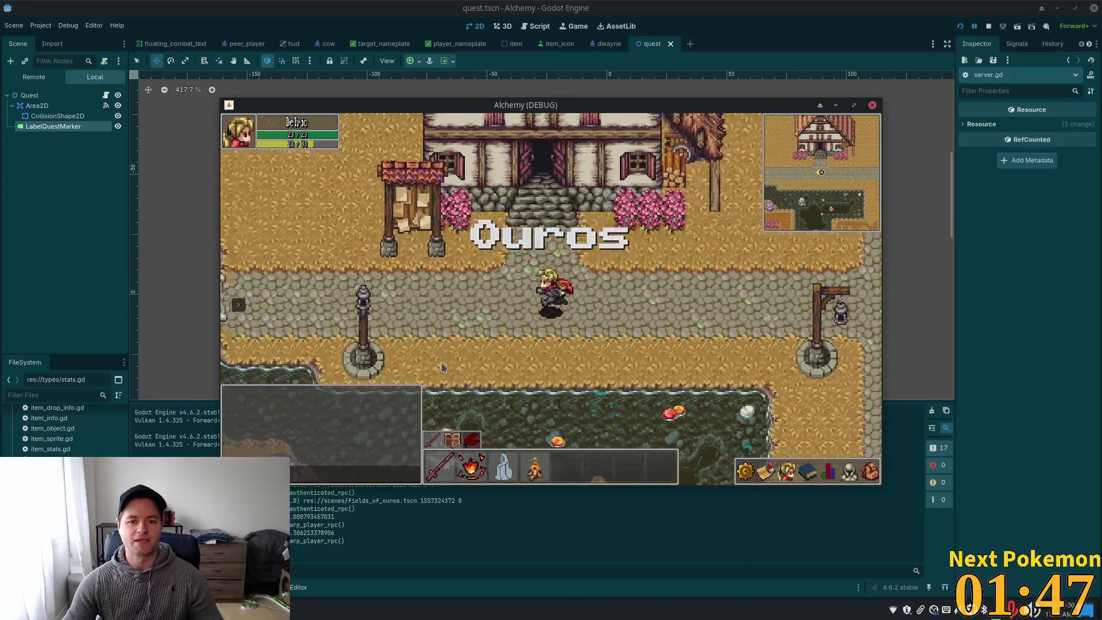
pyautogui.press('Left')
# Teleport to Greenspan Holdings and walk right toward the red-roofed wooden house
pyautogui.click(239, 308)
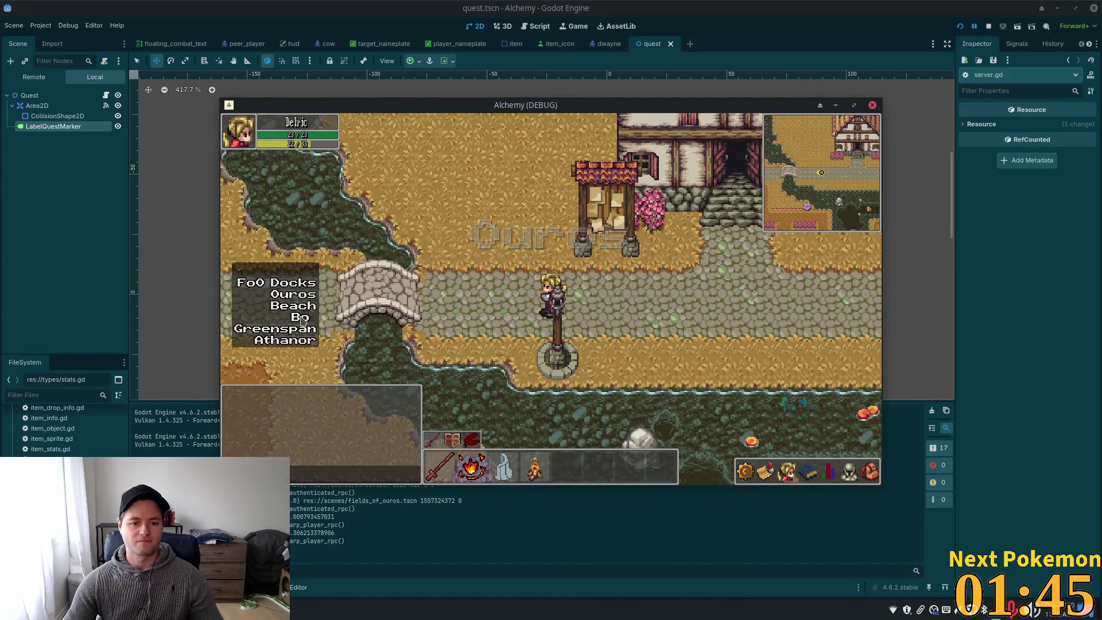
pyautogui.click(285, 333)
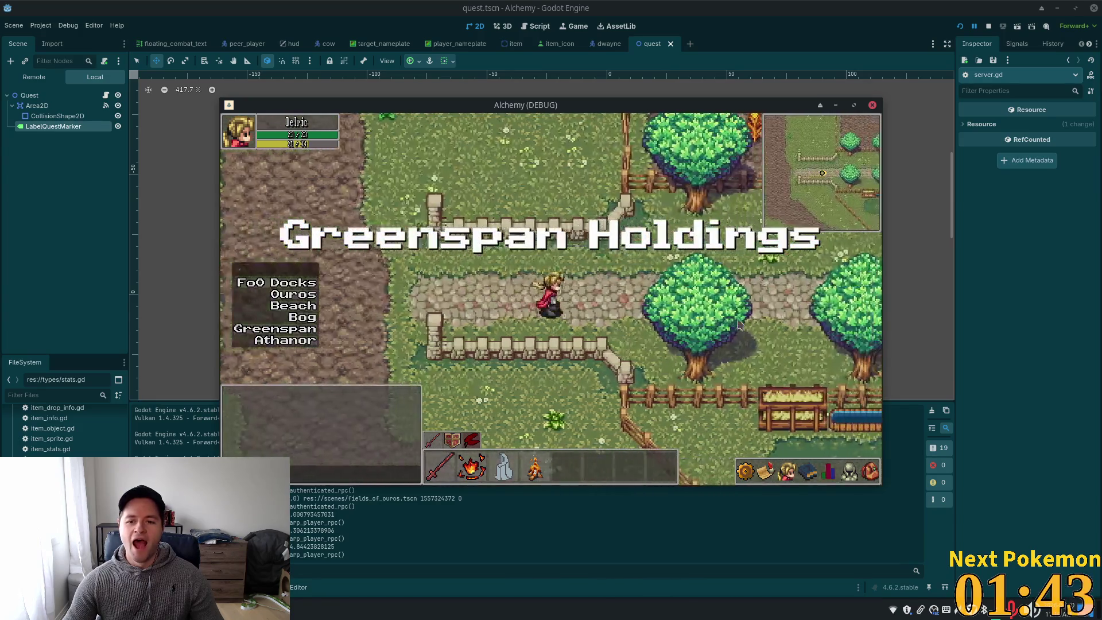
pyautogui.press('Right')
pyautogui.press('Right')
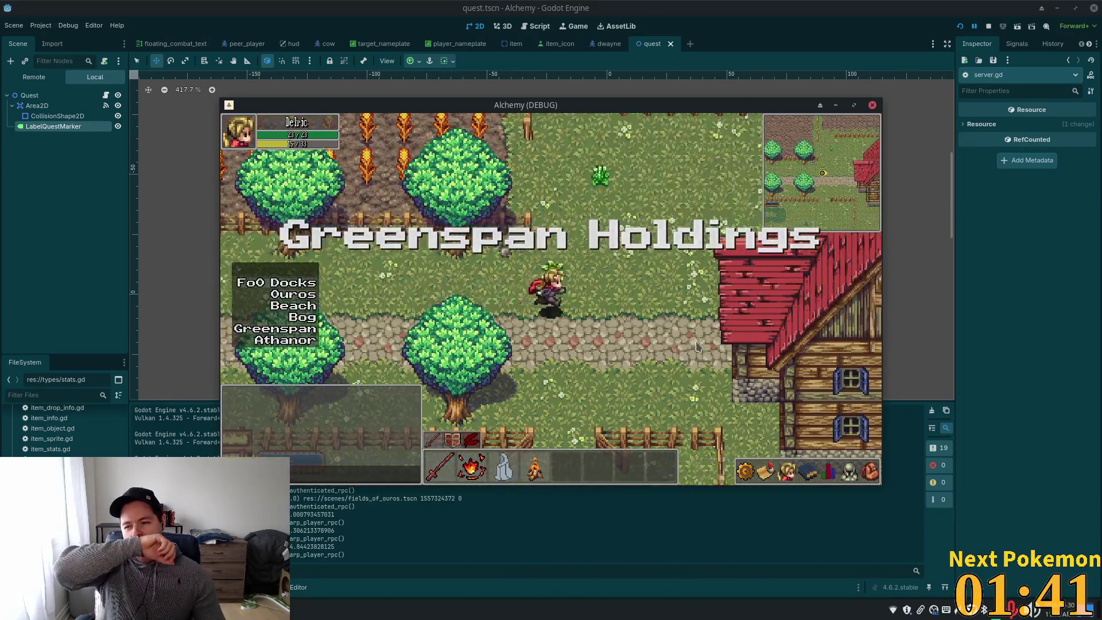
pyautogui.press('Right')
pyautogui.press('Down')
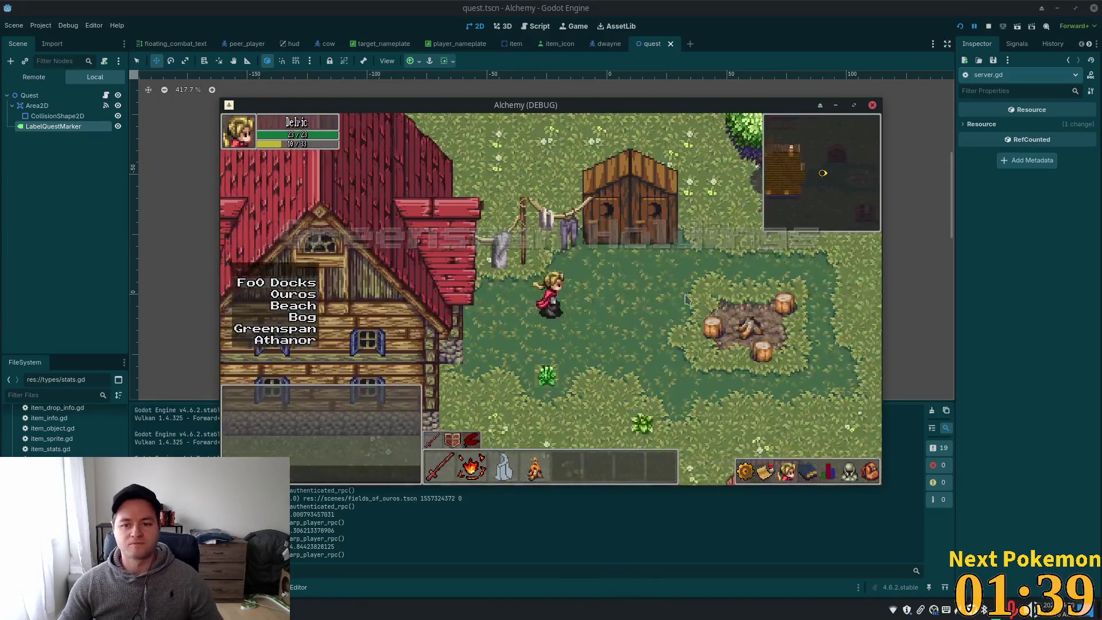
pyautogui.press('Right')
# Walk the player past the stump clearing and up around the small barn
pyautogui.press('Down')
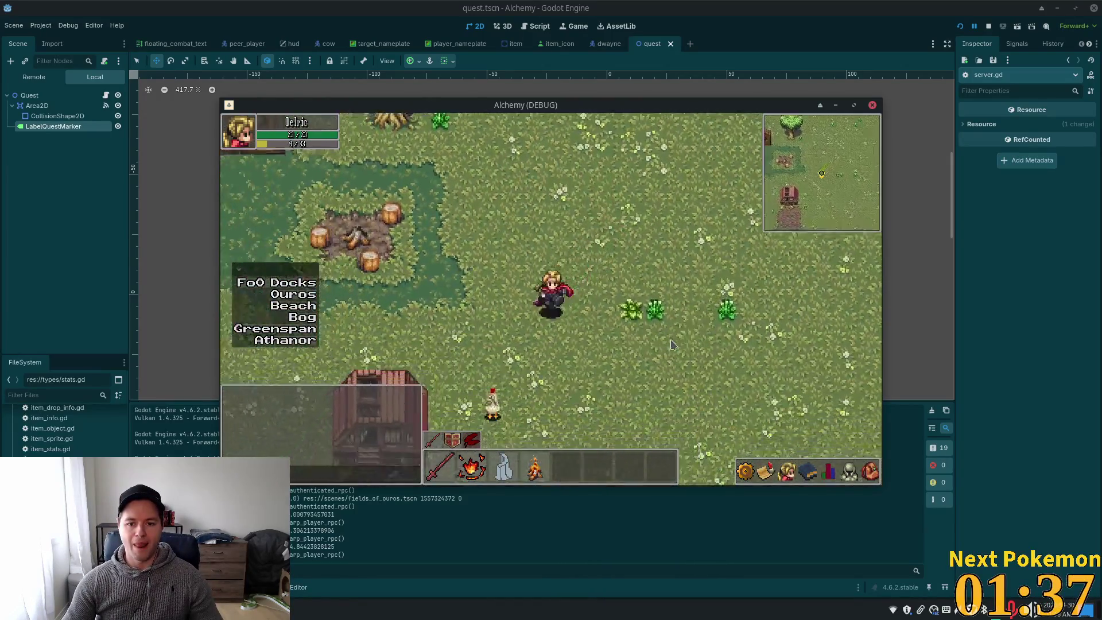
pyautogui.press('Left')
pyautogui.press('Down')
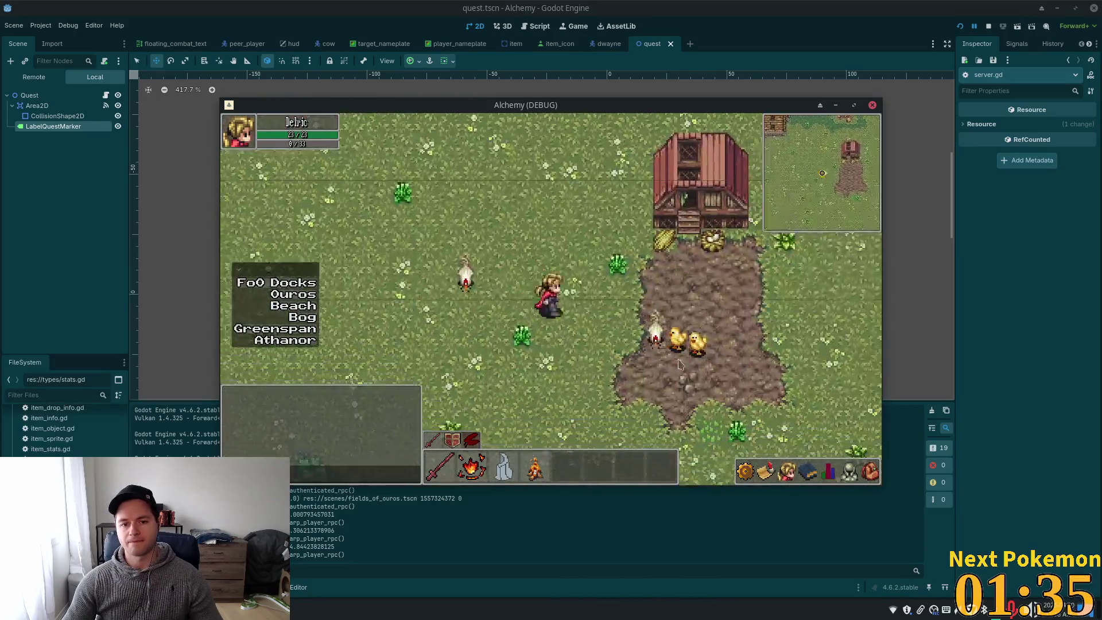
pyautogui.press('Right')
pyautogui.press('Up')
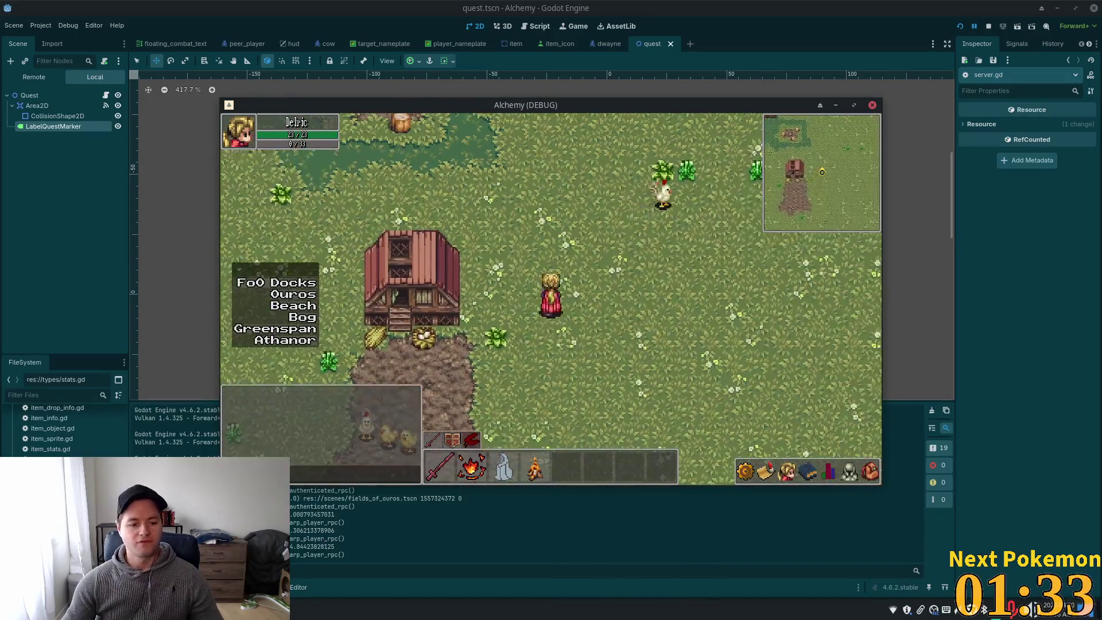
pyautogui.press('super')
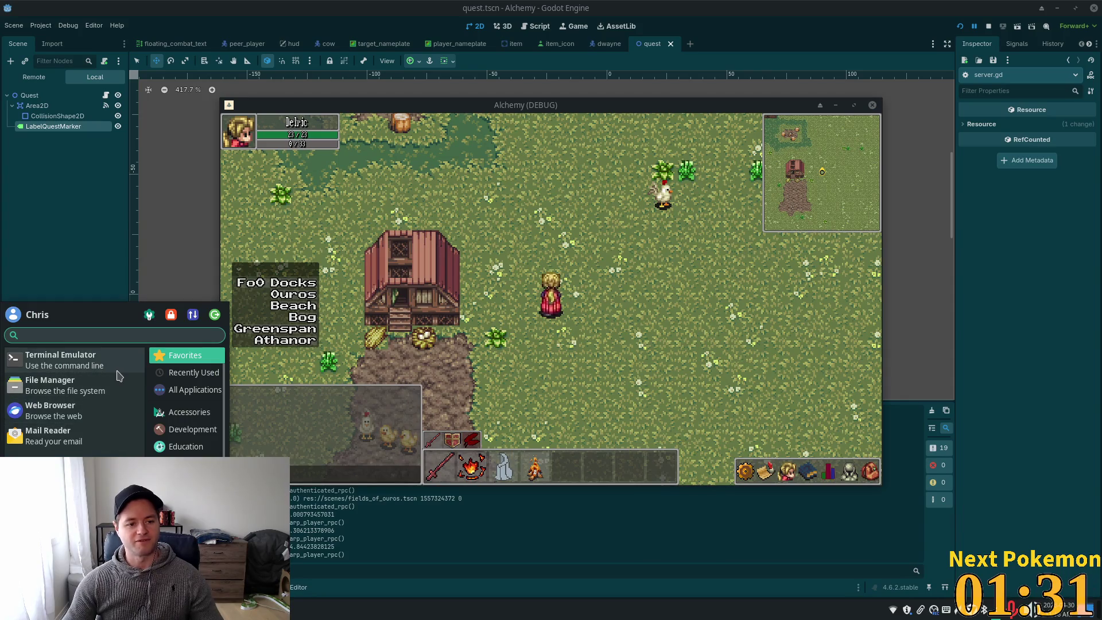
# Launch the file manager and open Game Assets' 23.11a - Livestock Accessories folder
pyautogui.click(95, 392)
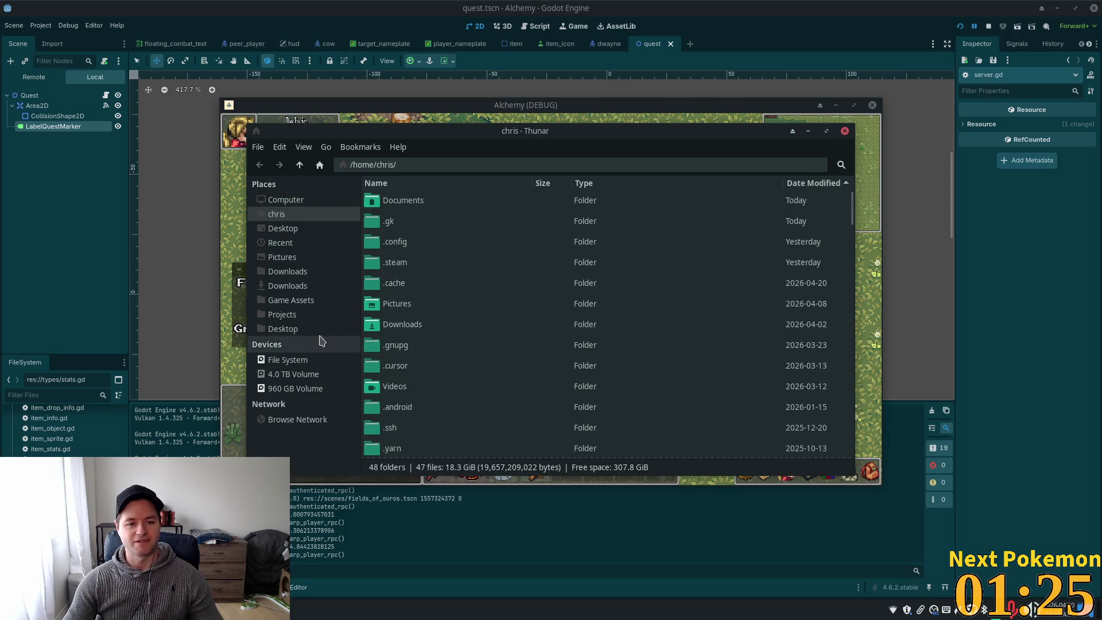
pyautogui.click(287, 300)
pyautogui.scroll(-10, 563, 302)
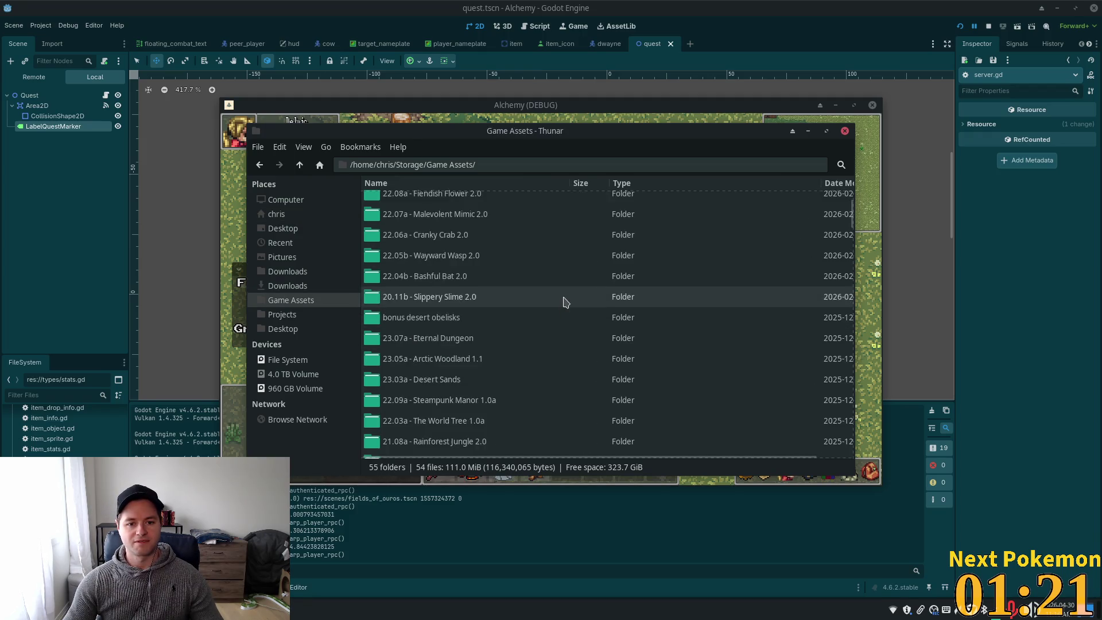
pyautogui.scroll(-2, 561, 305)
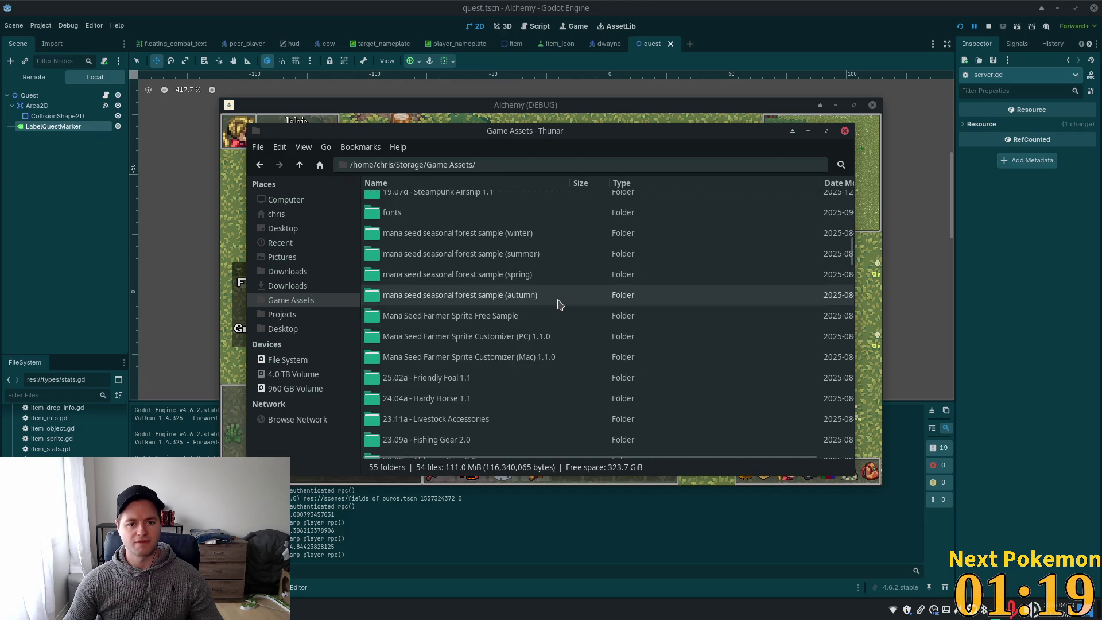
pyautogui.scroll(-3, 559, 304)
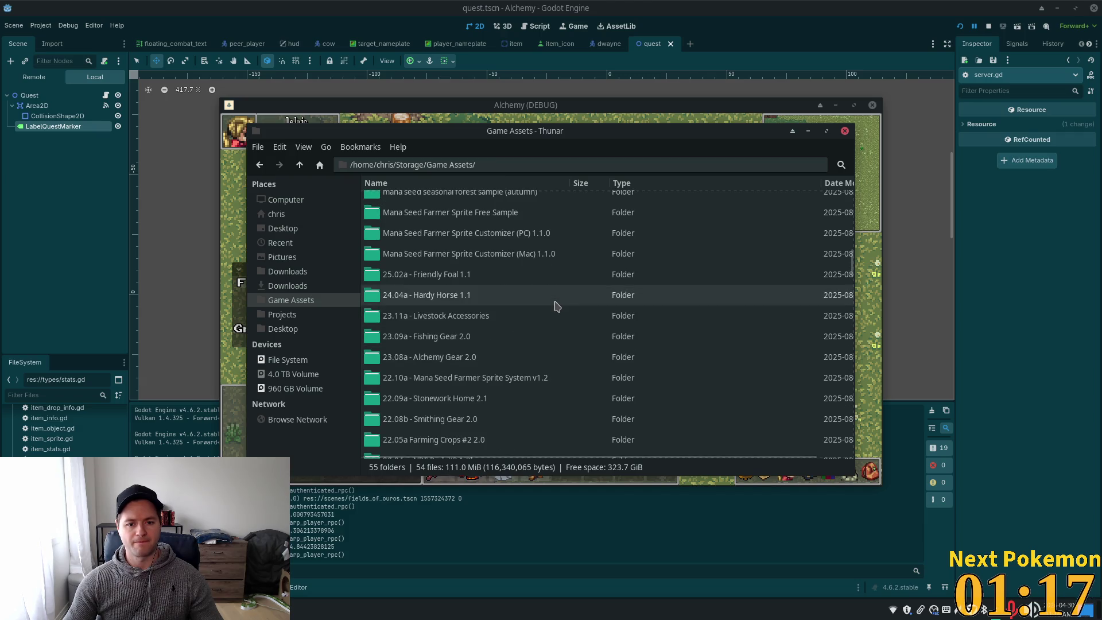
pyautogui.doubleClick(546, 314)
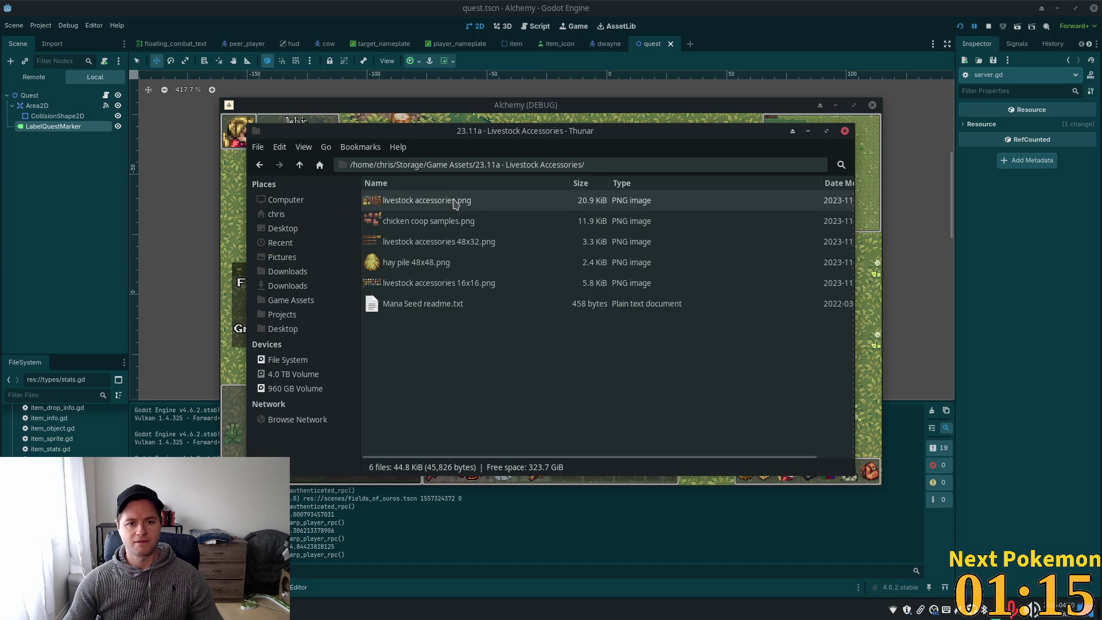
# Preview the livestock accessories sprite sheet, close it, and return to Game Assets
pyautogui.doubleClick(450, 204)
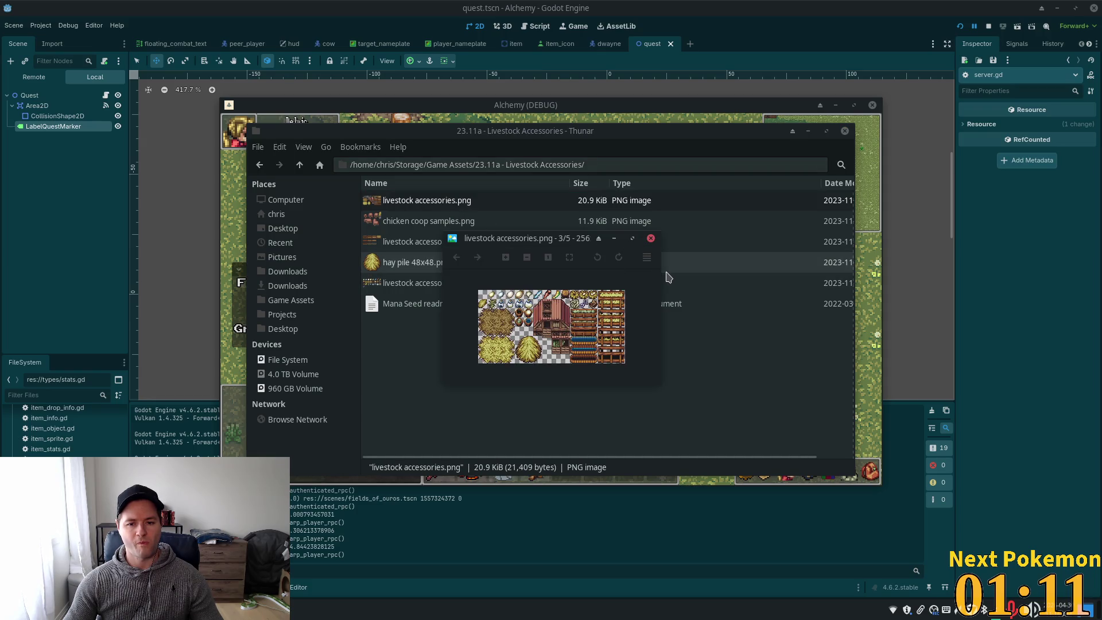
pyautogui.click(650, 239)
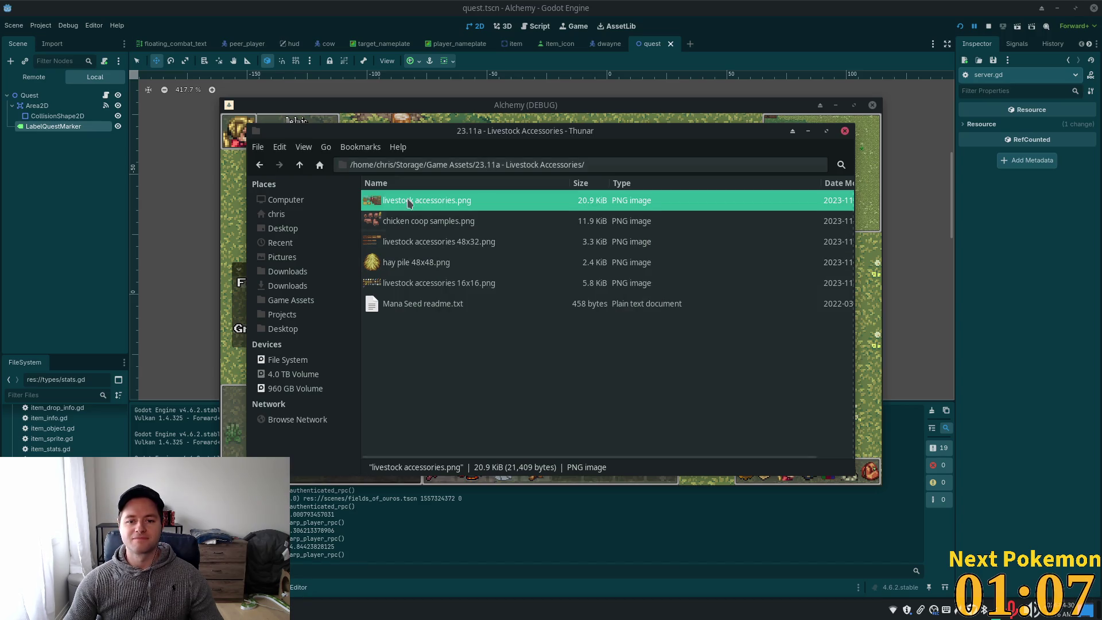
pyautogui.click(259, 164)
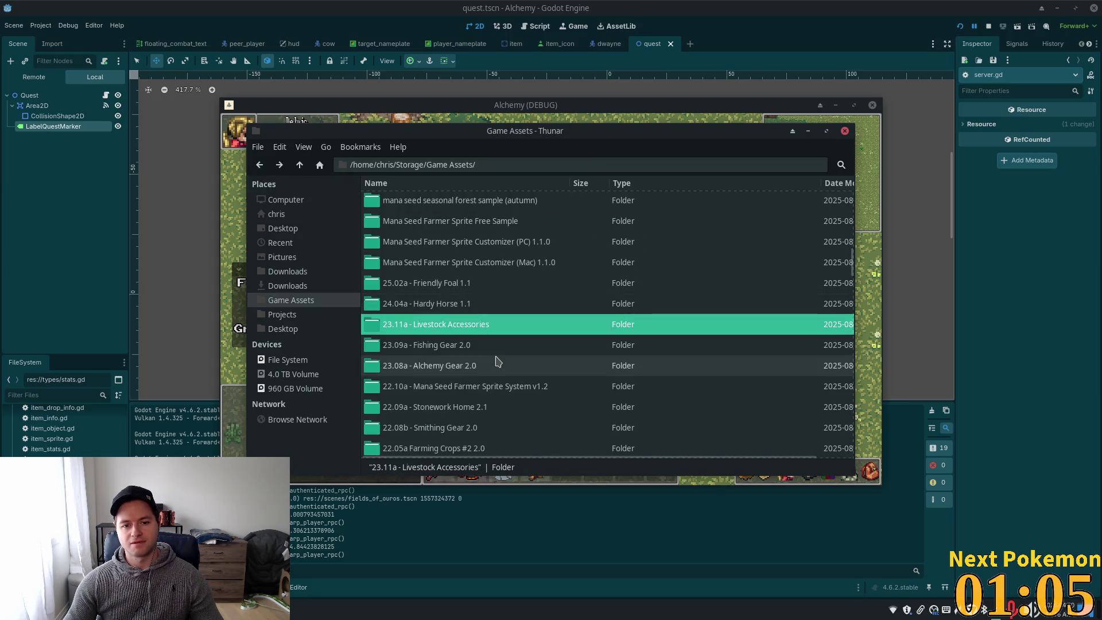
# Open 23.09a - Fishing Gear 2.0 and preview the fishing objects 32x48, plain and 32x32 sheets
pyautogui.doubleClick(442, 346)
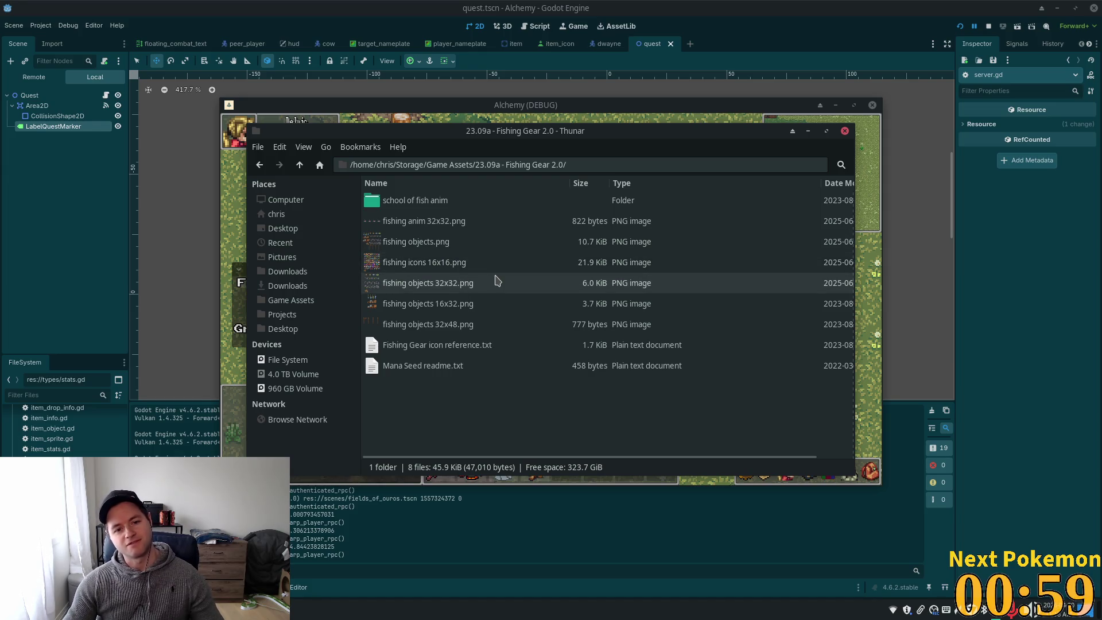
pyautogui.doubleClick(448, 325)
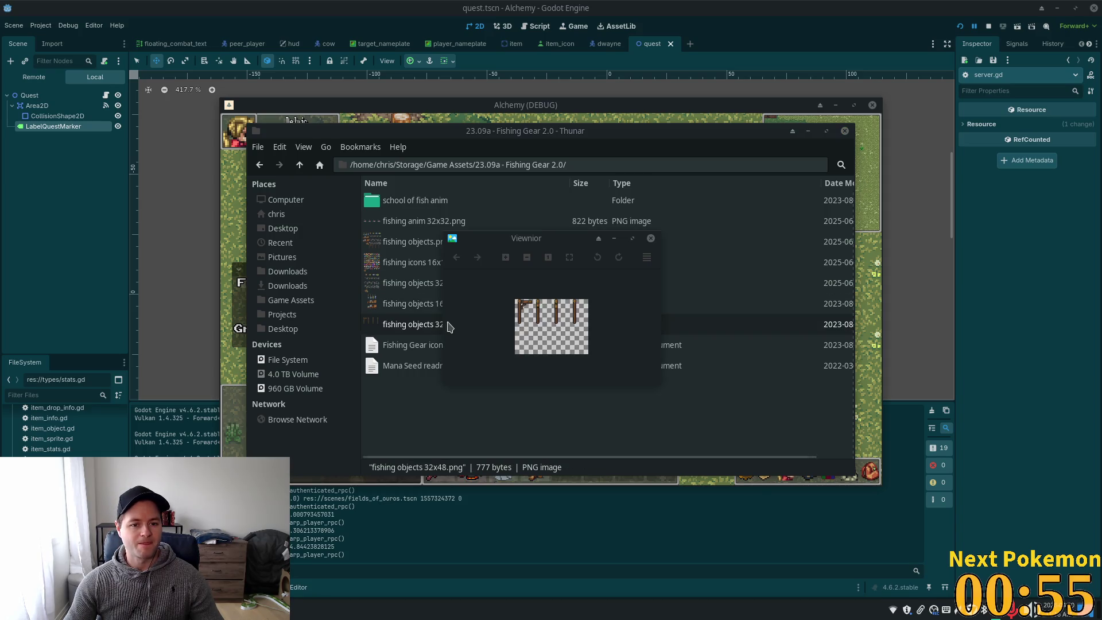
pyautogui.click(651, 239)
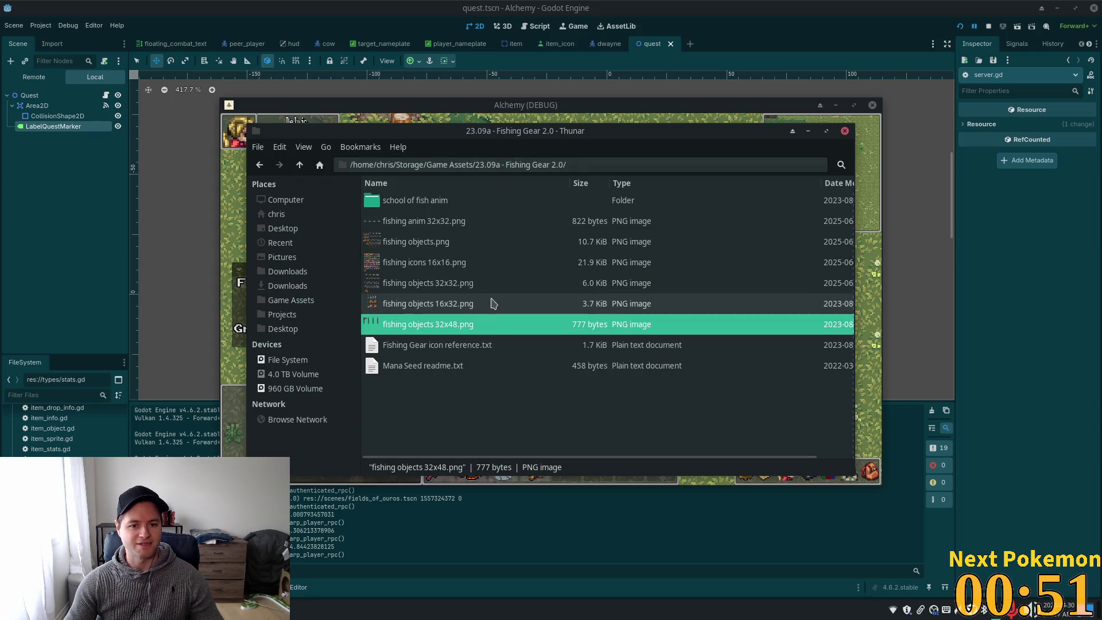
pyautogui.click(466, 305)
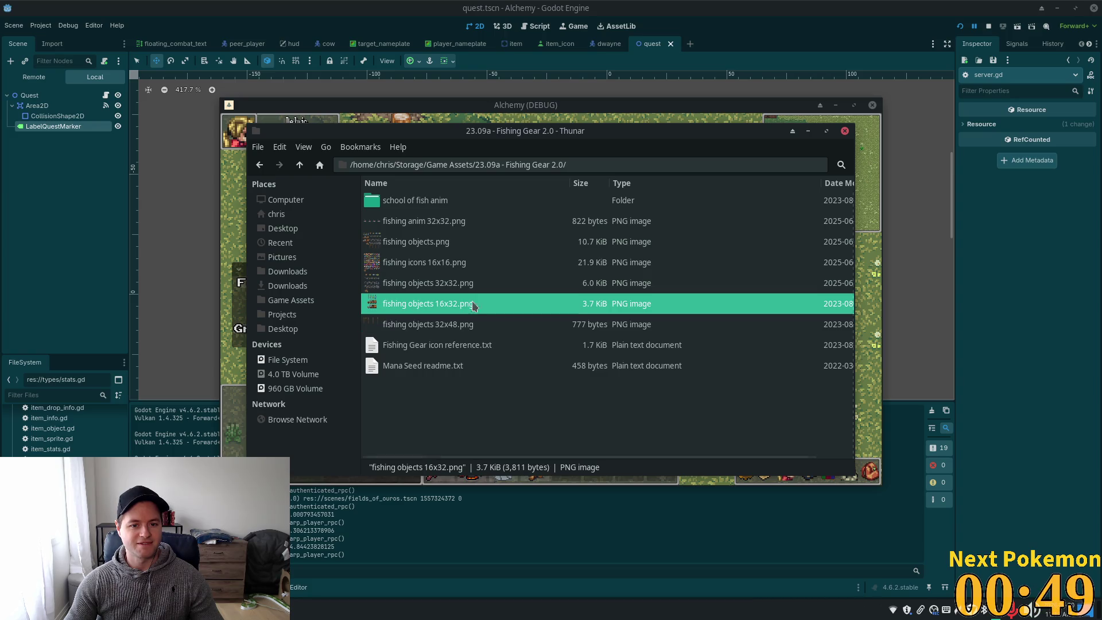
pyautogui.click(427, 244)
pyautogui.doubleClick(425, 249)
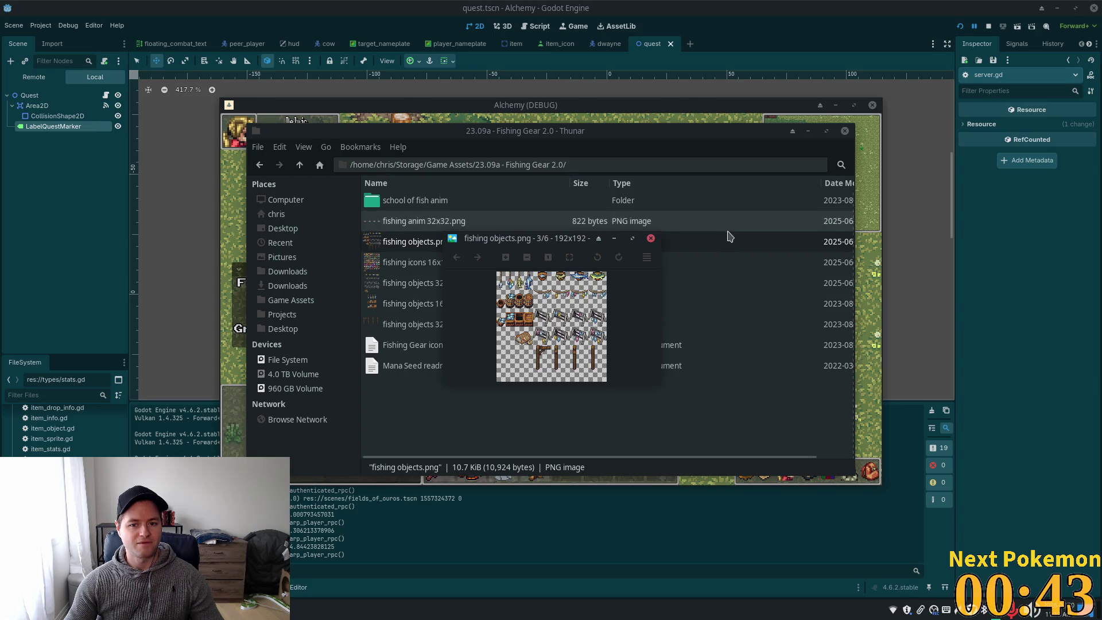
pyautogui.click(651, 238)
pyautogui.click(448, 223)
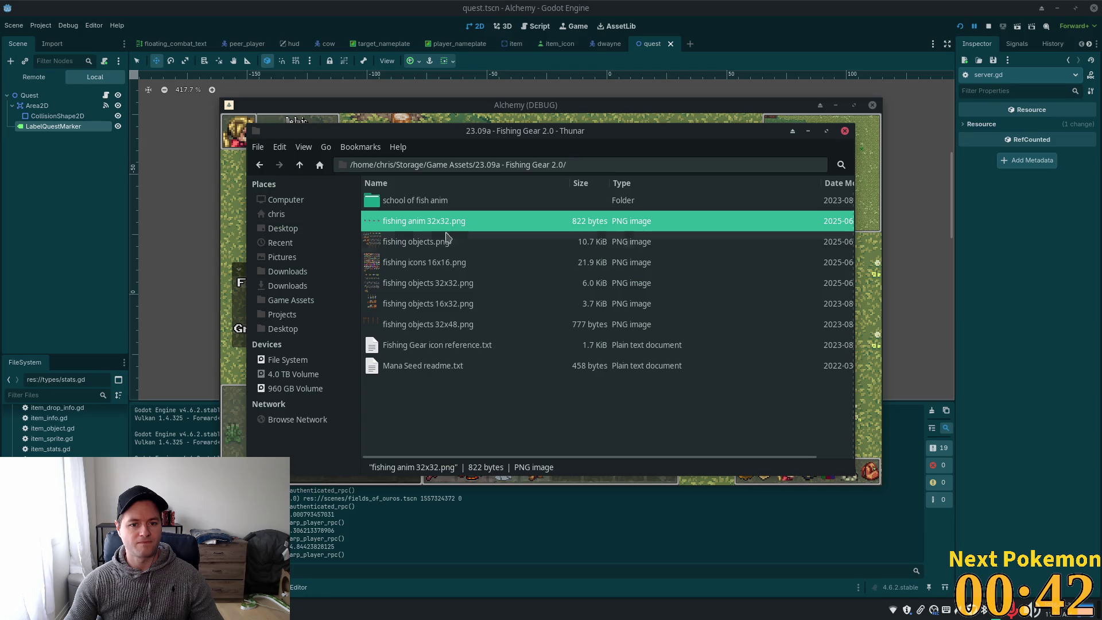
pyautogui.click(439, 281)
pyautogui.doubleClick(440, 280)
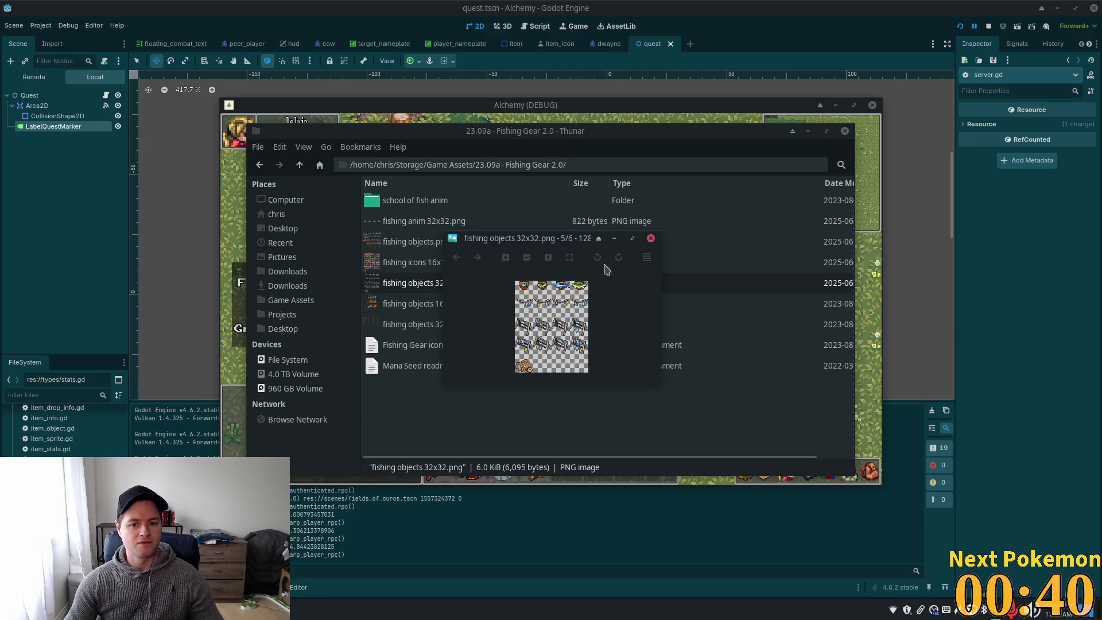
pyautogui.click(650, 239)
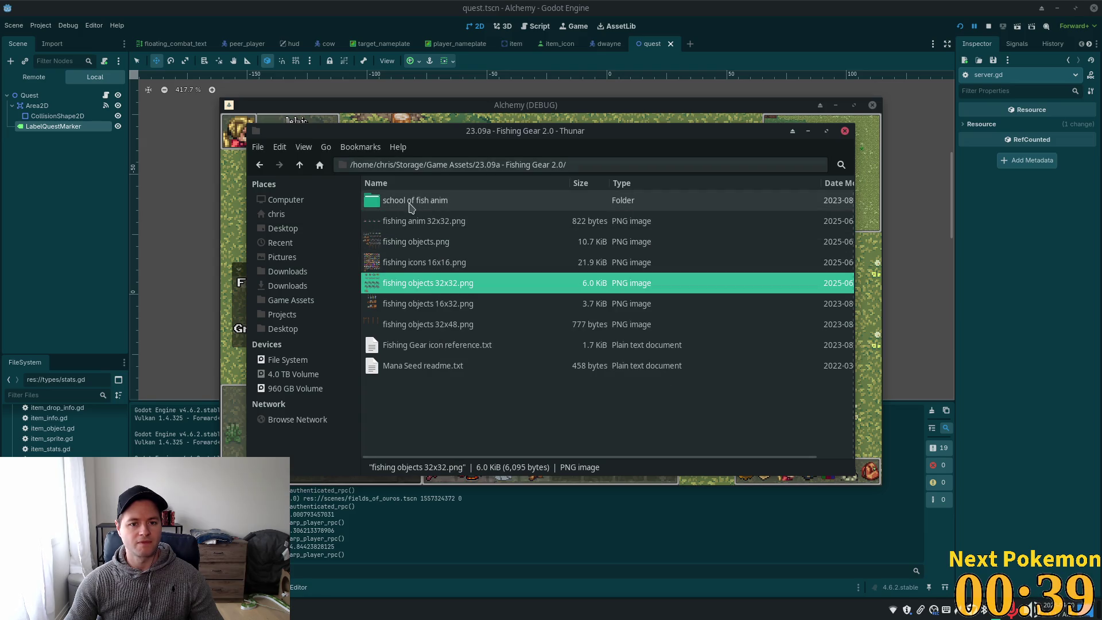
# Return to Game Assets and scroll past Stonework Home 2.1 and Growable Trees 1.2
pyautogui.click(300, 164)
pyautogui.scroll(-3, 480, 356)
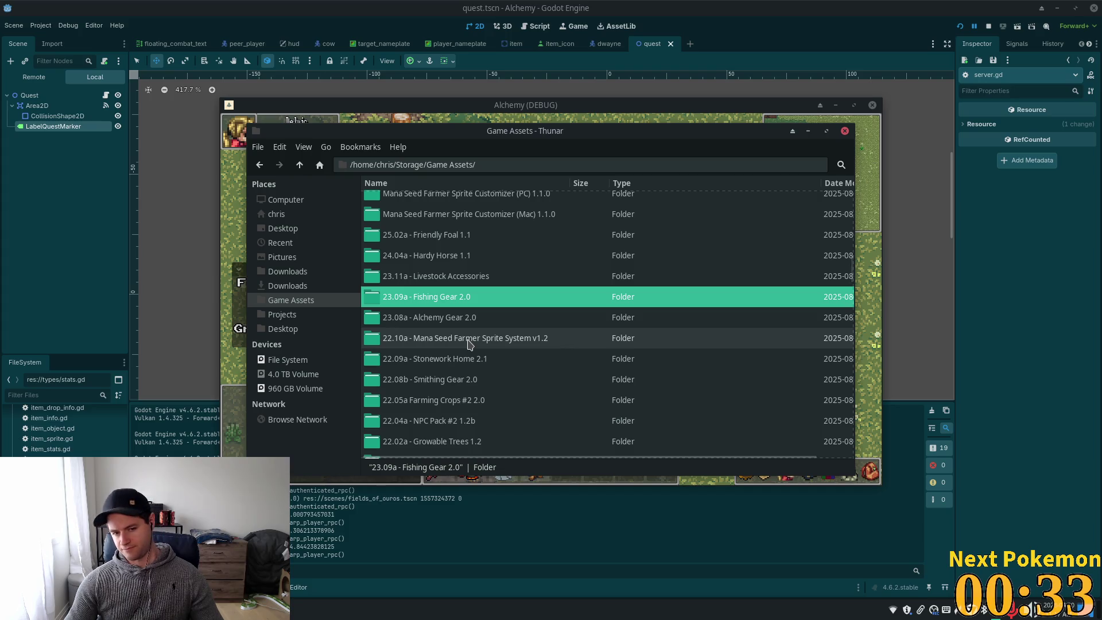
pyautogui.click(484, 362)
pyautogui.scroll(-3, 494, 361)
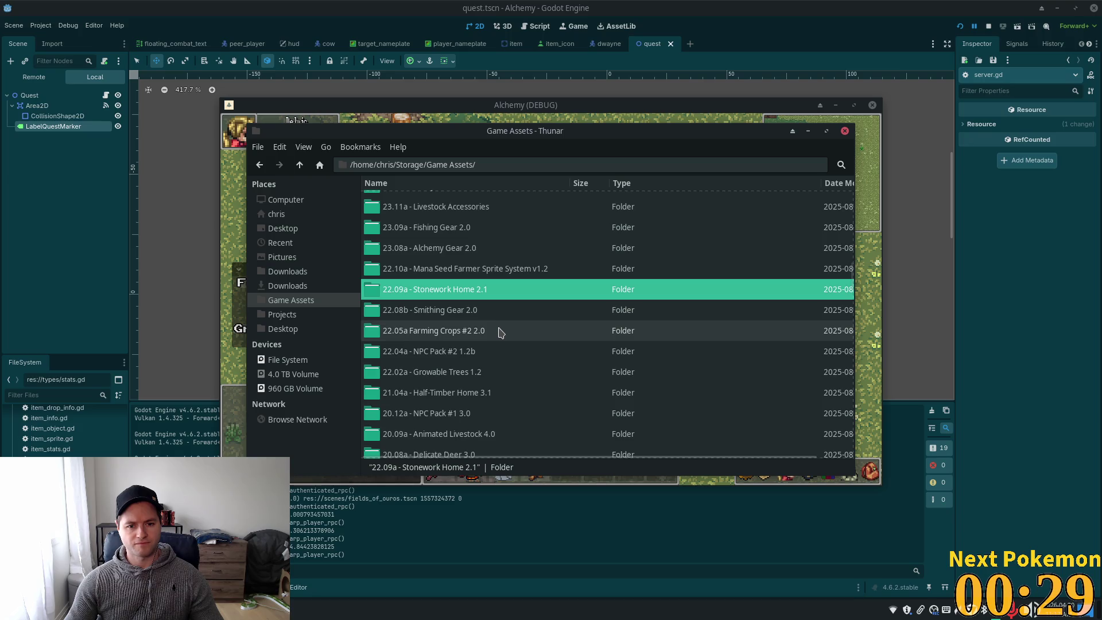
pyautogui.scroll(-3, 499, 330)
pyautogui.click(498, 299)
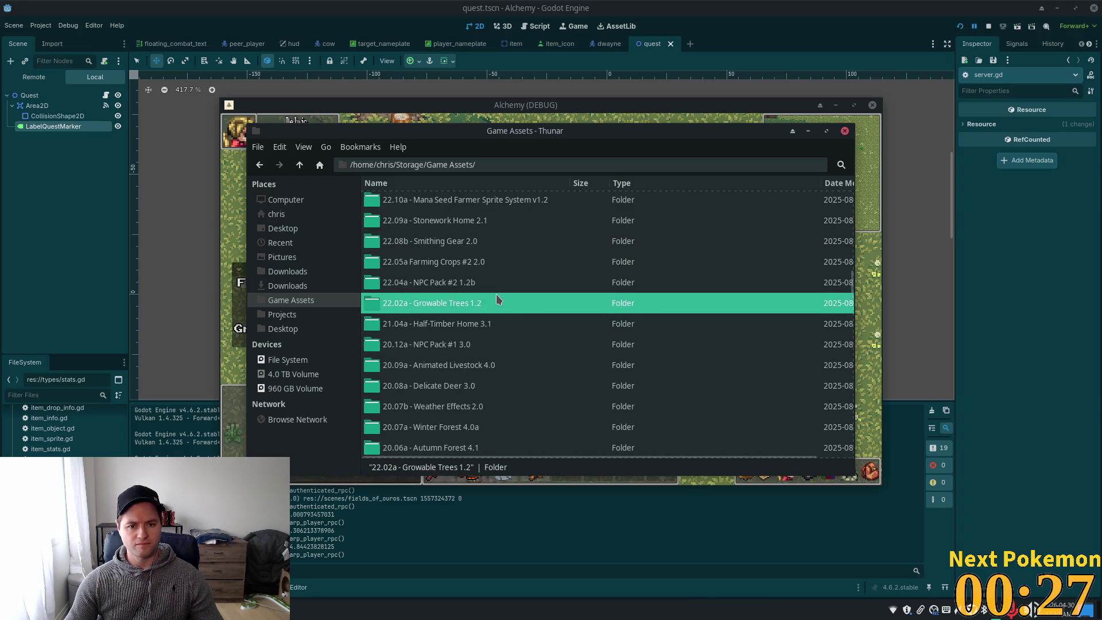
pyautogui.scroll(-3, 569, 346)
# Open 21.04a - Half-Timber Home 3.1 and inspect 'home exteriors, half-timber v4.png' up close
pyautogui.doubleClick(490, 255)
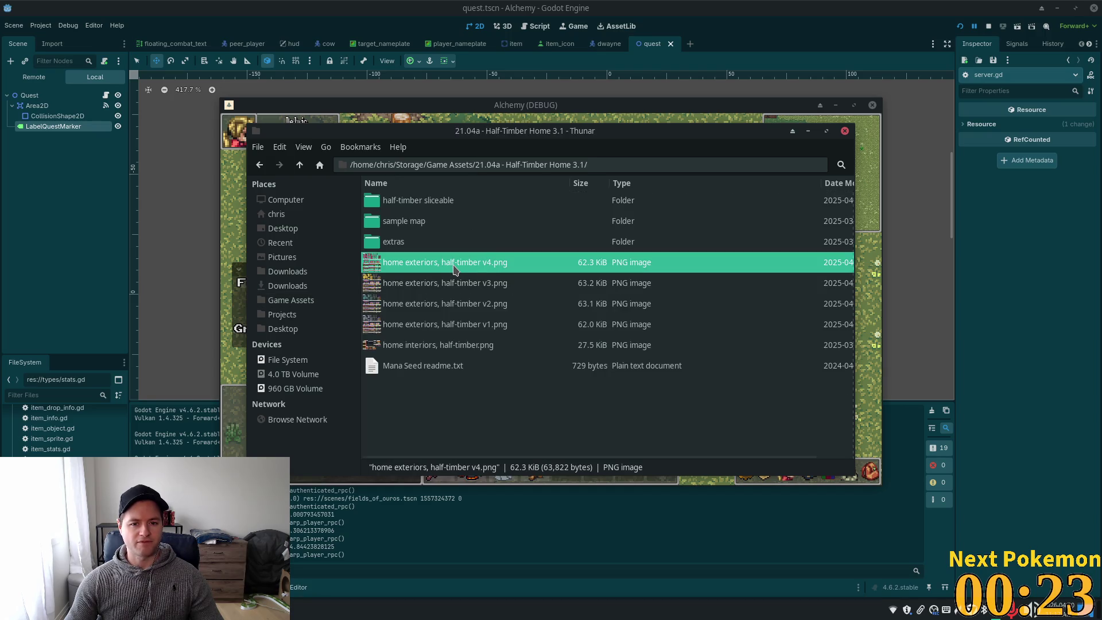
pyautogui.doubleClick(452, 265)
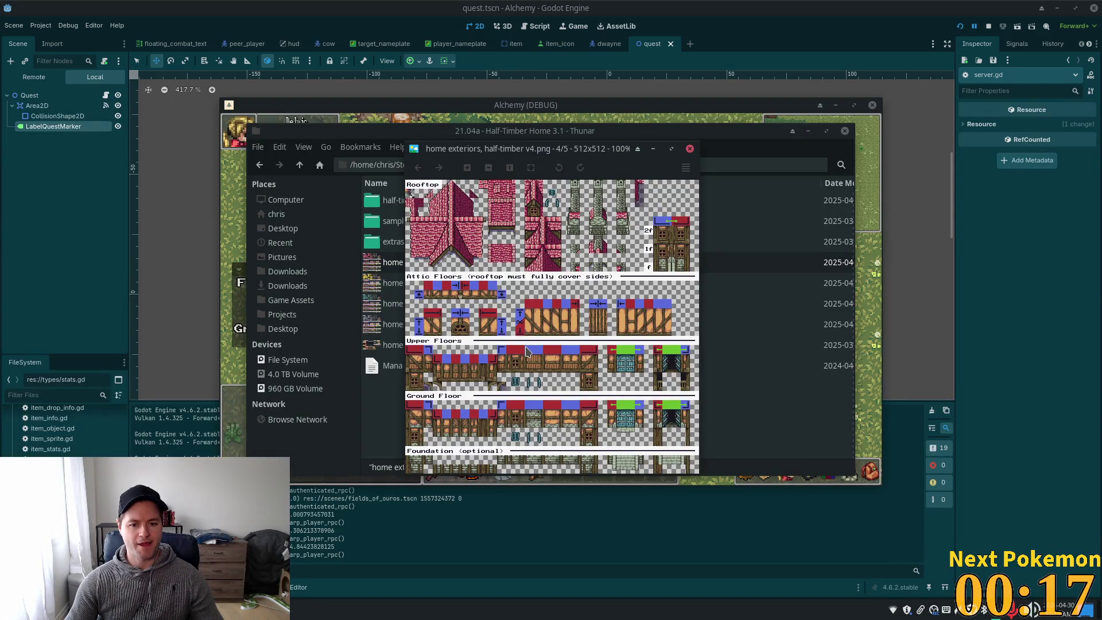
pyautogui.scroll(3, 527, 358)
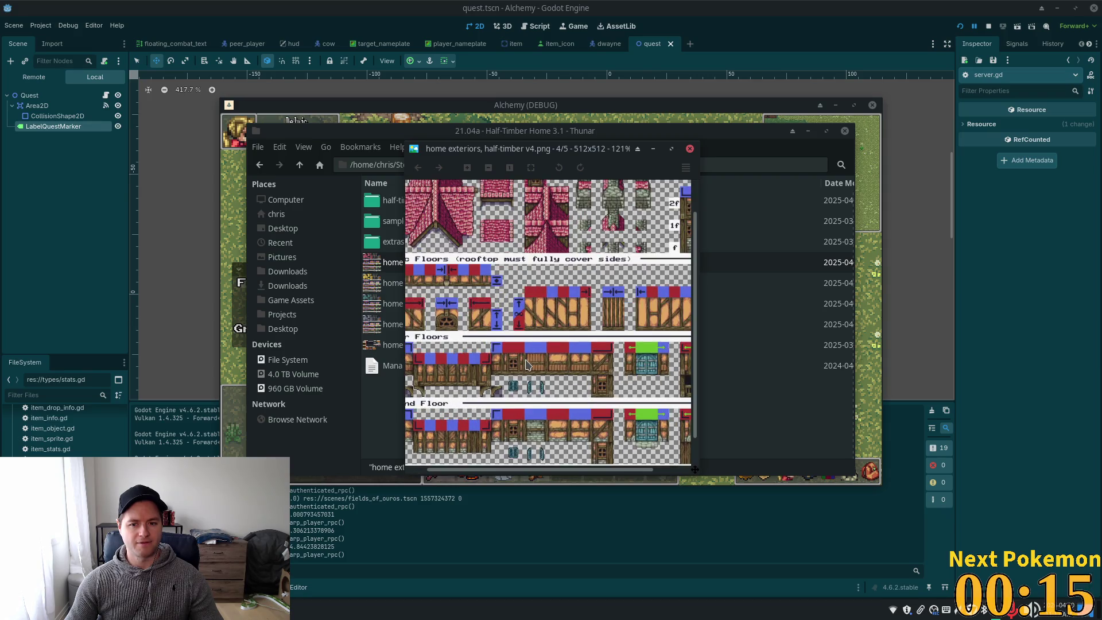
pyautogui.scroll(-2, 559, 352)
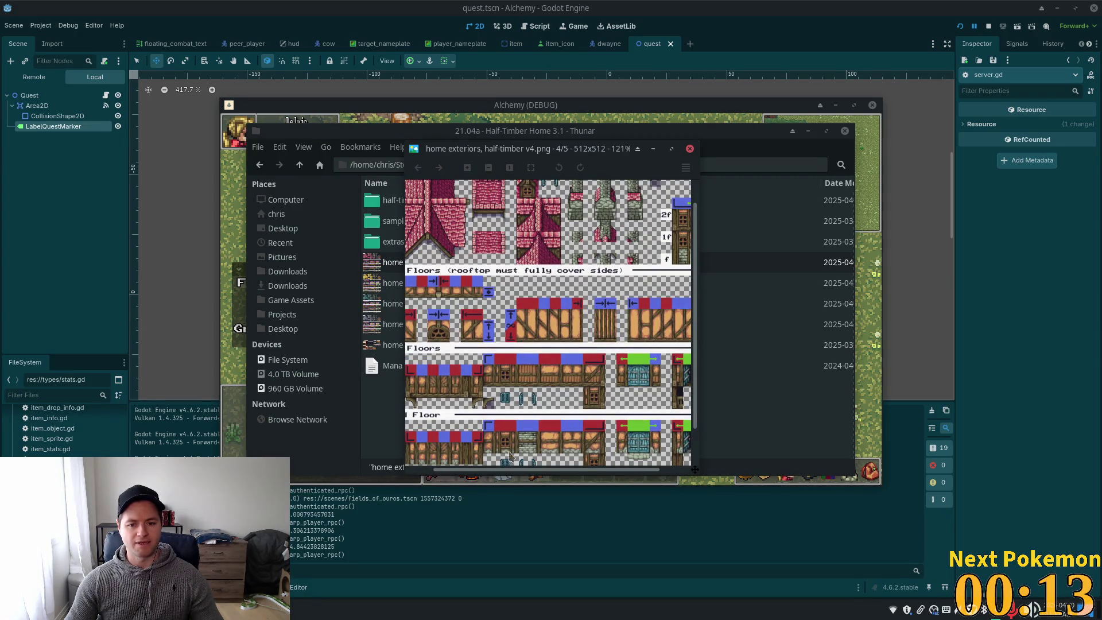
pyautogui.moveTo(499, 470); pyautogui.dragTo(420, 448)
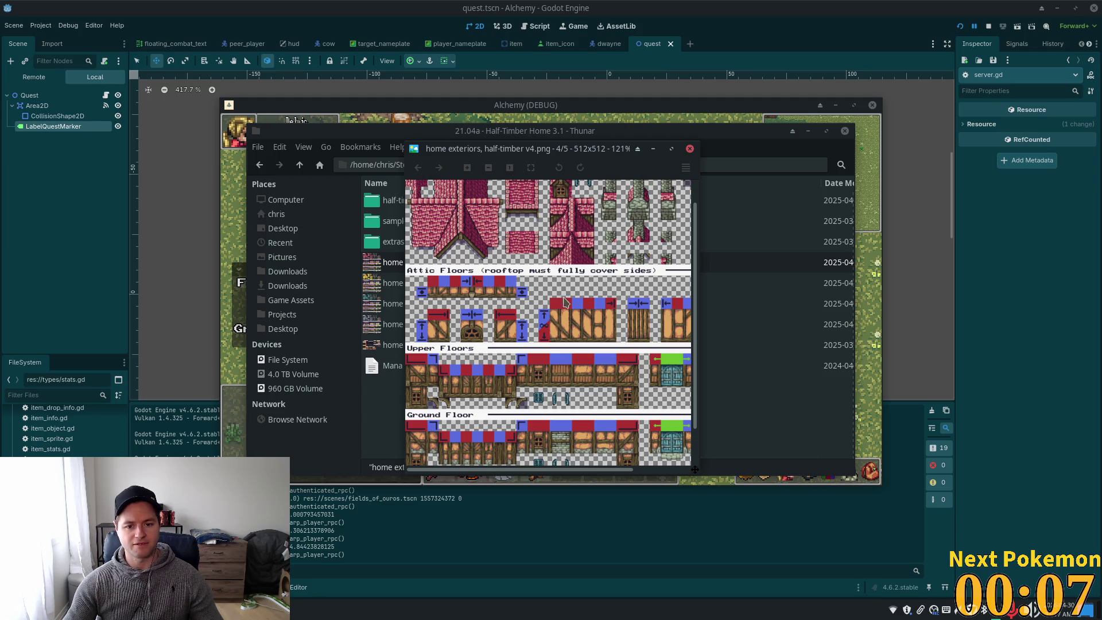
pyautogui.scroll(-1, 571, 359)
pyautogui.scroll(-4, 571, 359)
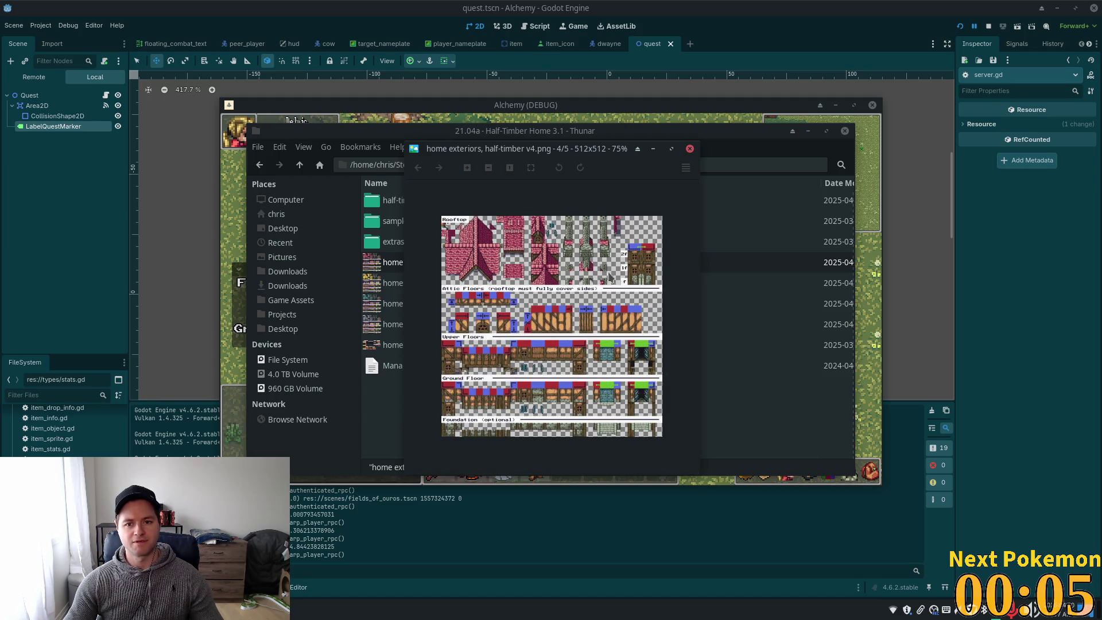
pyautogui.scroll(3, 578, 443)
pyautogui.scroll(-2, 578, 444)
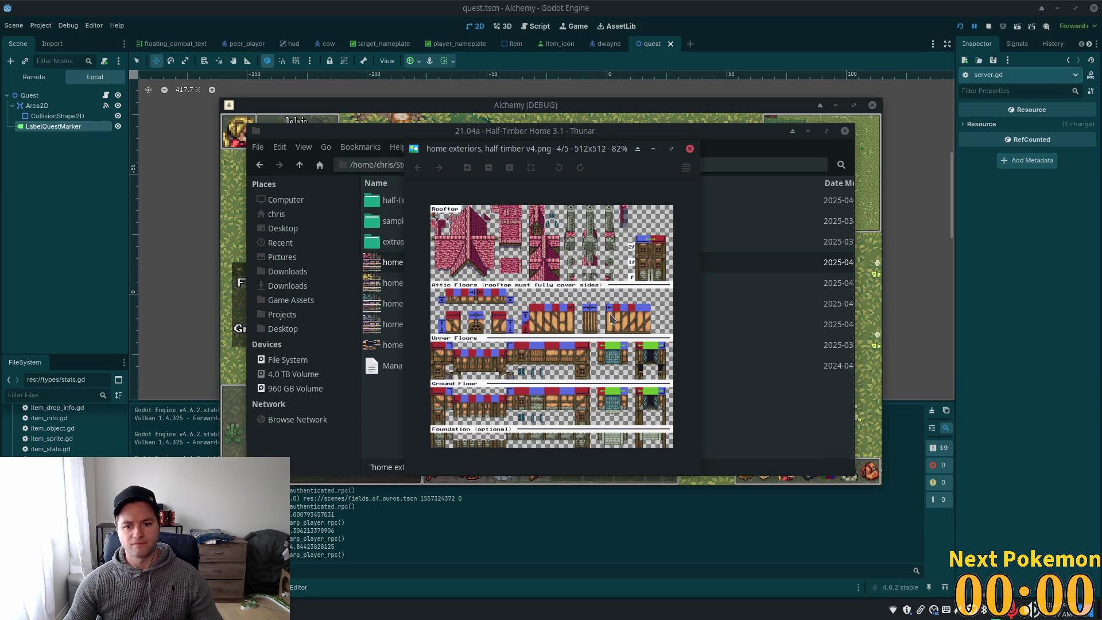
pyautogui.scroll(3, 610, 316)
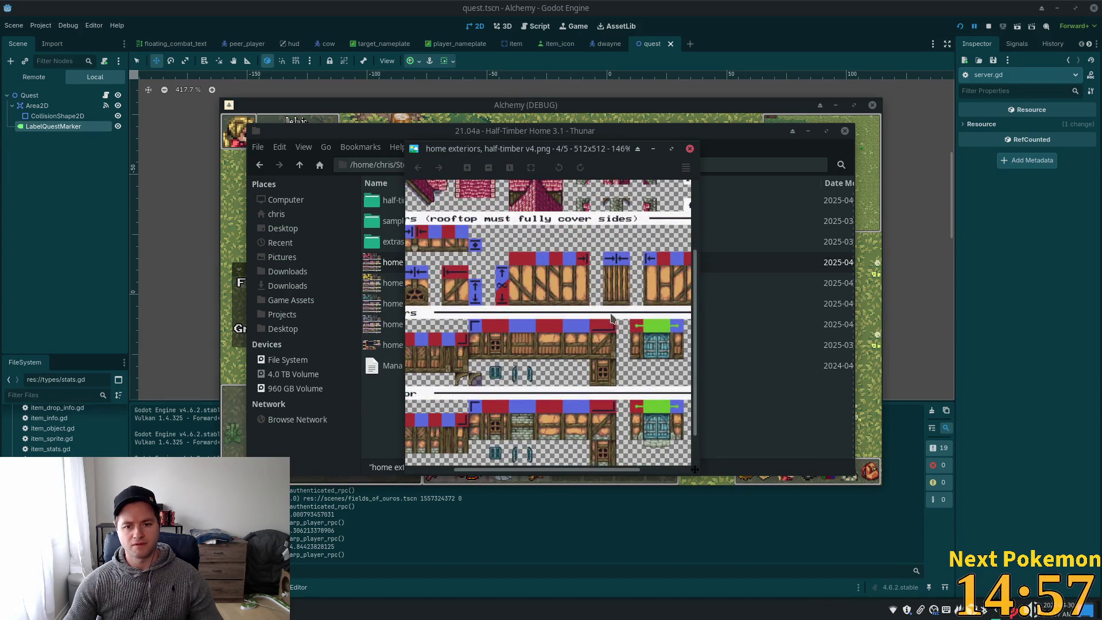
pyautogui.moveTo(559, 376)
pyautogui.mouseDown()
pyautogui.moveTo(706, 236)
pyautogui.moveTo(692, 287)
pyautogui.mouseUp()
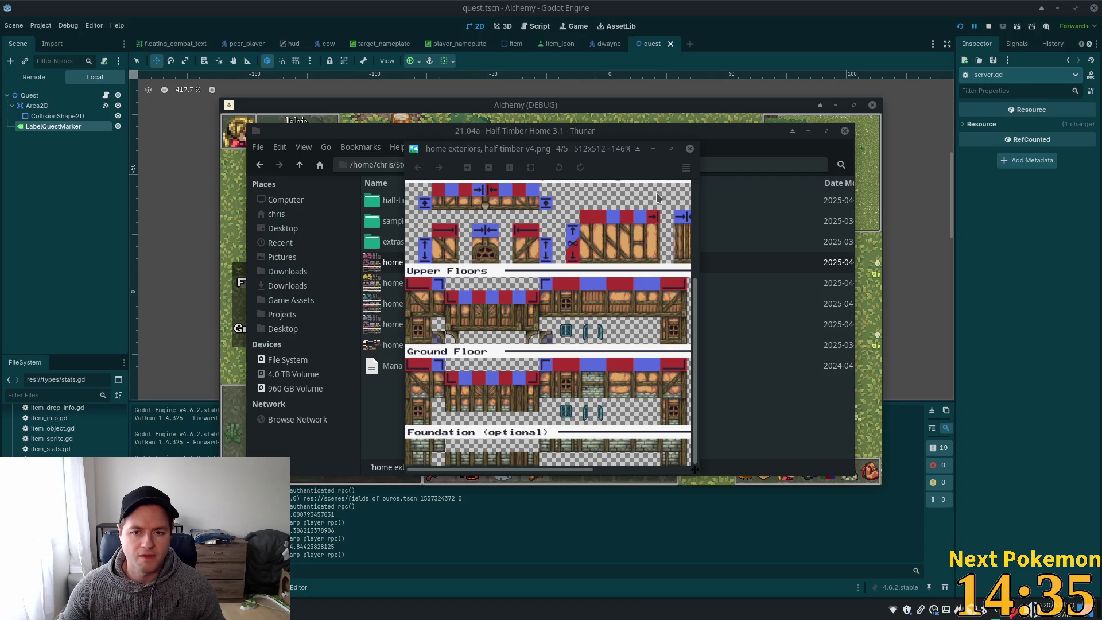
# Close the tileset preview and open the 18.10b - Village Accessories 2.2 folder from Game Assets
pyautogui.click(690, 149)
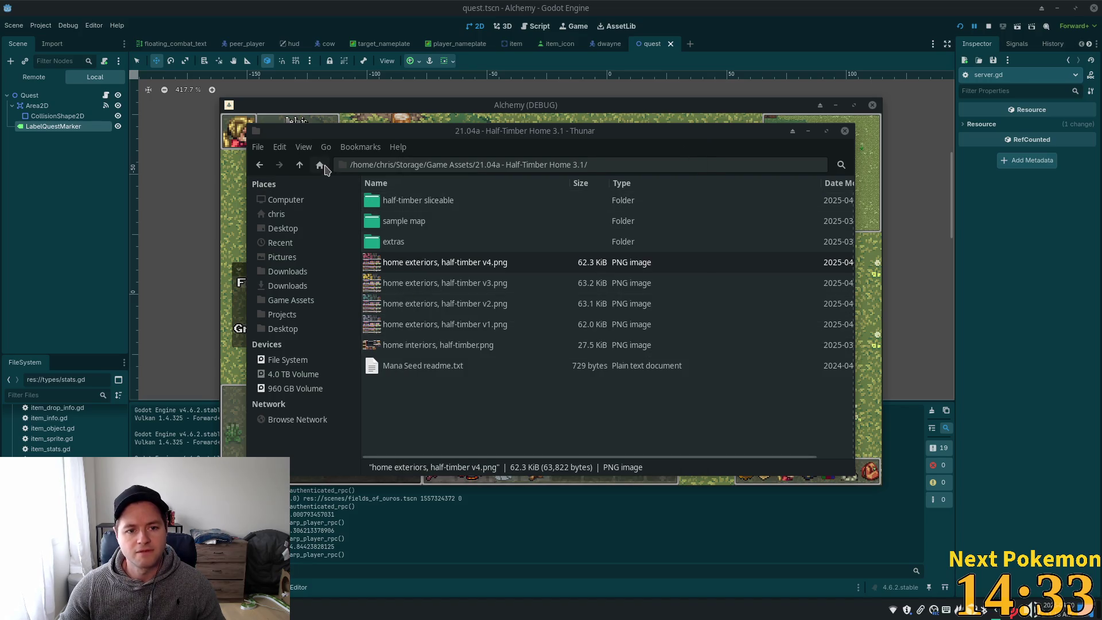
pyautogui.click(297, 166)
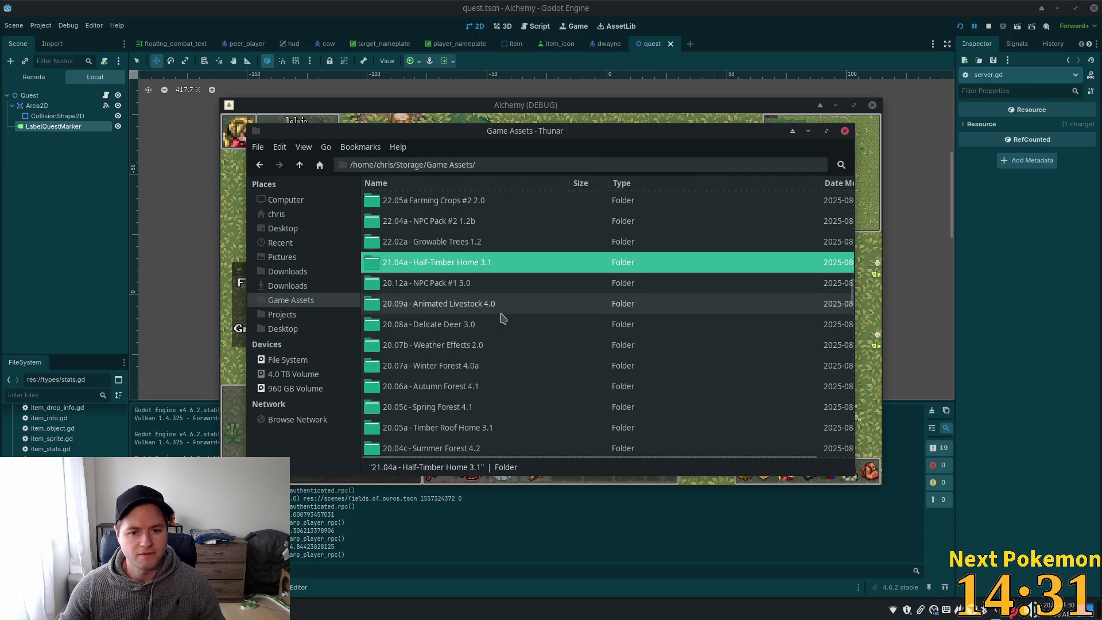
pyautogui.scroll(-1, 505, 317)
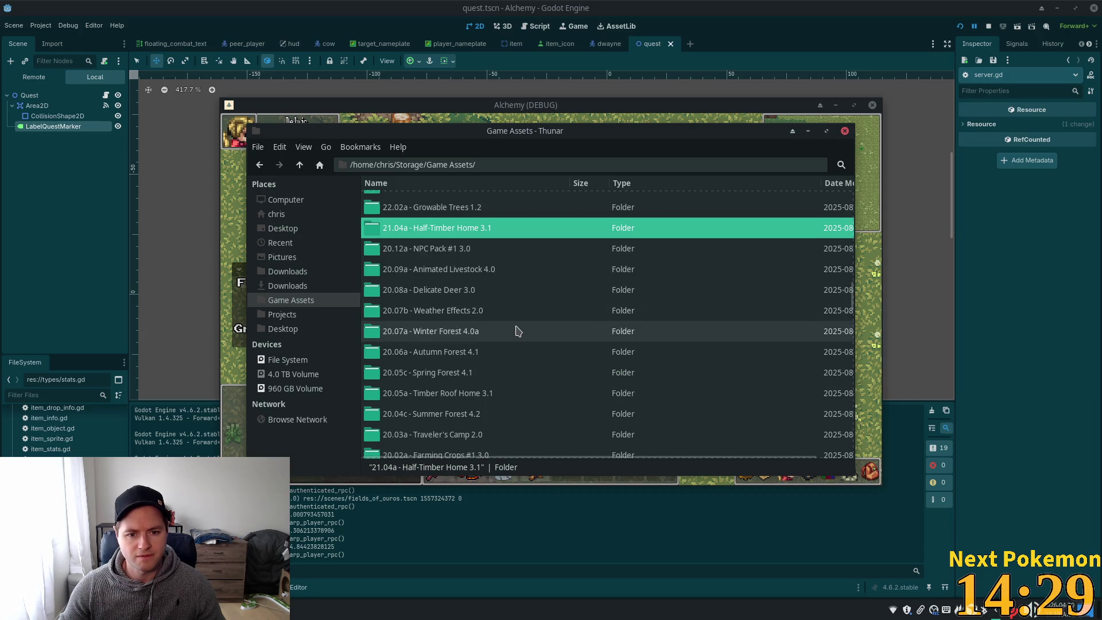
pyautogui.scroll(-2, 504, 339)
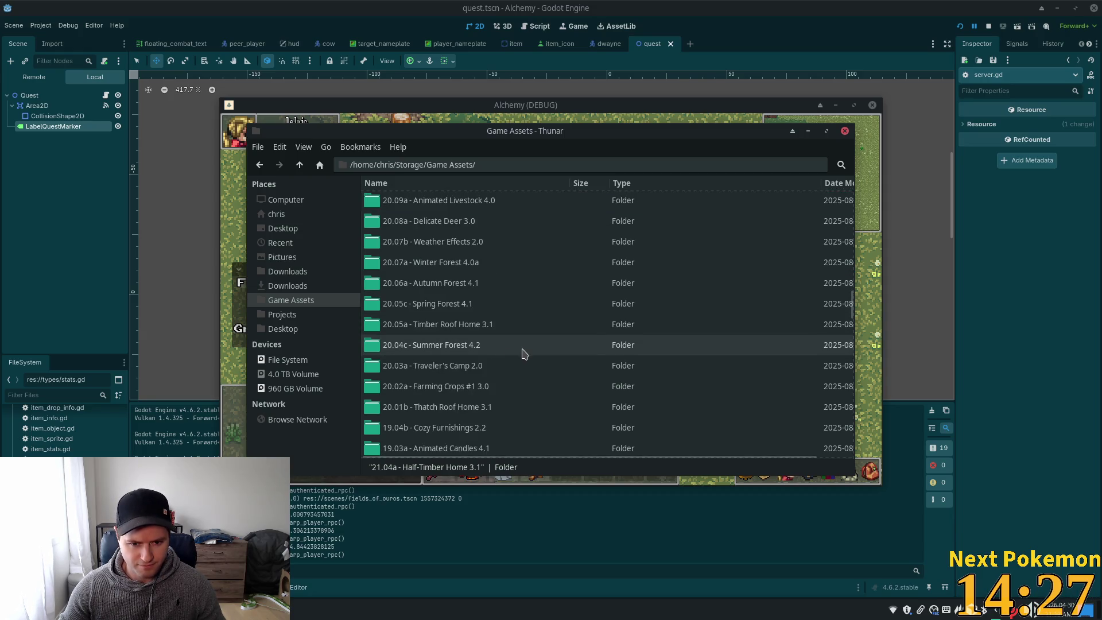
pyautogui.scroll(-2, 523, 352)
pyautogui.click(519, 397)
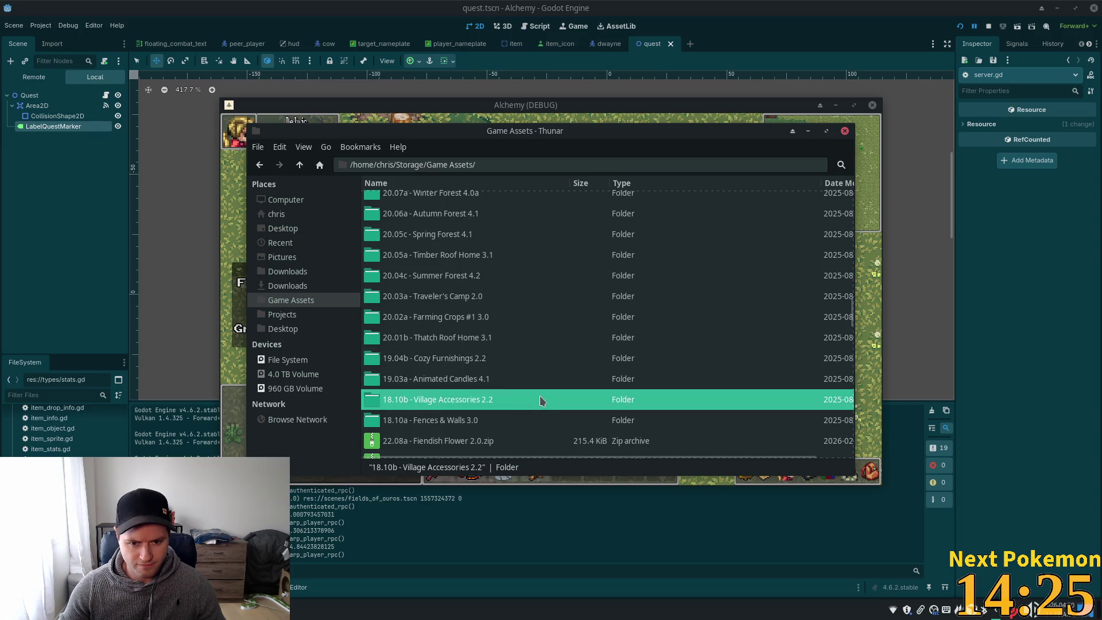
pyautogui.scroll(-1, 497, 379)
pyautogui.doubleClick(494, 371)
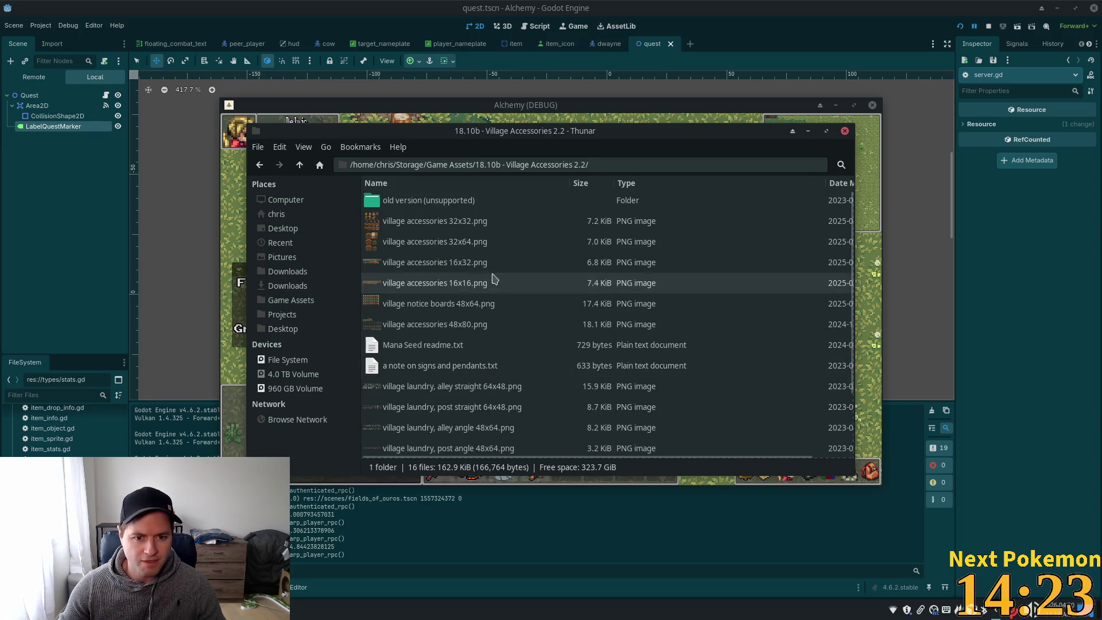
# Preview the village accessories 32x32 sprite sheet and scroll through it
pyautogui.doubleClick(454, 229)
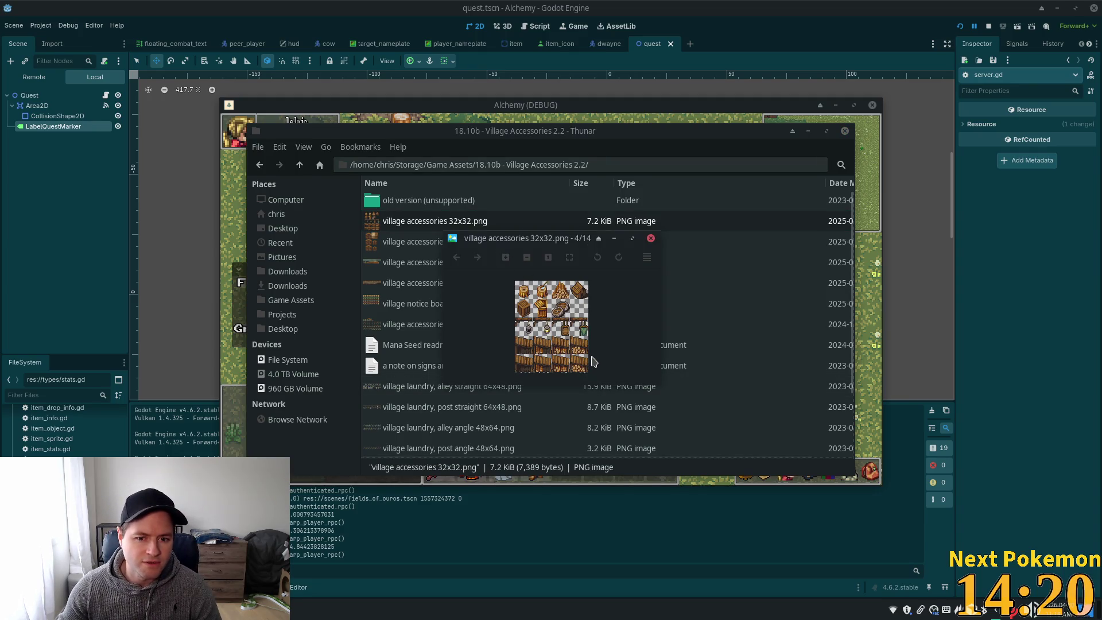
pyautogui.scroll(-1, 591, 360)
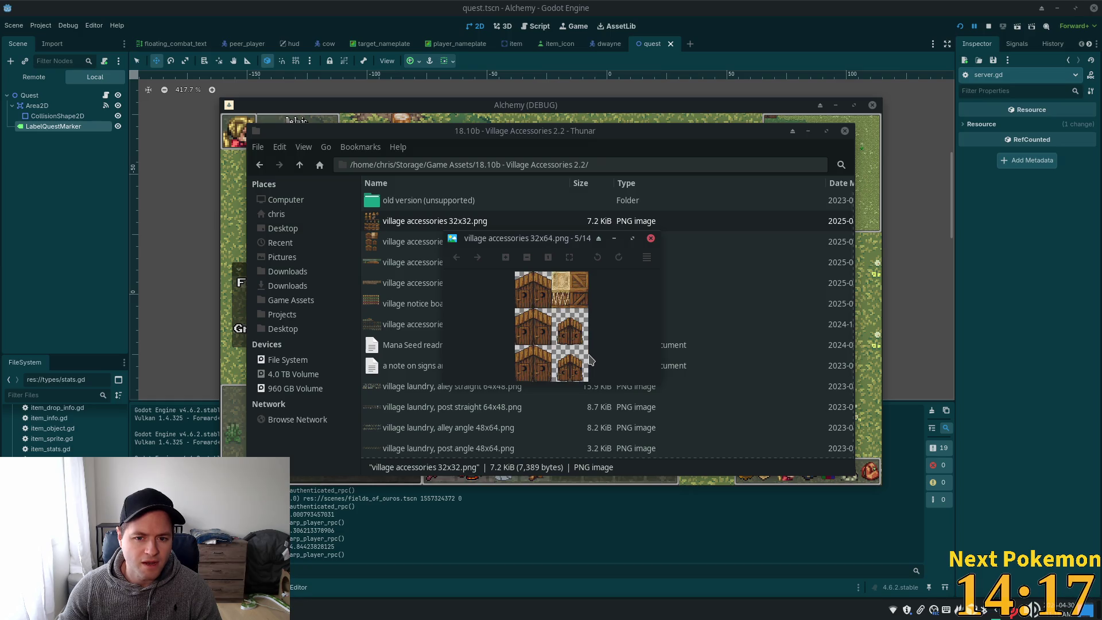
pyautogui.scroll(-1, 591, 360)
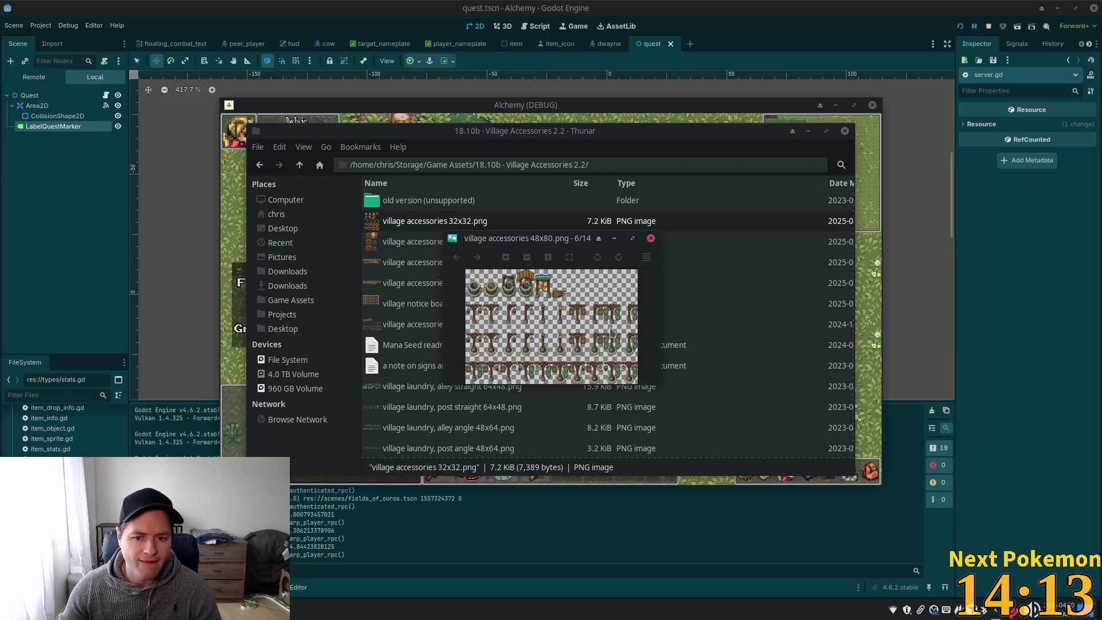
pyautogui.scroll(-1, 612, 324)
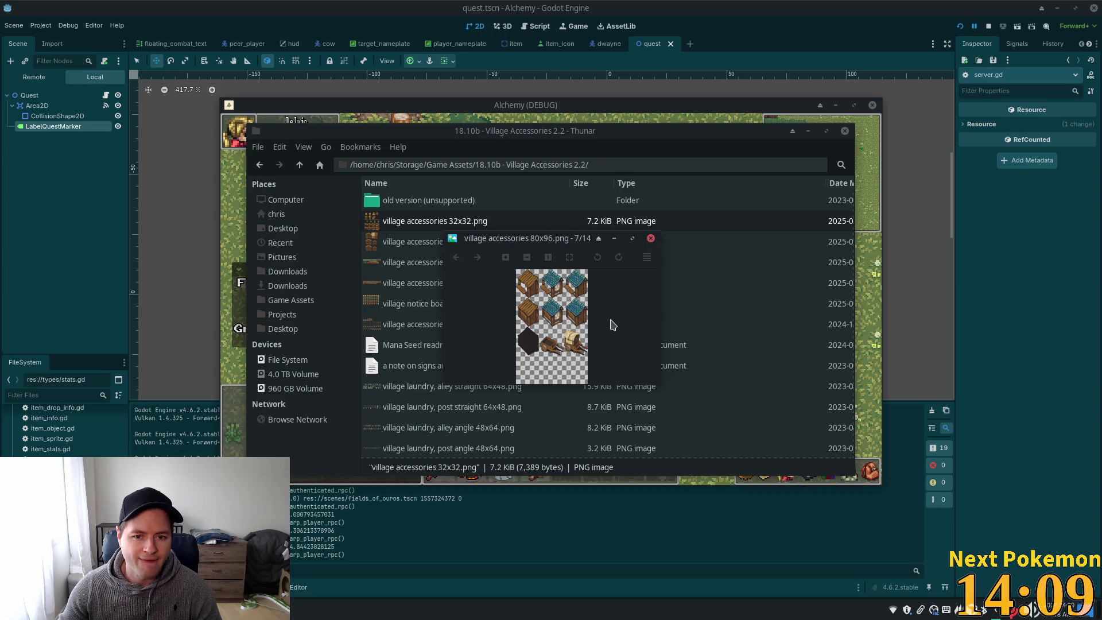
pyautogui.scroll(-1, 613, 324)
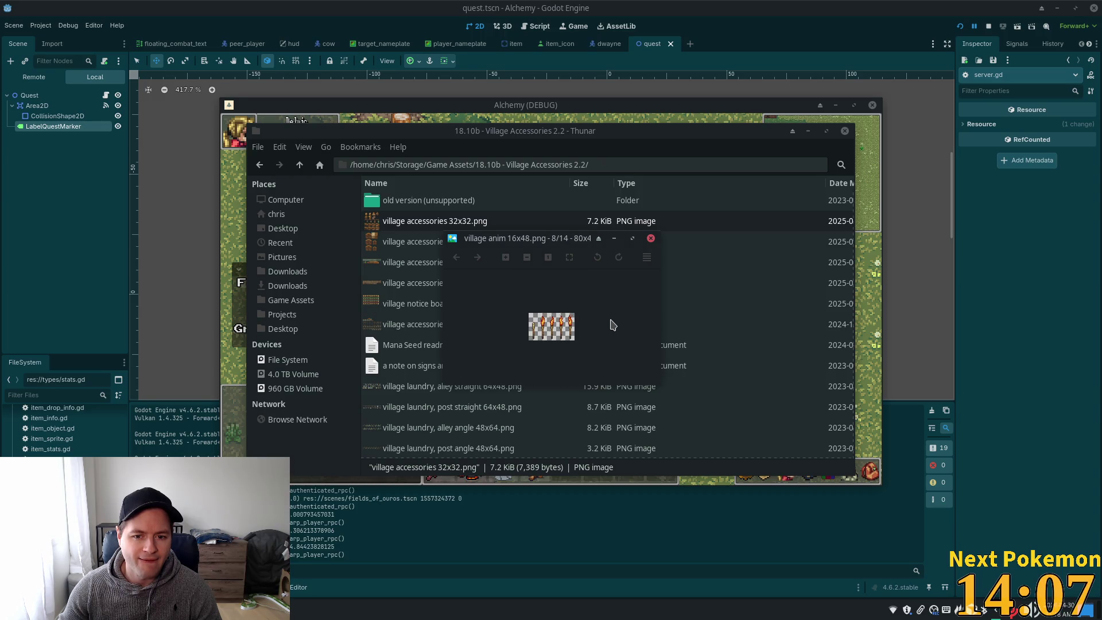
pyautogui.scroll(-1, 613, 325)
pyautogui.scroll(-4, 613, 325)
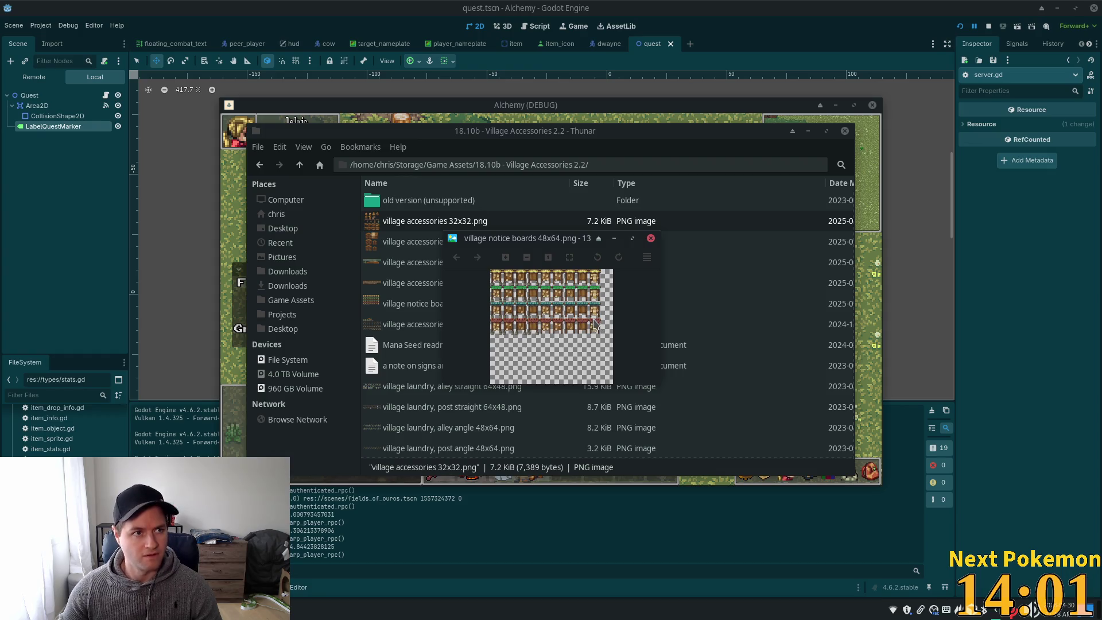
pyautogui.scroll(-1, 594, 324)
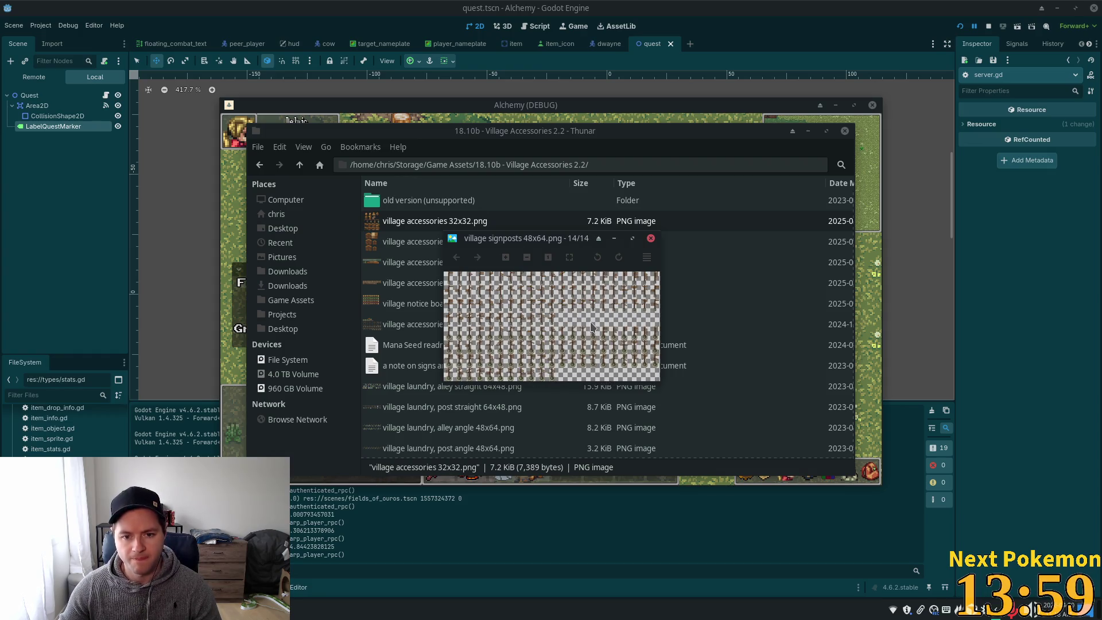
pyautogui.scroll(2, 501, 323)
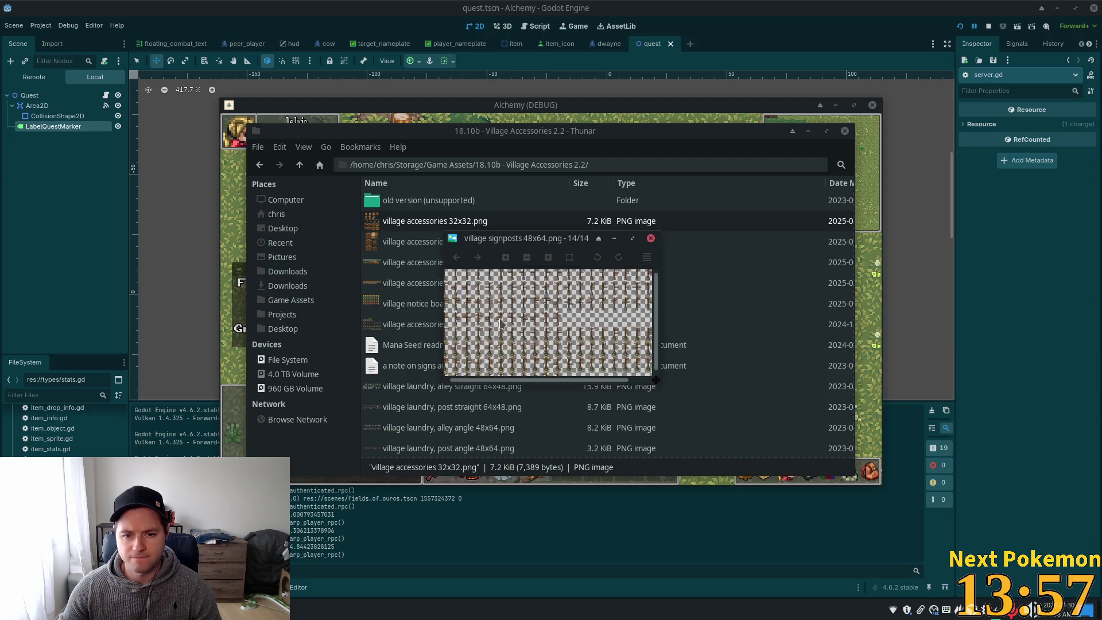
pyautogui.scroll(1, 567, 333)
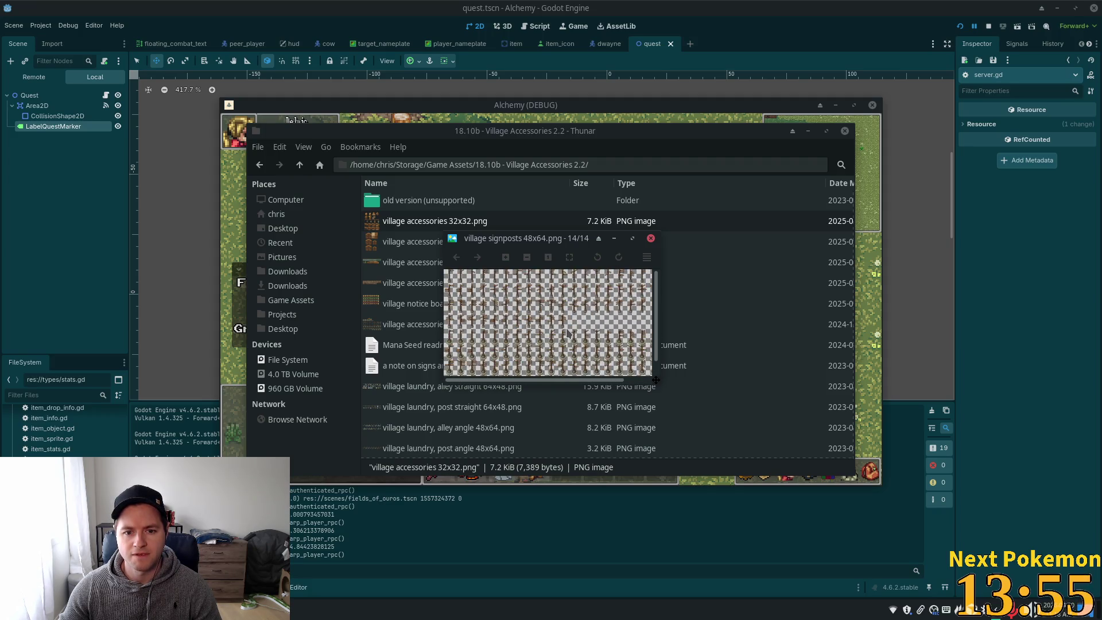
pyautogui.scroll(3, 518, 314)
pyautogui.scroll(3, 521, 315)
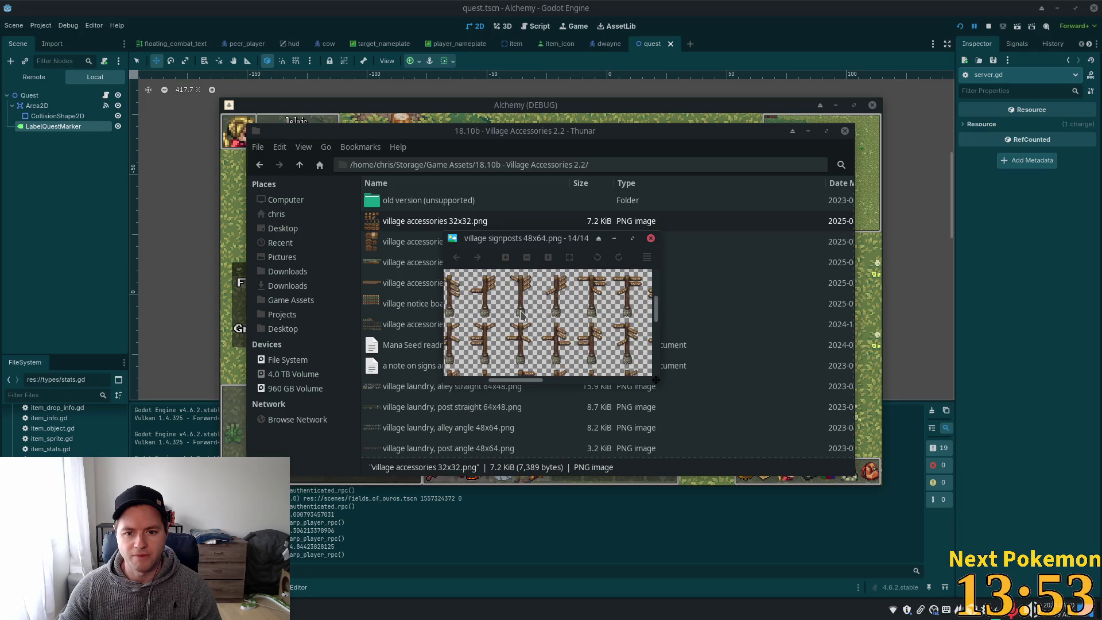
# Keep browsing the village accessory images, then close the preview and go up to Game Assets
pyautogui.scroll(-6, 521, 314)
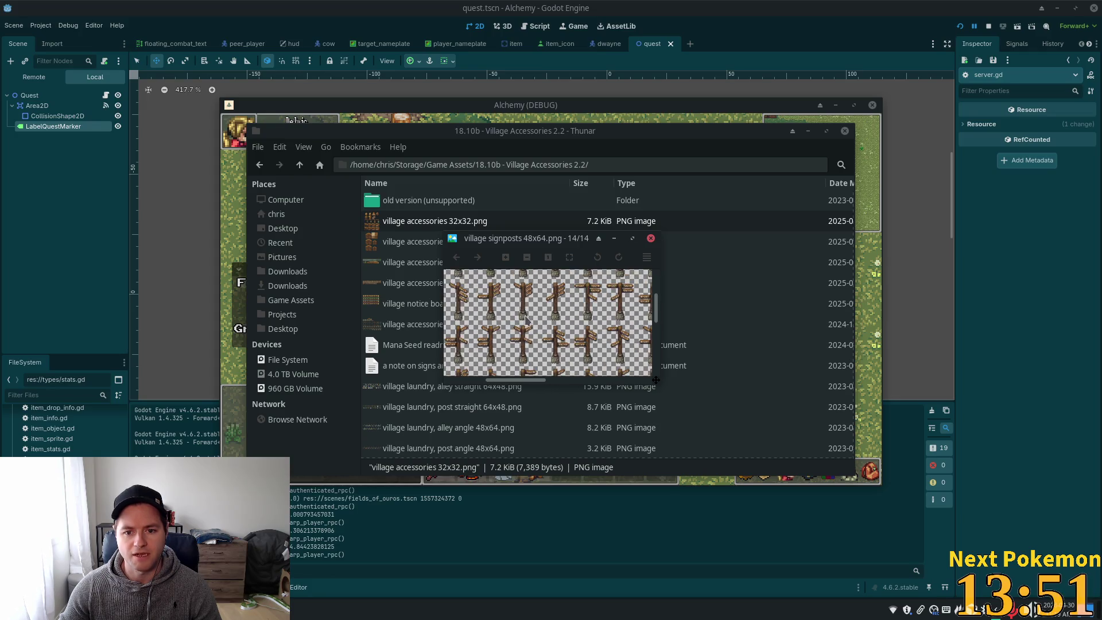
pyautogui.scroll(-5, 526, 320)
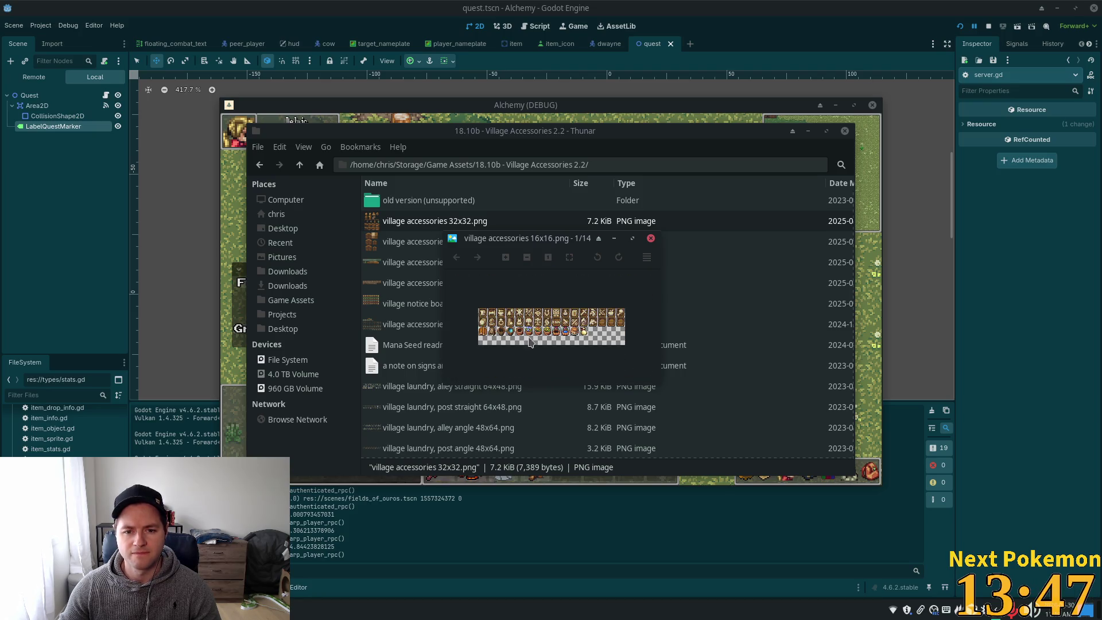
pyautogui.scroll(-1, 520, 347)
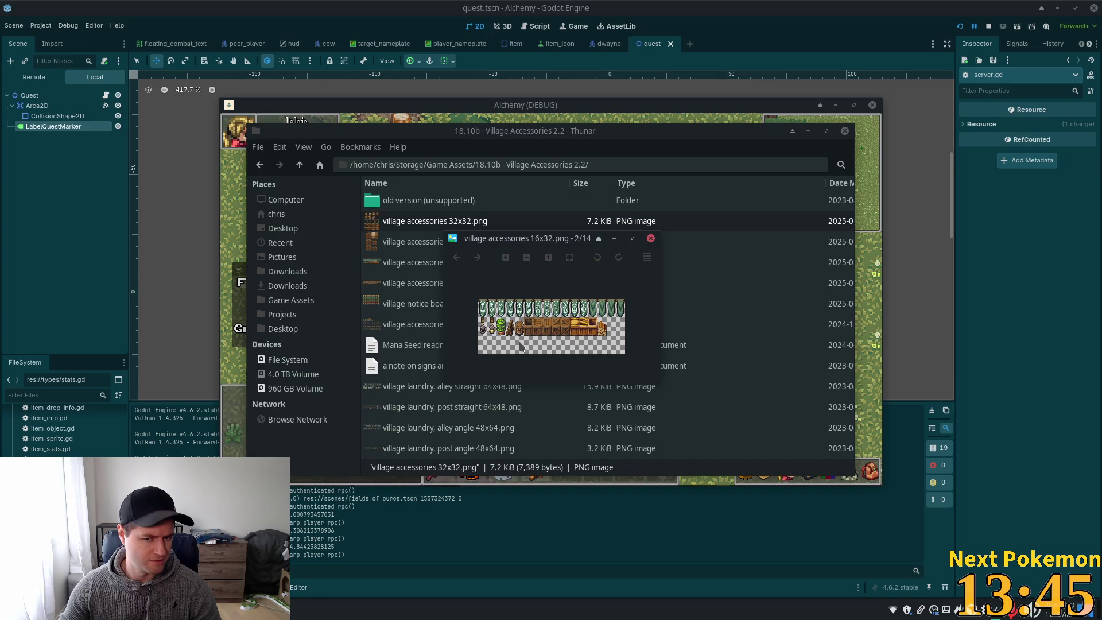
pyautogui.scroll(-1, 521, 345)
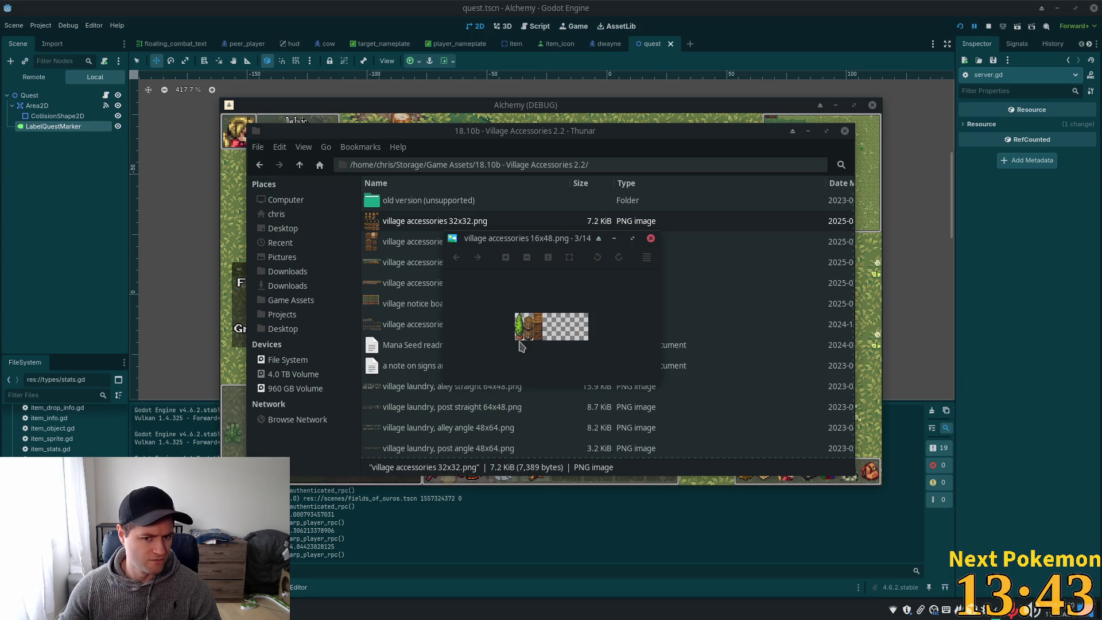
pyautogui.scroll(-3, 520, 346)
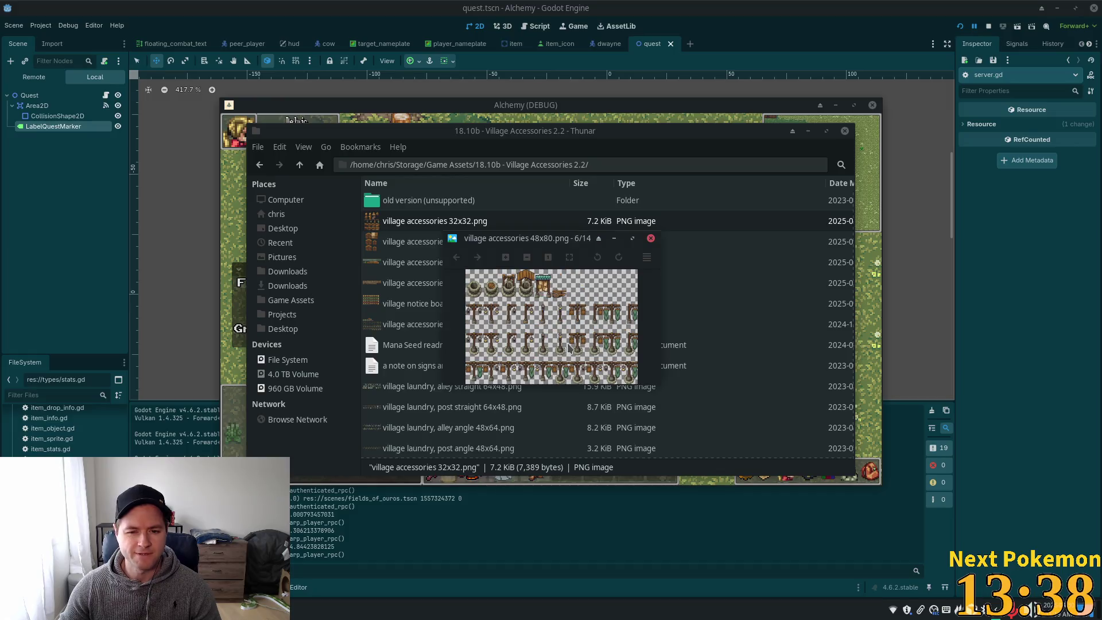
pyautogui.scroll(-3, 632, 374)
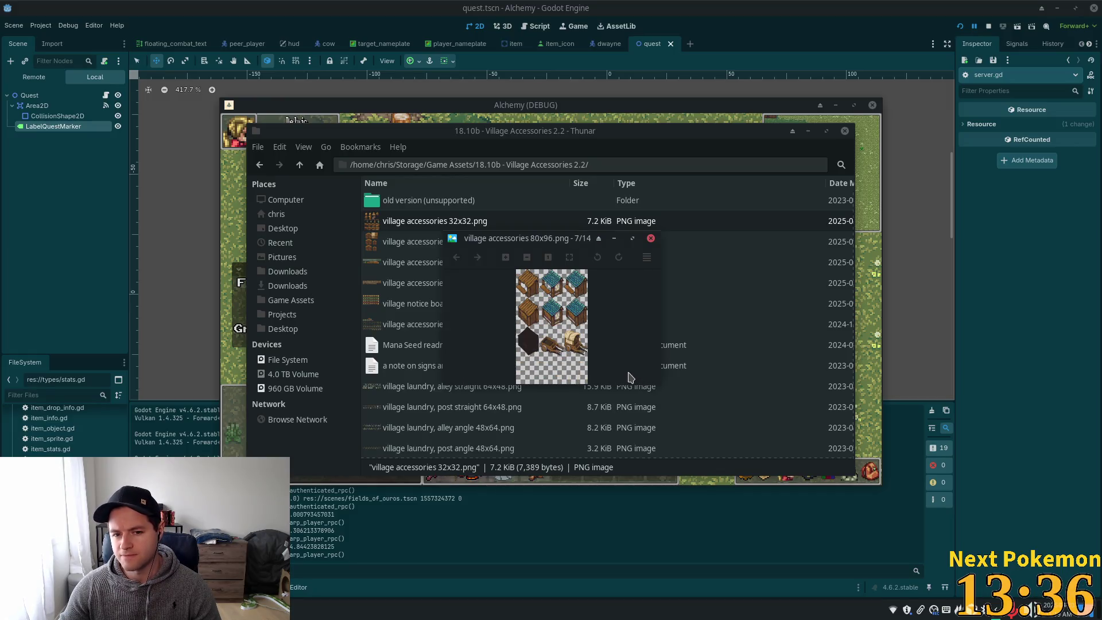
pyautogui.click(651, 238)
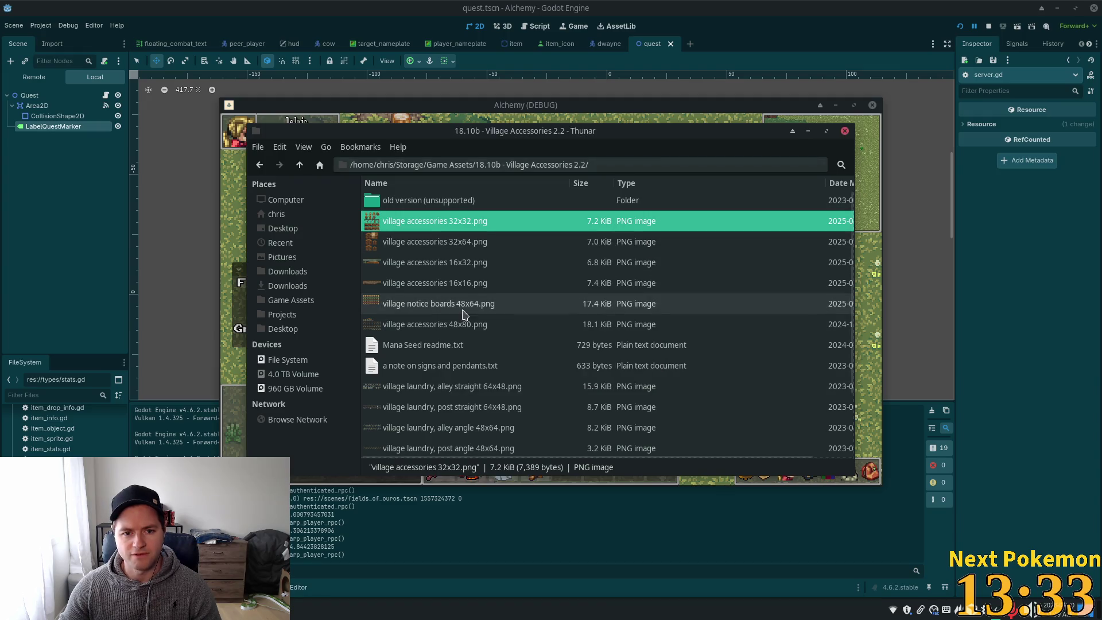
pyautogui.click(299, 165)
# Open 18.10a - Fences & Walls 3.0 and page from plank fence 16x16 to high stone wall 32x96
pyautogui.doubleClick(577, 372)
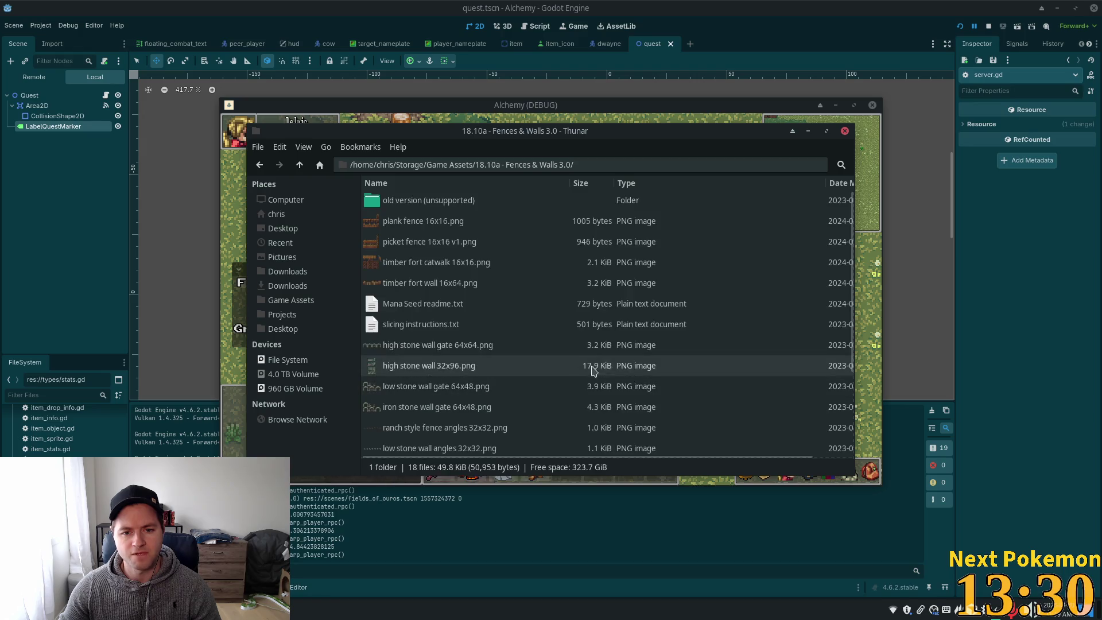
pyautogui.doubleClick(444, 221)
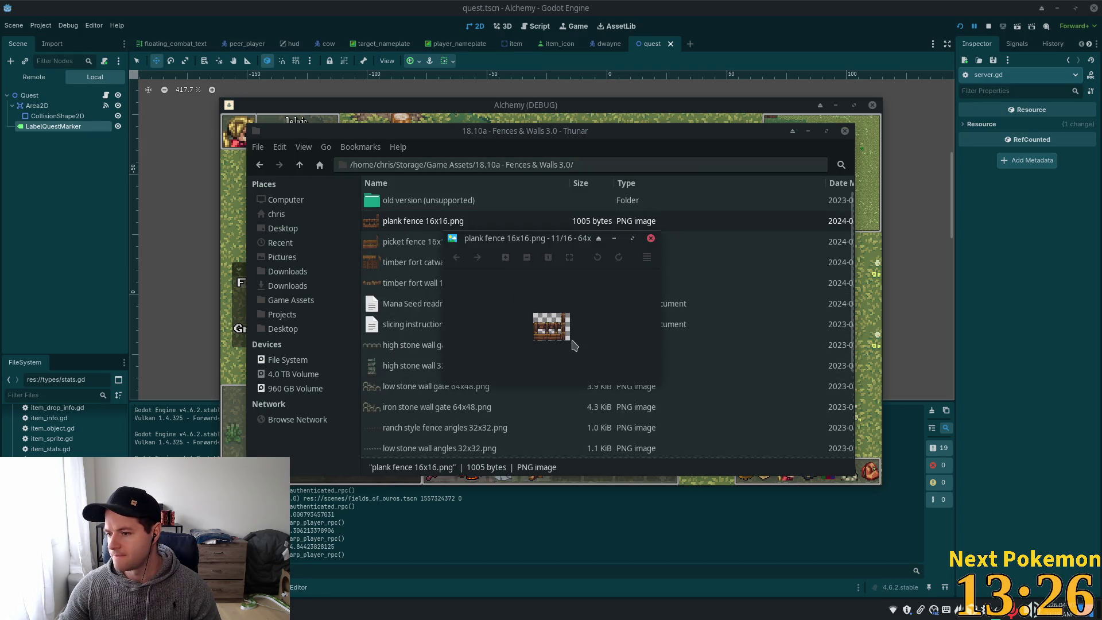
pyautogui.scroll(4, 568, 356)
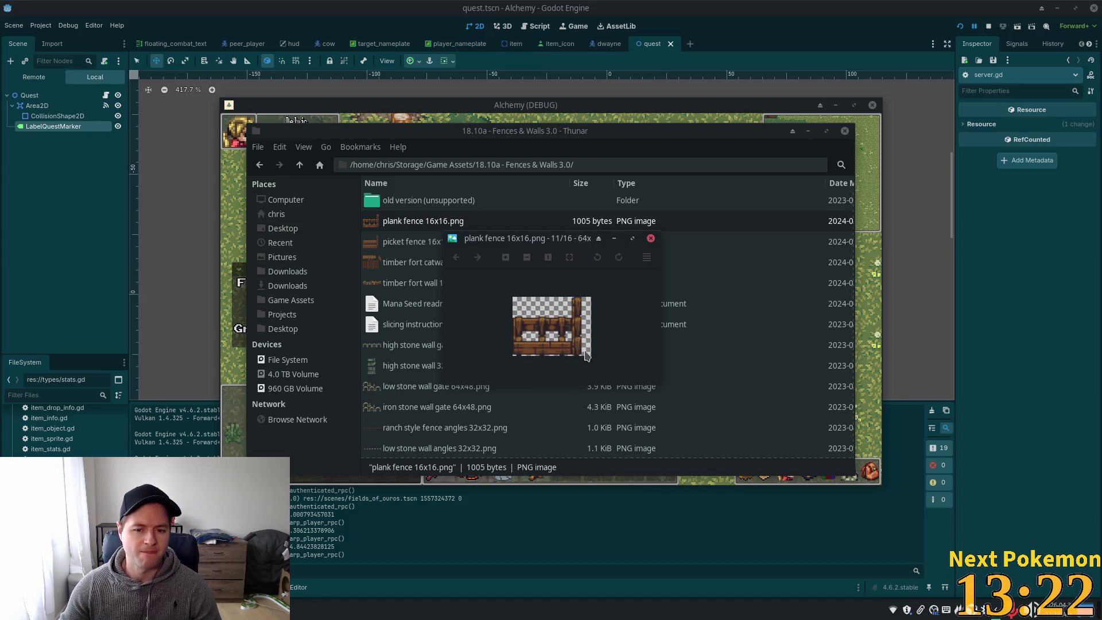
pyautogui.scroll(-1, 610, 362)
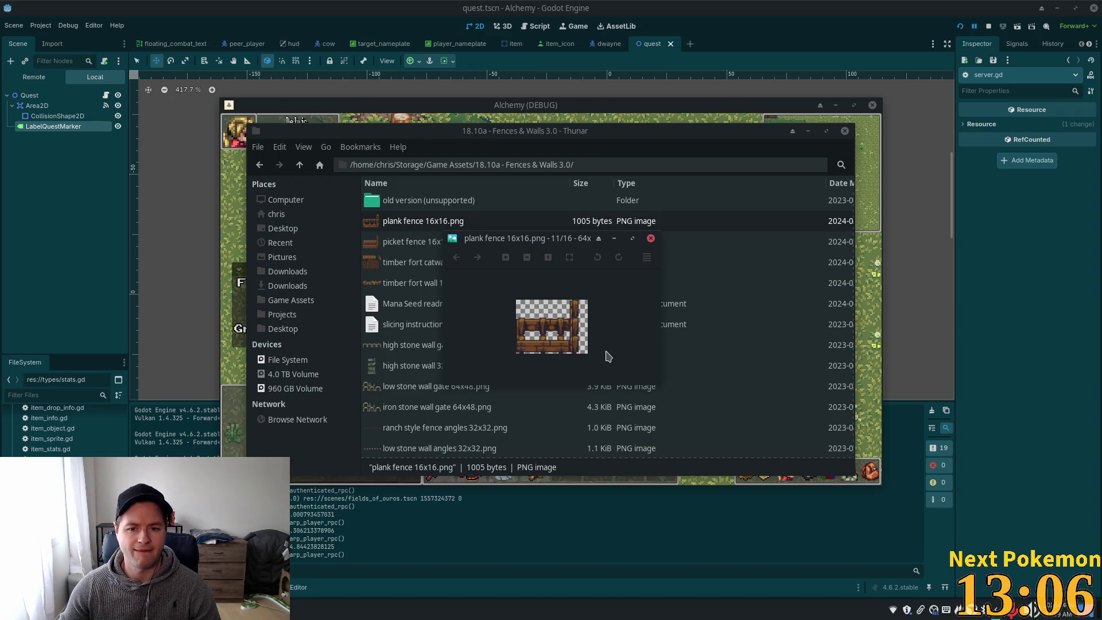
pyautogui.press('Right')
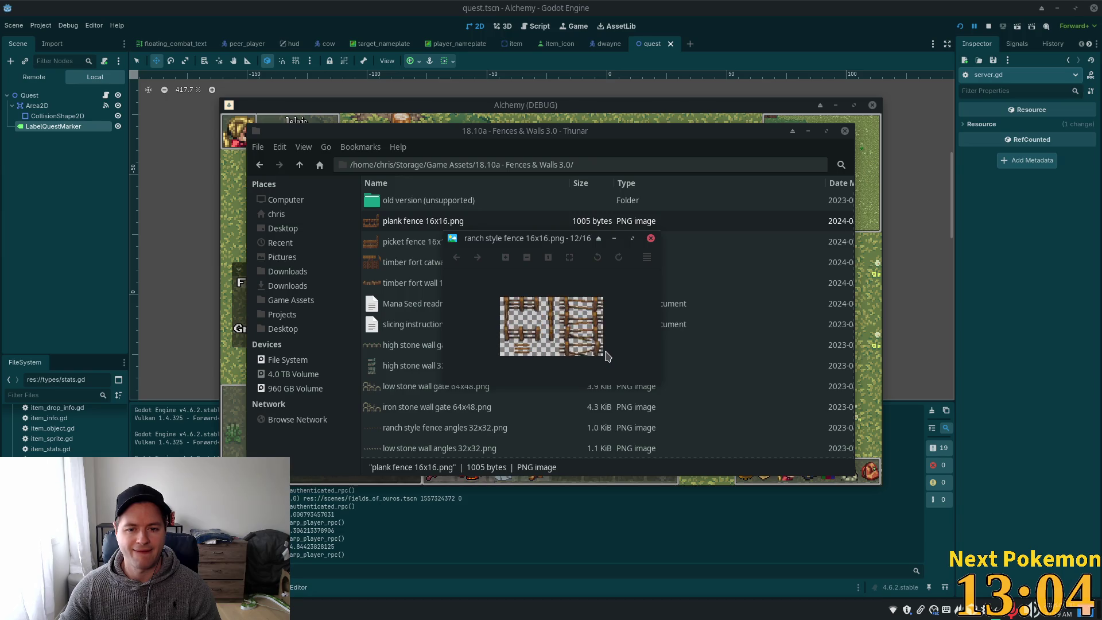
pyautogui.press('Right')
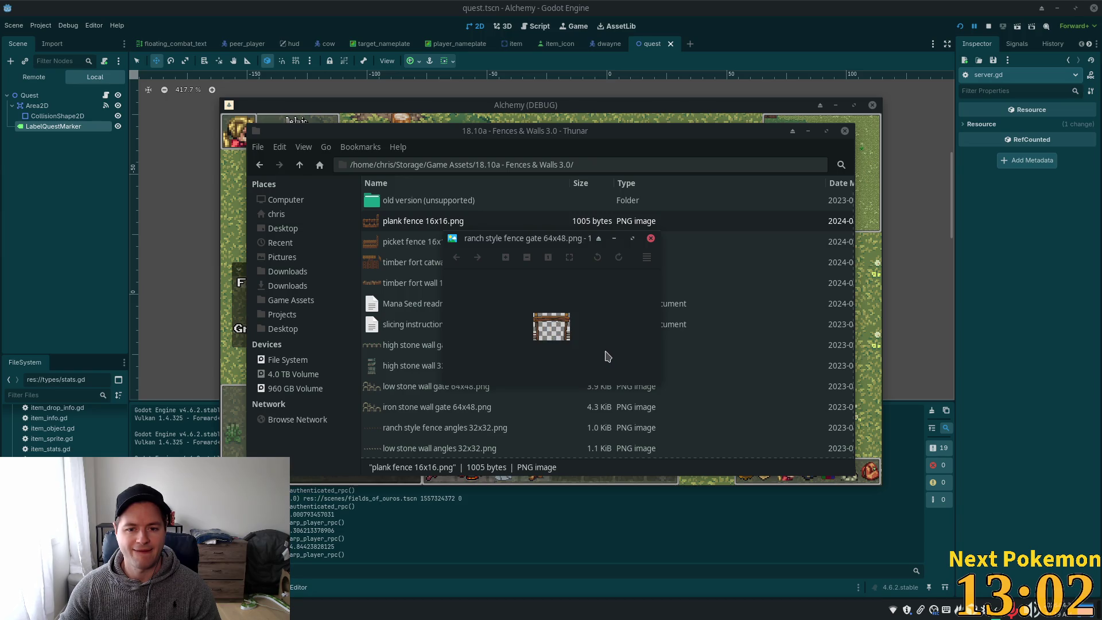
pyautogui.press('Right')
pyautogui.press('Right')
pyautogui.press('Right')
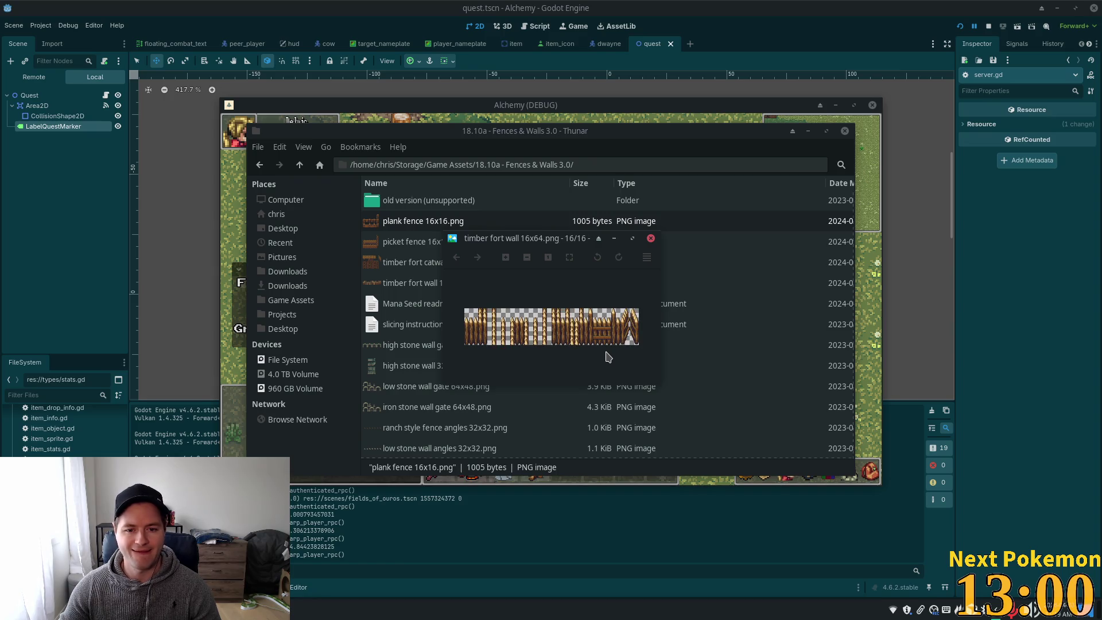
pyautogui.press('Right')
pyautogui.press('Right')
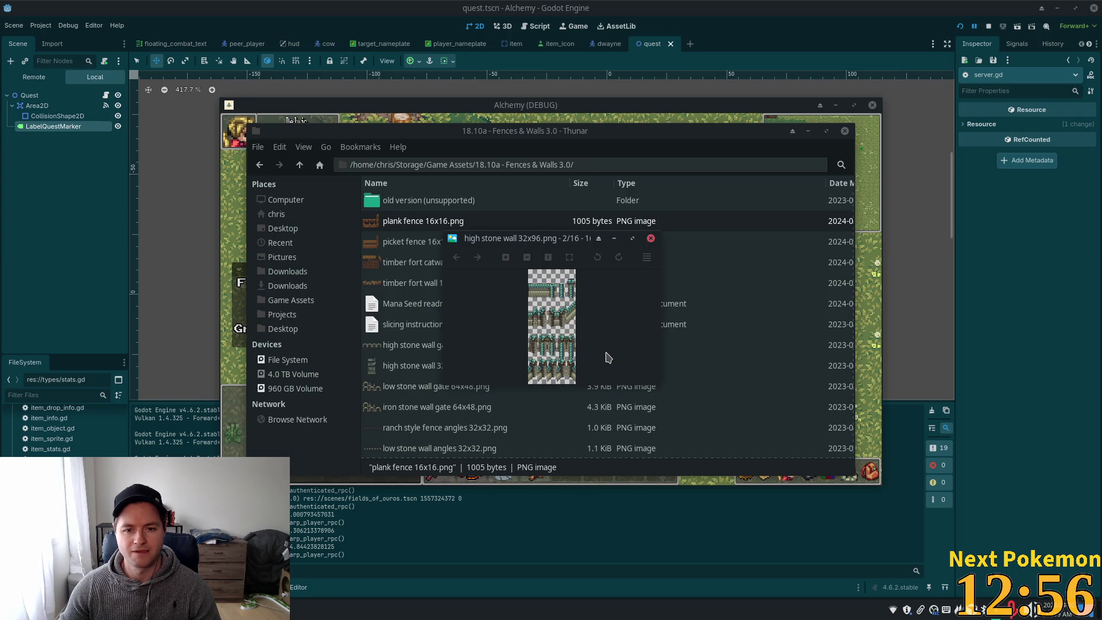
pyautogui.press('Right')
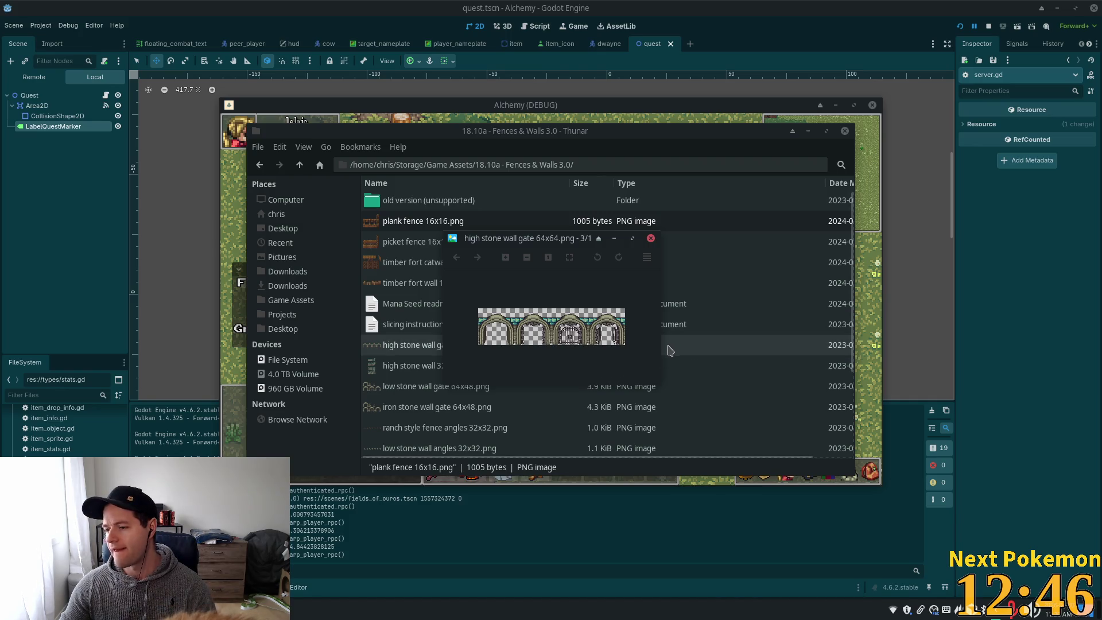
# Zoom over the high stone wall image, then close the preview and return to Game Assets
pyautogui.scroll(-1, 654, 356)
pyautogui.scroll(-3, 632, 356)
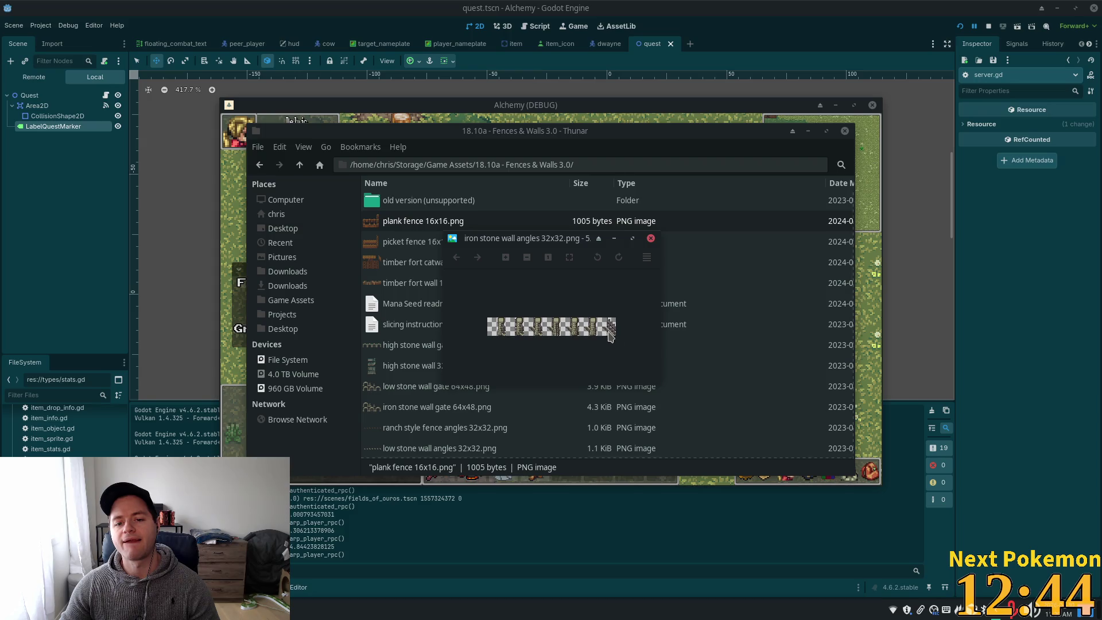
pyautogui.scroll(-4, 620, 354)
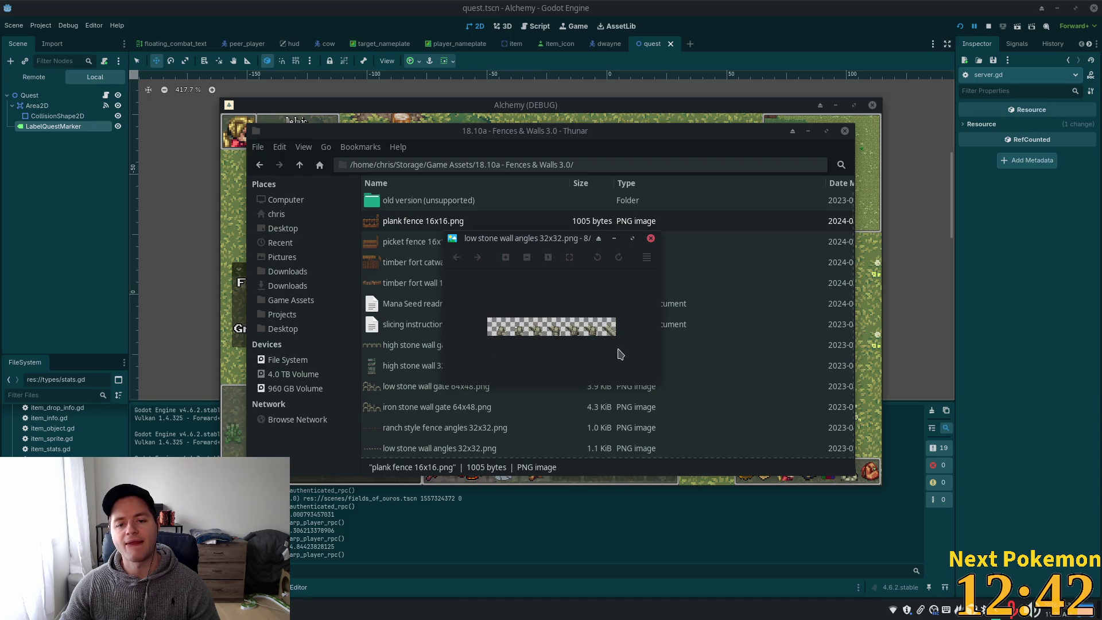
pyautogui.scroll(1, 620, 355)
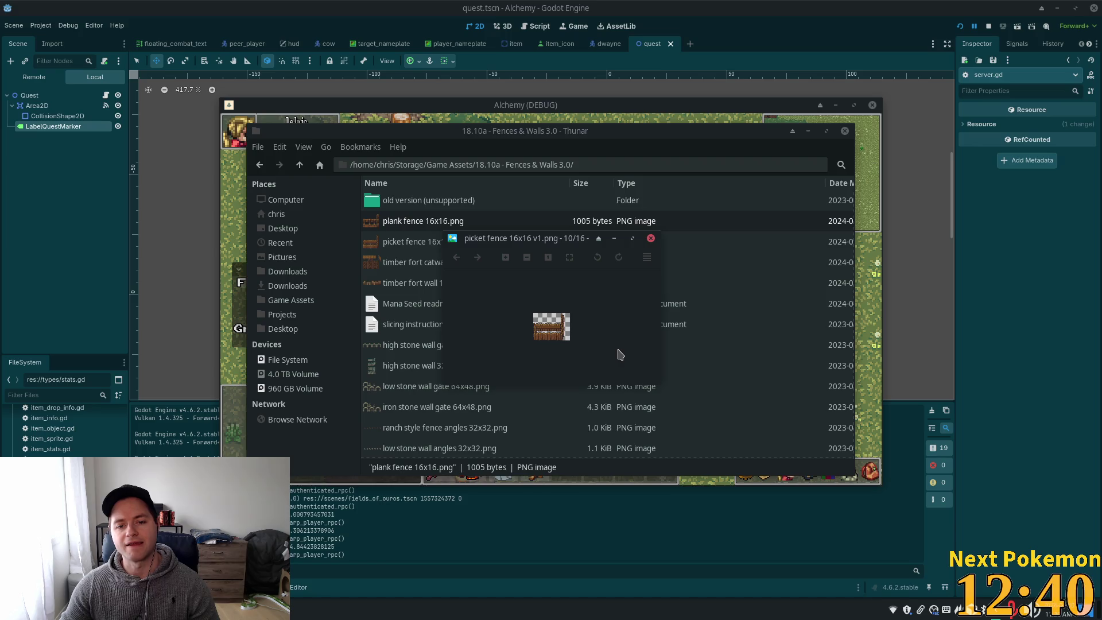
pyautogui.scroll(-3, 618, 356)
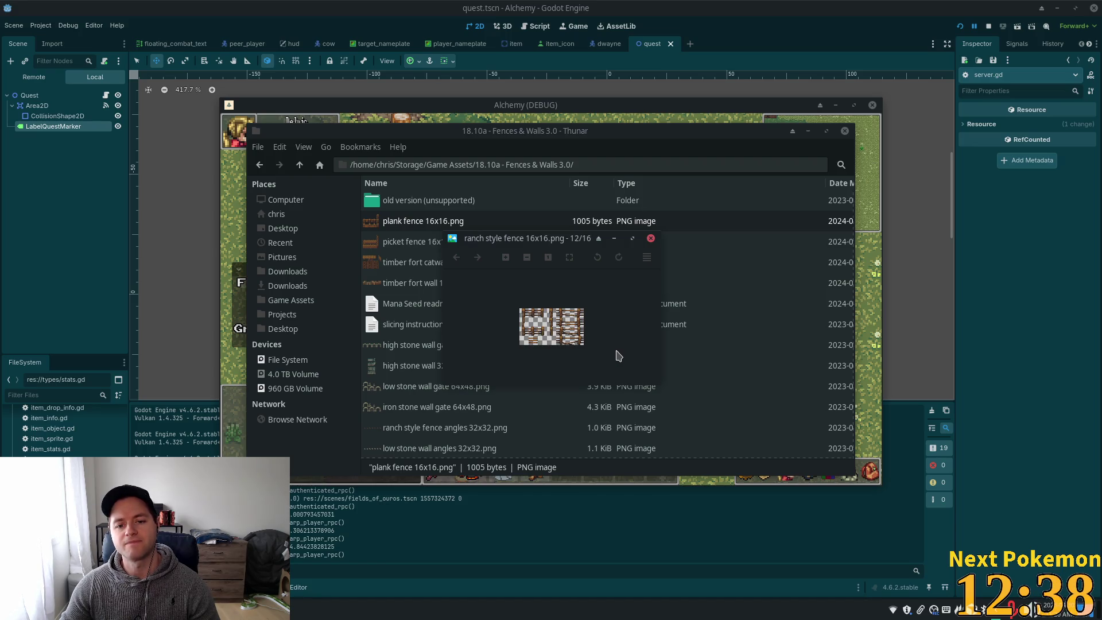
pyautogui.scroll(1, 618, 356)
pyautogui.scroll(-1, 619, 356)
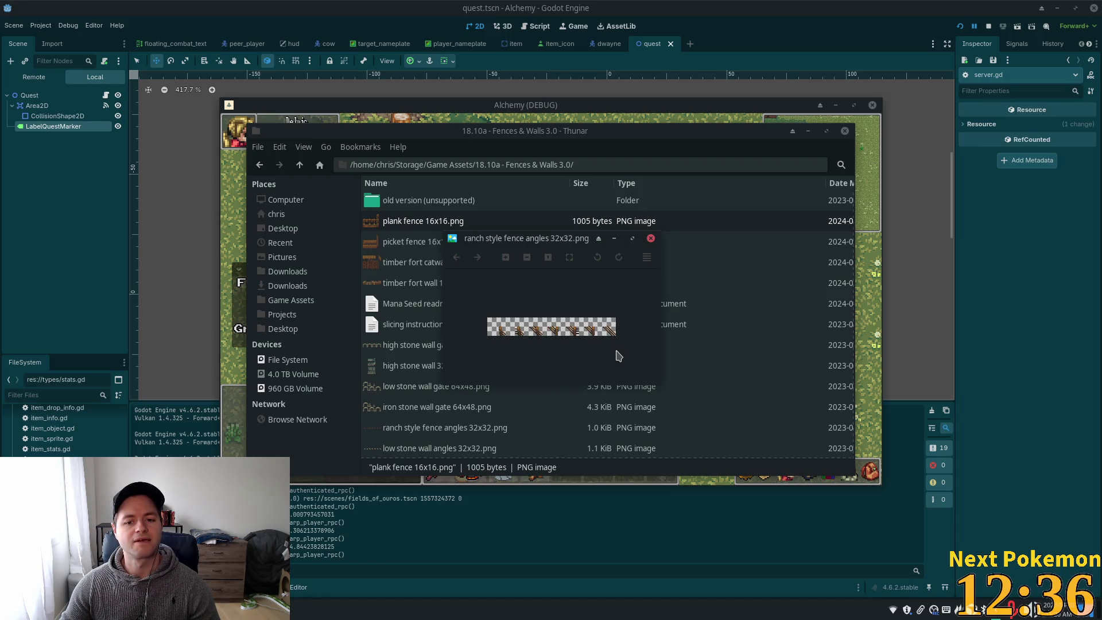
pyautogui.click(651, 238)
pyautogui.click(300, 164)
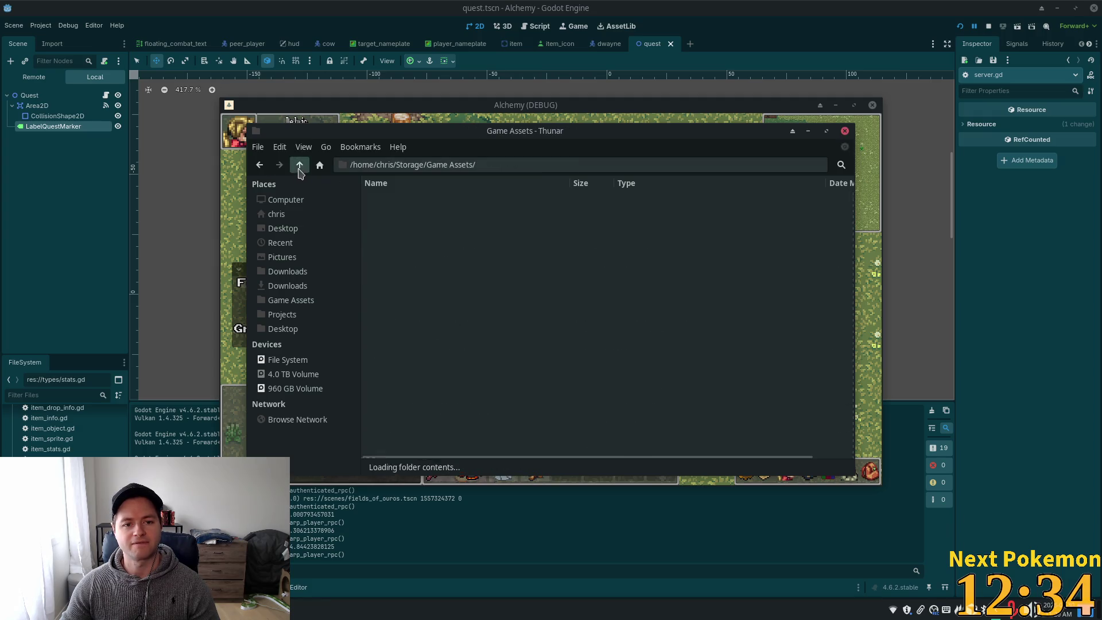
pyautogui.scroll(-2, 560, 346)
pyautogui.scroll(-1, 561, 347)
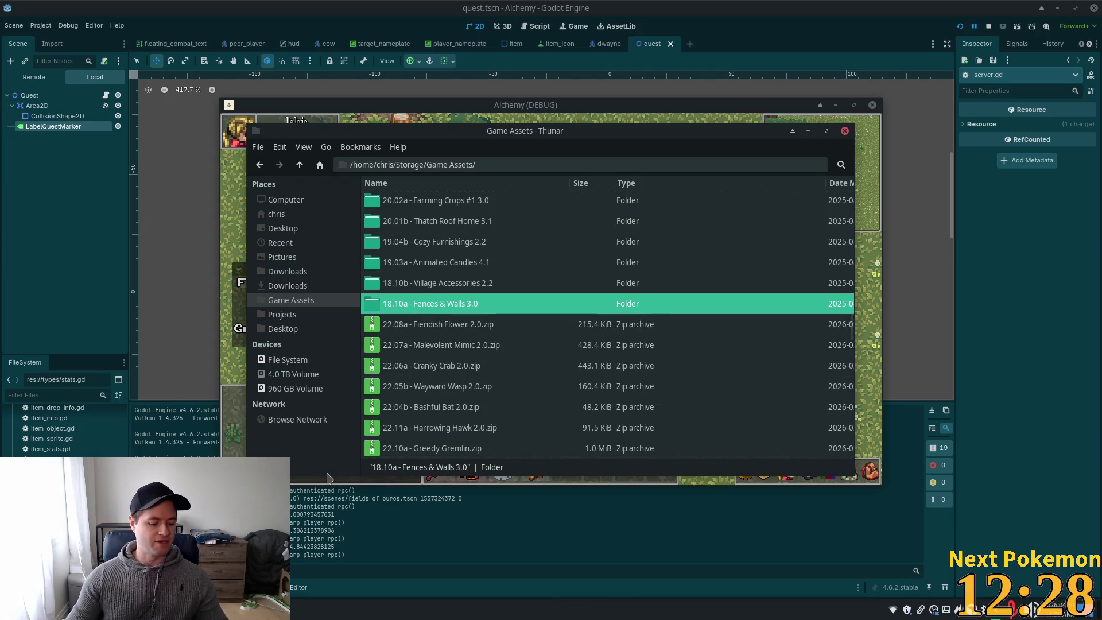
# Launch Steam from the application launcher and show its game library
pyautogui.press('super')
pyautogui.write('steam')
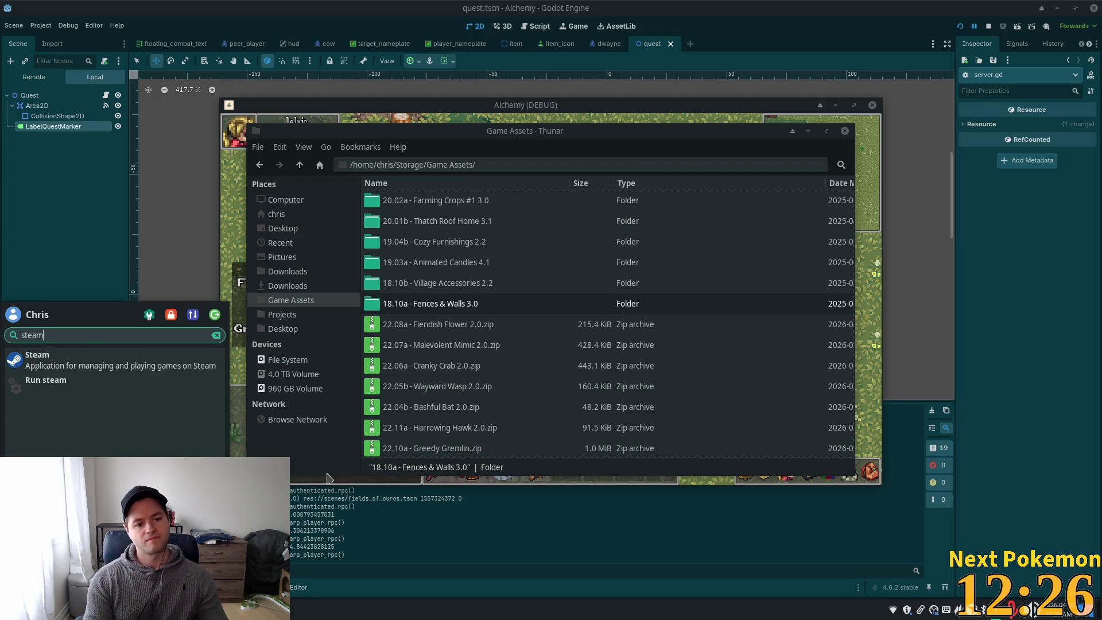
pyautogui.press('Return')
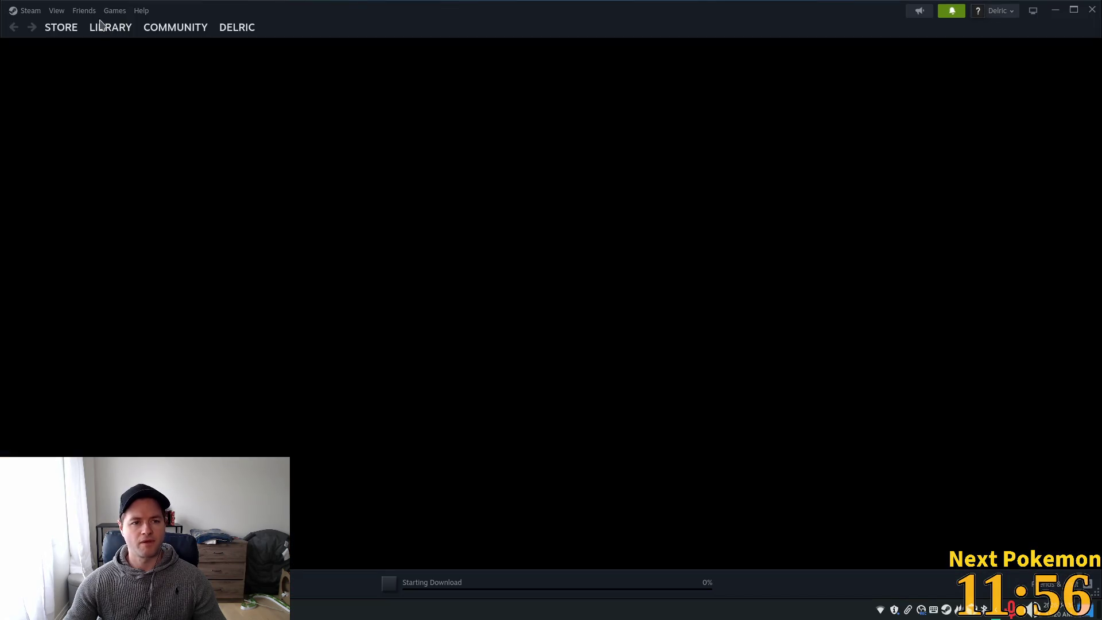
pyautogui.click(110, 29)
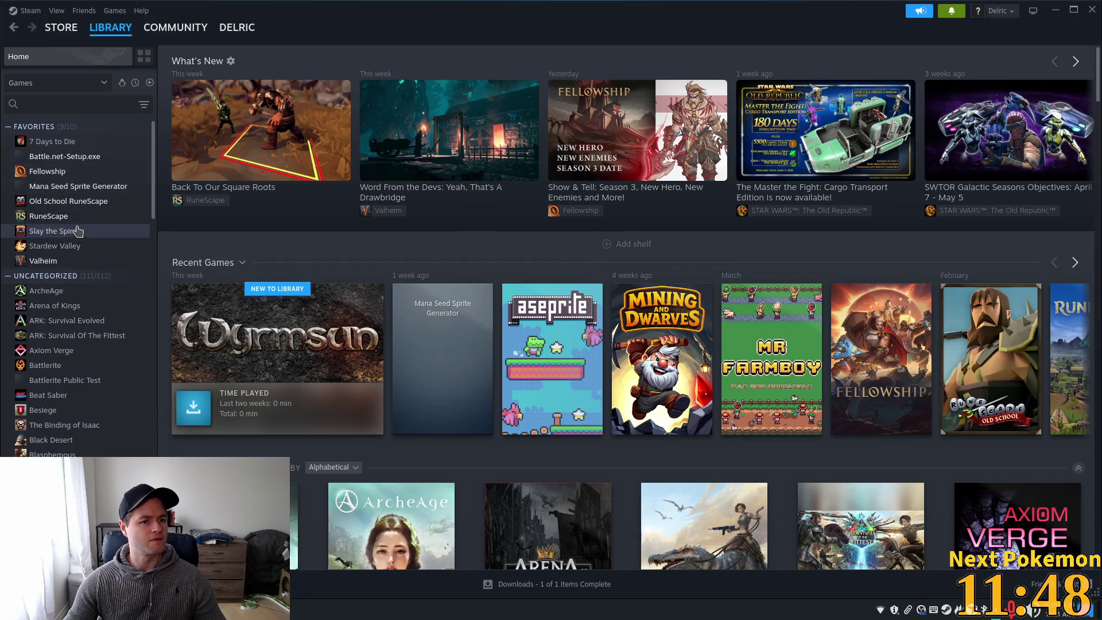
# Search the library for 'ase' and open Aseprite's page under Software
pyautogui.click(69, 104)
pyautogui.write('aes')
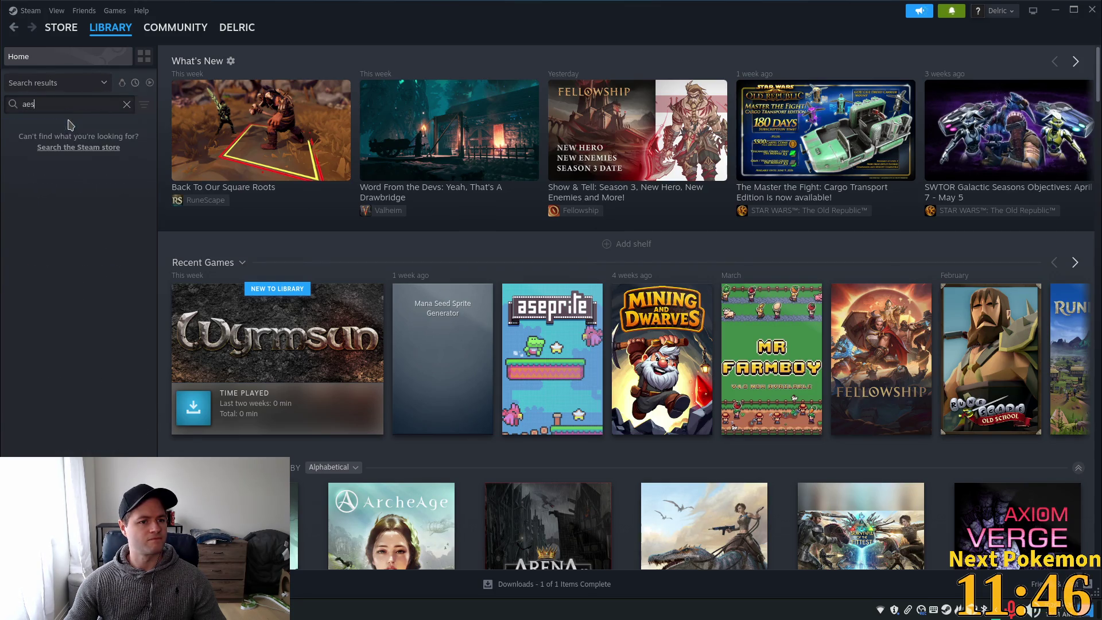
pyautogui.press('BackSpace')
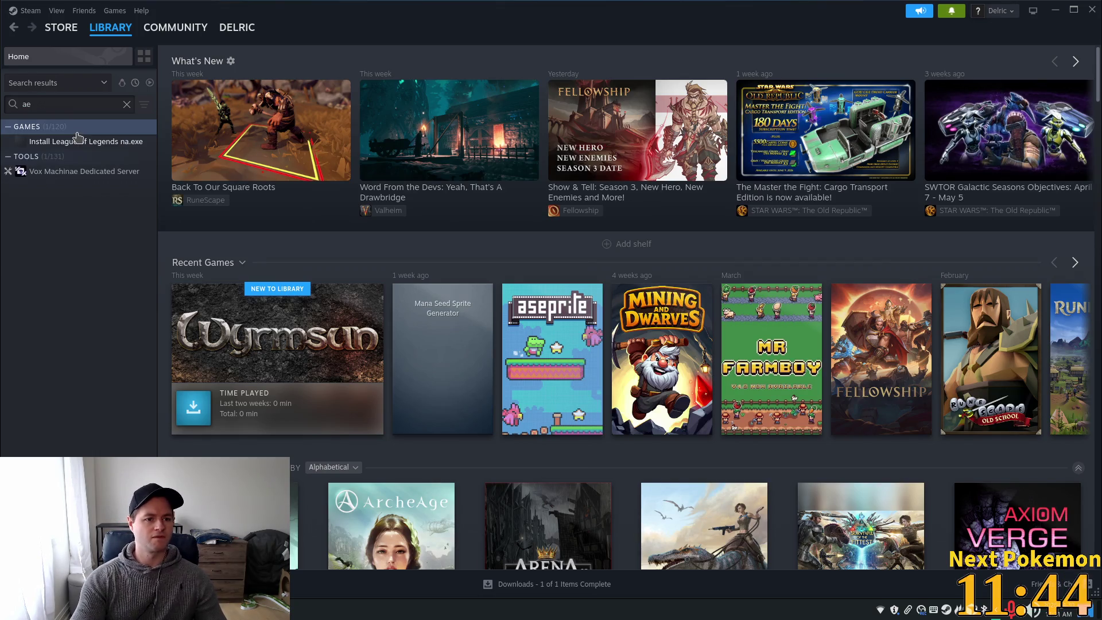
pyautogui.press('BackSpace')
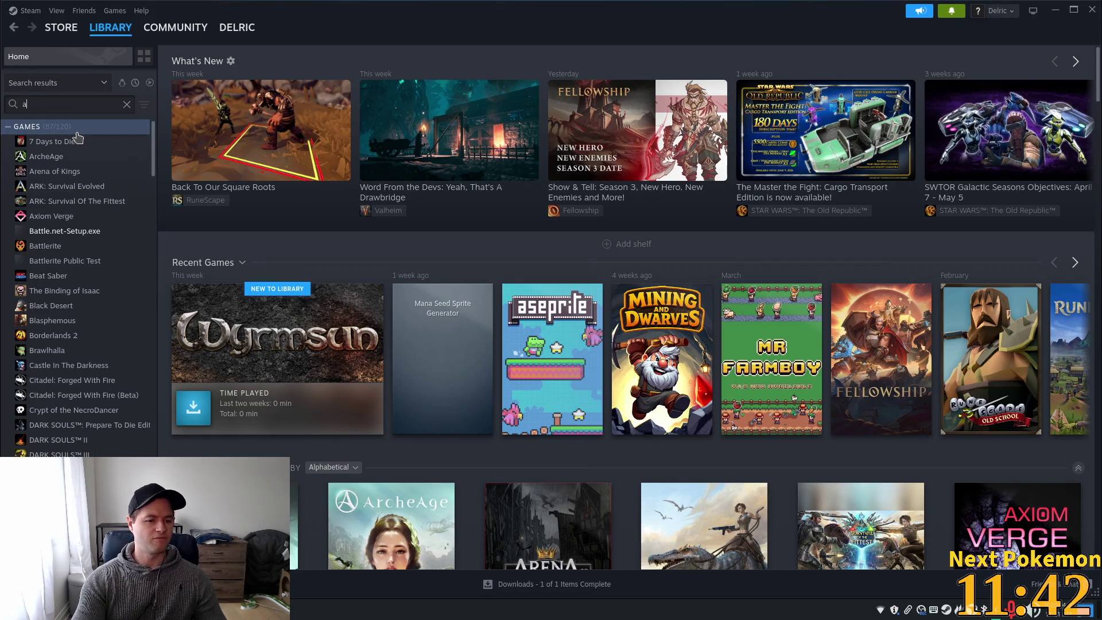
pyautogui.write('se')
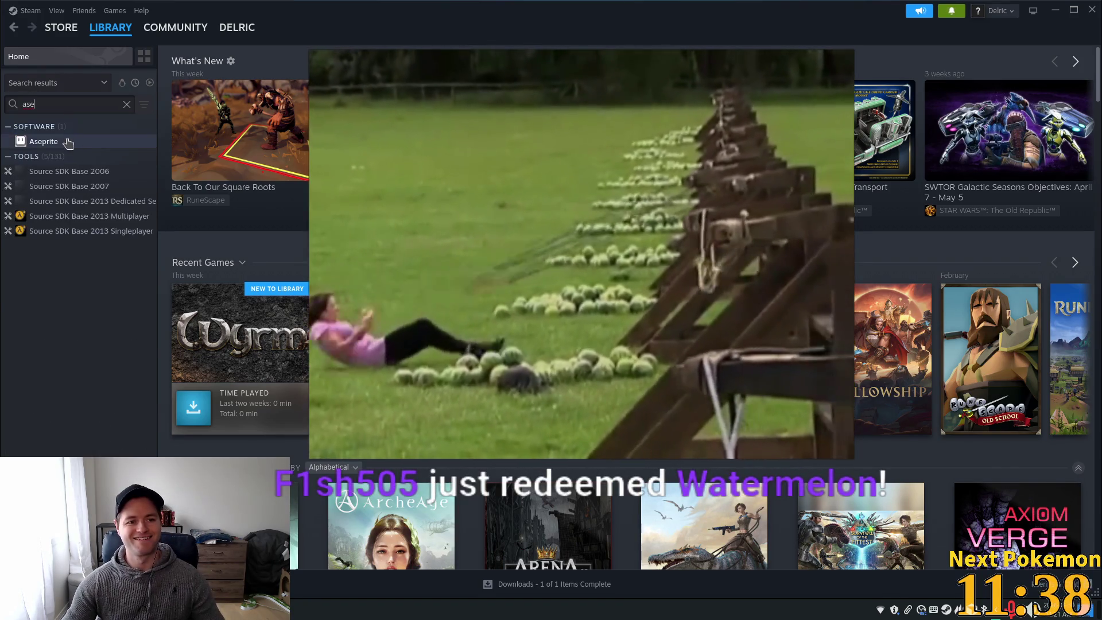
pyautogui.click(68, 142)
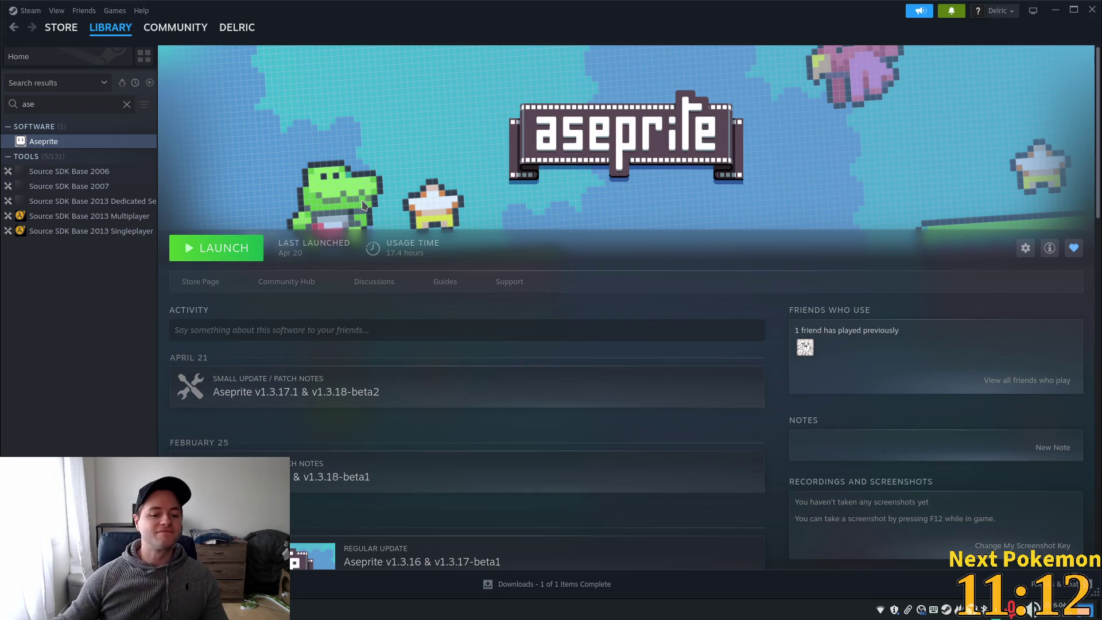
# Launch Aseprite and create a new blank sprite, Sprite-0001
pyautogui.click(212, 253)
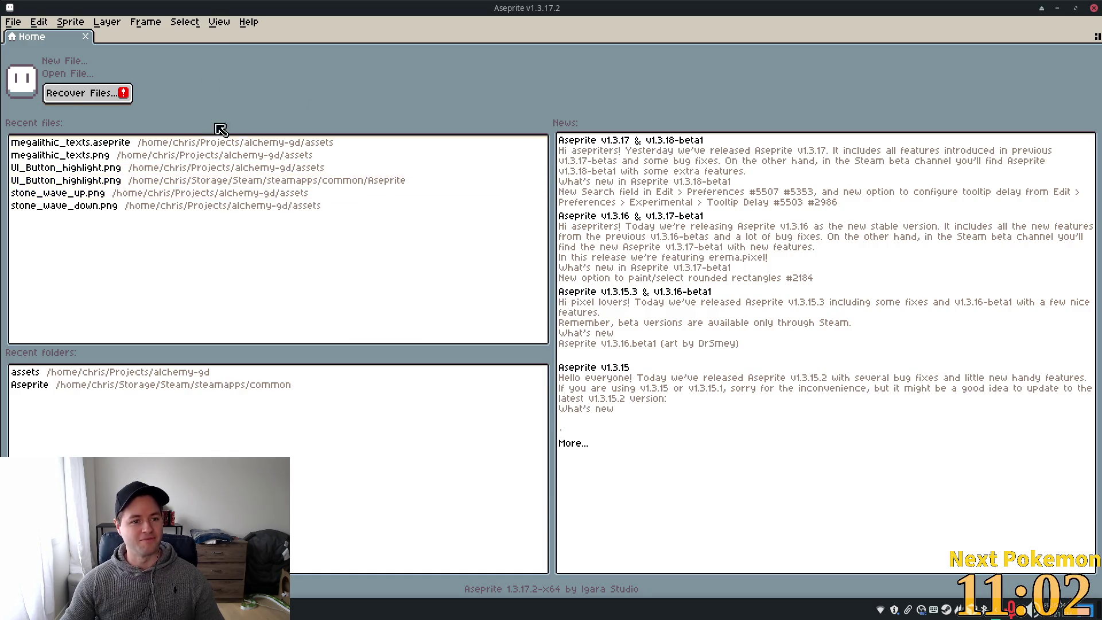
pyautogui.click(13, 22)
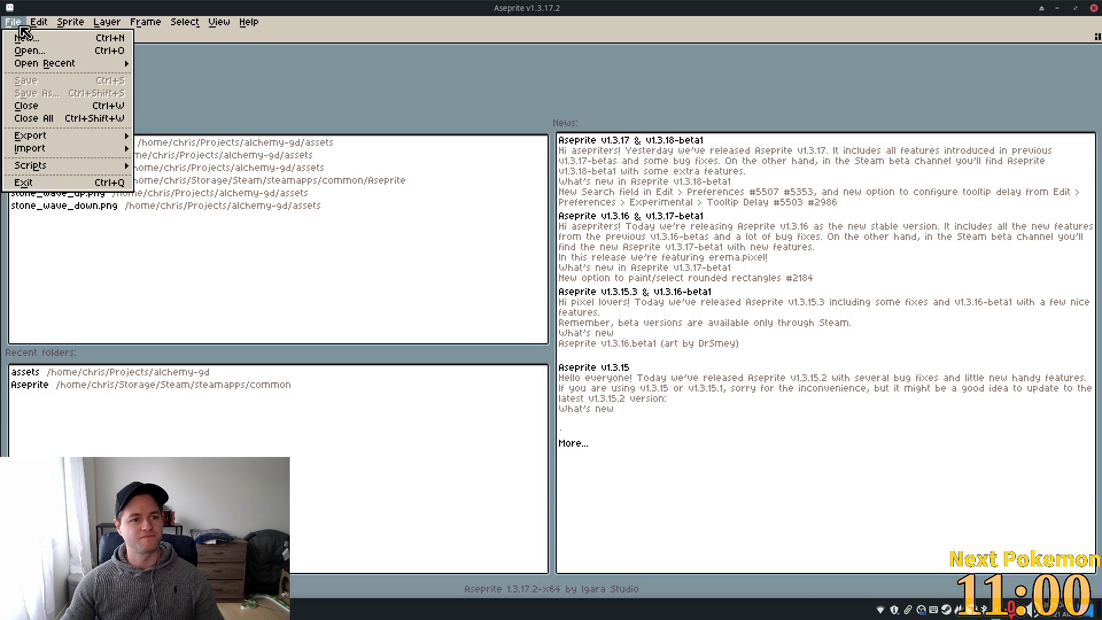
pyautogui.click(27, 34)
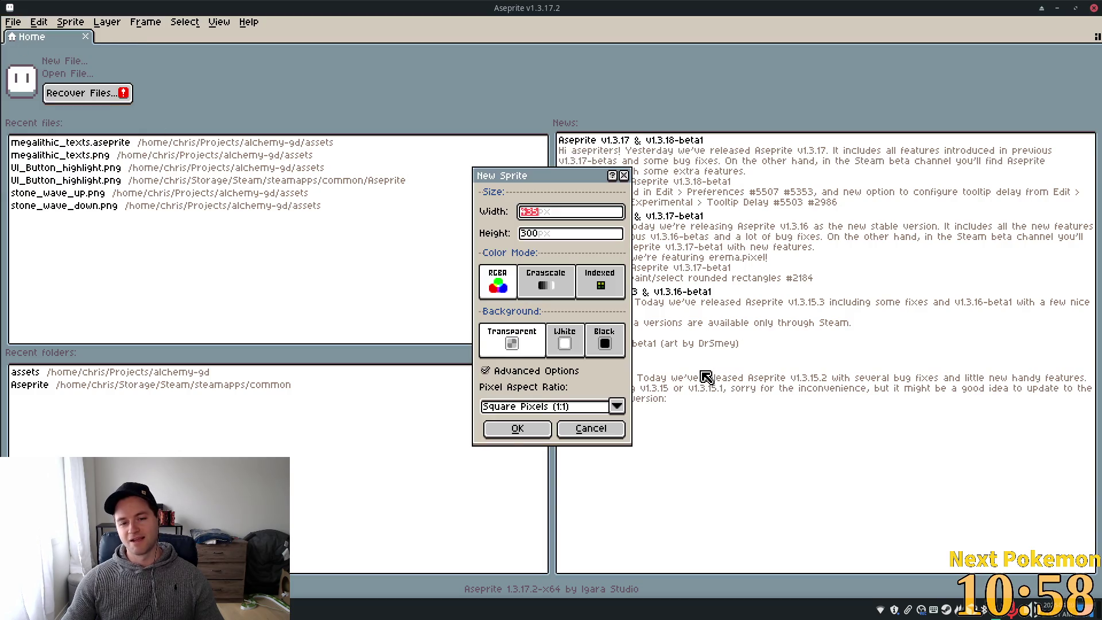
pyautogui.click(517, 428)
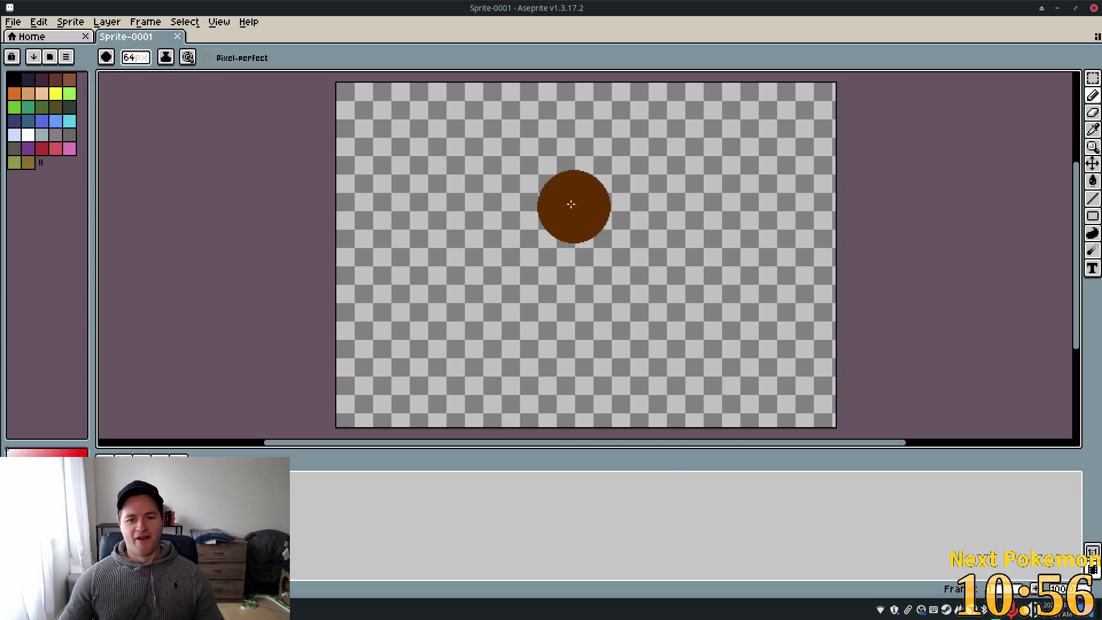
# Set the brush size to 1px, hide the timeline, and return to the file manager
pyautogui.click(136, 57)
pyautogui.press('Tab')
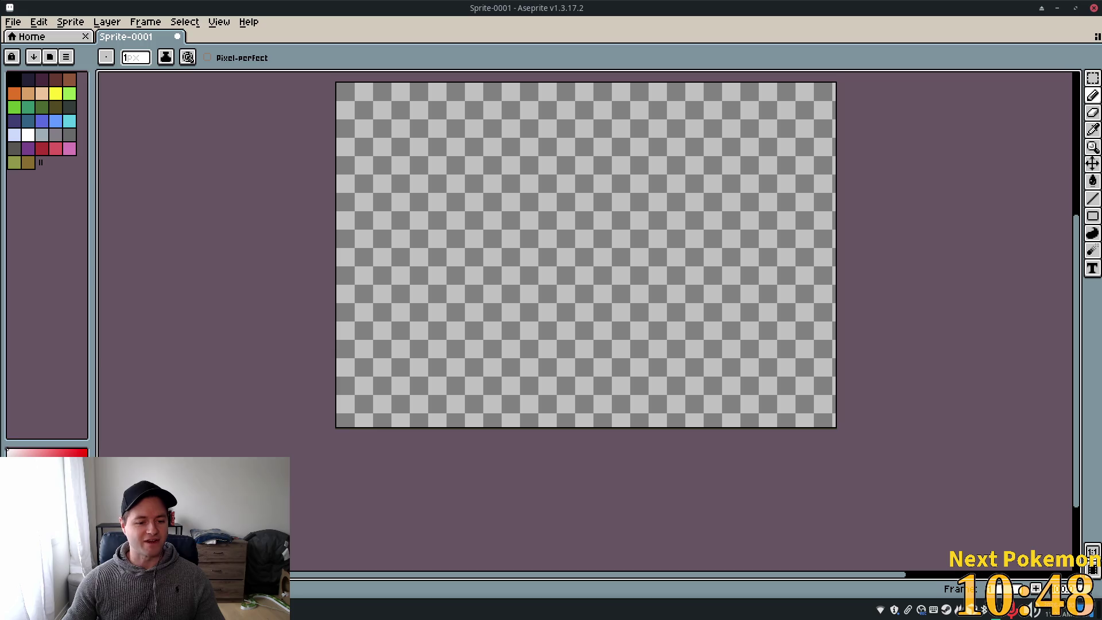
pyautogui.hotkey('alt', 'Tab')
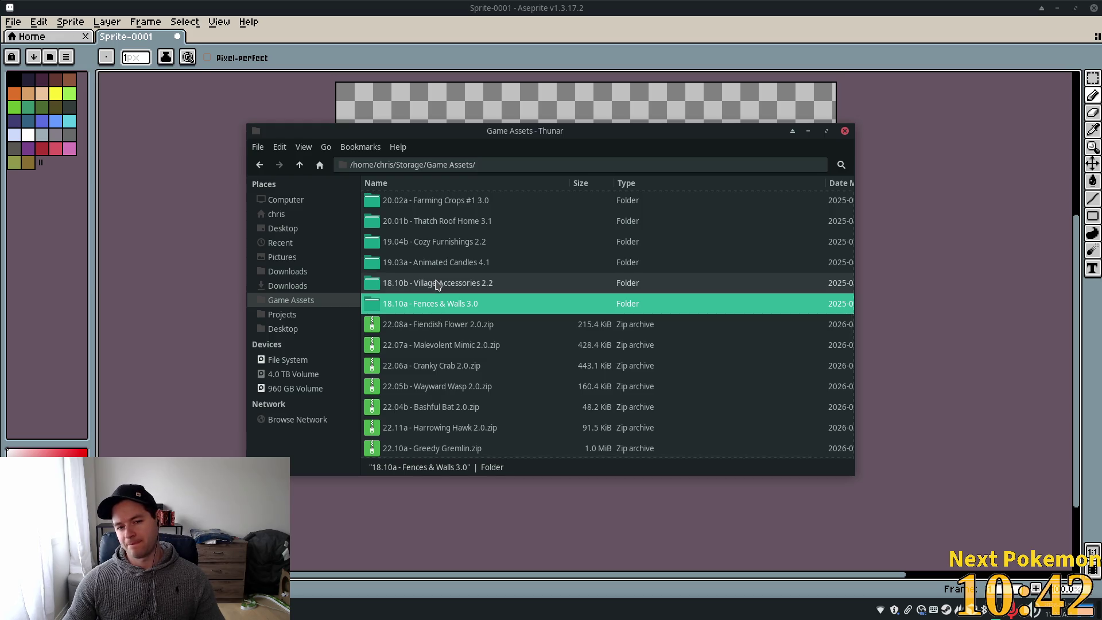
pyautogui.doubleClick(436, 242)
pyautogui.doubleClick(428, 222)
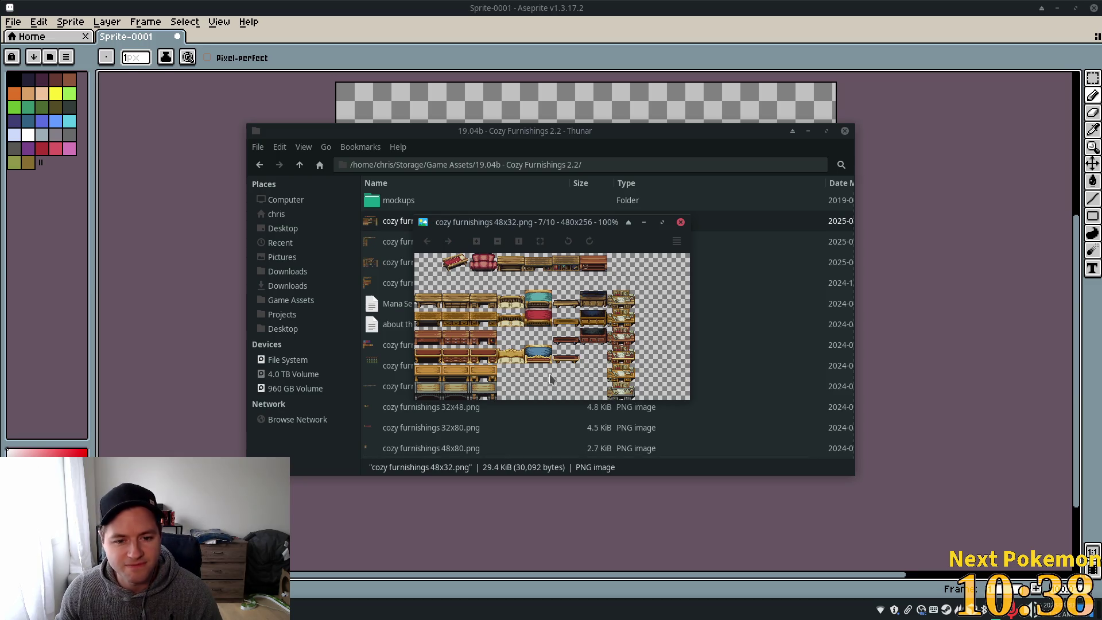
pyautogui.scroll(-1, 549, 379)
pyautogui.scroll(-1, 547, 376)
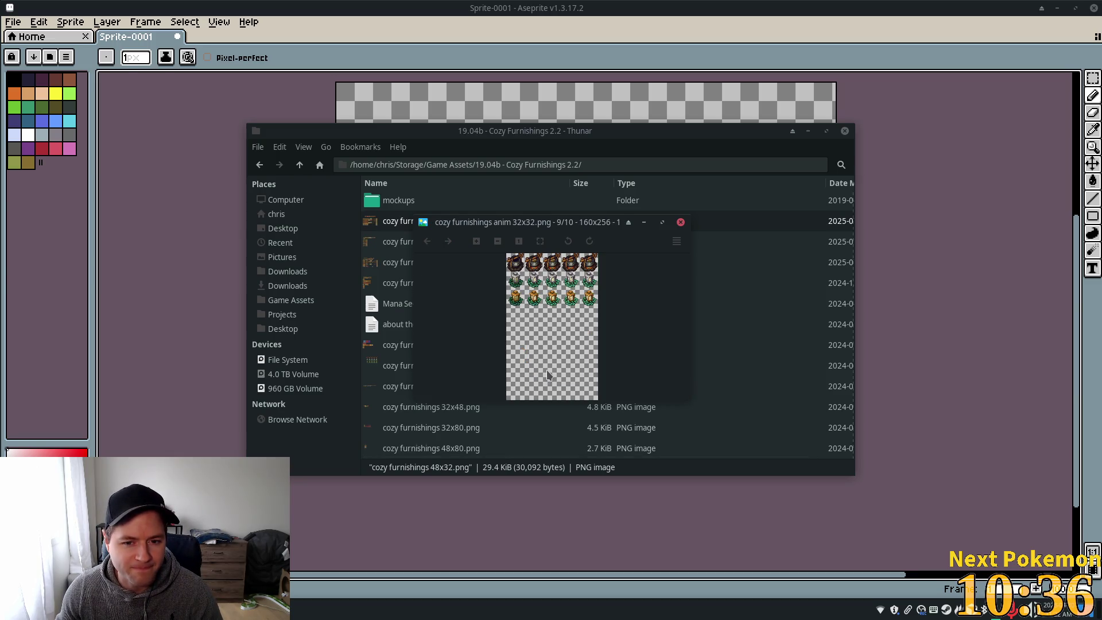
pyautogui.scroll(-1, 547, 374)
pyautogui.scroll(-2, 546, 369)
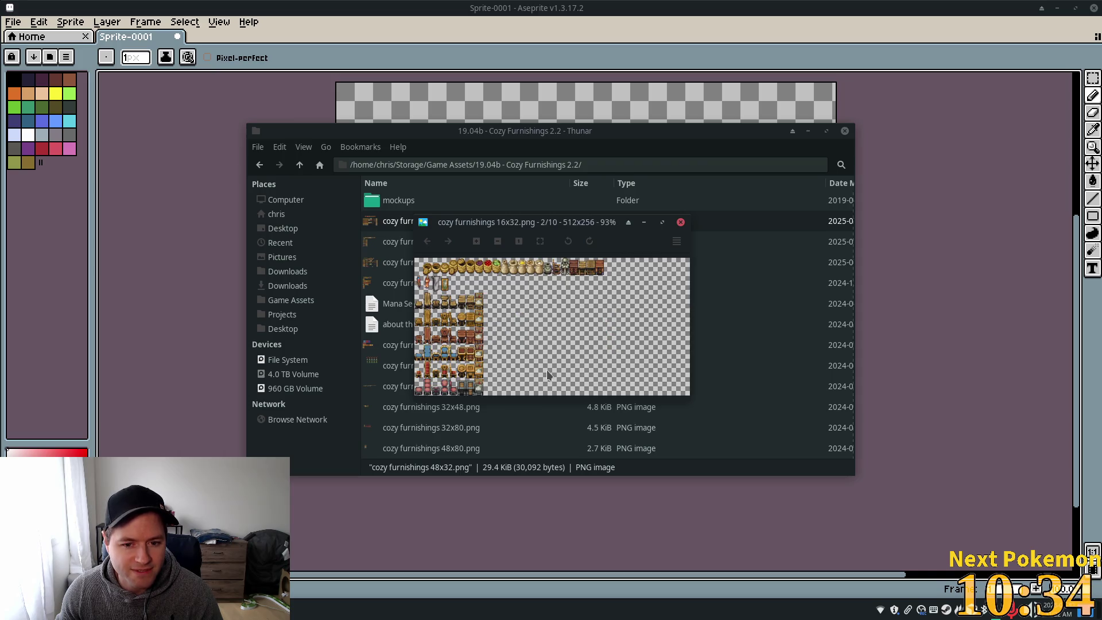
pyautogui.scroll(-1, 548, 375)
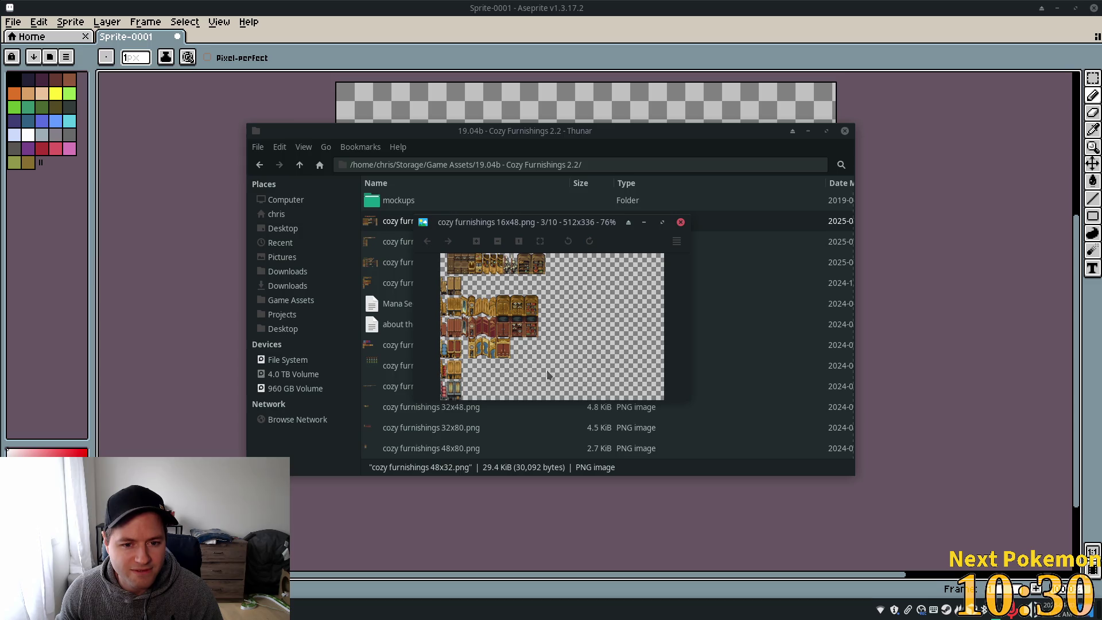
pyautogui.scroll(-1, 547, 375)
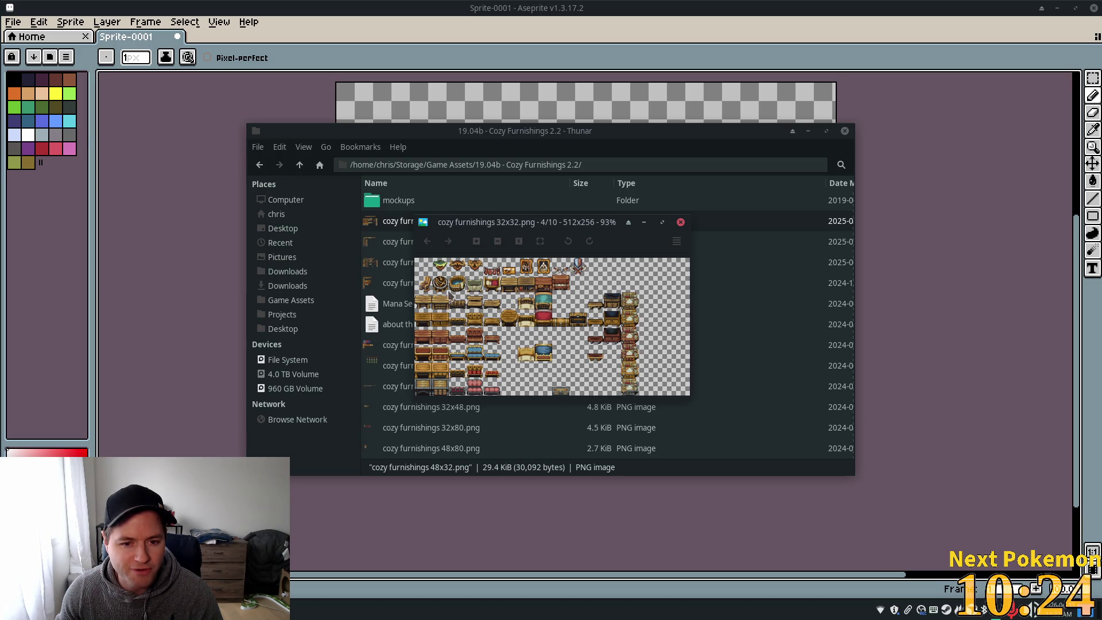
pyautogui.scroll(-1, 489, 357)
pyautogui.scroll(-3, 487, 358)
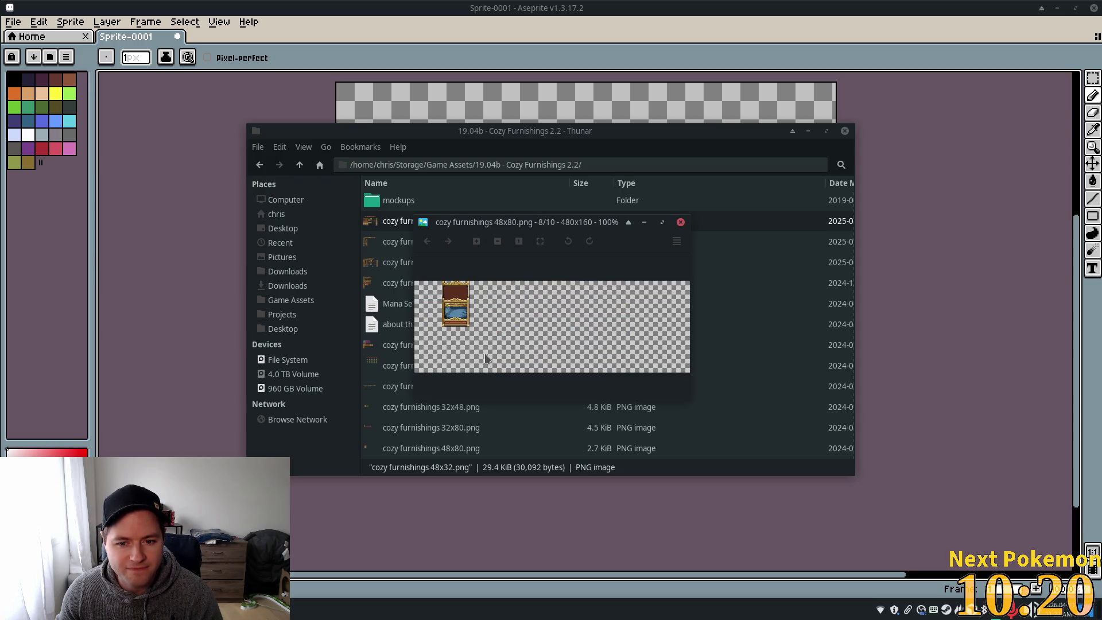
pyautogui.scroll(1, 562, 363)
pyautogui.click(680, 222)
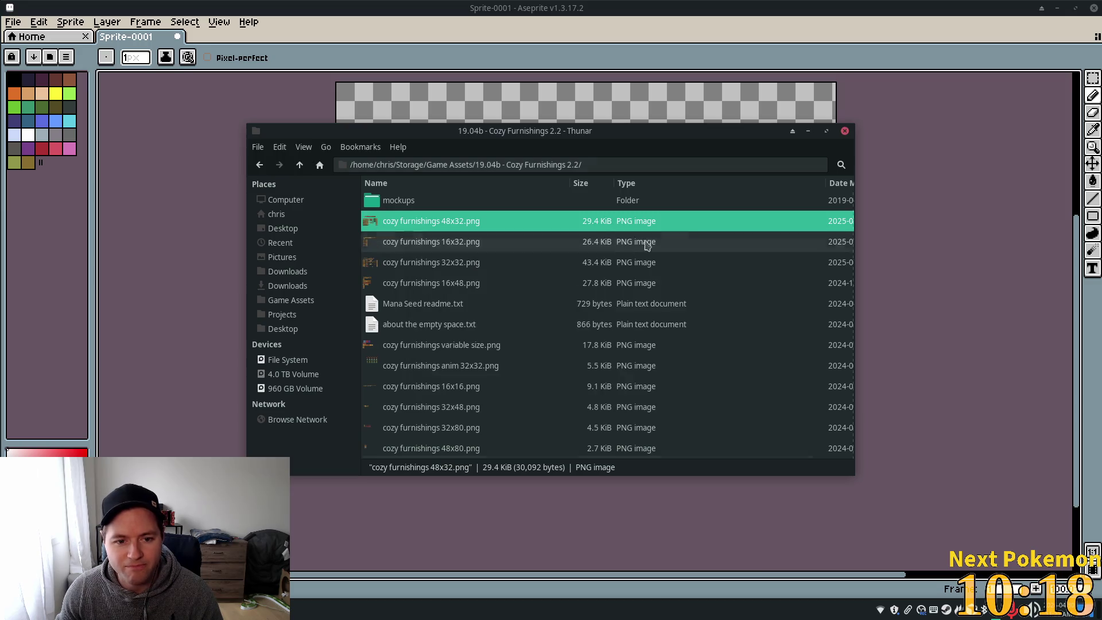
pyautogui.click(300, 165)
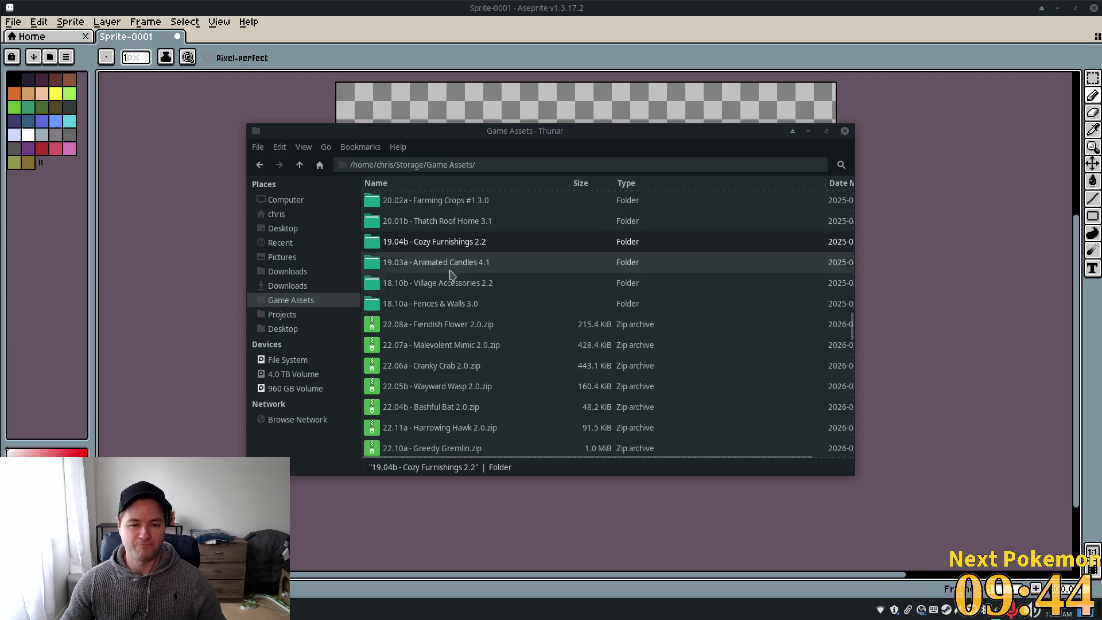
# Browse Timber Roof Home 3.1 and preview its timber roof v3 exteriors tileset
pyautogui.click(488, 284)
pyautogui.scroll(3, 504, 297)
pyautogui.scroll(4, 505, 297)
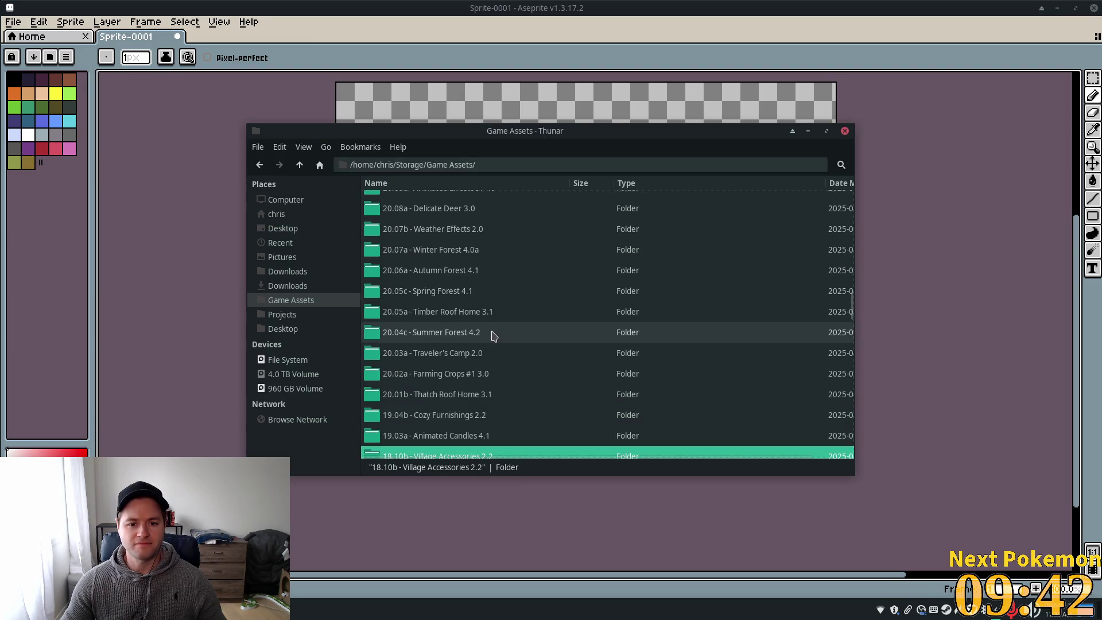
pyautogui.scroll(2, 477, 345)
pyautogui.doubleClick(475, 352)
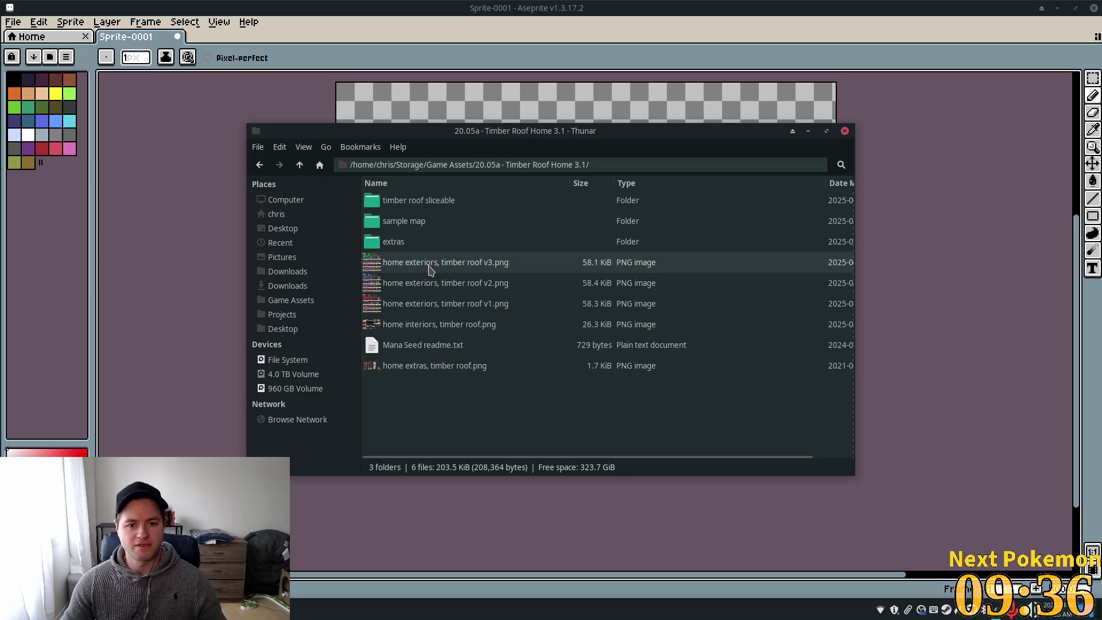
pyautogui.doubleClick(427, 268)
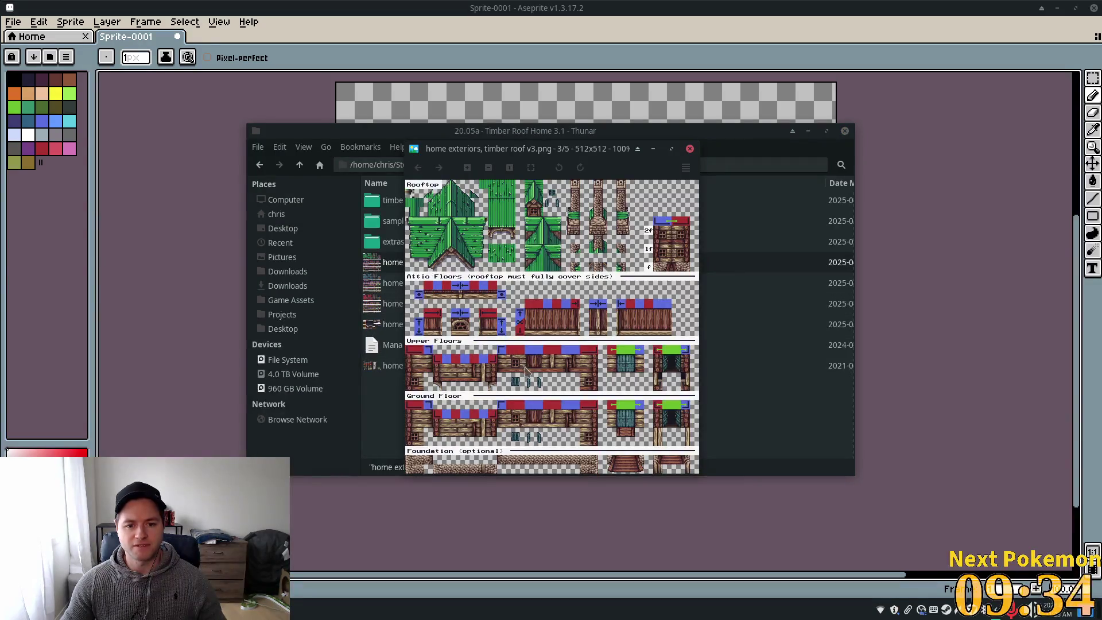
pyautogui.scroll(-1, 529, 401)
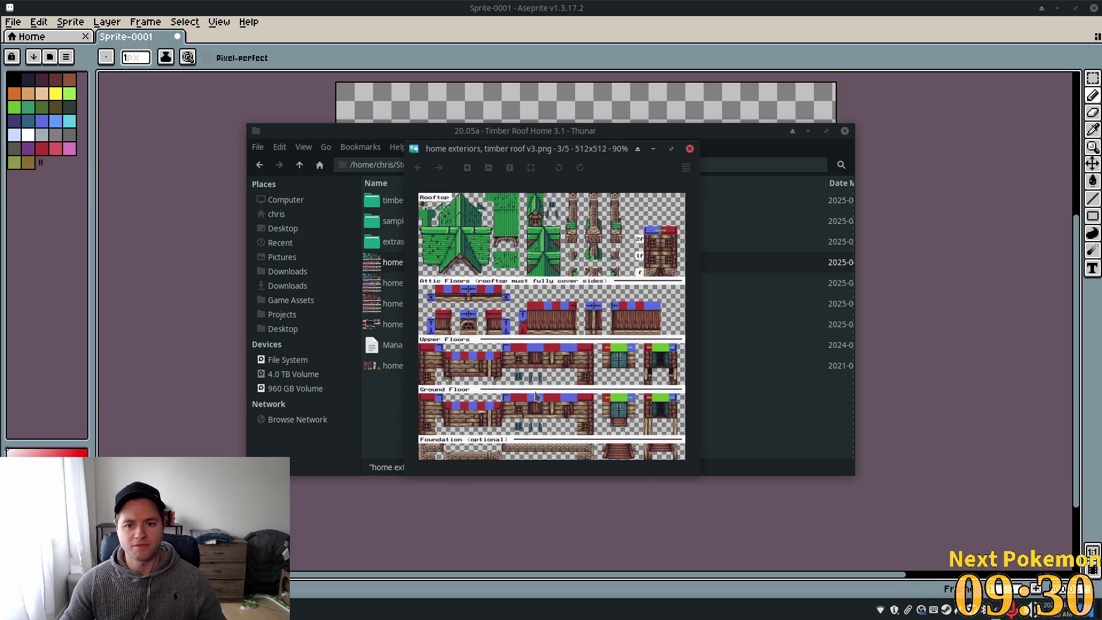
pyautogui.click(689, 149)
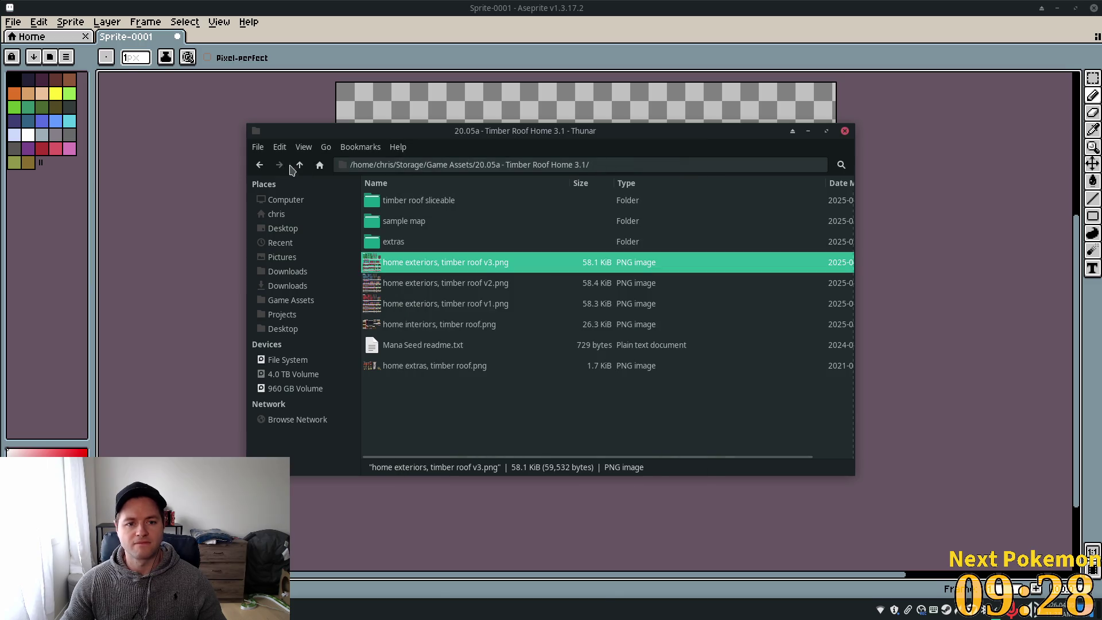
# Open Half-Timber Home 3.1 and view home exteriors, half-timber v4.png
pyautogui.click(299, 165)
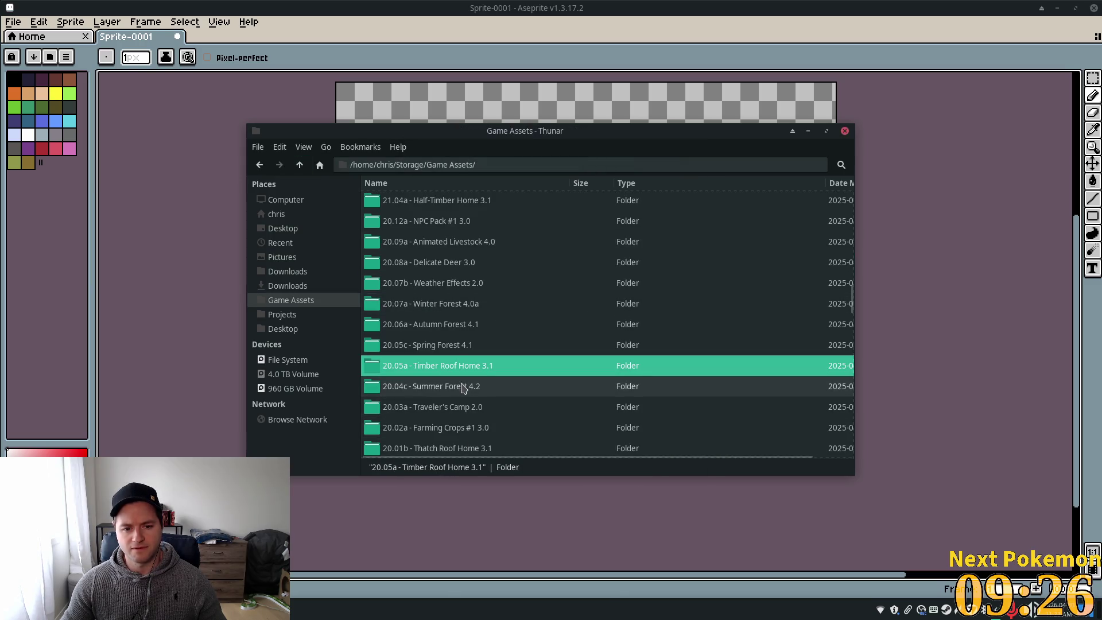
pyautogui.scroll(3, 462, 247)
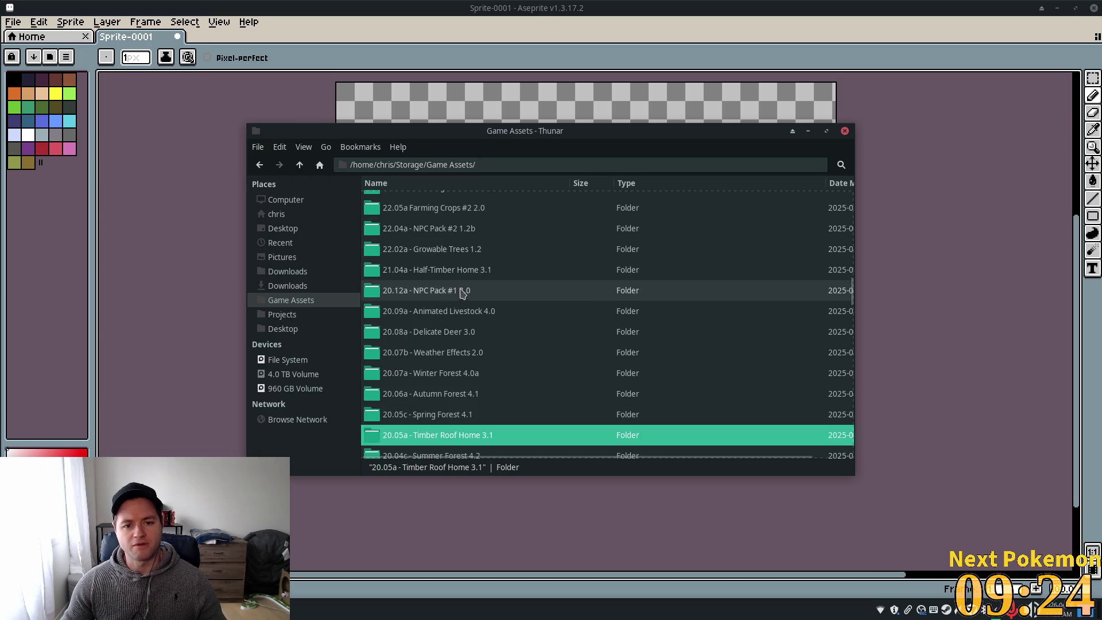
pyautogui.doubleClick(445, 269)
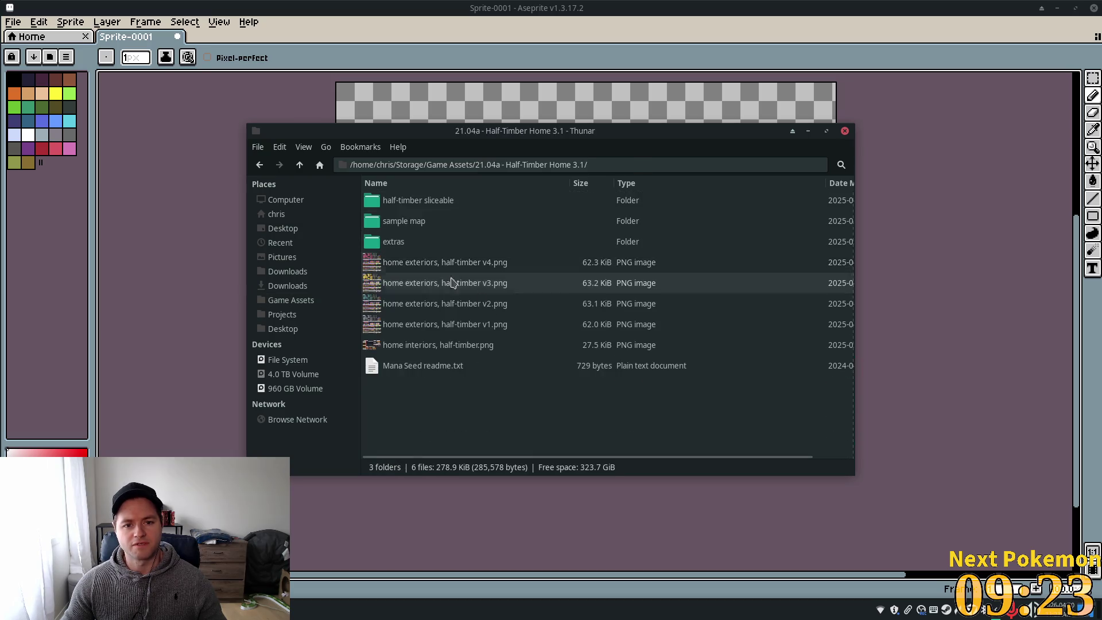
pyautogui.doubleClick(415, 268)
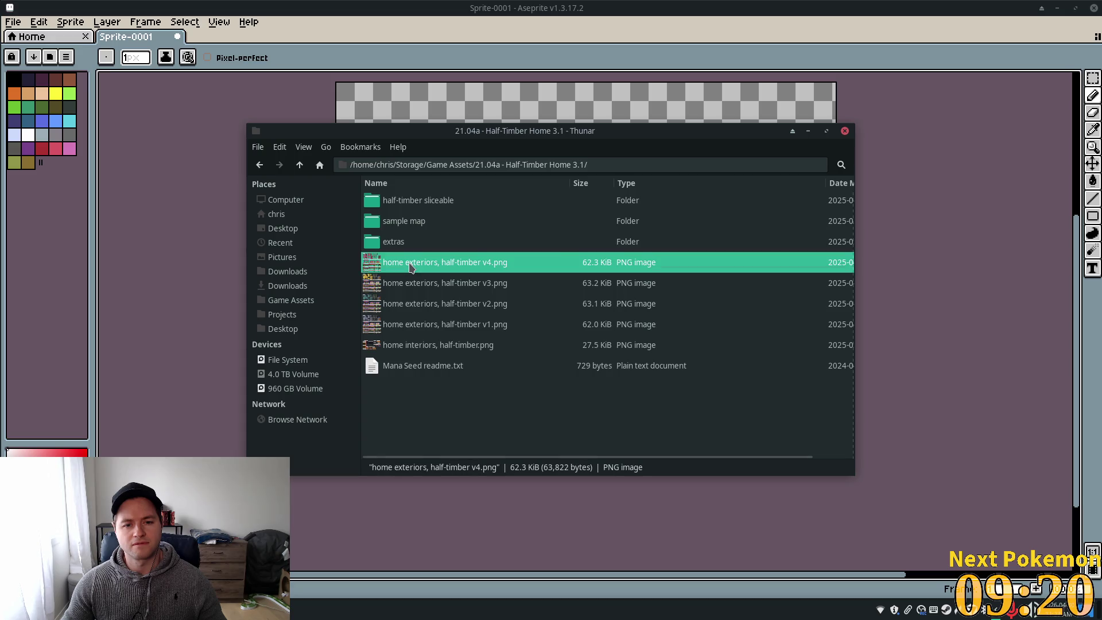
pyautogui.scroll(-2, 608, 347)
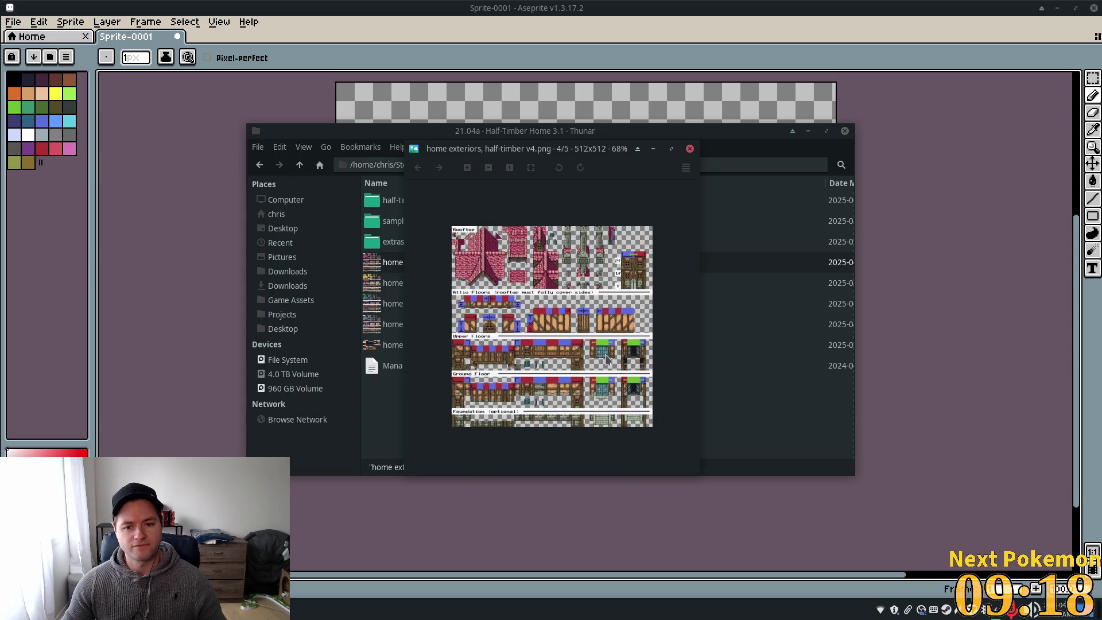
pyautogui.scroll(3, 600, 347)
pyautogui.scroll(-2, 597, 347)
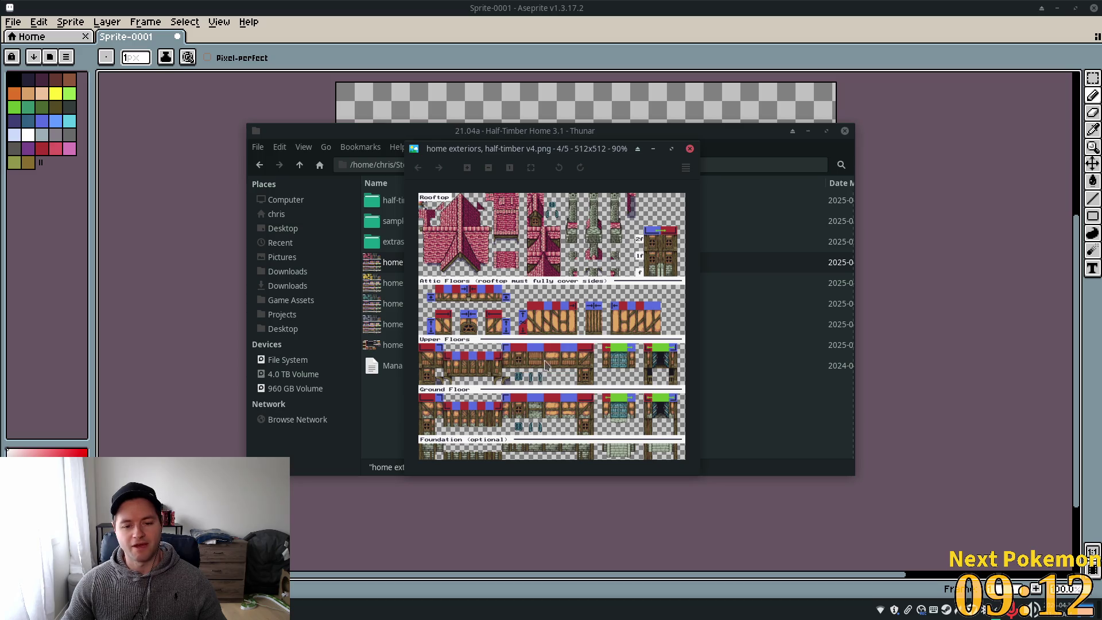
pyautogui.scroll(1, 528, 393)
pyautogui.scroll(-1, 499, 416)
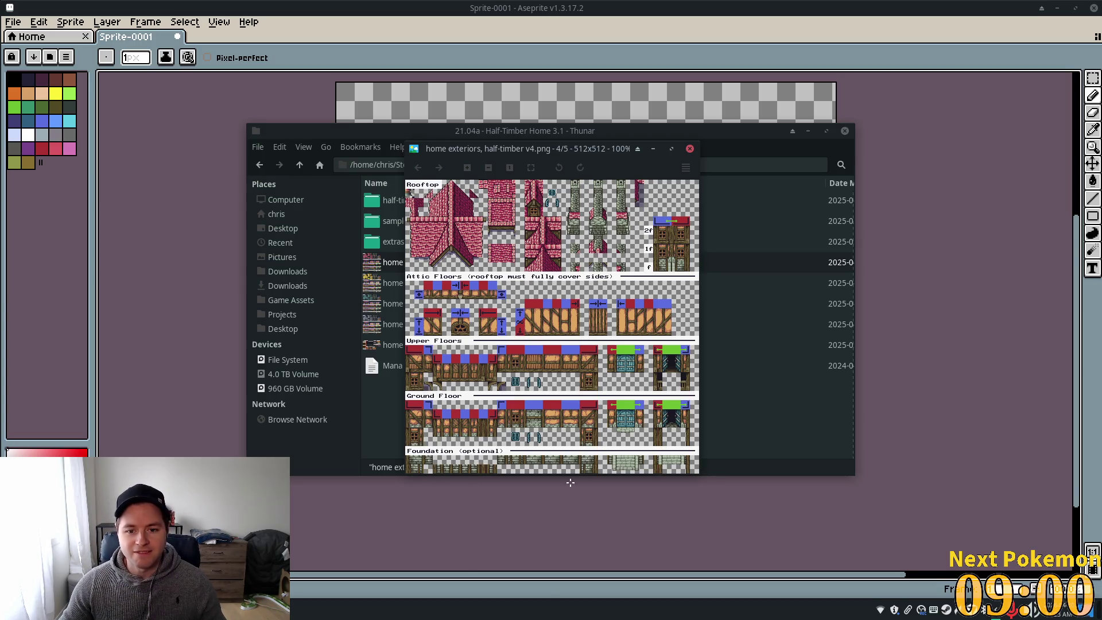
# Check the image viewer's context menu for other ways to open the tileset, without choosing anything
pyautogui.rightClick(593, 367)
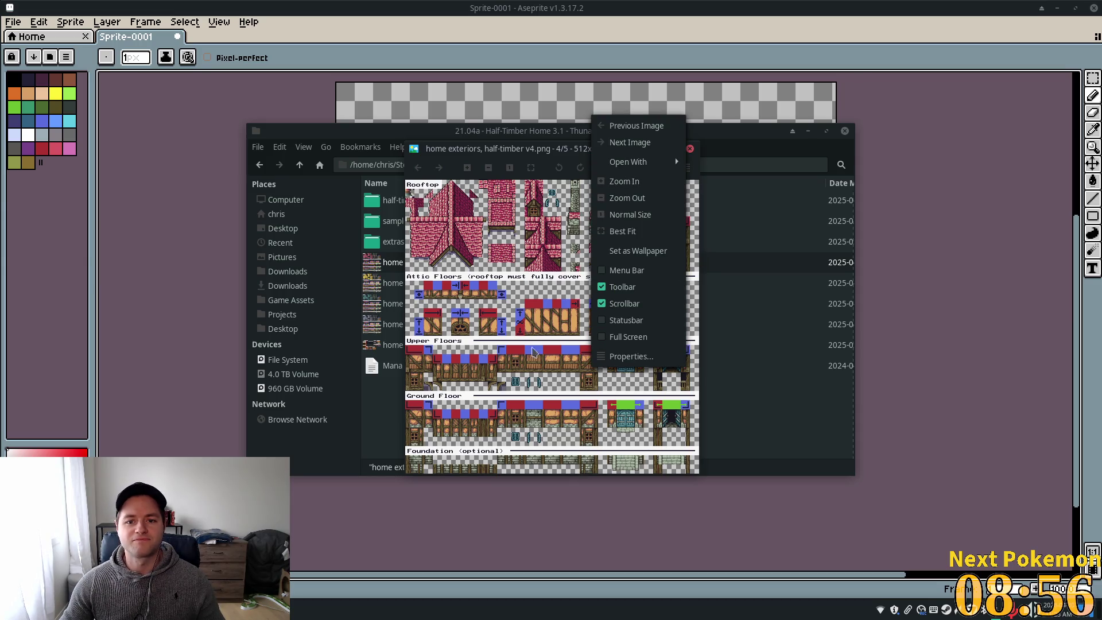
pyautogui.moveTo(636, 171)
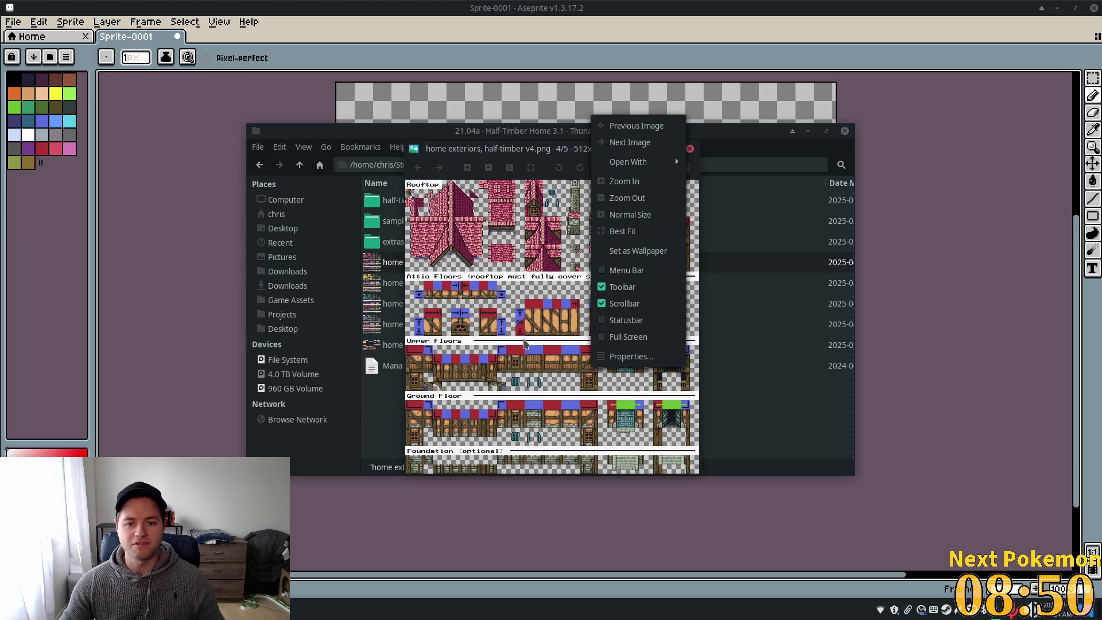
pyautogui.click(524, 342)
# Drag the half-timber v4 tileset into Aseprite, pan to the wall tiles, show the timeline, and pick Rectangular Marquee
pyautogui.moveTo(676, 123); pyautogui.dragTo(677, 126)
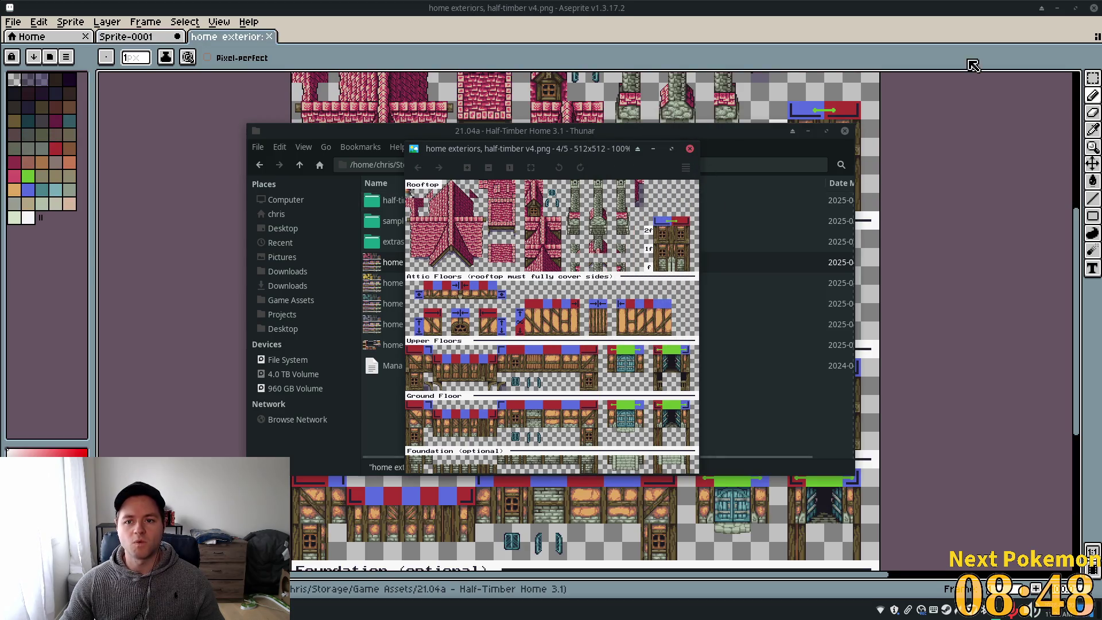
pyautogui.scroll(-4, 751, 347)
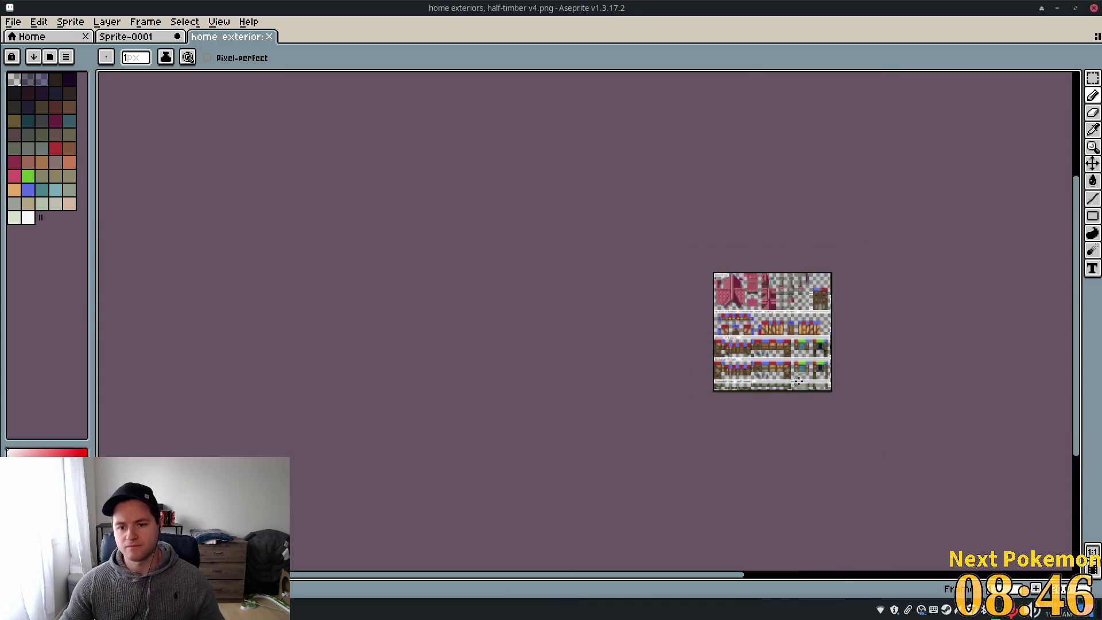
pyautogui.scroll(6, 783, 346)
pyautogui.scroll(-2, 736, 322)
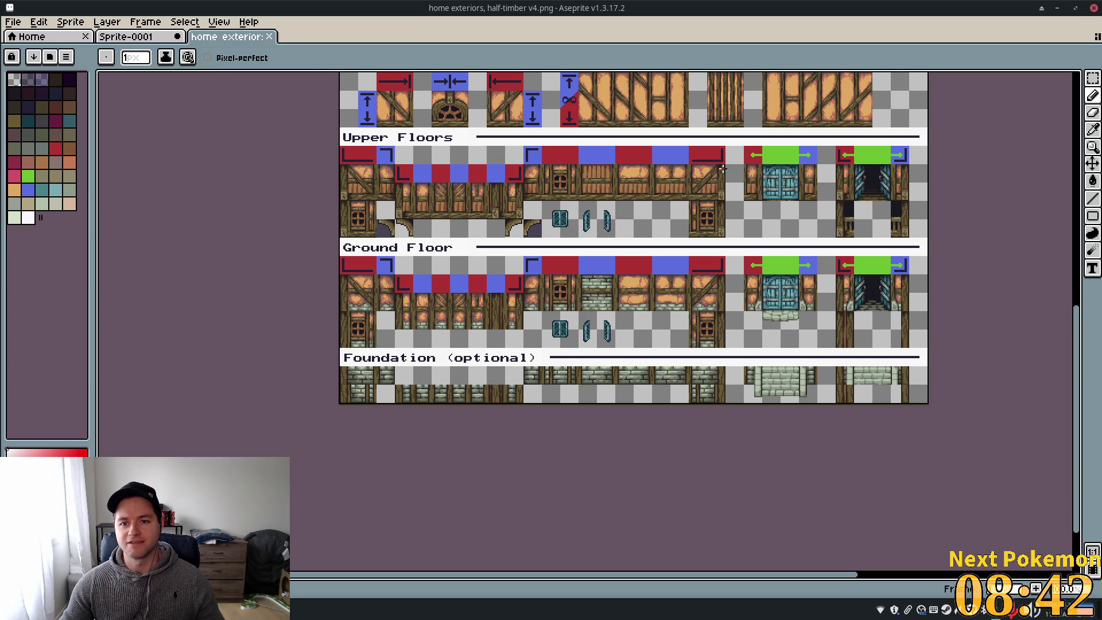
pyautogui.moveTo(737, 218); pyautogui.dragTo(688, 271)
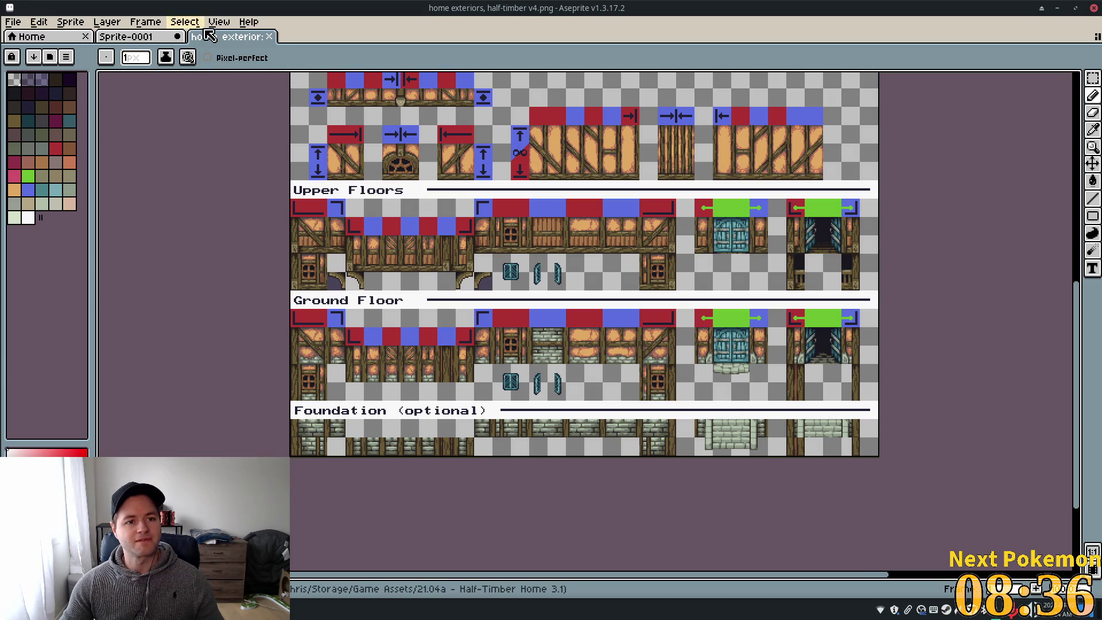
pyautogui.press('Tab')
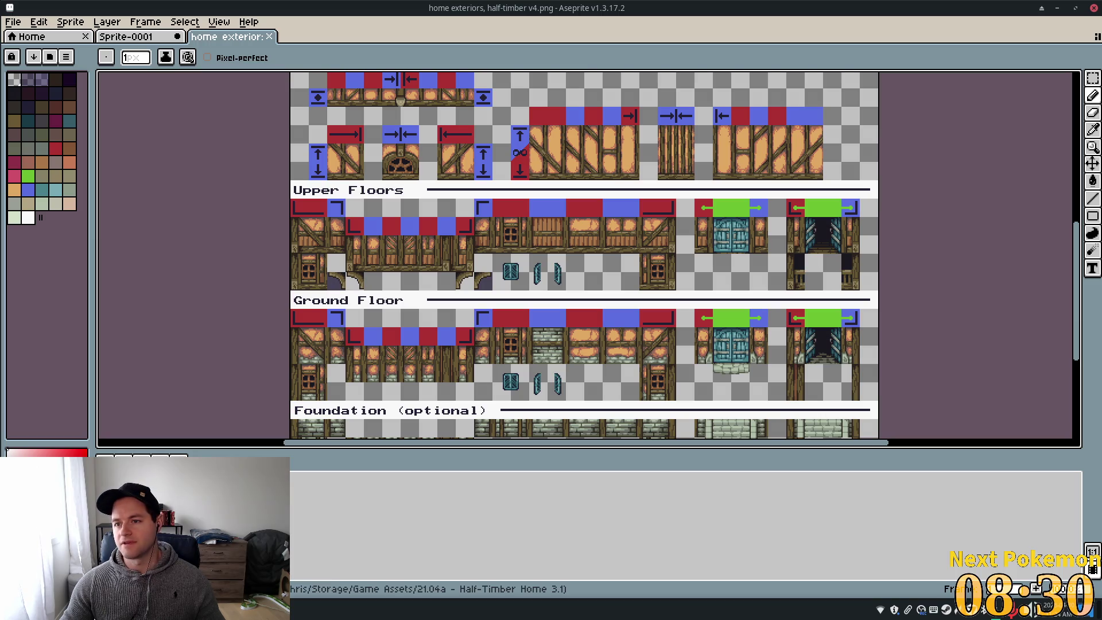
pyautogui.click(1092, 82)
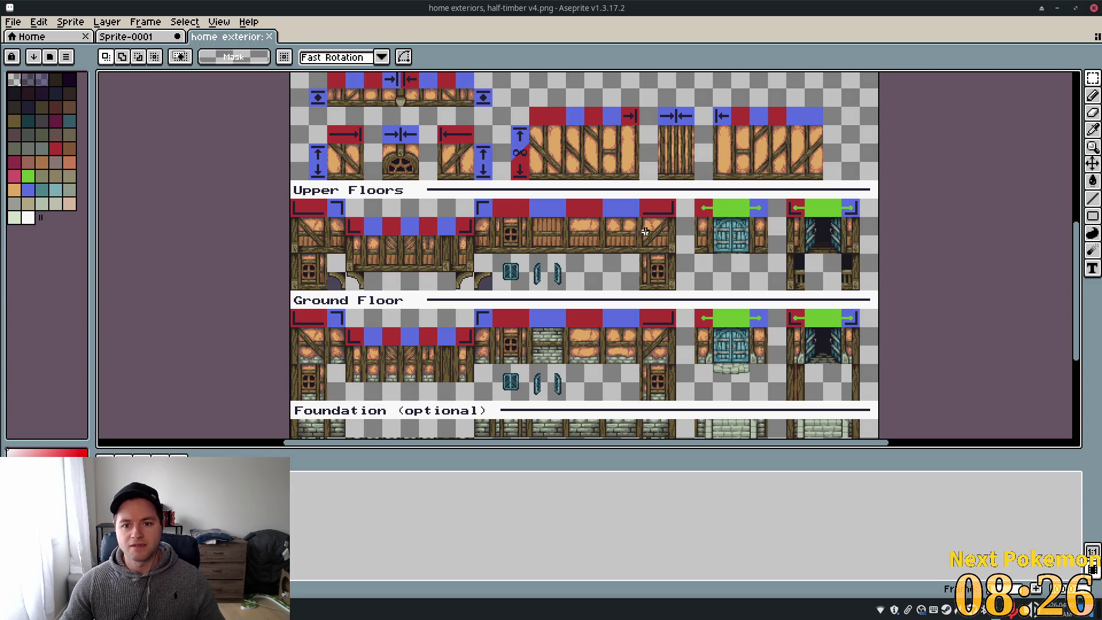
# Draw a tight rectangular marquee around just the diagonal-braced timber wall tile
pyautogui.scroll(4, 644, 221)
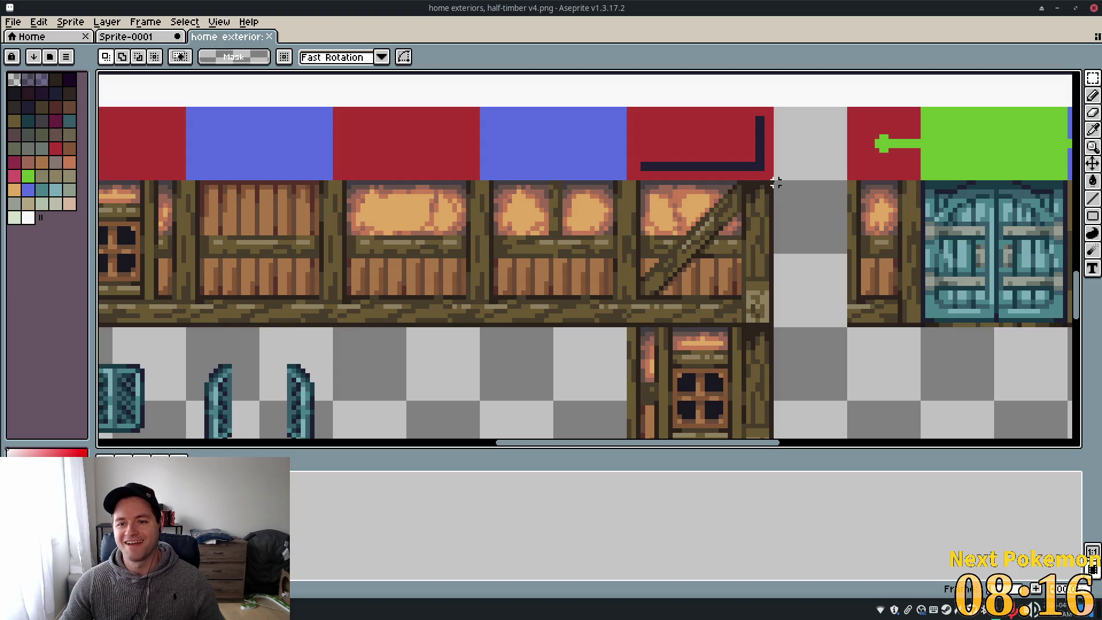
pyautogui.moveTo(771, 181)
pyautogui.mouseDown()
pyautogui.moveTo(667, 314)
pyautogui.moveTo(634, 330)
pyautogui.mouseUp()
pyautogui.scroll(1, 808, 342)
pyautogui.moveTo(591, 230); pyautogui.dragTo(597, 240)
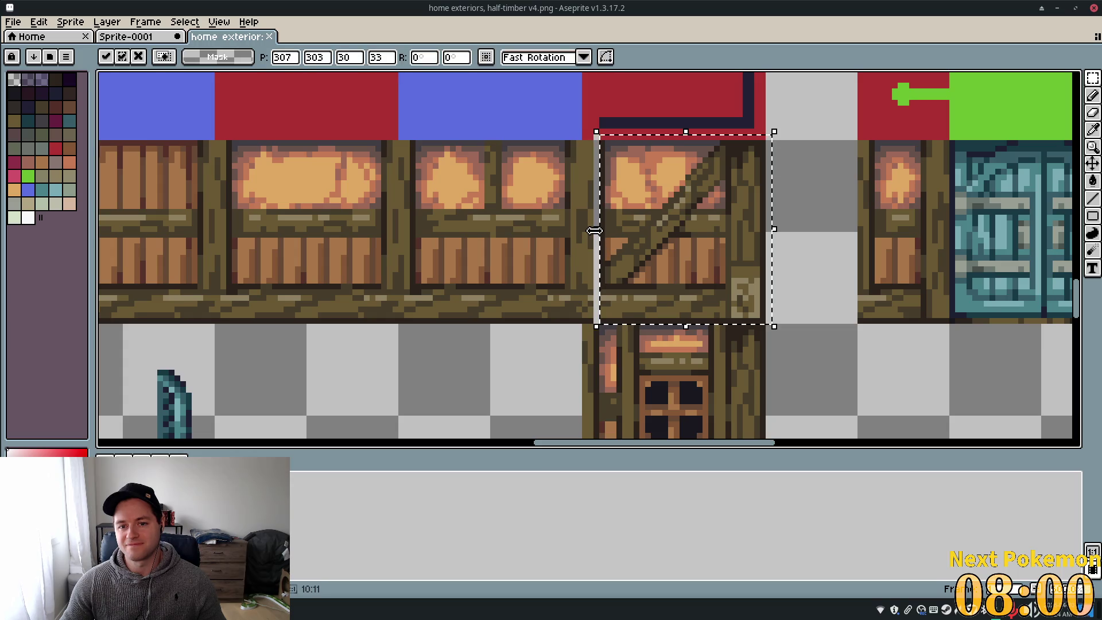
pyautogui.press('Return')
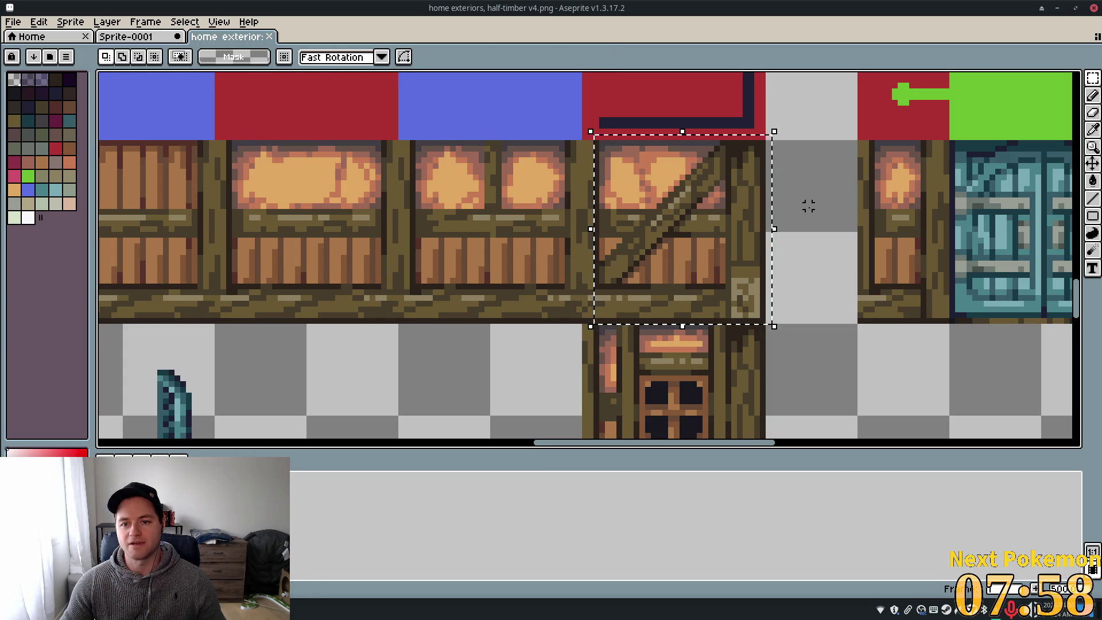
pyautogui.click(807, 209)
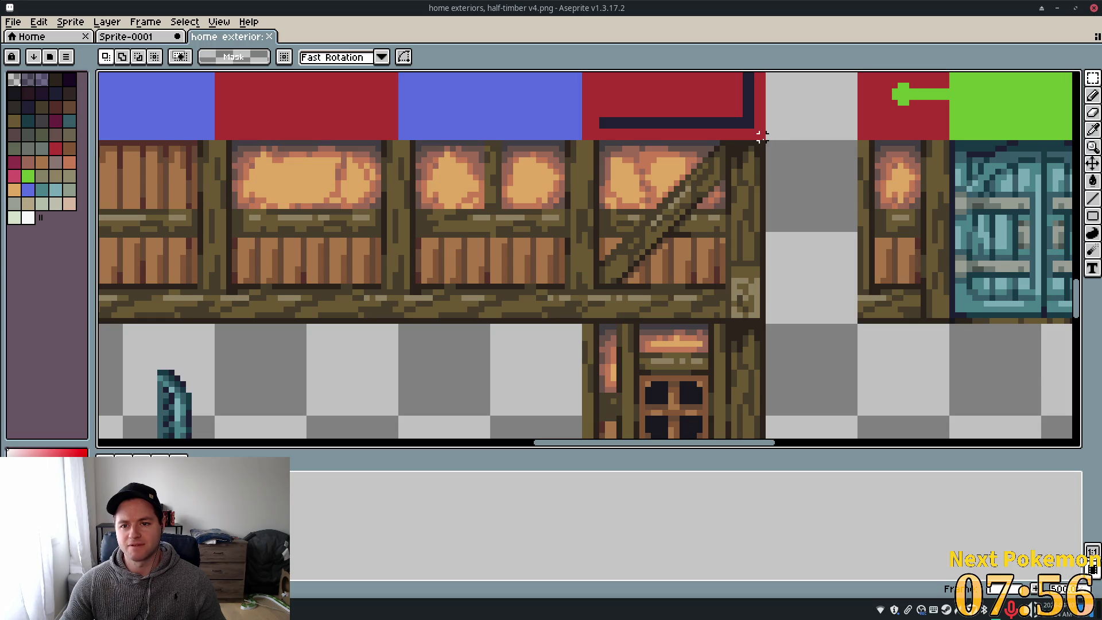
pyautogui.moveTo(759, 141)
pyautogui.mouseDown()
pyautogui.moveTo(640, 208)
pyautogui.moveTo(612, 250)
pyautogui.moveTo(601, 326)
pyautogui.moveTo(544, 315)
pyautogui.moveTo(602, 324)
pyautogui.mouseUp()
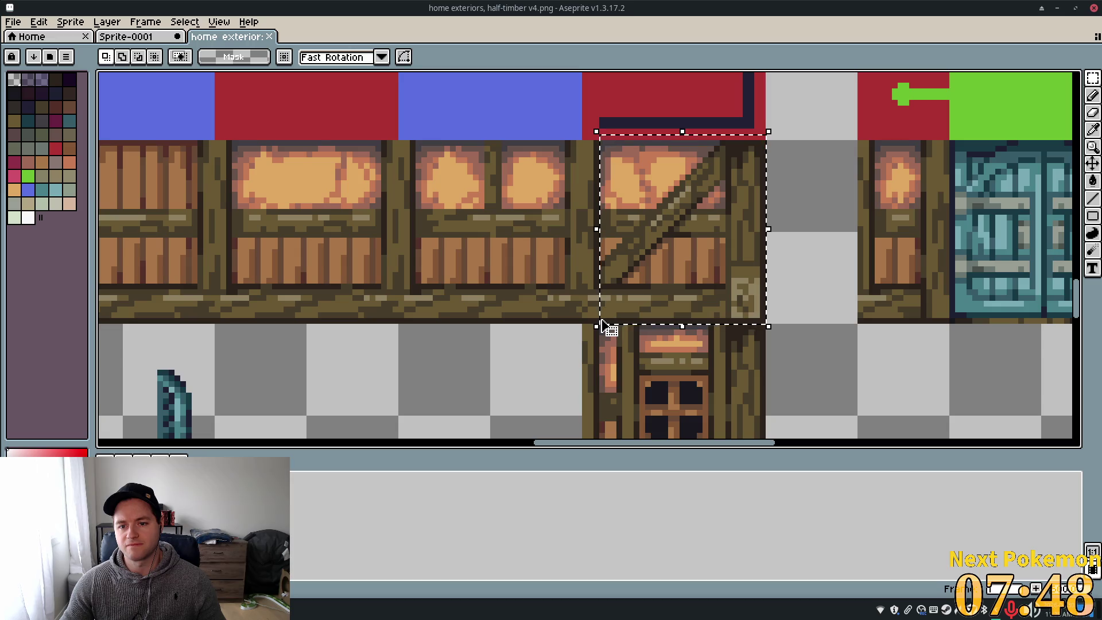
pyautogui.click(773, 143)
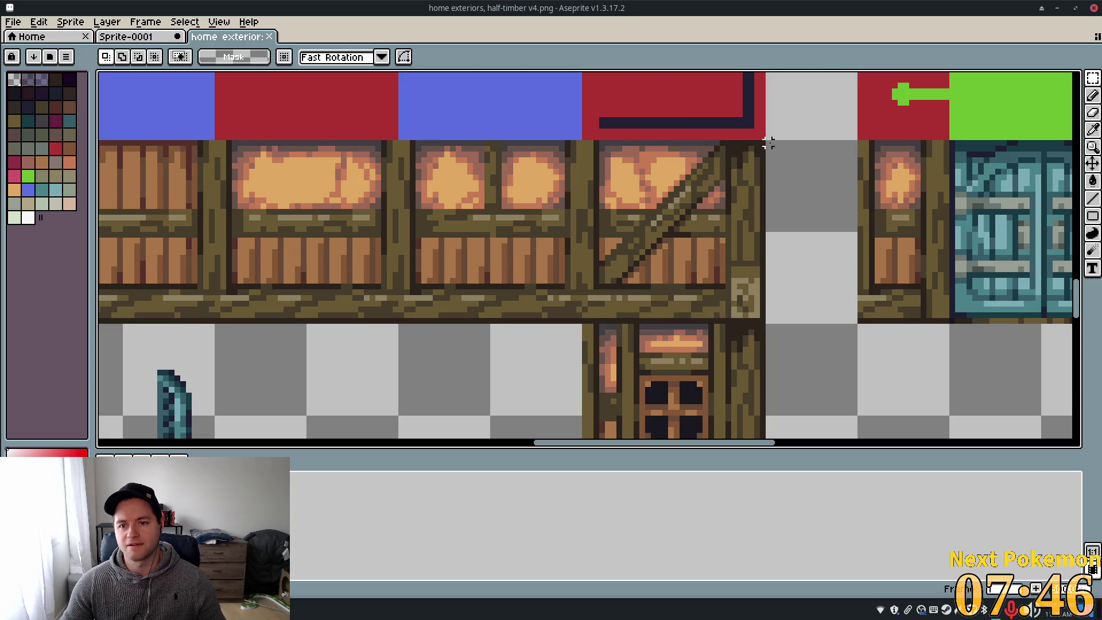
pyautogui.moveTo(760, 143)
pyautogui.mouseDown()
pyautogui.moveTo(716, 248)
pyautogui.moveTo(664, 288)
pyautogui.moveTo(643, 322)
pyautogui.moveTo(603, 325)
pyautogui.mouseUp()
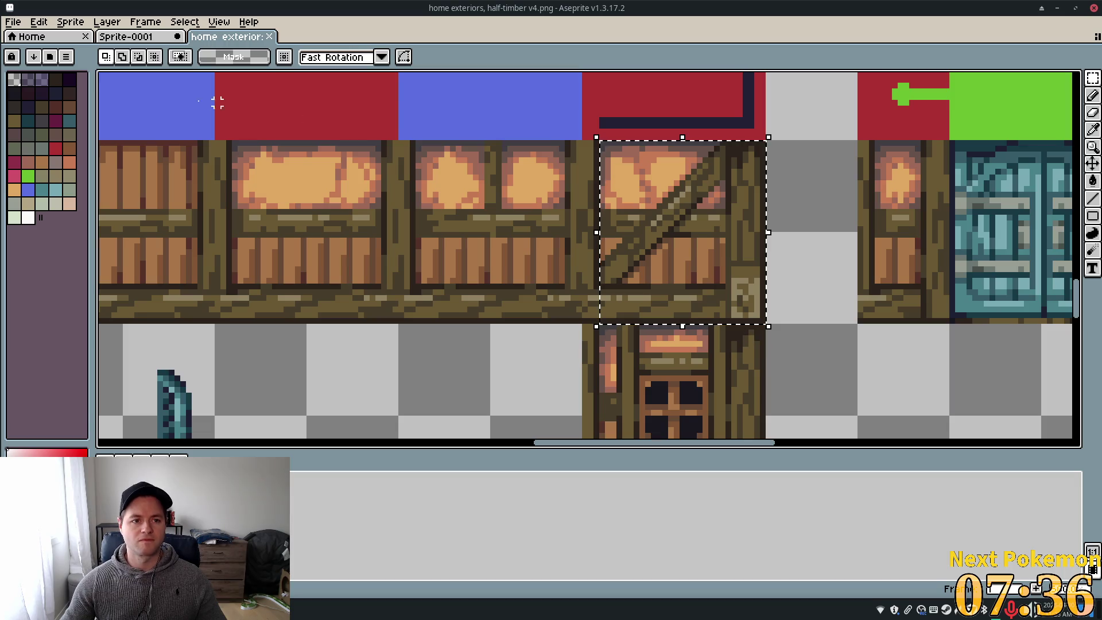
# Start a new sprite from the File menu, then cancel the setup
pyautogui.click(13, 22)
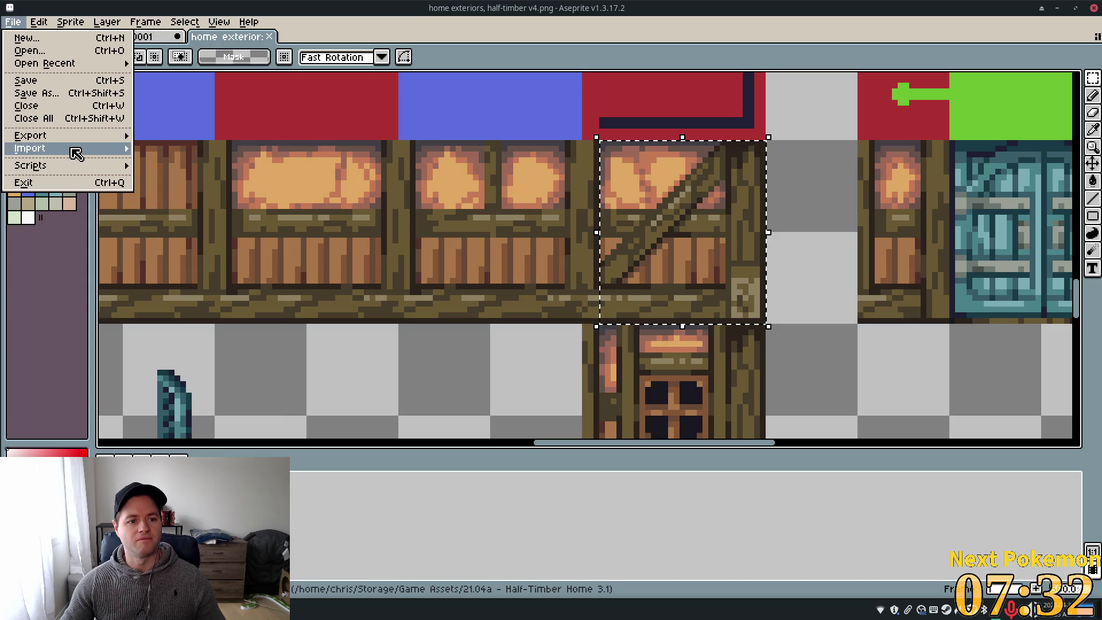
pyautogui.click(20, 38)
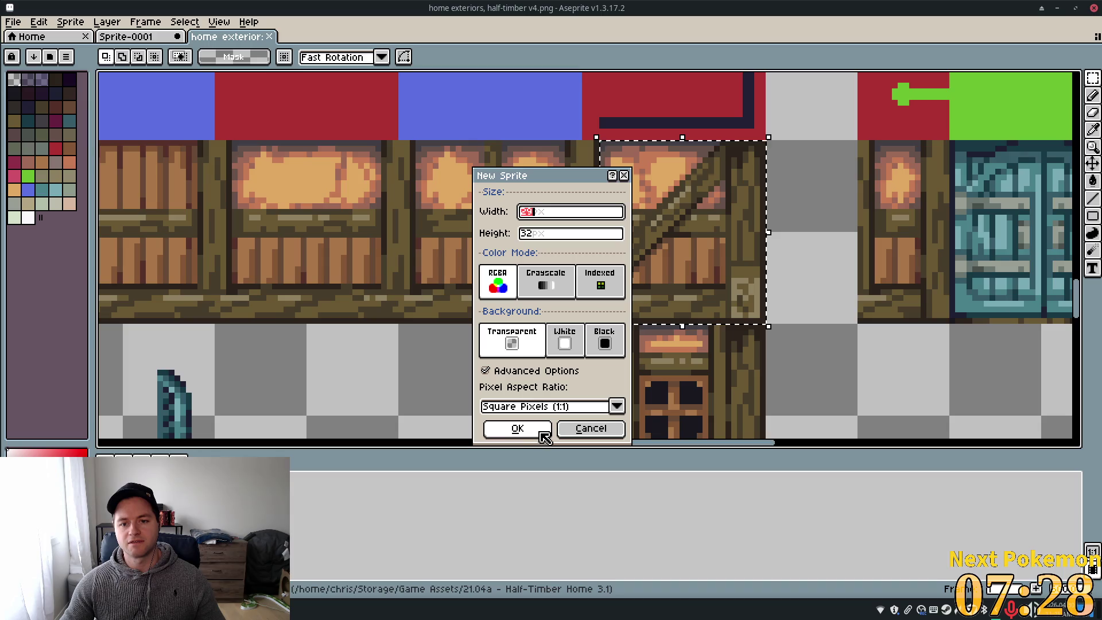
pyautogui.click(585, 430)
pyautogui.scroll(-5, 585, 429)
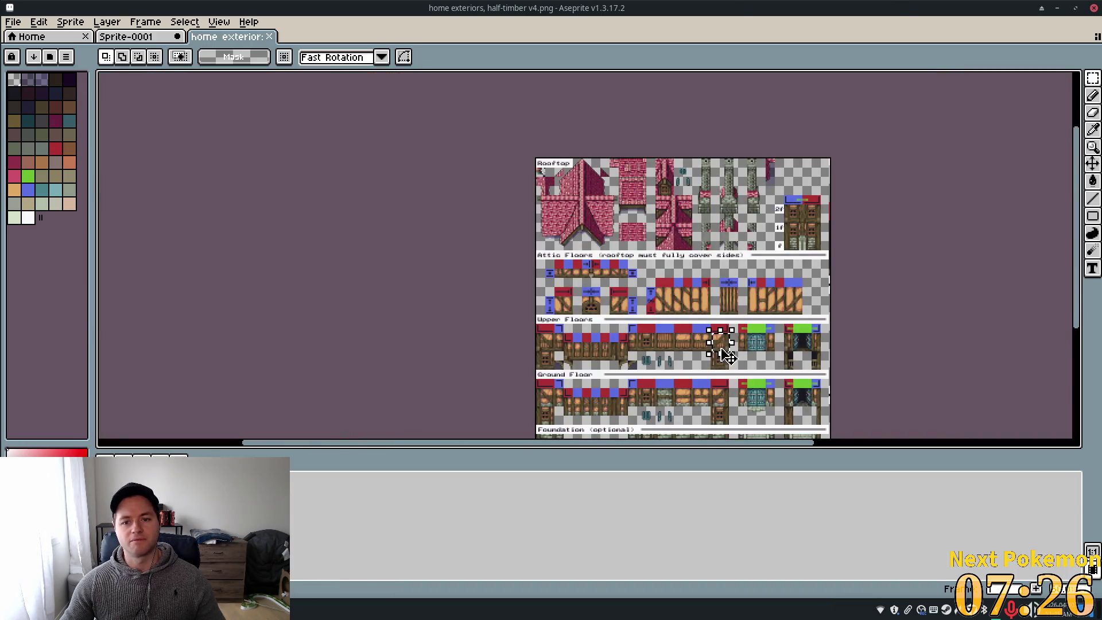
pyautogui.scroll(4, 728, 362)
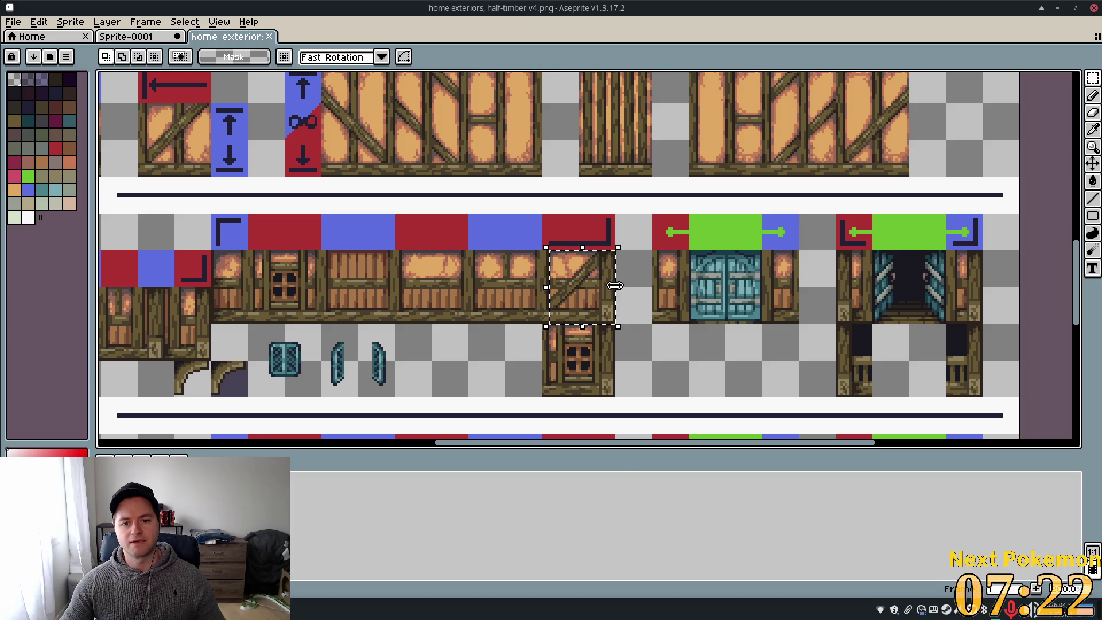
# Create a 50×50 sprite and paste the copied timber tile into it
pyautogui.click(13, 22)
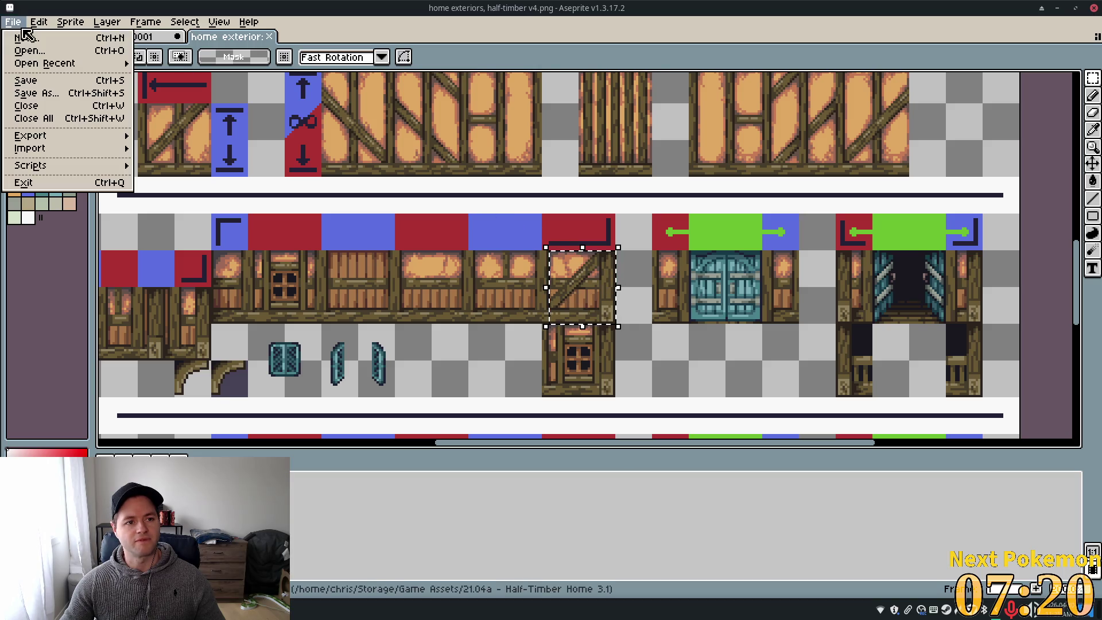
pyautogui.click(23, 42)
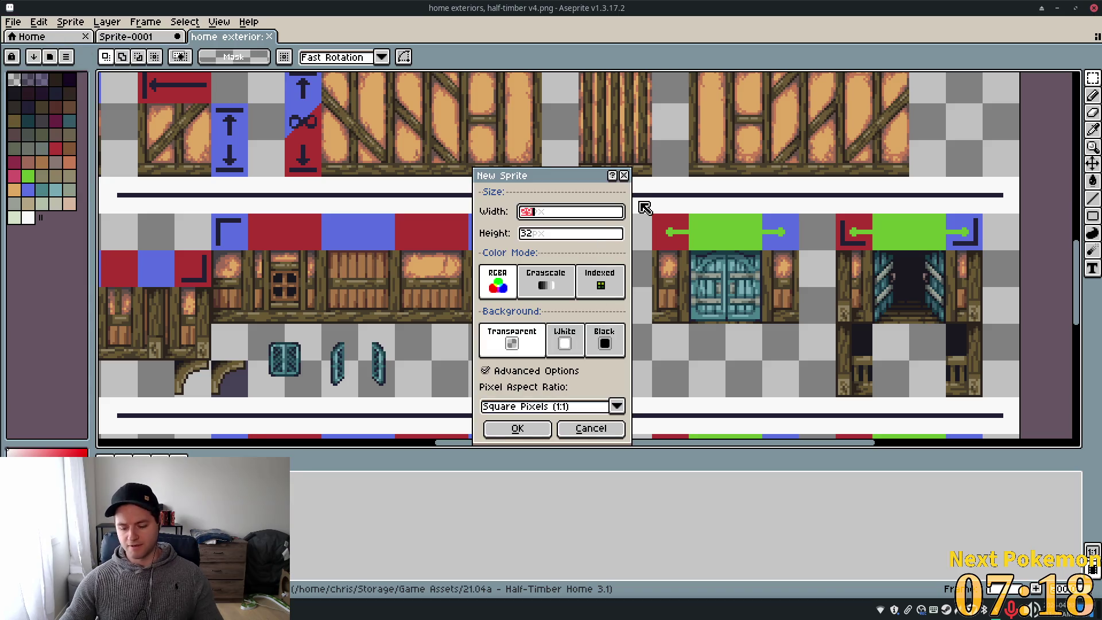
pyautogui.write('50')
pyautogui.press('Tab')
pyautogui.write('50')
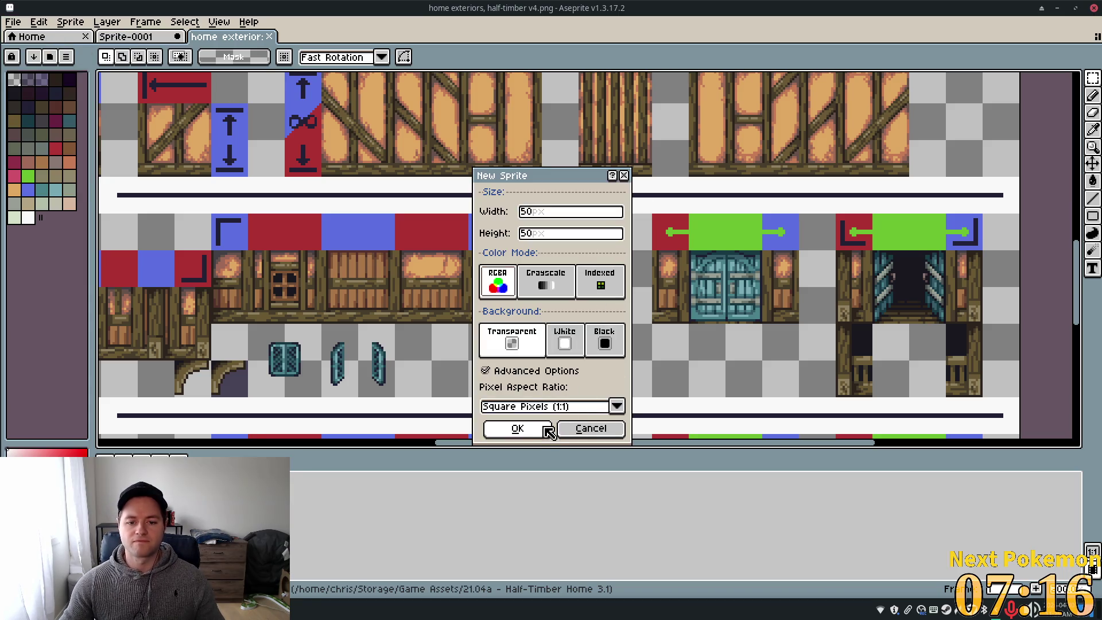
pyautogui.click(550, 430)
pyautogui.hotkey('ctrl', 'v')
pyautogui.scroll(7, 612, 282)
pyautogui.scroll(-1, 574, 256)
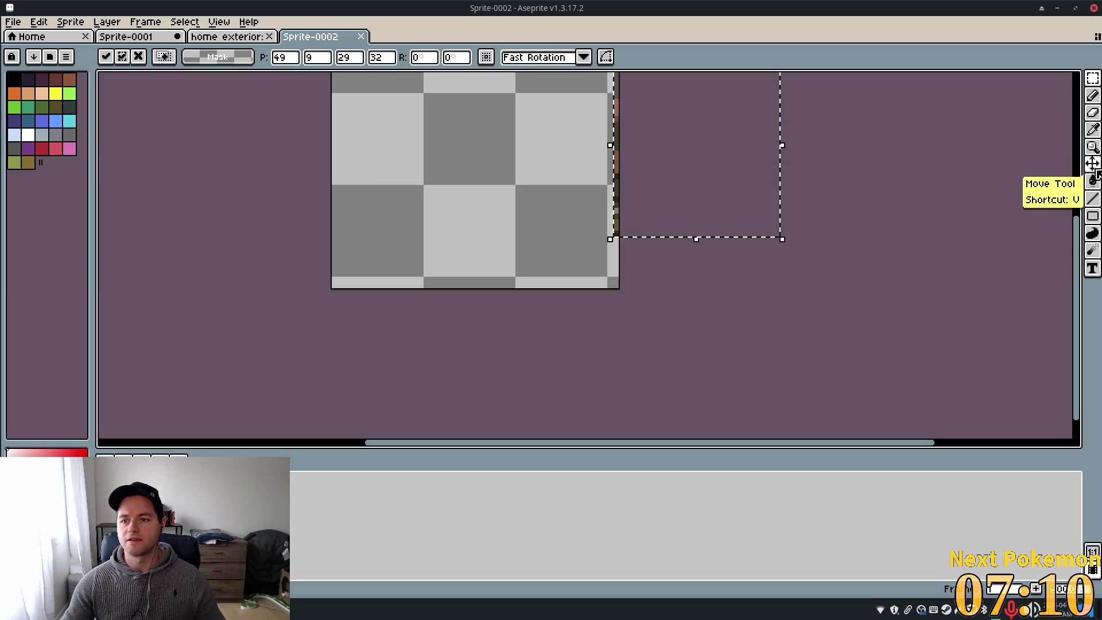
# Re-paste the timber tile and position it in the lower right of the canvas
pyautogui.click(546, 155)
pyautogui.moveTo(716, 187)
pyautogui.mouseDown()
pyautogui.moveTo(549, 244)
pyautogui.moveTo(470, 219)
pyautogui.moveTo(443, 226)
pyautogui.mouseUp()
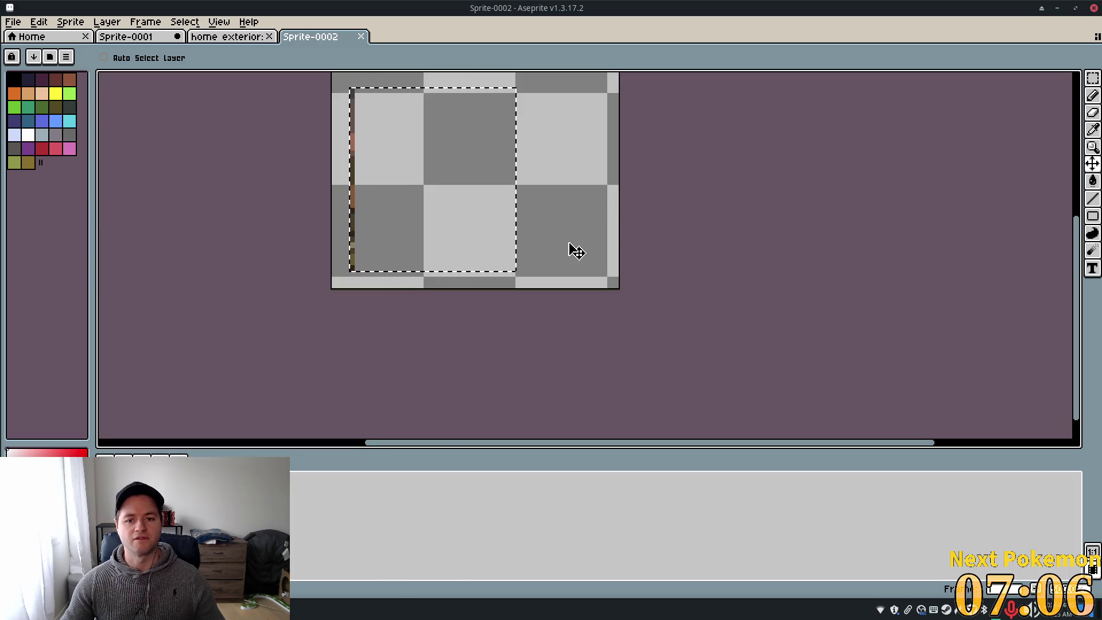
pyautogui.hotkey('ctrl', 'v')
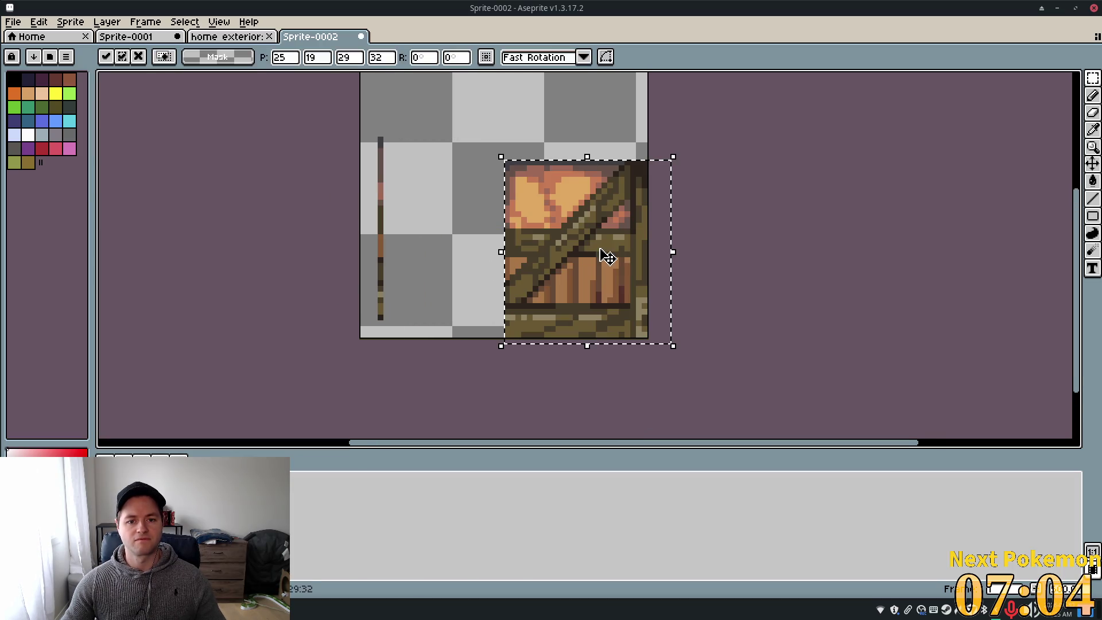
pyautogui.hotkey('ctrl', 'z')
pyautogui.hotkey('ctrl', 'd')
pyautogui.hotkey('ctrl', 'v')
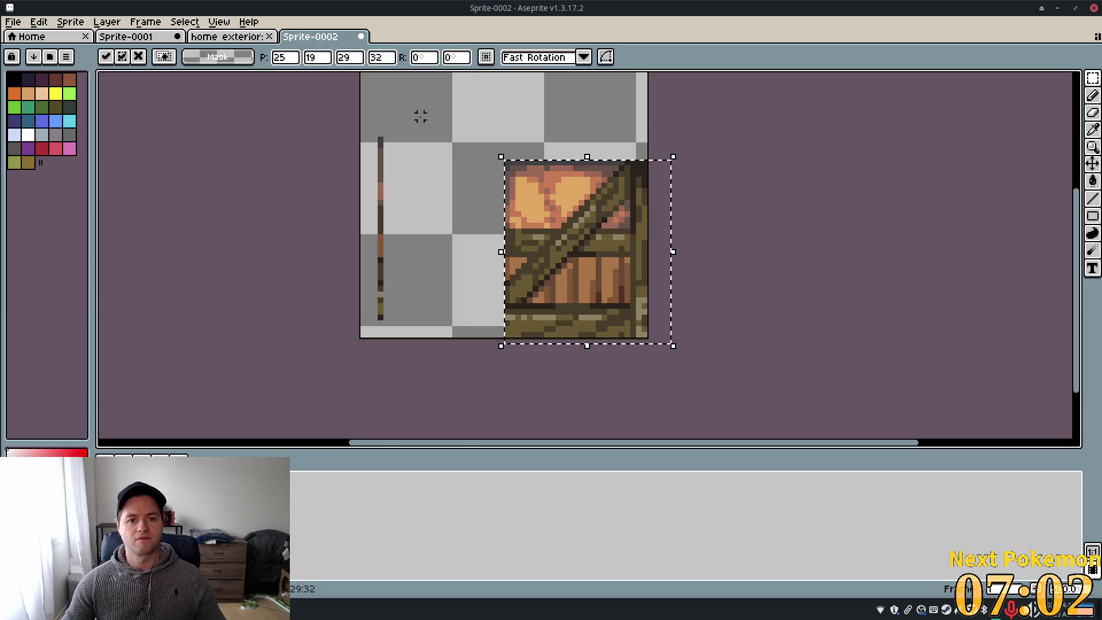
pyautogui.moveTo(552, 218); pyautogui.dragTo(455, 160)
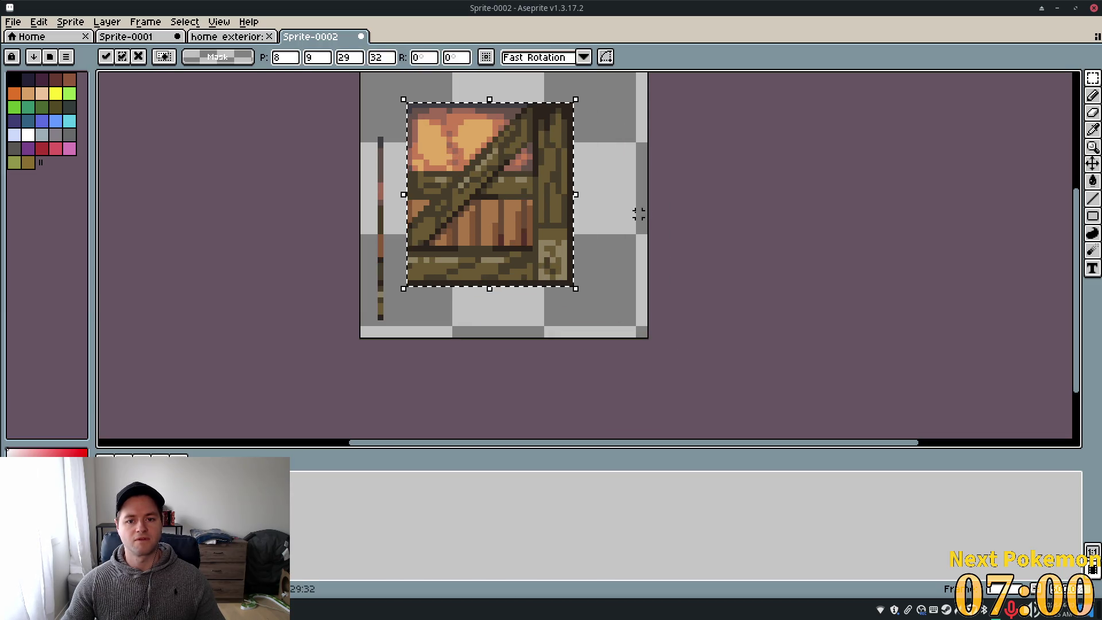
pyautogui.scroll(2, 492, 197)
pyautogui.moveTo(505, 225)
pyautogui.mouseDown()
pyautogui.moveTo(527, 263)
pyautogui.moveTo(571, 281)
pyautogui.mouseUp()
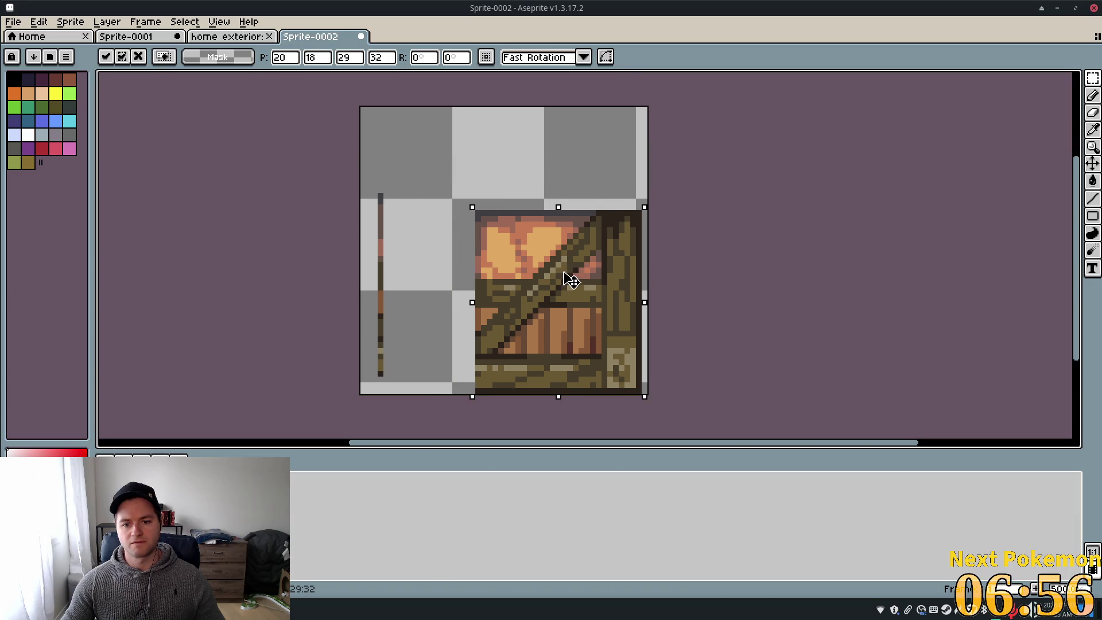
pyautogui.press('Right')
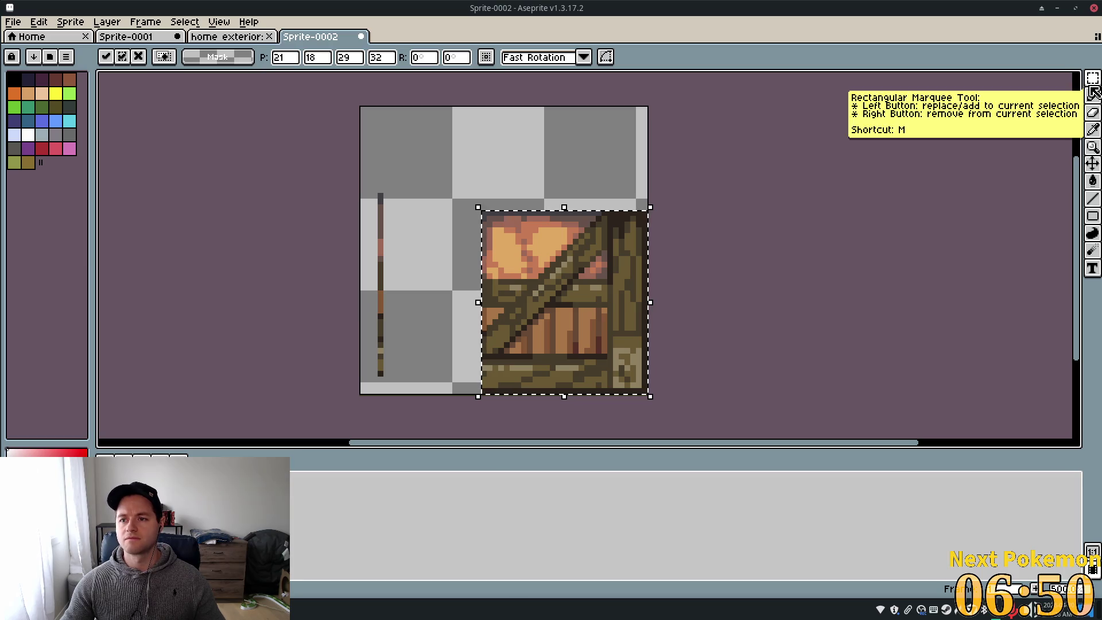
pyautogui.click(374, 179)
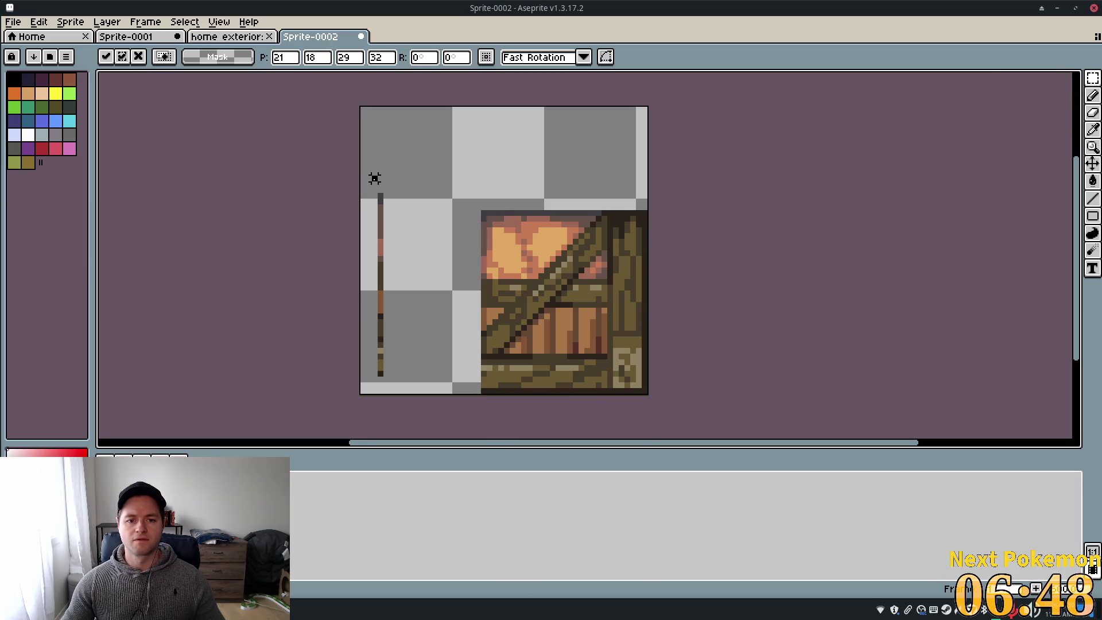
# Erase the leftover left strip, the pixels above the tile, and the orange top row
pyautogui.moveTo(361, 175)
pyautogui.mouseDown()
pyautogui.moveTo(408, 359)
pyautogui.moveTo(431, 396)
pyautogui.mouseUp()
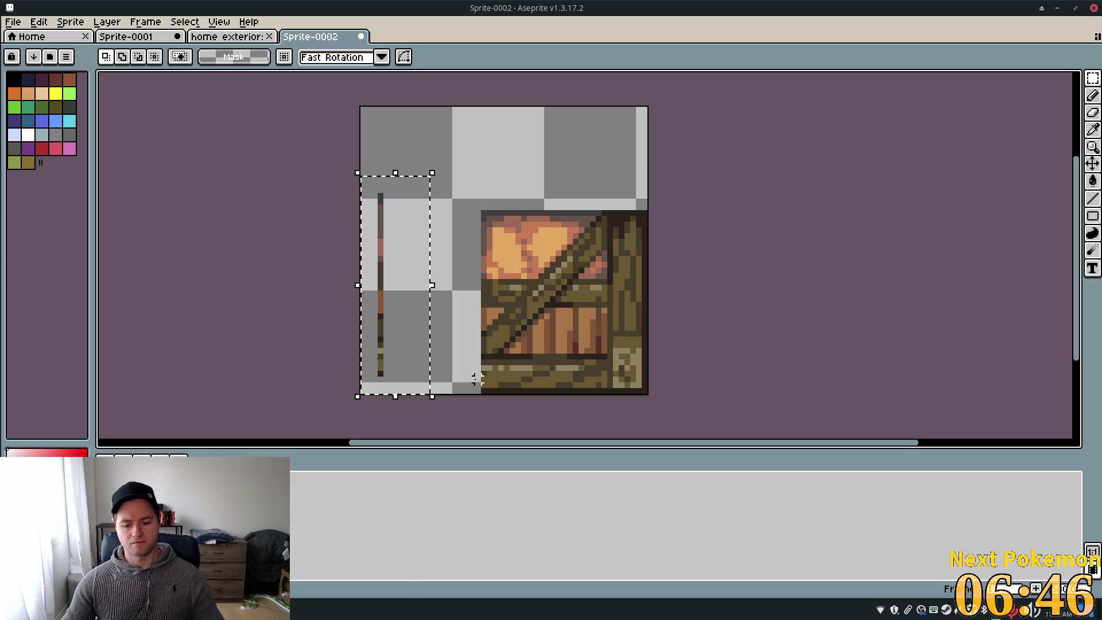
pyautogui.press('Delete')
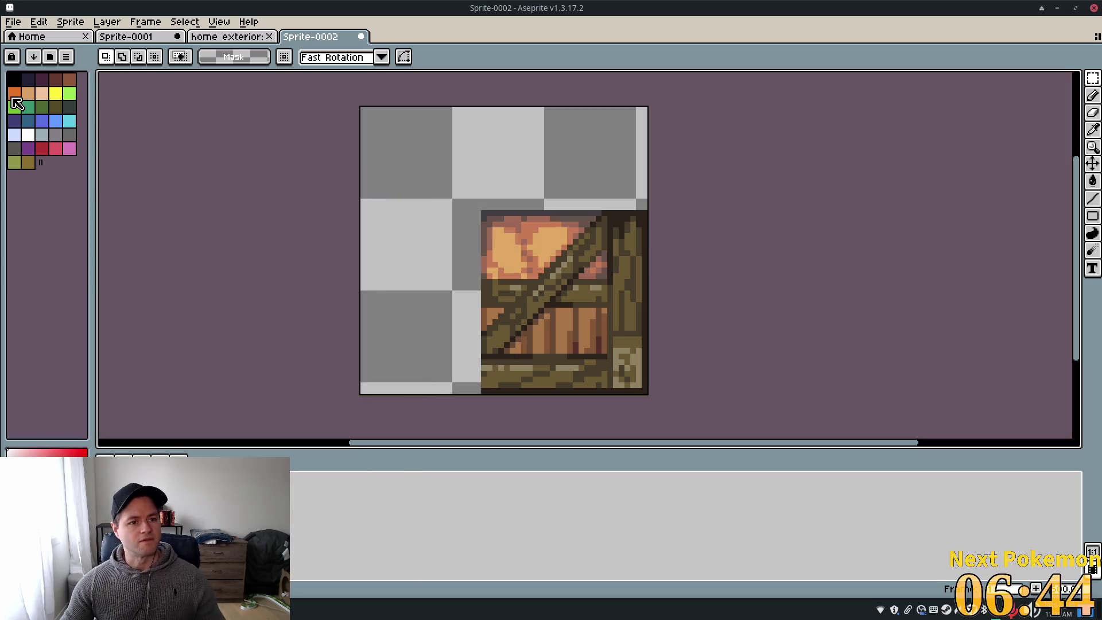
pyautogui.moveTo(476, 205)
pyautogui.mouseDown()
pyautogui.moveTo(536, 254)
pyautogui.moveTo(586, 229)
pyautogui.moveTo(455, 264)
pyautogui.mouseUp()
pyautogui.press('Delete')
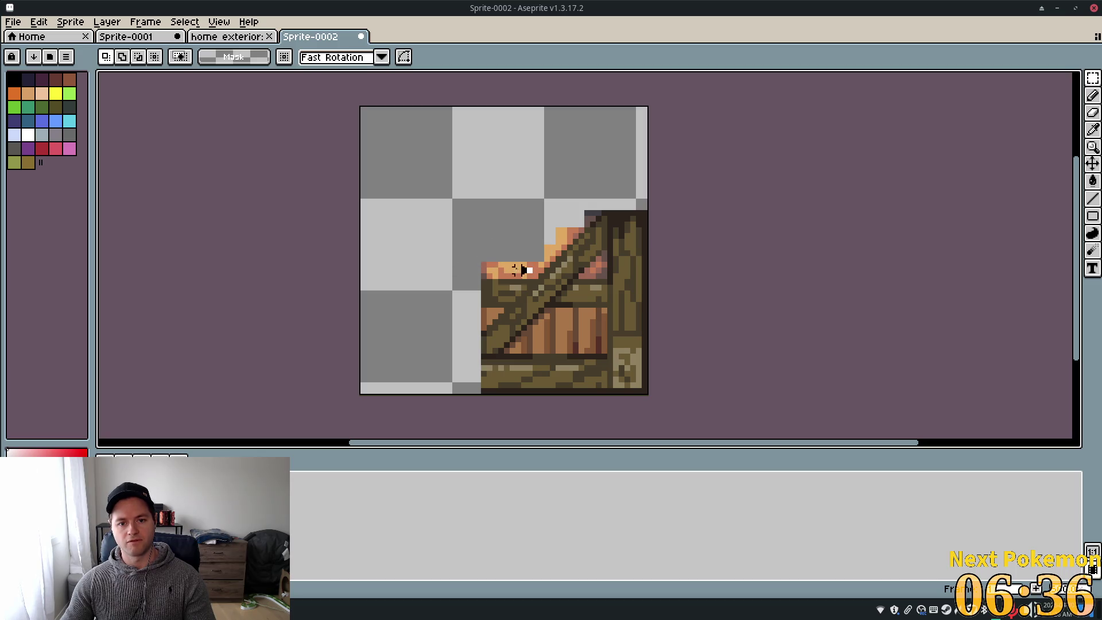
pyautogui.moveTo(524, 270); pyautogui.dragTo(467, 266)
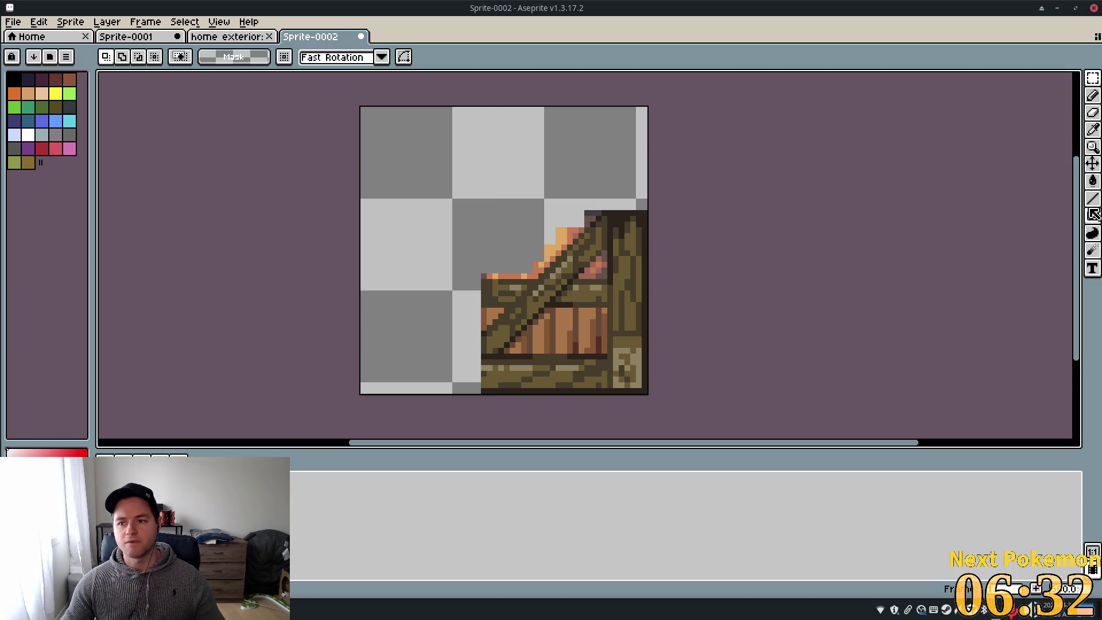
# Choose the Magic Wand and try tolerance 80 on the tile's plank pixels
pyautogui.click(1093, 81)
pyautogui.click(1078, 82)
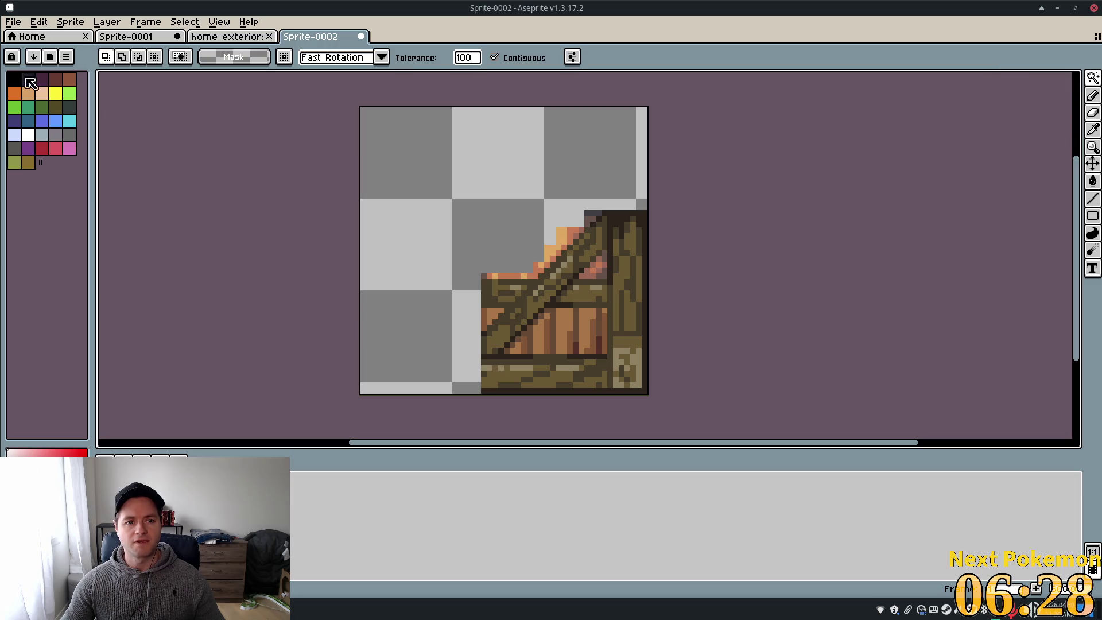
pyautogui.click(464, 57)
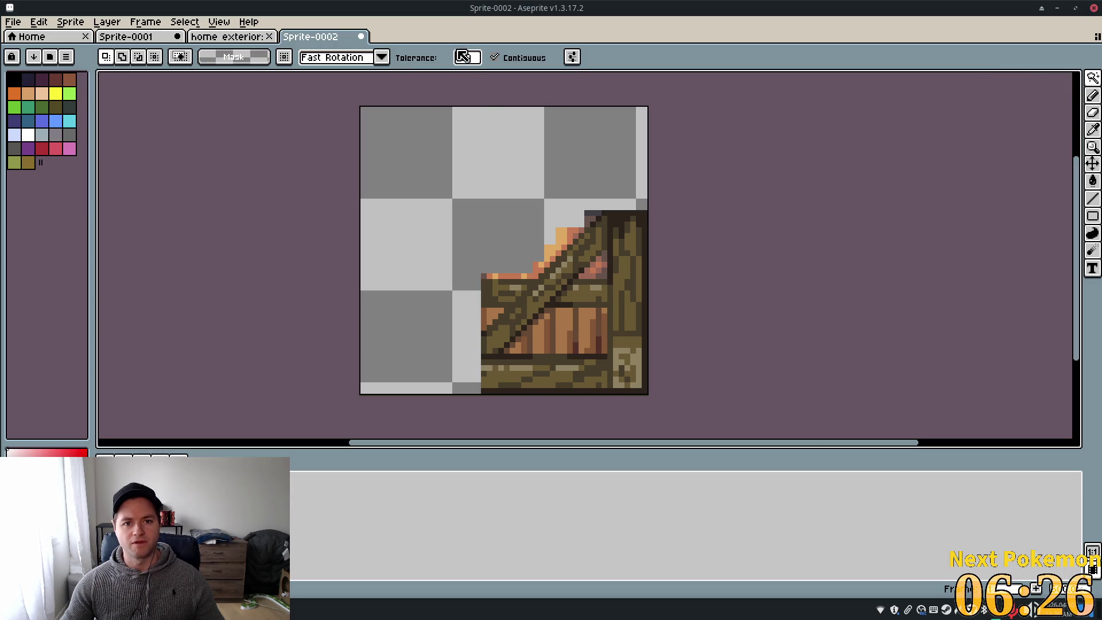
pyautogui.click(558, 362)
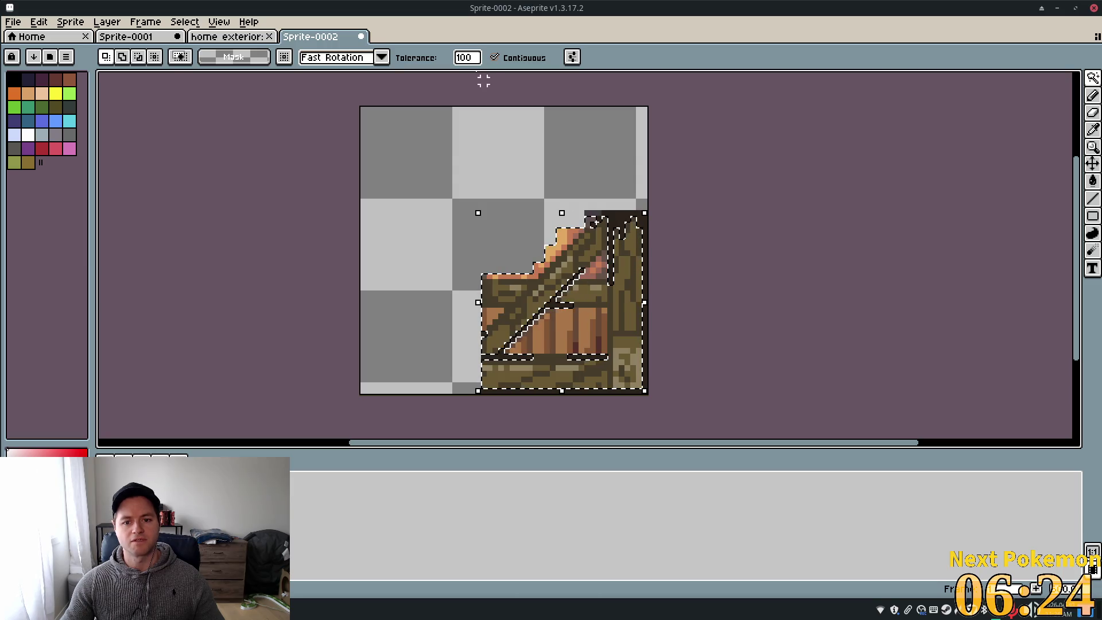
pyautogui.click(468, 57)
pyautogui.write('8')
pyautogui.write('0')
pyautogui.click(406, 152)
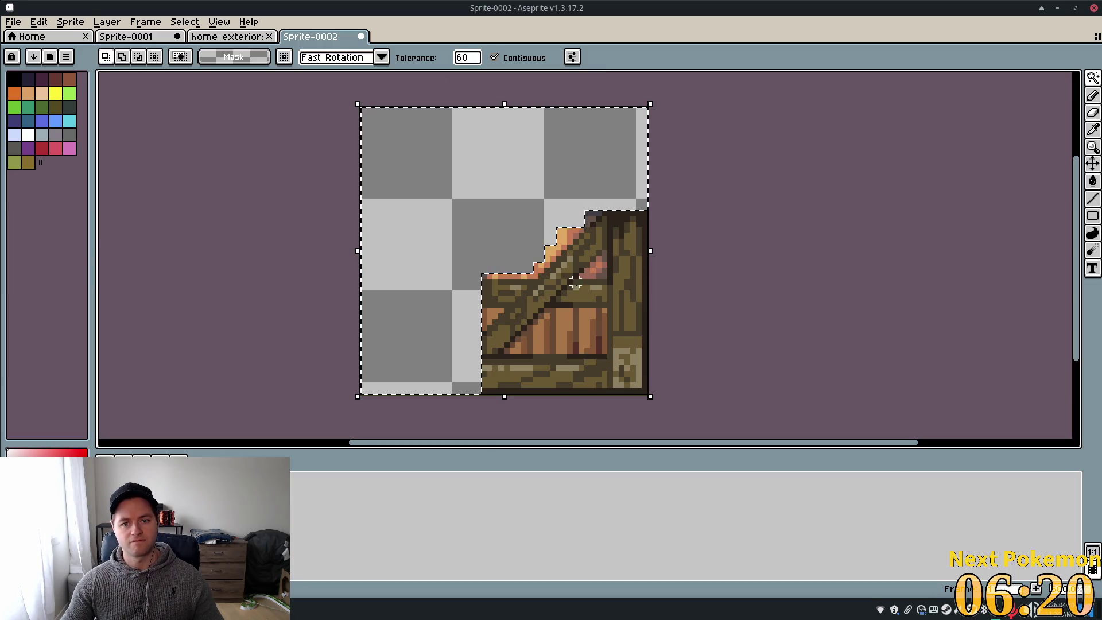
pyautogui.click(582, 328)
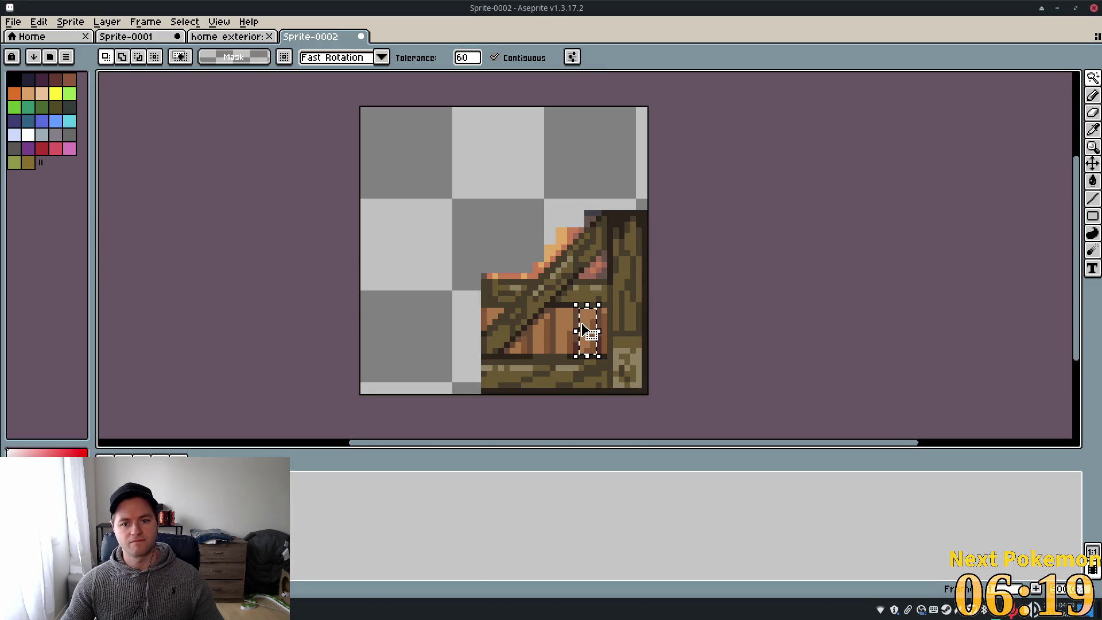
pyautogui.click(480, 58)
pyautogui.write('80')
pyautogui.press('Tab')
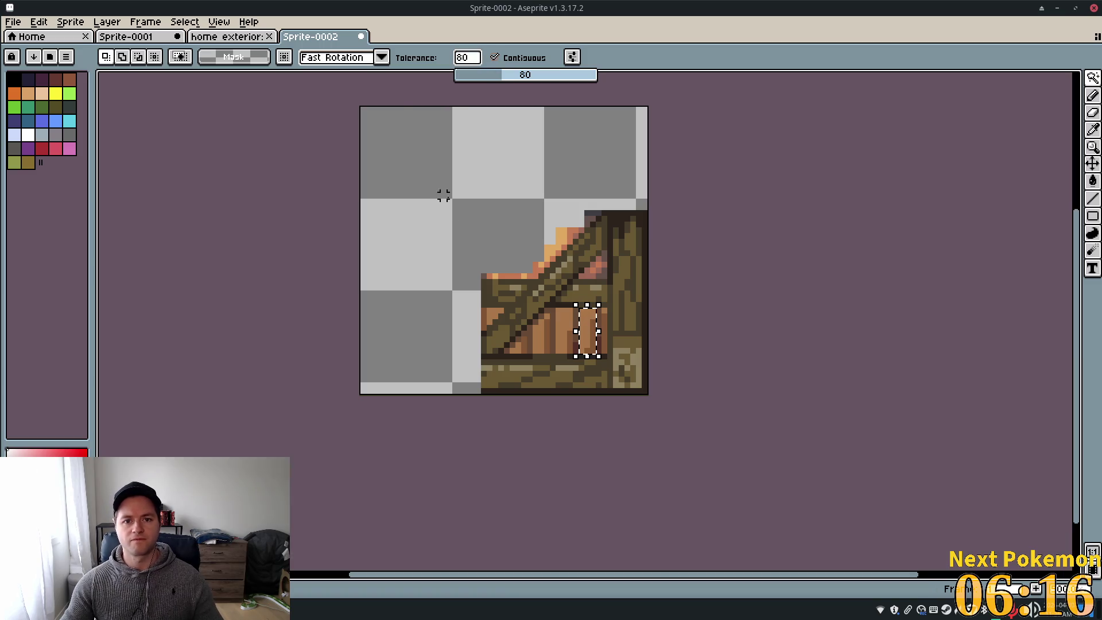
pyautogui.click(573, 332)
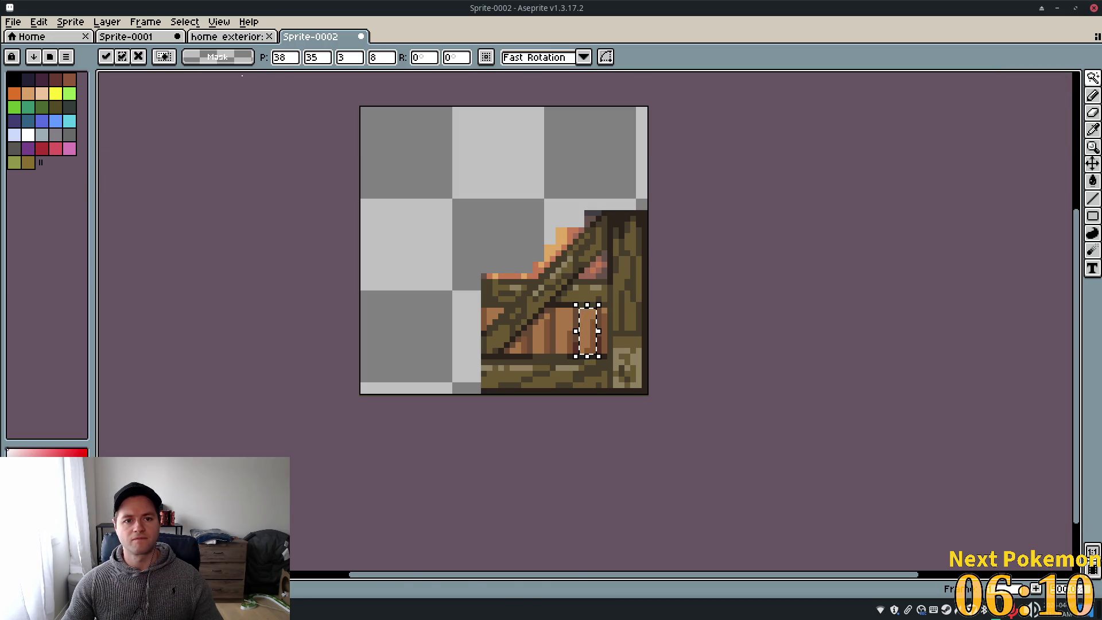
# At tolerance 70, select and delete the orange plank fill and the strip along the brace
pyautogui.click(548, 333)
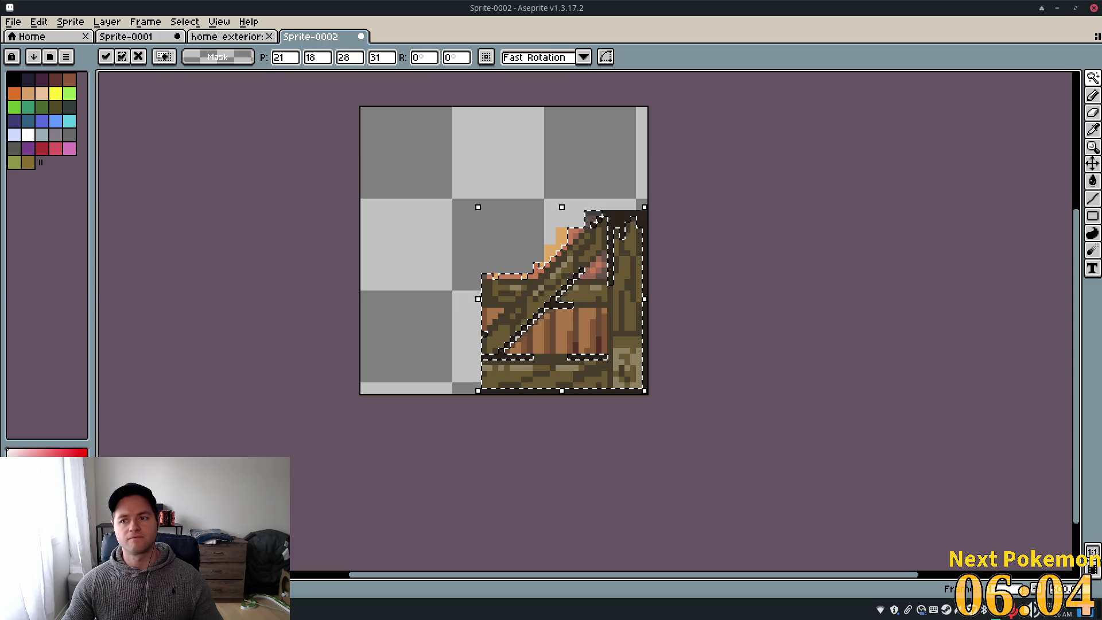
pyautogui.click(1092, 78)
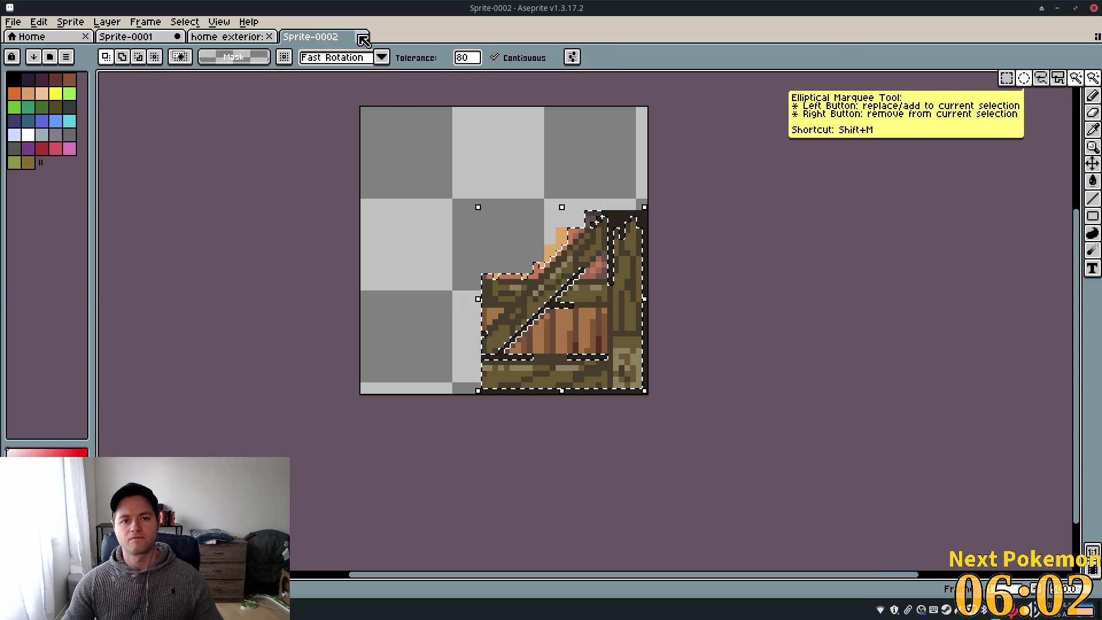
pyautogui.click(467, 58)
pyautogui.write('70')
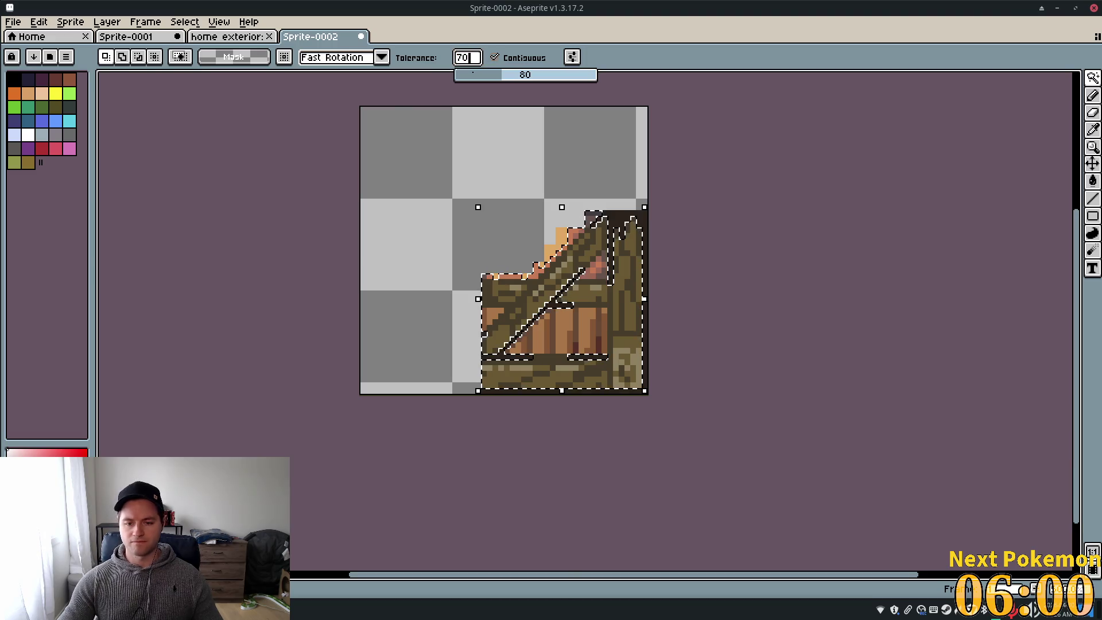
pyautogui.click(392, 201)
pyautogui.click(570, 327)
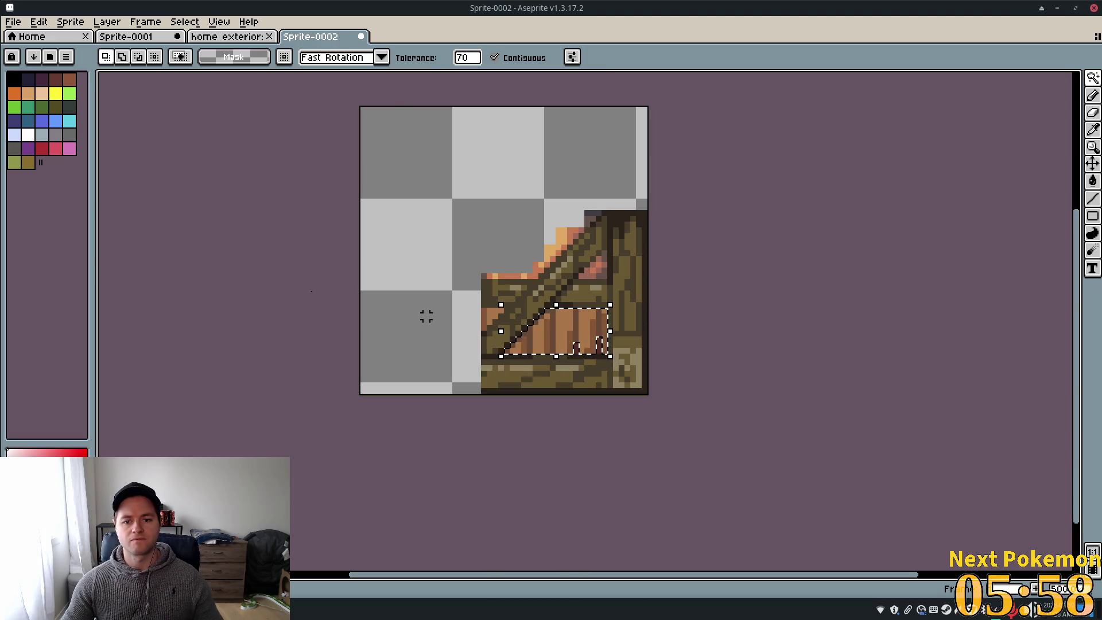
pyautogui.press('Delete')
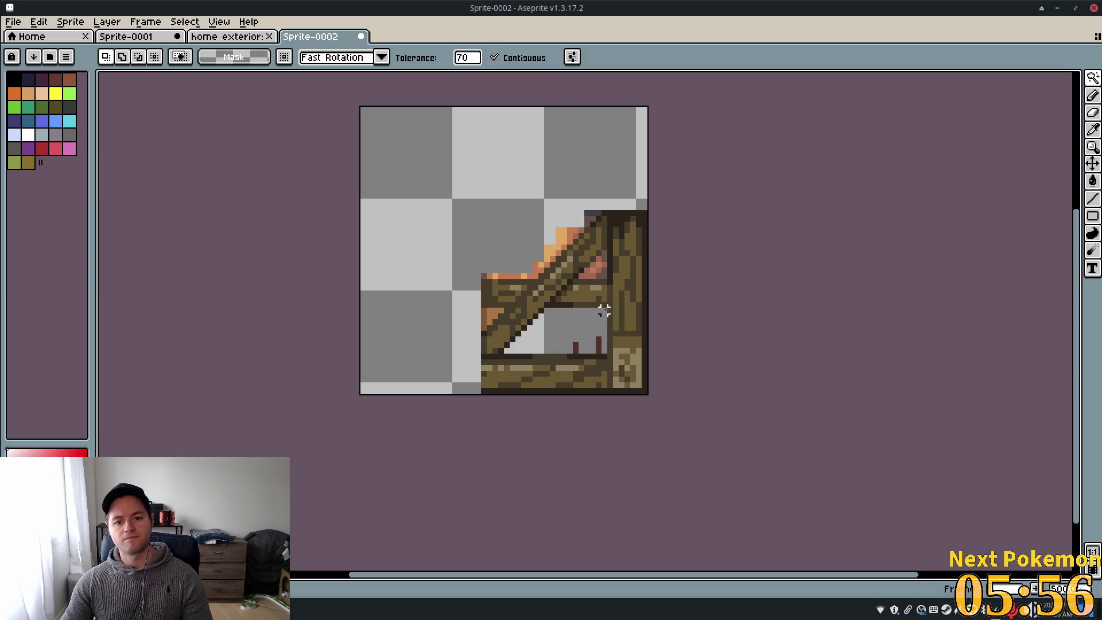
pyautogui.press('Delete')
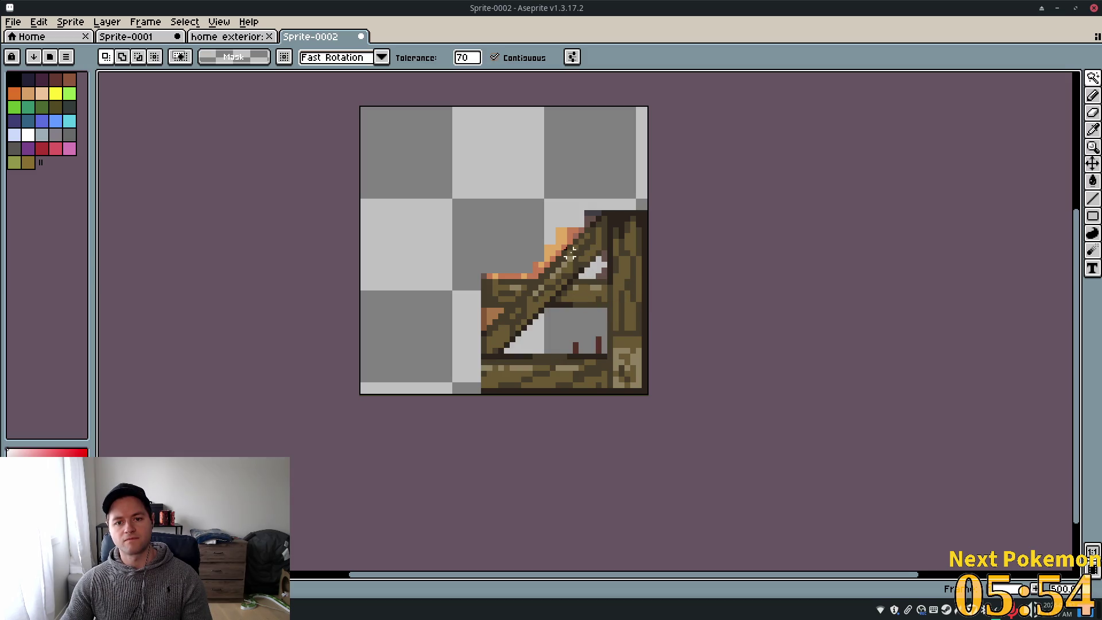
pyautogui.click(570, 253)
pyautogui.press('Delete')
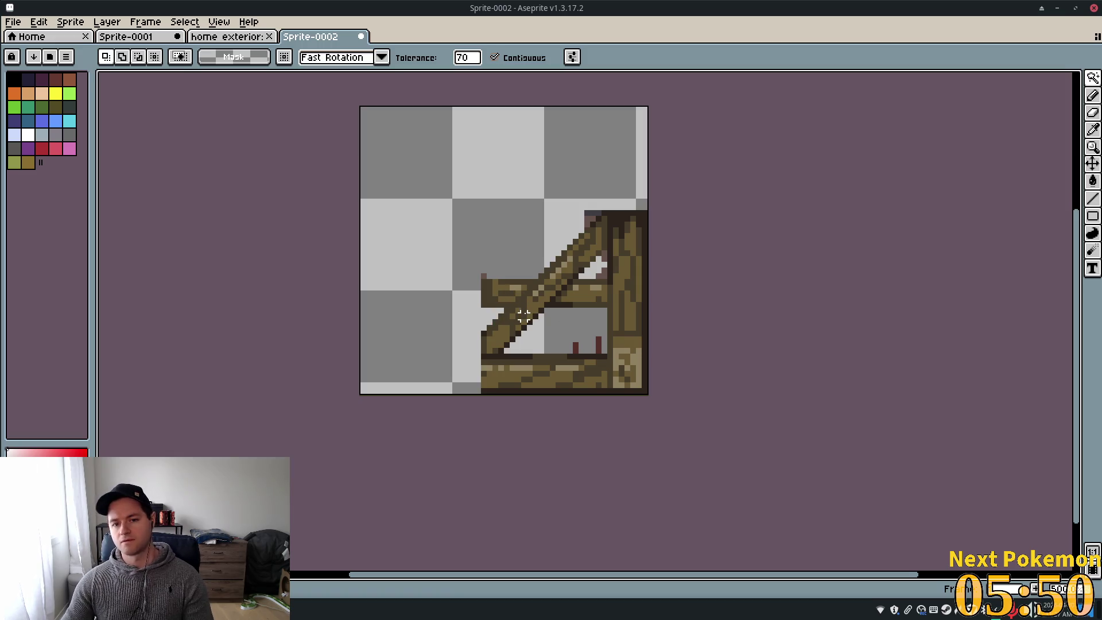
pyautogui.click(1093, 113)
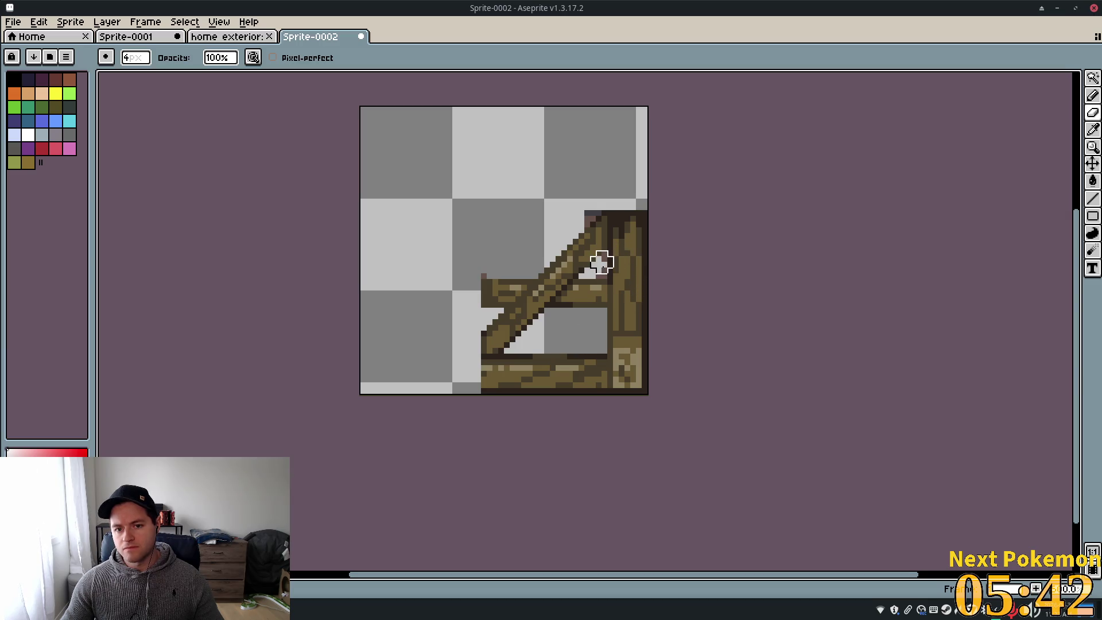
pyautogui.click(137, 57)
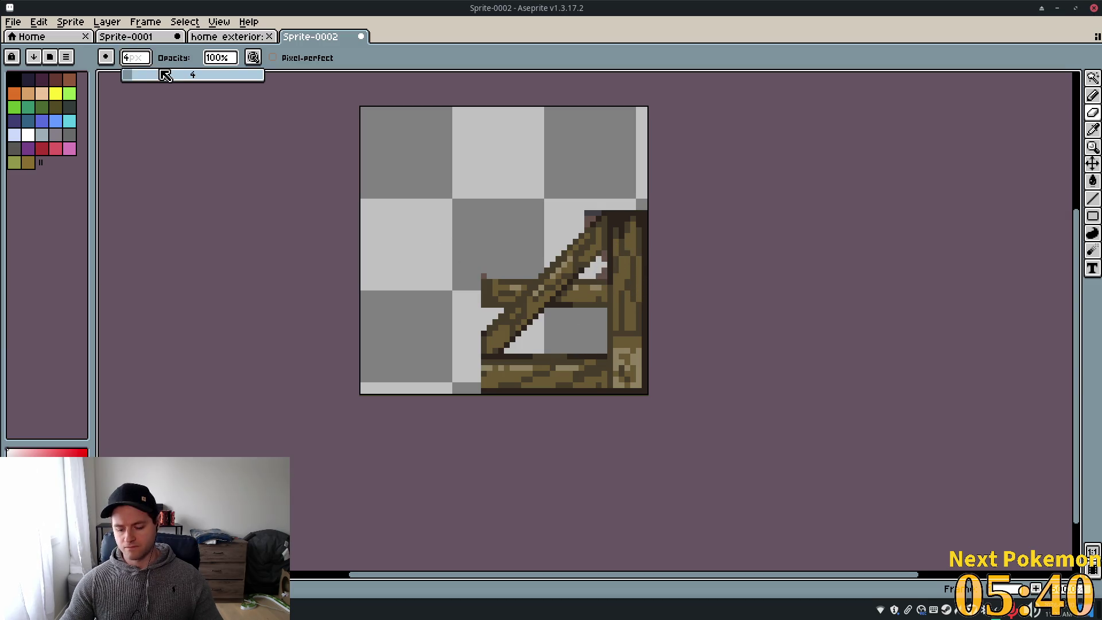
# Set the Eraser size to 1px
pyautogui.write('14')
pyautogui.press('Tab')
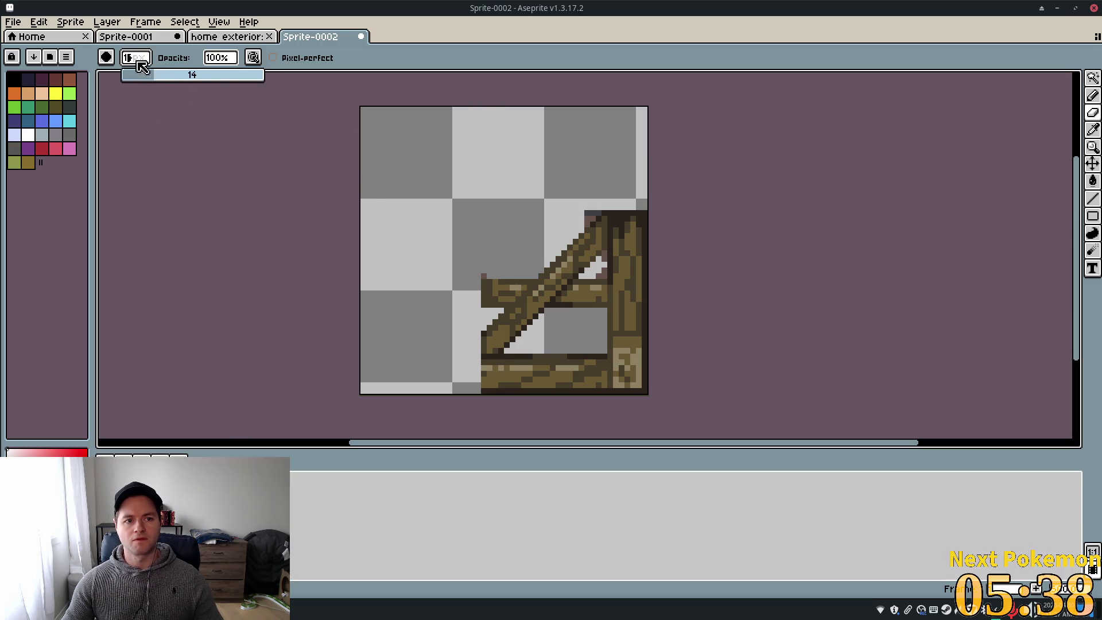
pyautogui.write('1')
pyautogui.press('Tab')
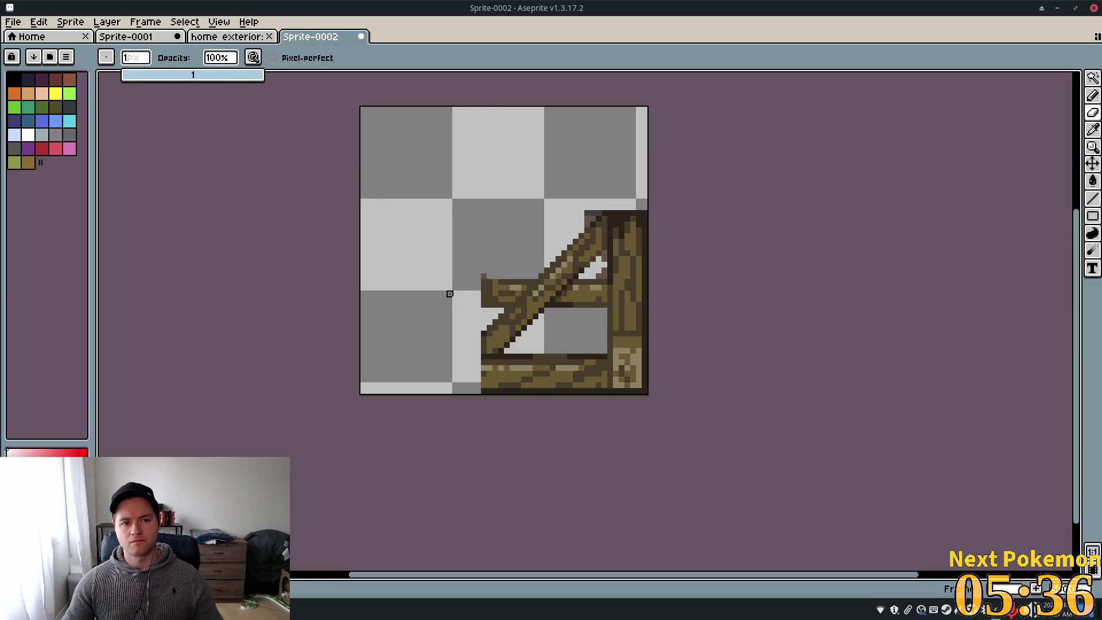
pyautogui.press('Tab')
# Erase the stray mauve and dark pixels by the opening, top corner and lower brace
pyautogui.scroll(3, 590, 303)
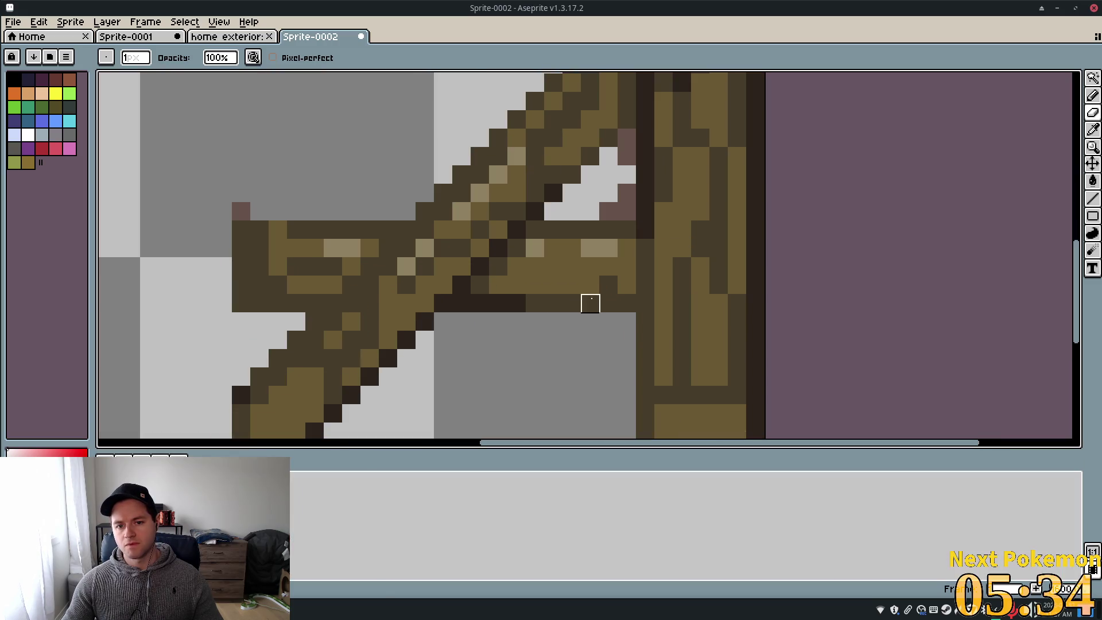
pyautogui.moveTo(627, 211); pyautogui.dragTo(609, 211)
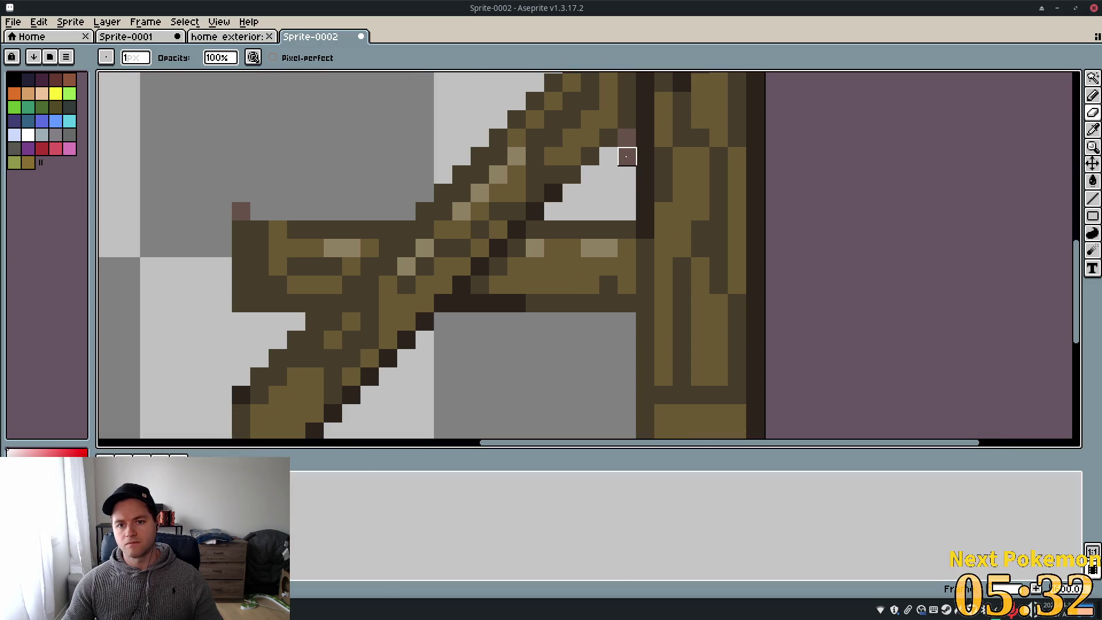
pyautogui.click(626, 137)
pyautogui.scroll(3, 733, 207)
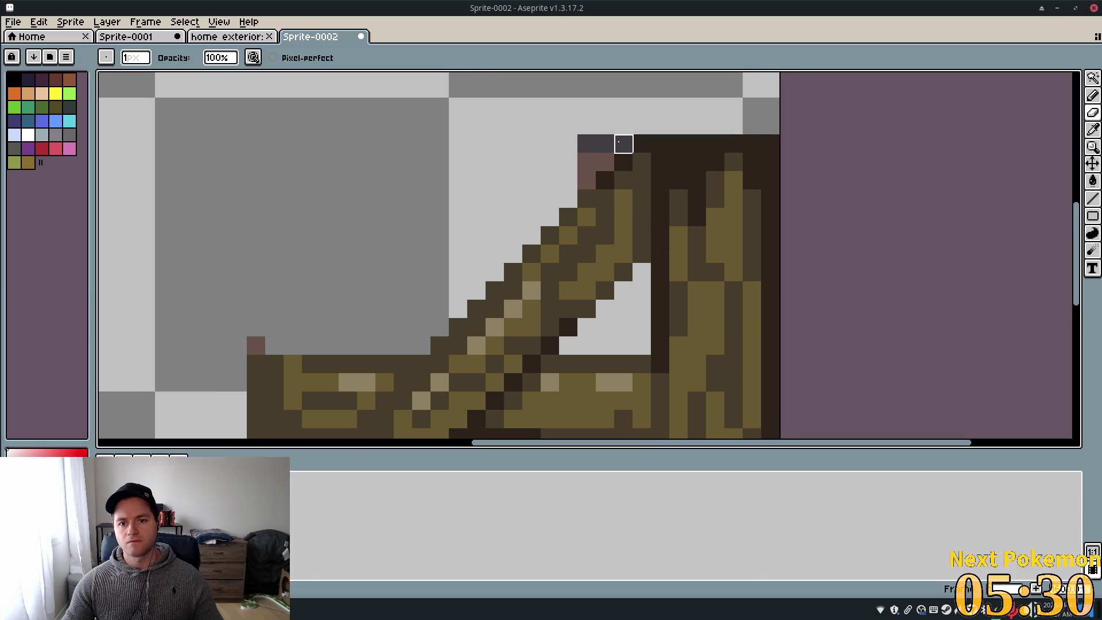
pyautogui.moveTo(623, 144); pyautogui.dragTo(587, 144)
pyautogui.click(605, 162)
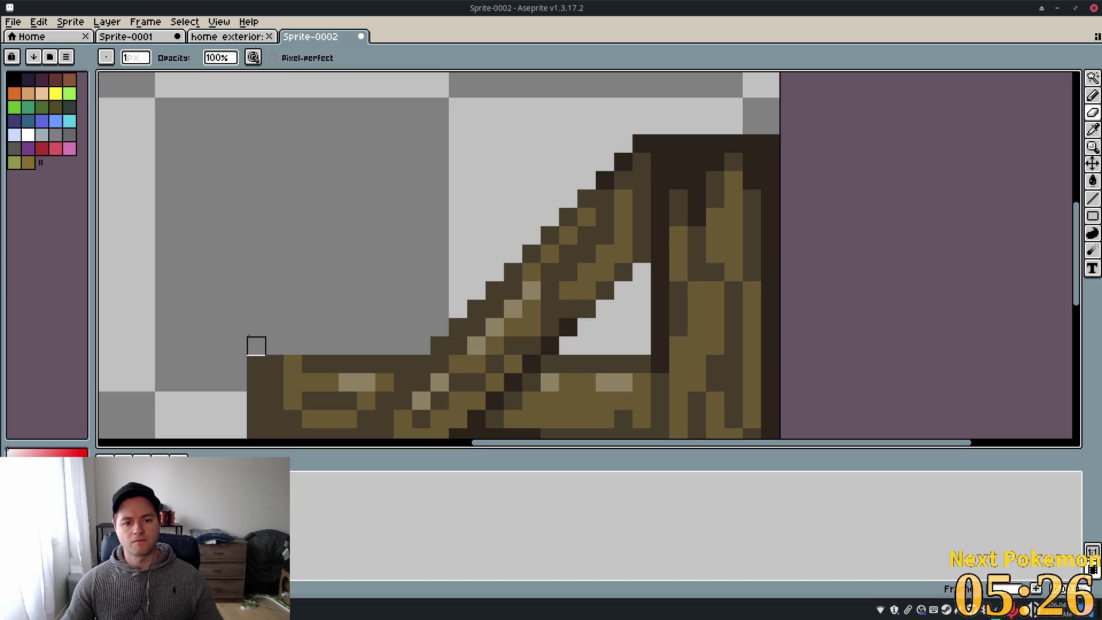
pyautogui.scroll(-5, 256, 346)
pyautogui.scroll(-1, 342, 152)
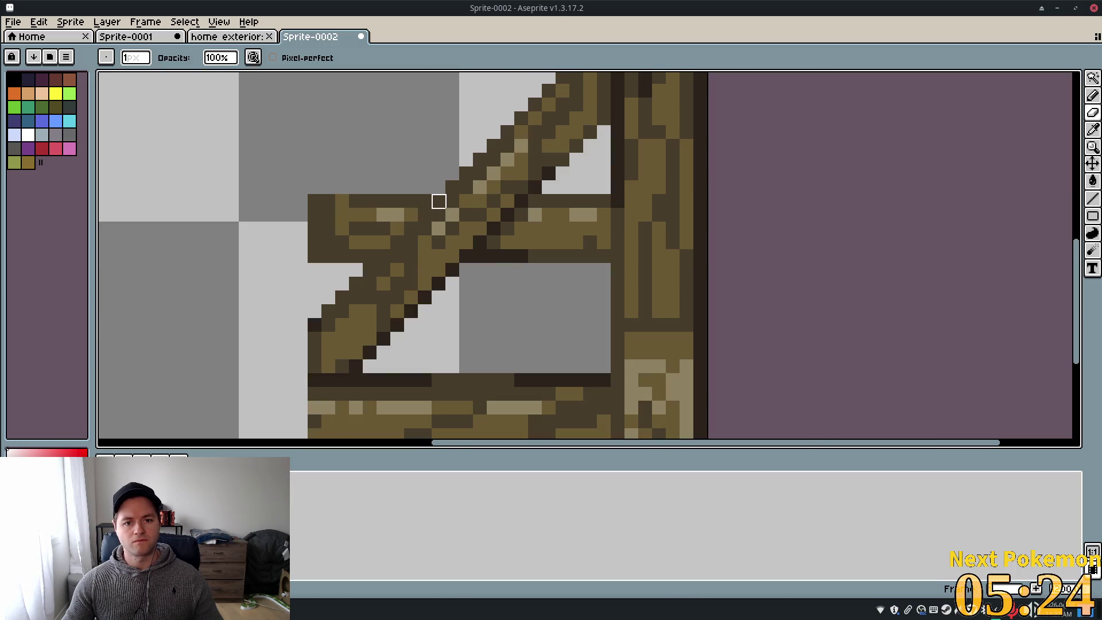
pyautogui.moveTo(412, 215); pyautogui.dragTo(370, 257)
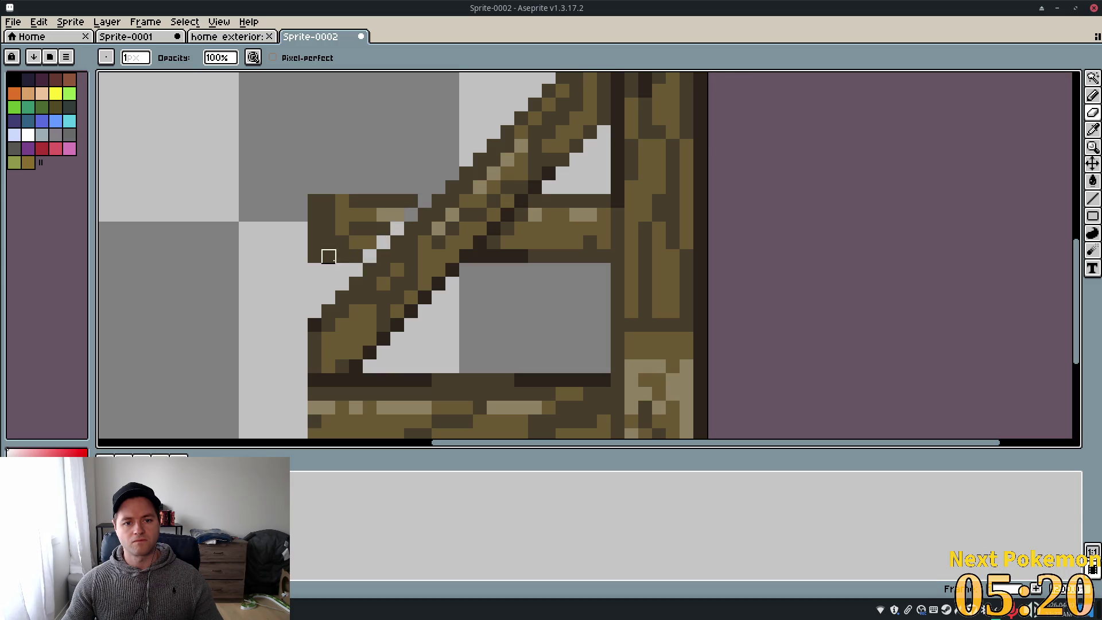
pyautogui.click(356, 256)
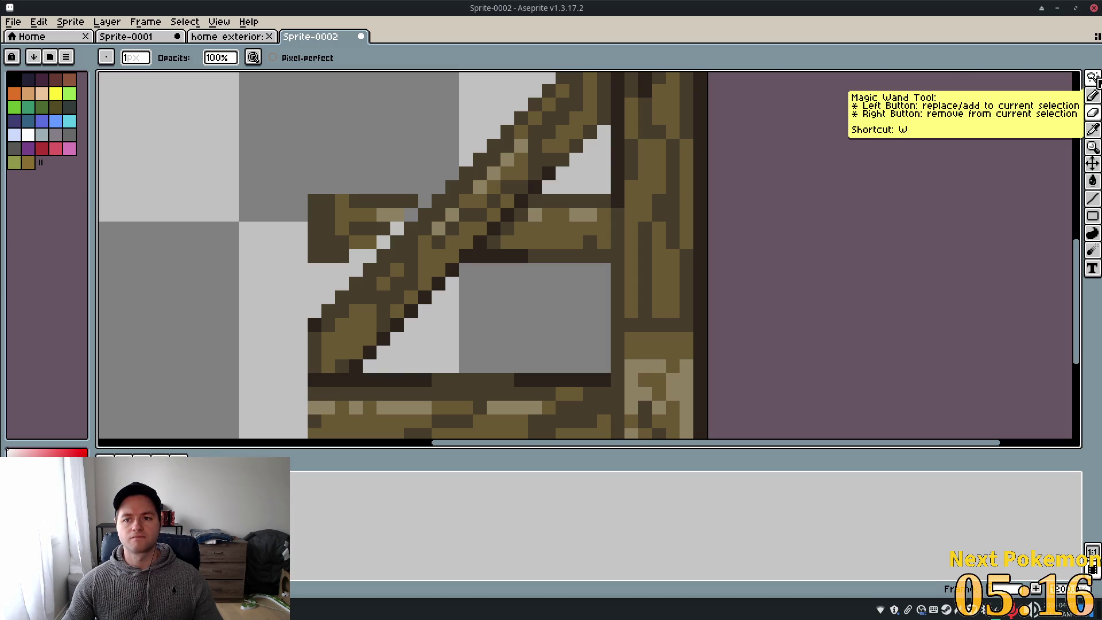
# Magic-wand and delete the left beam stub, then marquee the bottom-right corner post block
pyautogui.click(1094, 80)
pyautogui.click(355, 214)
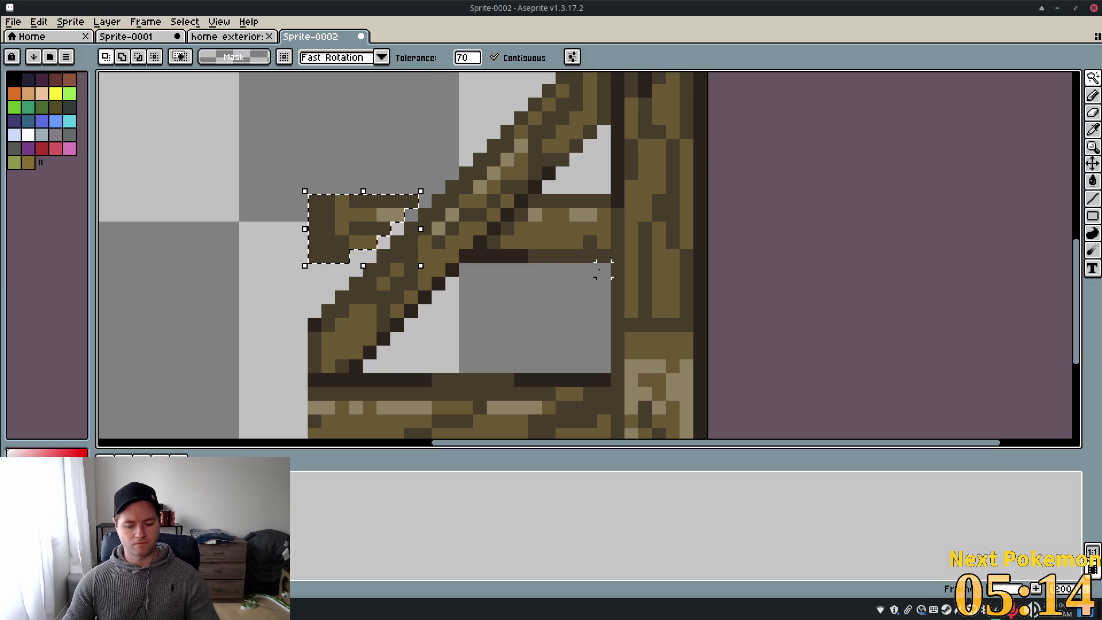
pyautogui.press('Delete')
pyautogui.scroll(-3, 557, 265)
pyautogui.scroll(1, 549, 276)
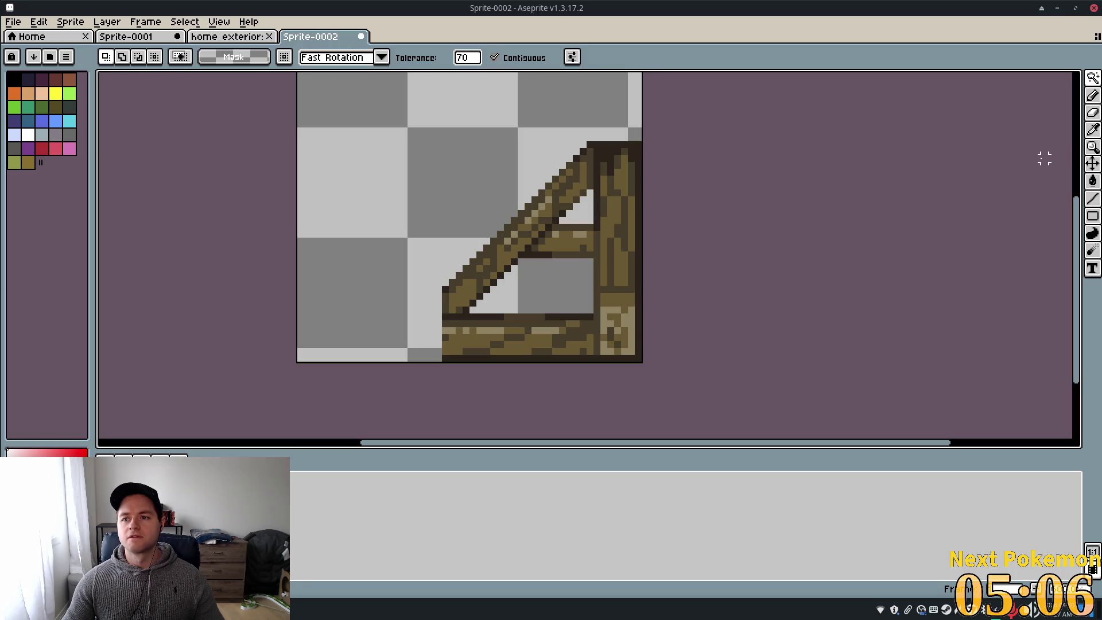
pyautogui.press('m')
pyautogui.moveTo(597, 289)
pyautogui.mouseDown()
pyautogui.moveTo(620, 344)
pyautogui.moveTo(643, 363)
pyautogui.mouseUp()
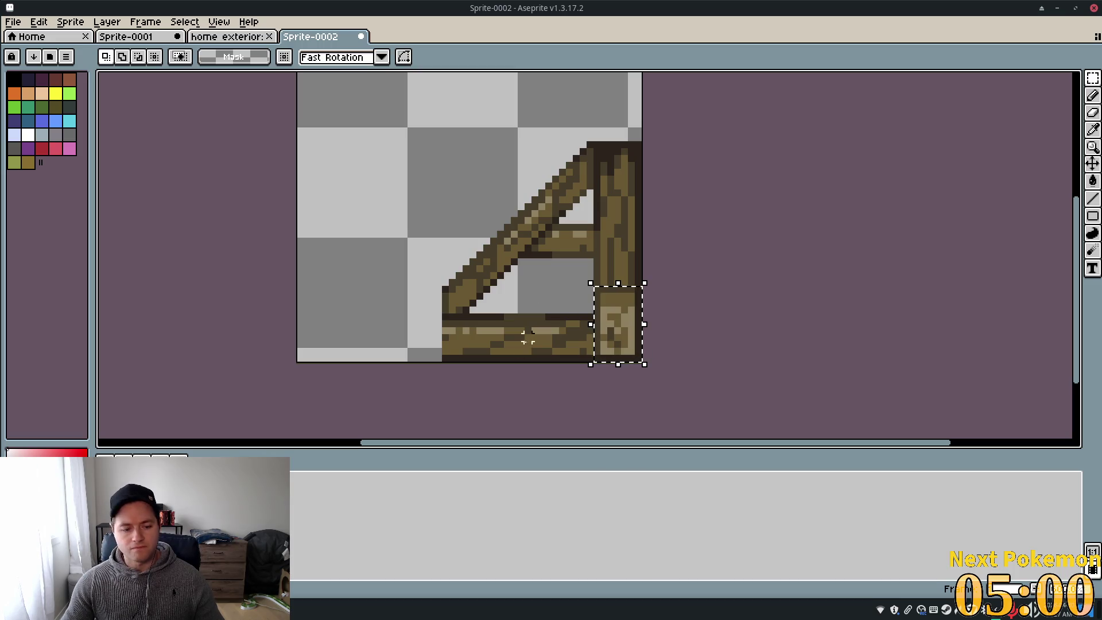
# Reselect the bottom-right corner post block and make it ready for moving
pyautogui.hotkey('ctrl', 'space')
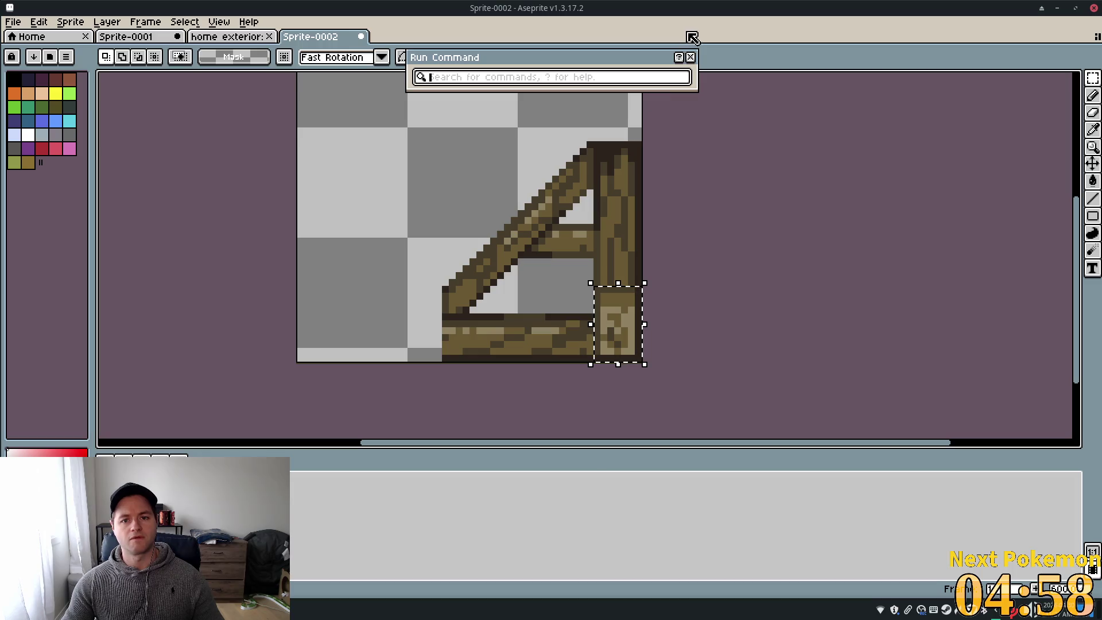
pyautogui.click(691, 57)
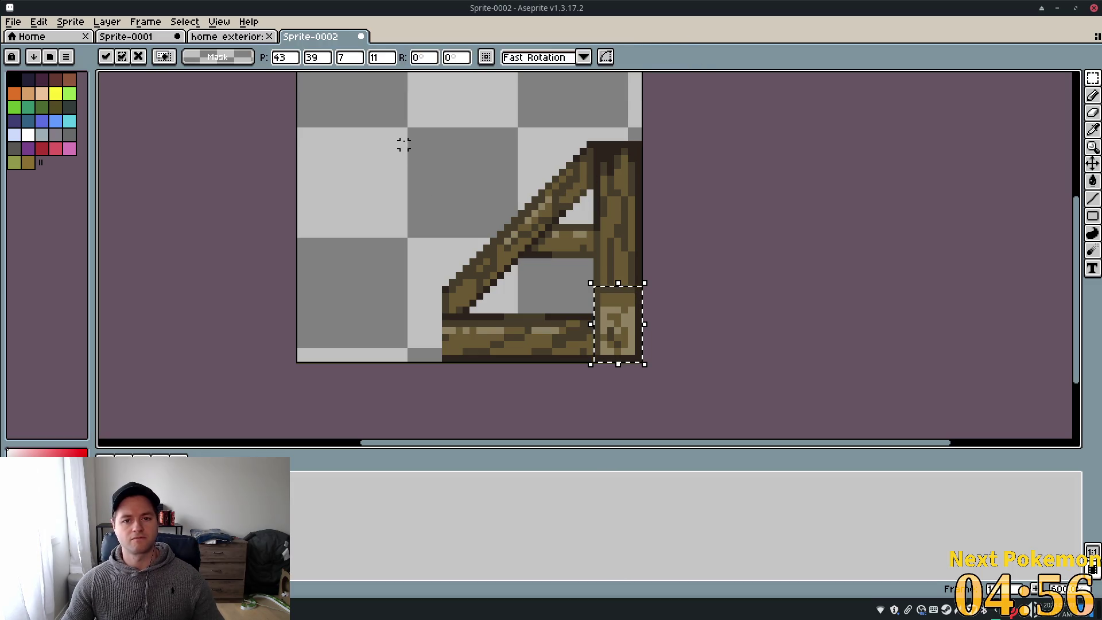
pyautogui.moveTo(541, 261); pyautogui.dragTo(439, 241)
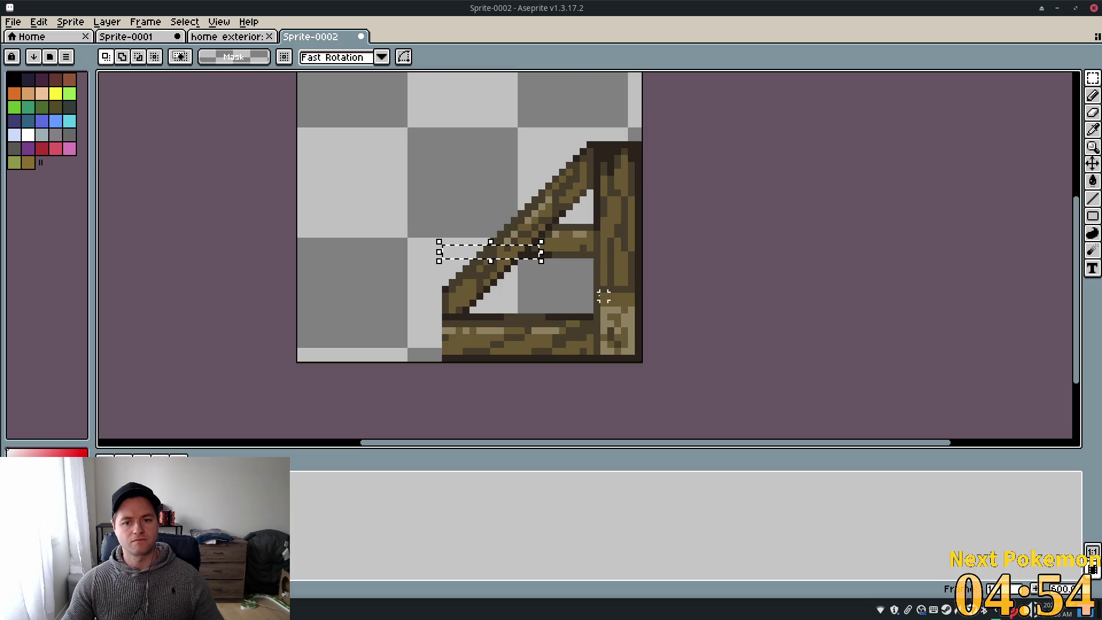
pyautogui.moveTo(596, 288); pyautogui.dragTo(642, 360)
pyautogui.hotkey('ctrl', 't')
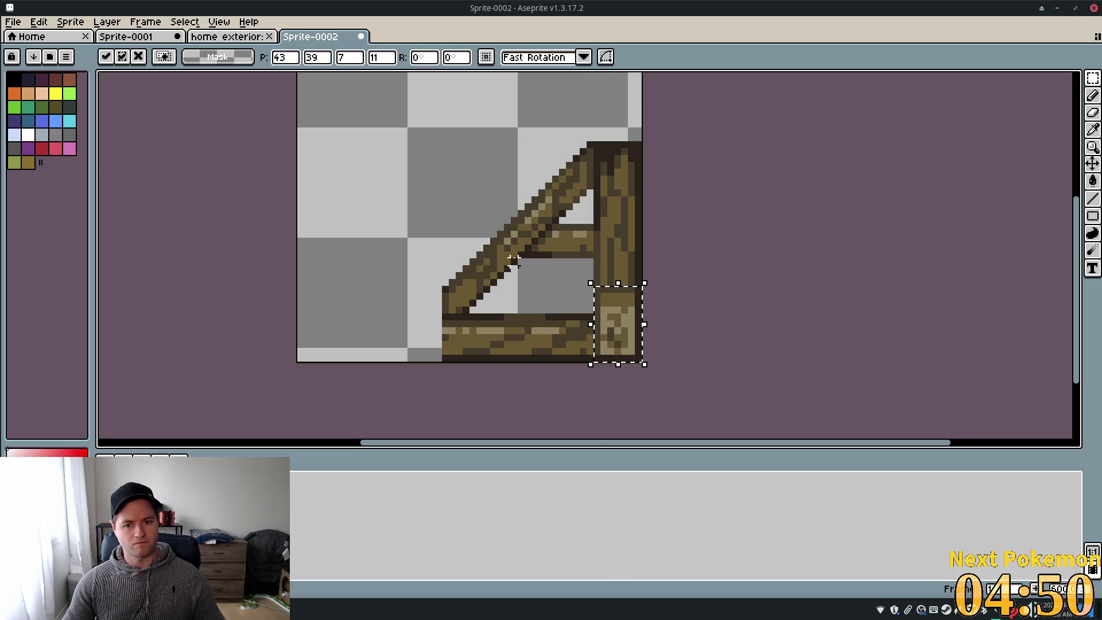
# Place a copy of the corner post left of the braced frame and commit it
pyautogui.moveTo(624, 319)
pyautogui.mouseDown()
pyautogui.moveTo(488, 302)
pyautogui.moveTo(465, 307)
pyautogui.moveTo(470, 314)
pyautogui.mouseUp()
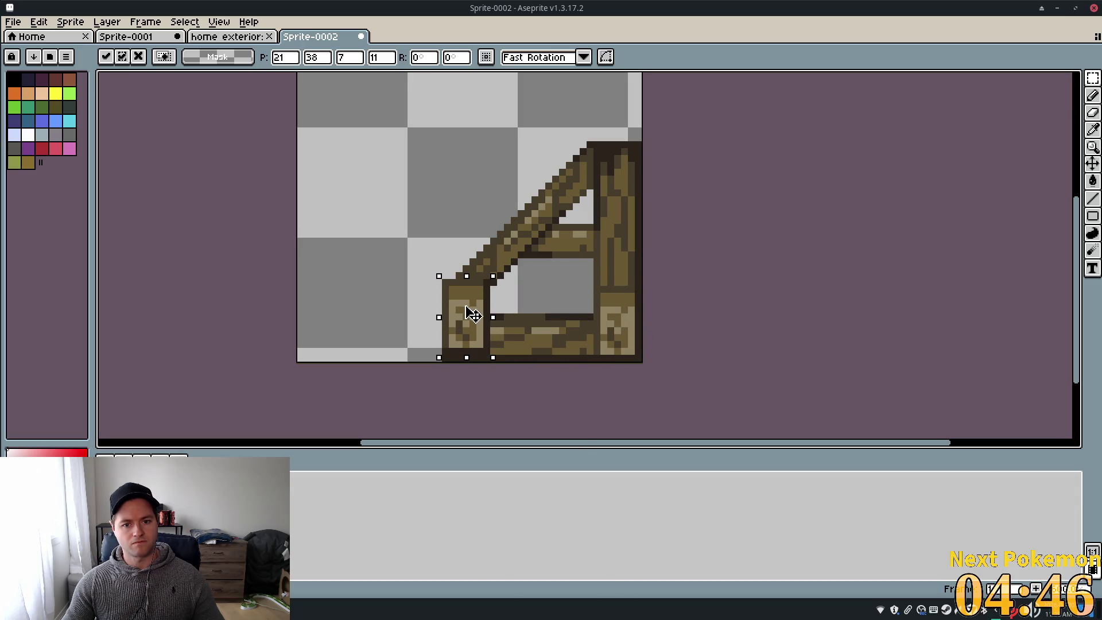
pyautogui.press('Down')
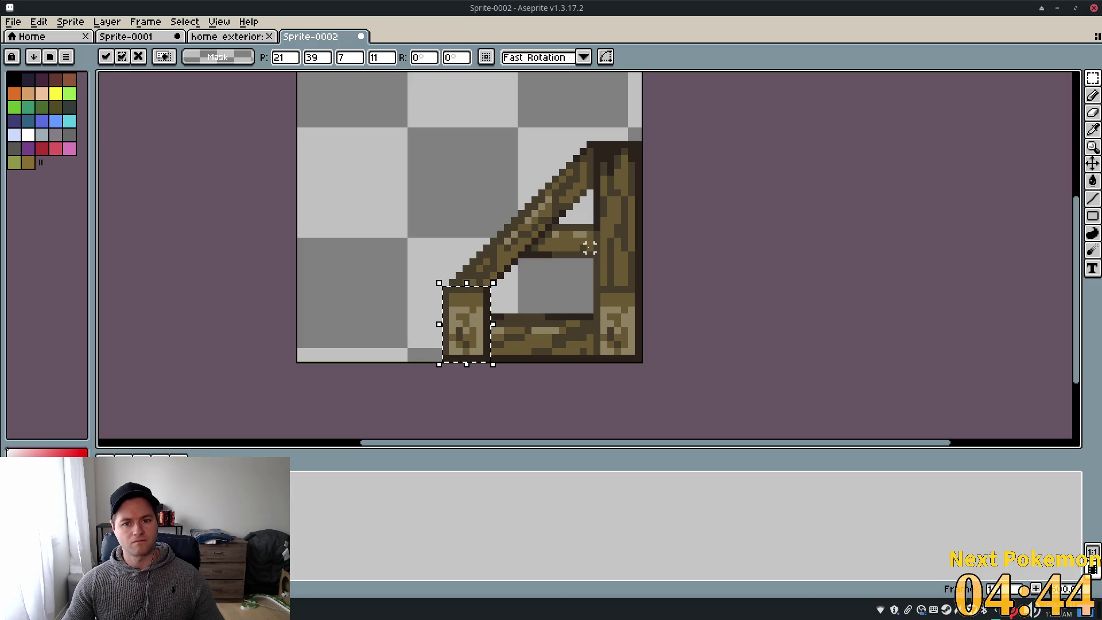
pyautogui.scroll(2, 472, 315)
pyautogui.scroll(-3, 478, 281)
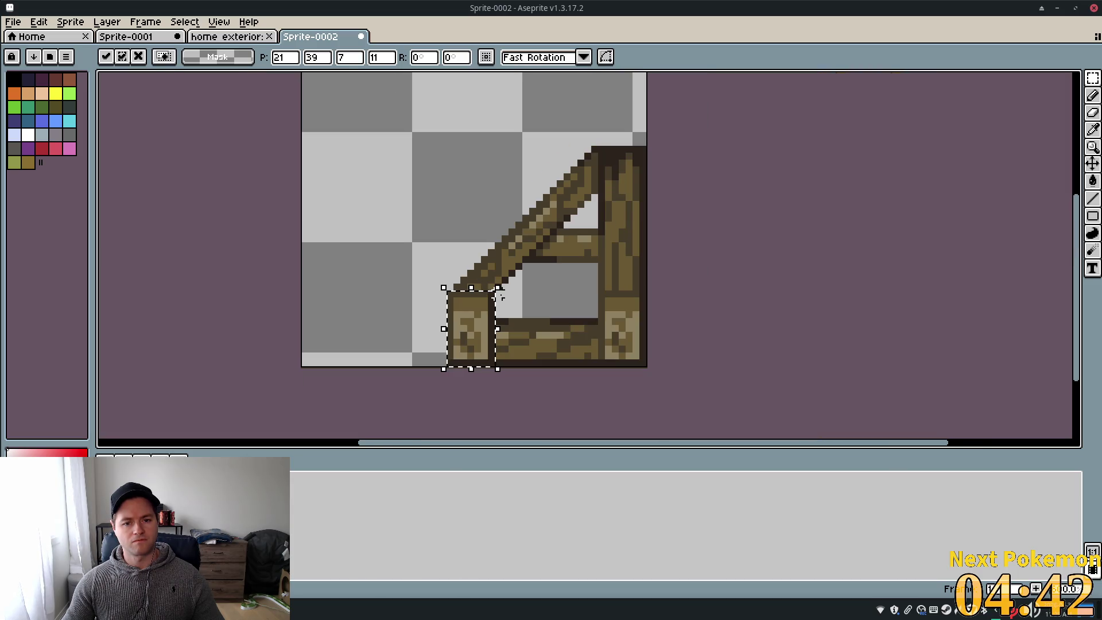
pyautogui.moveTo(476, 320)
pyautogui.mouseDown()
pyautogui.moveTo(401, 266)
pyautogui.moveTo(399, 284)
pyautogui.moveTo(402, 256)
pyautogui.mouseUp()
pyautogui.press('Return')
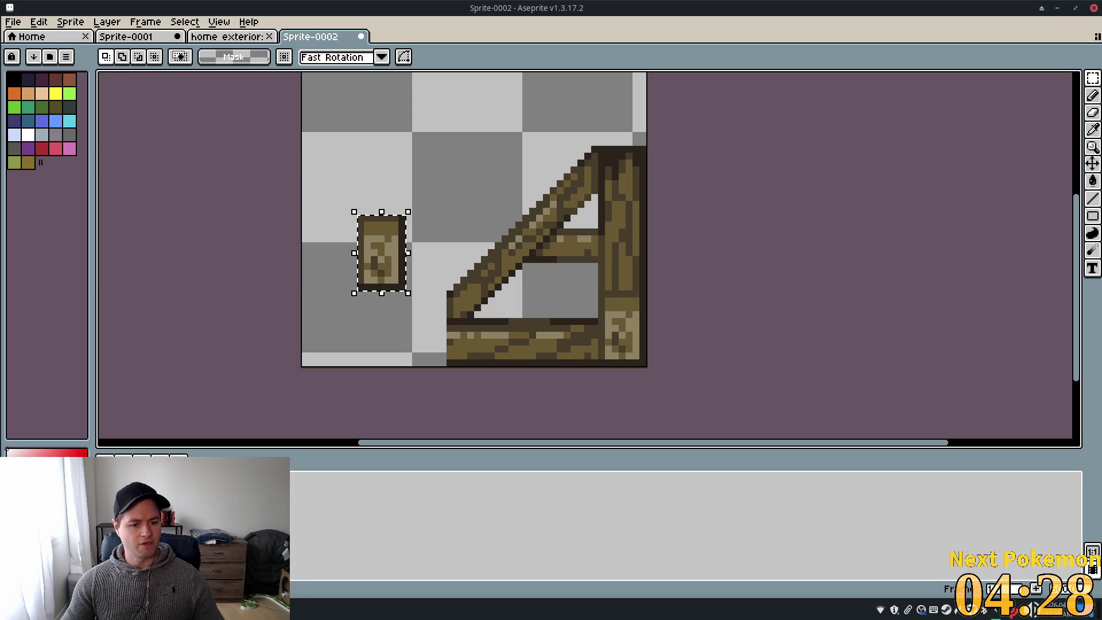
pyautogui.rightClick(292, 500)
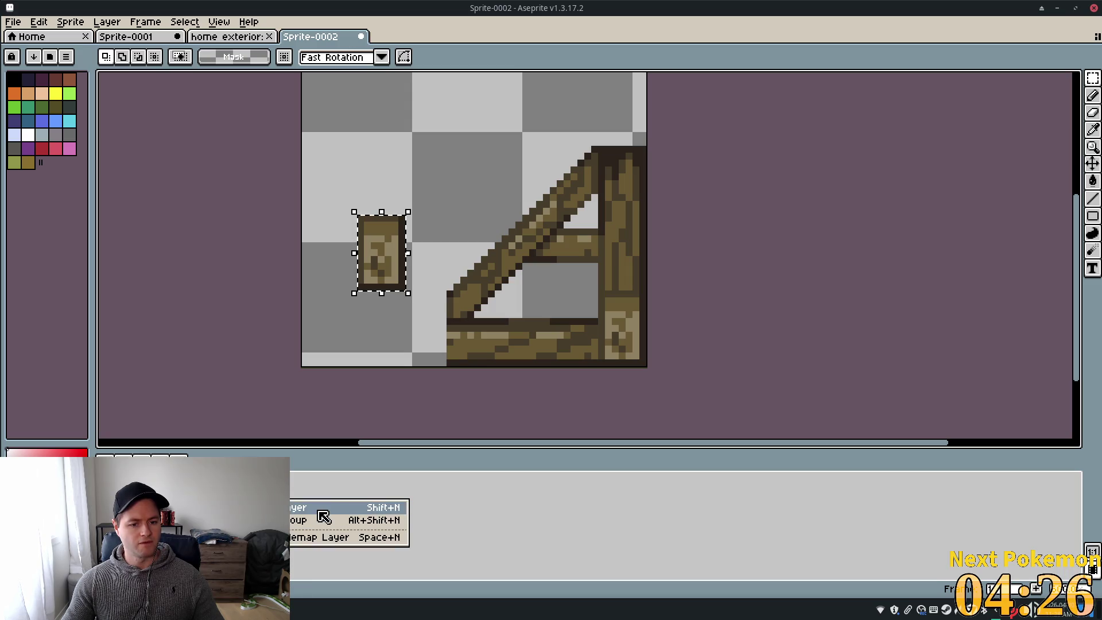
# Paste the corner post onto a new layer and place it at the lower-left end of the bottom beam
pyautogui.click(319, 511)
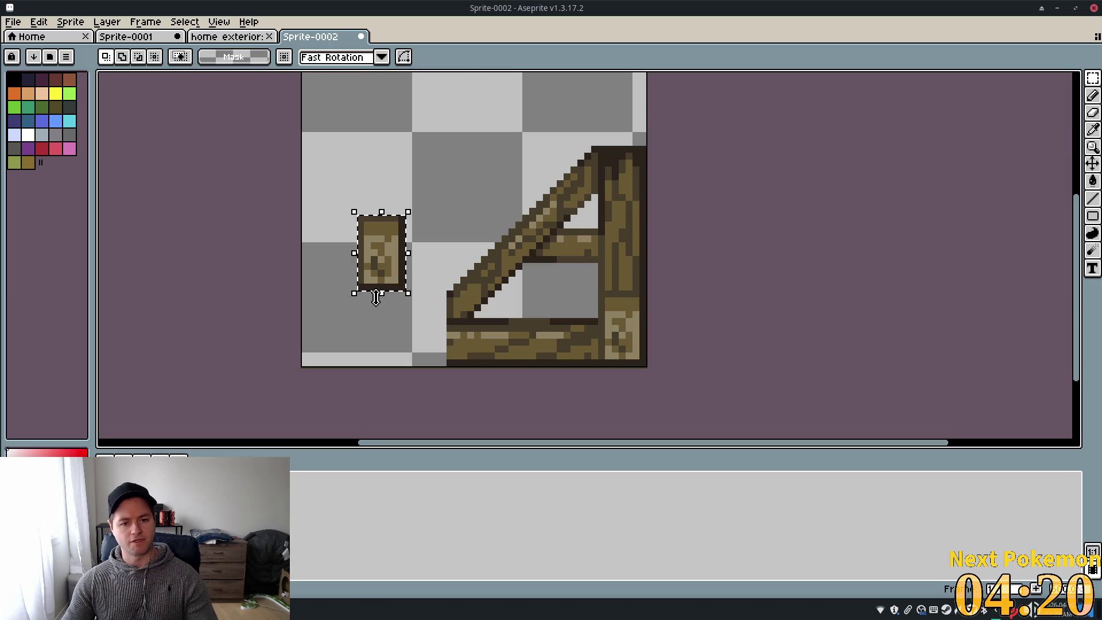
pyautogui.press('Delete')
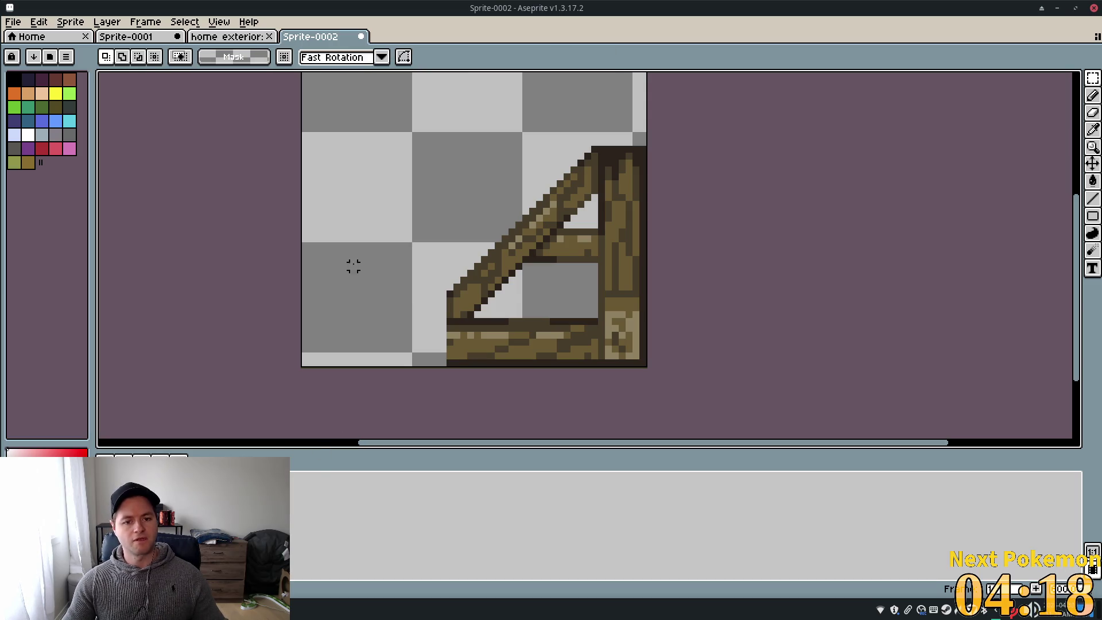
pyautogui.hotkey('ctrl', 'shift', 'd')
pyautogui.moveTo(623, 325)
pyautogui.mouseDown()
pyautogui.moveTo(455, 306)
pyautogui.moveTo(469, 319)
pyautogui.mouseUp()
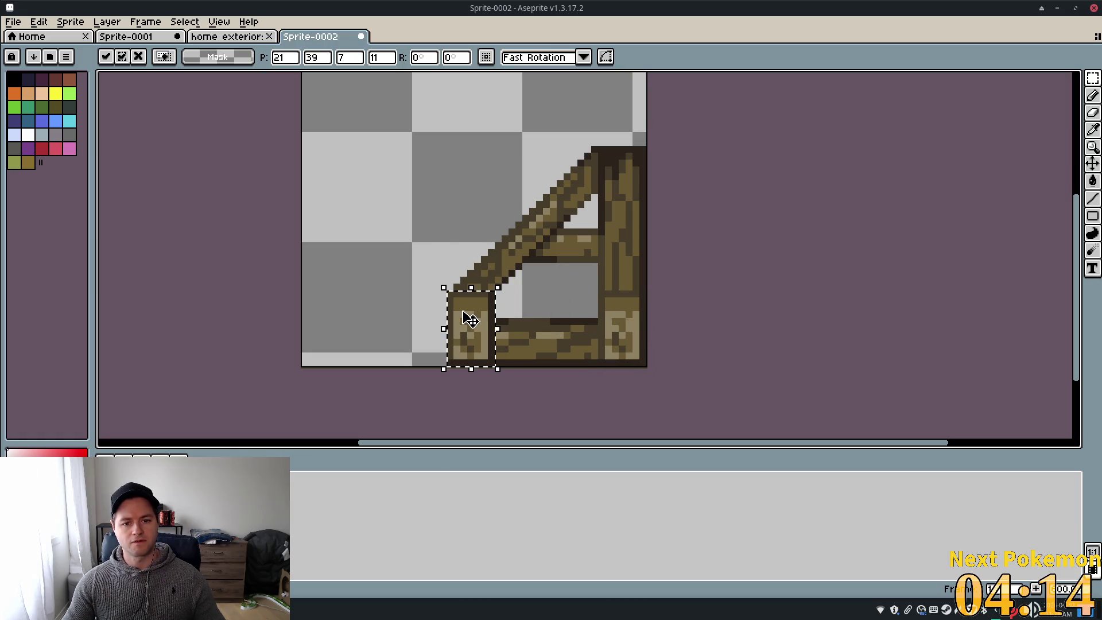
pyautogui.scroll(2, 481, 291)
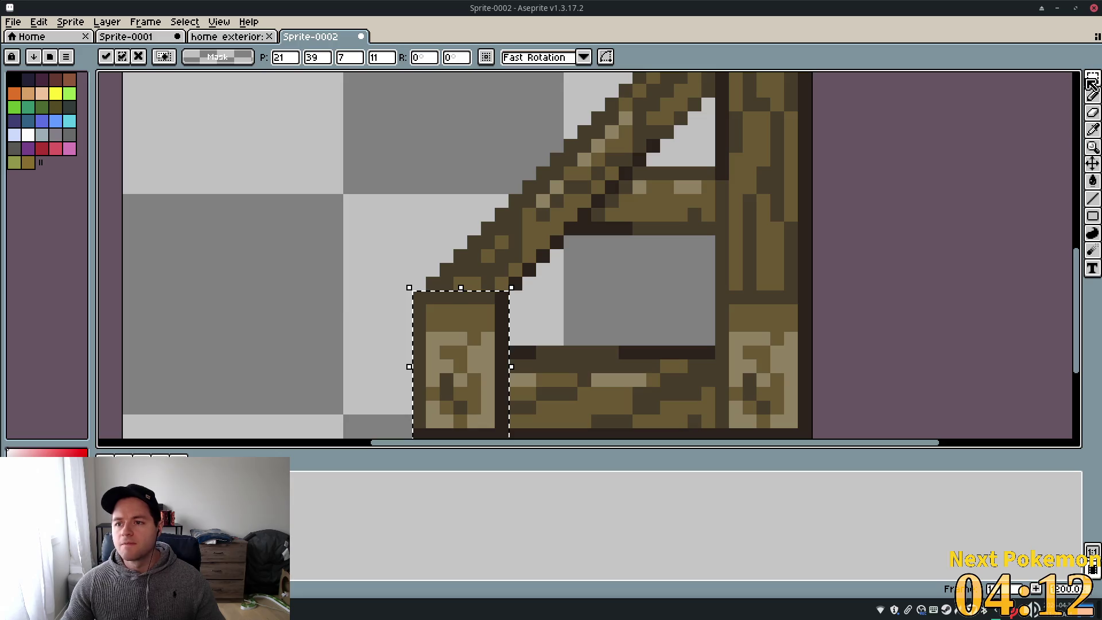
pyautogui.click(392, 283)
pyautogui.moveTo(390, 297)
pyautogui.mouseDown()
pyautogui.moveTo(505, 320)
pyautogui.moveTo(508, 344)
pyautogui.mouseUp()
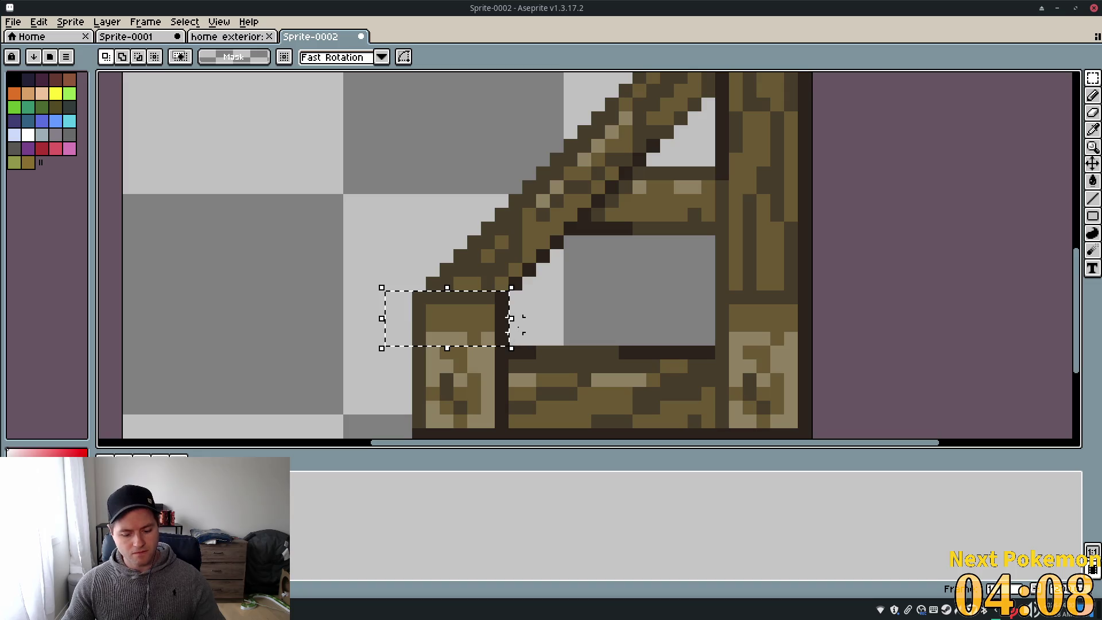
pyautogui.hotkey('ctrl', 'd')
pyautogui.scroll(-6, 571, 268)
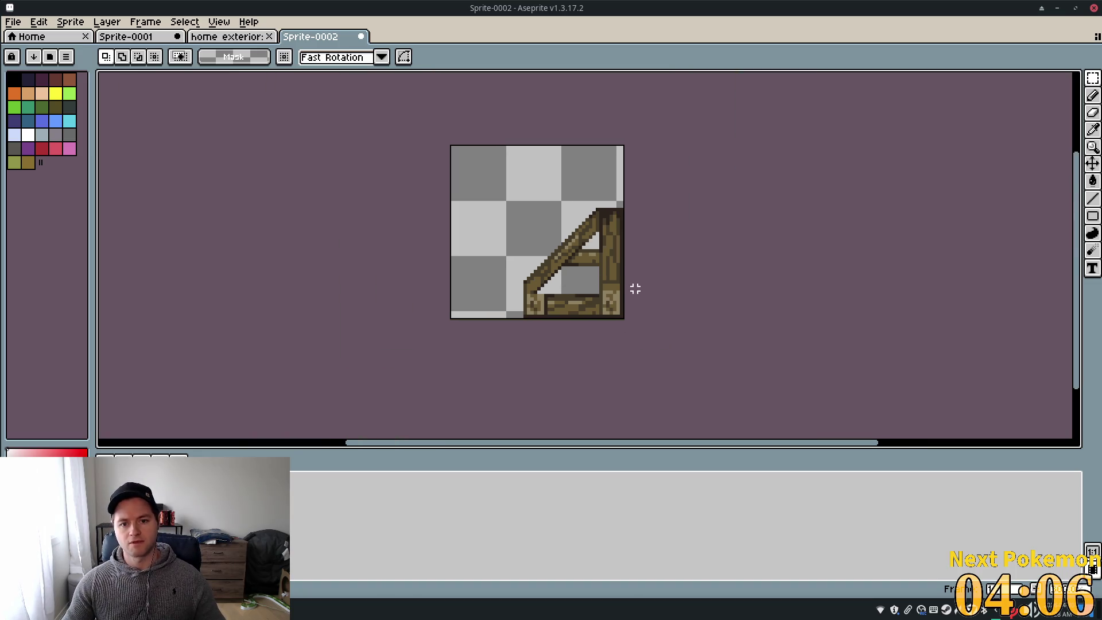
# Sample the frame's brown wood tone and darken two pixels along the top of the left post
pyautogui.scroll(2, 635, 288)
pyautogui.scroll(4, 500, 287)
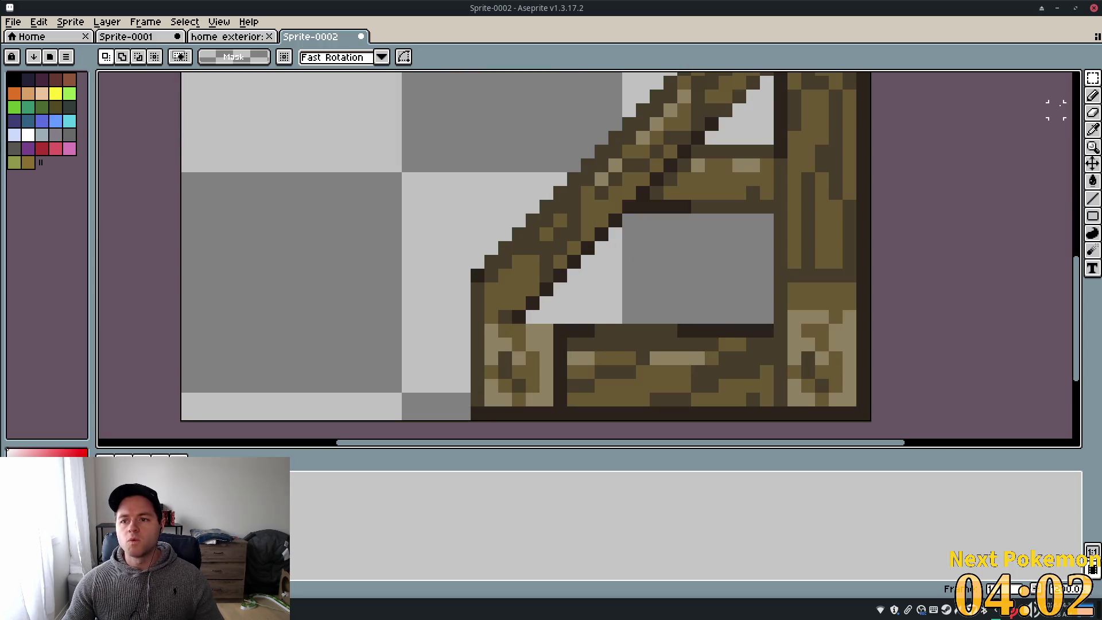
pyautogui.press('i')
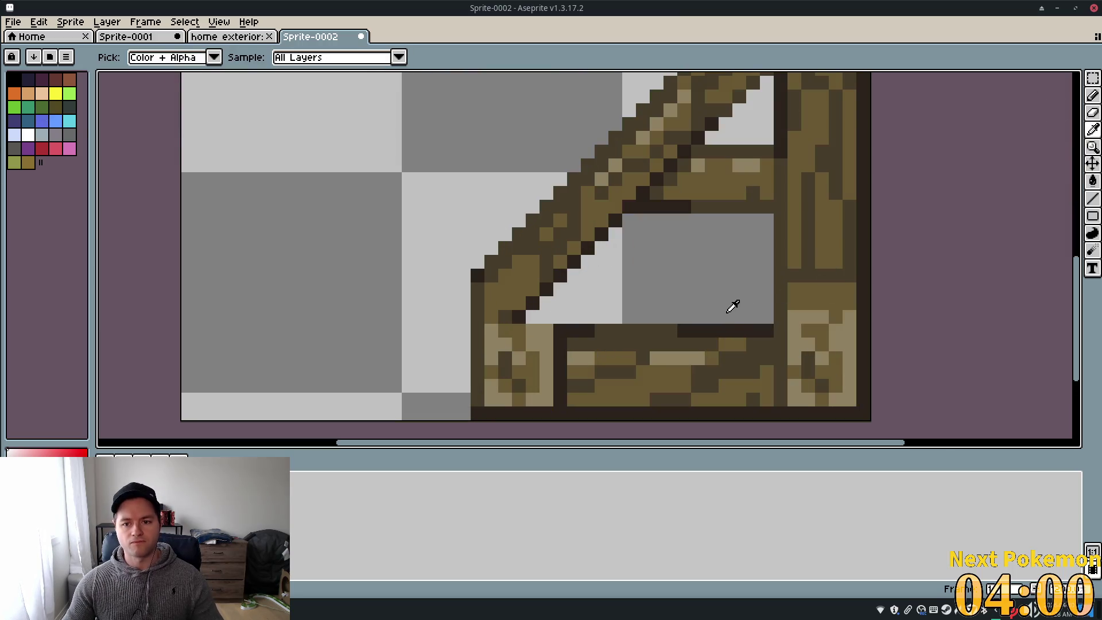
pyautogui.click(793, 275)
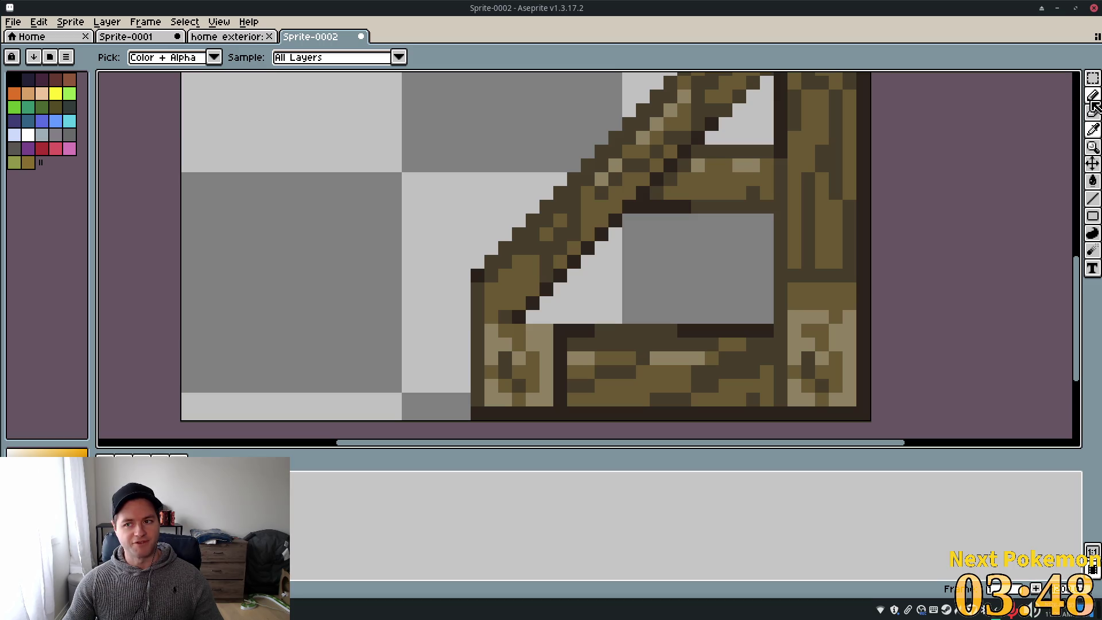
pyautogui.press('b')
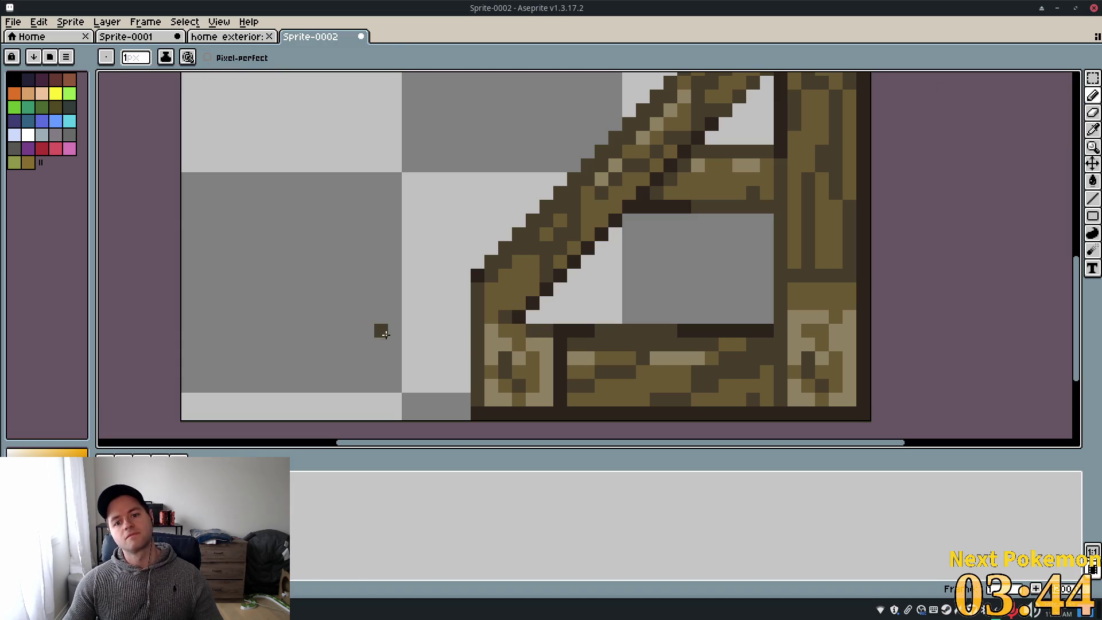
pyautogui.click(493, 332)
pyautogui.click(522, 333)
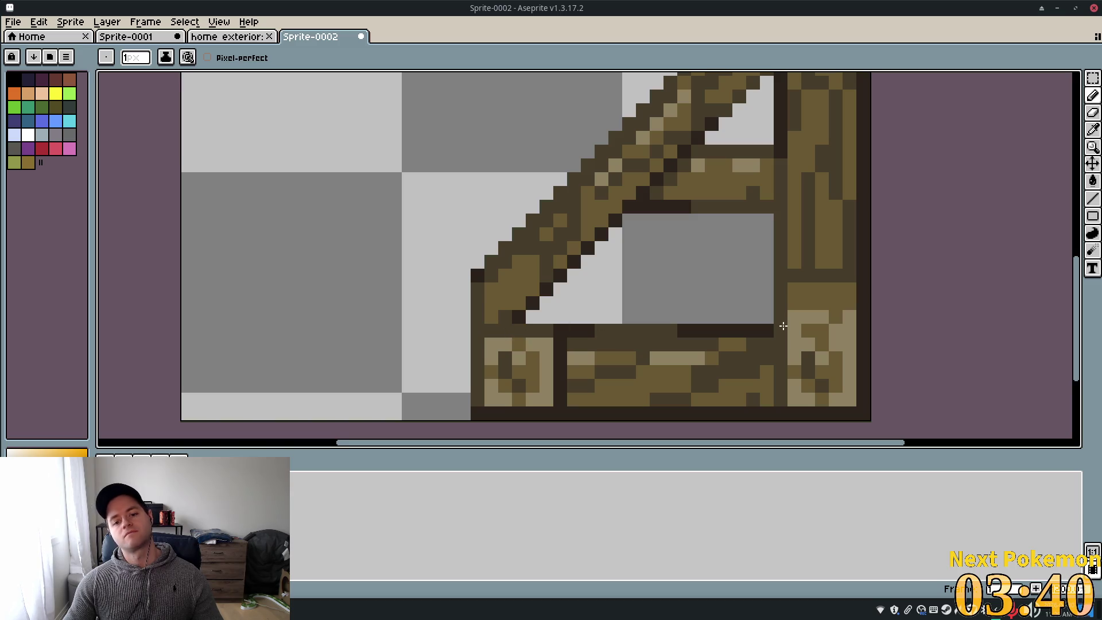
pyautogui.scroll(-3, 783, 327)
pyautogui.scroll(1, 899, 351)
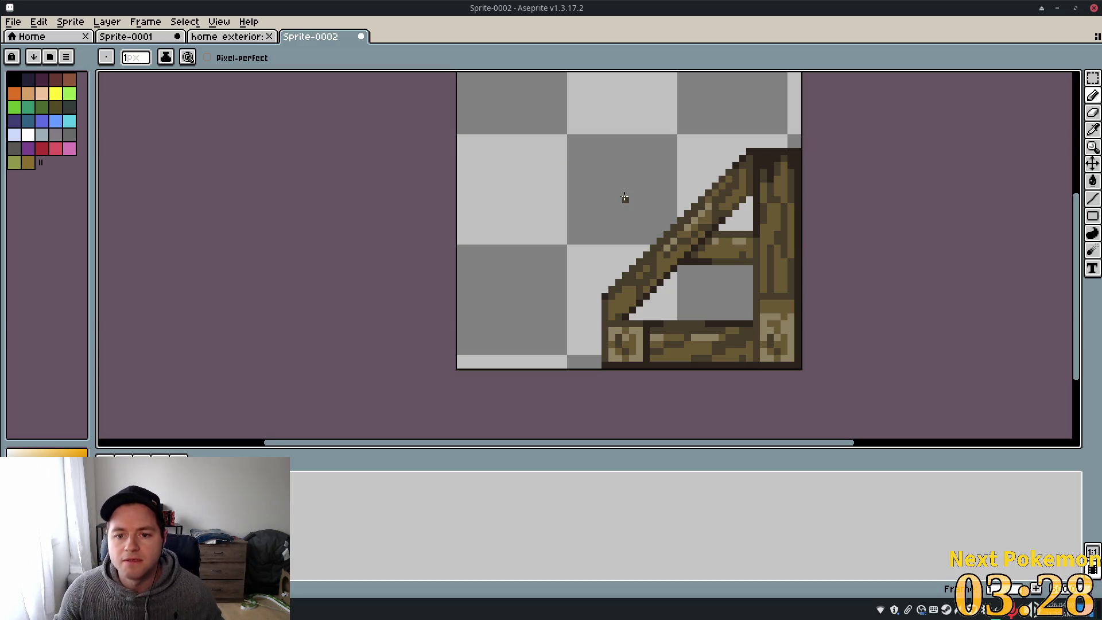
pyautogui.scroll(1, 618, 195)
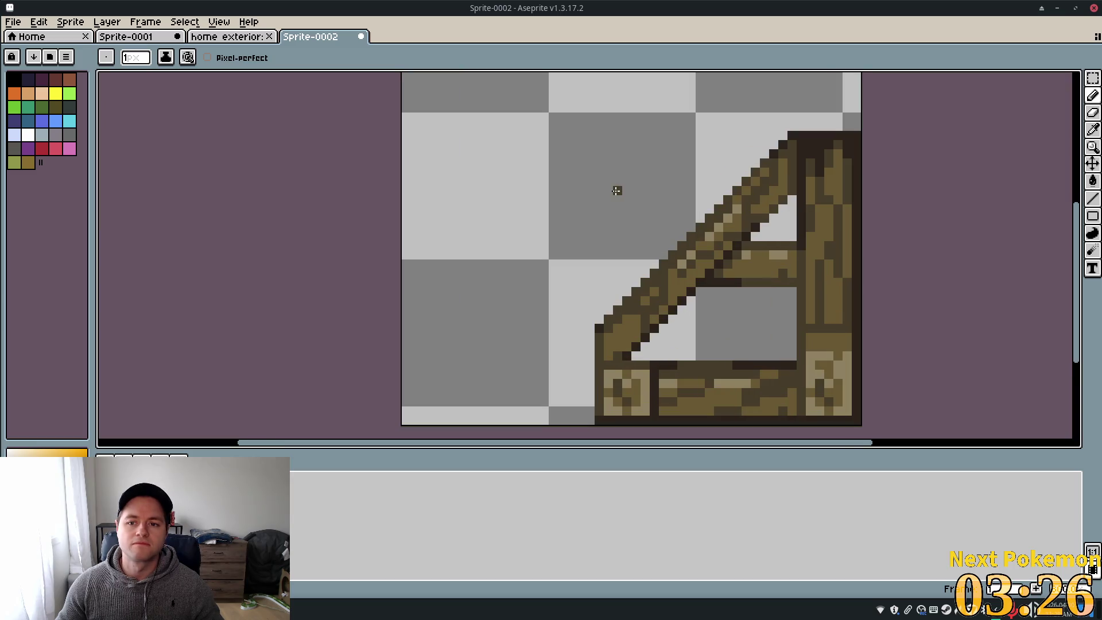
pyautogui.scroll(-6, 615, 189)
pyautogui.scroll(4, 602, 238)
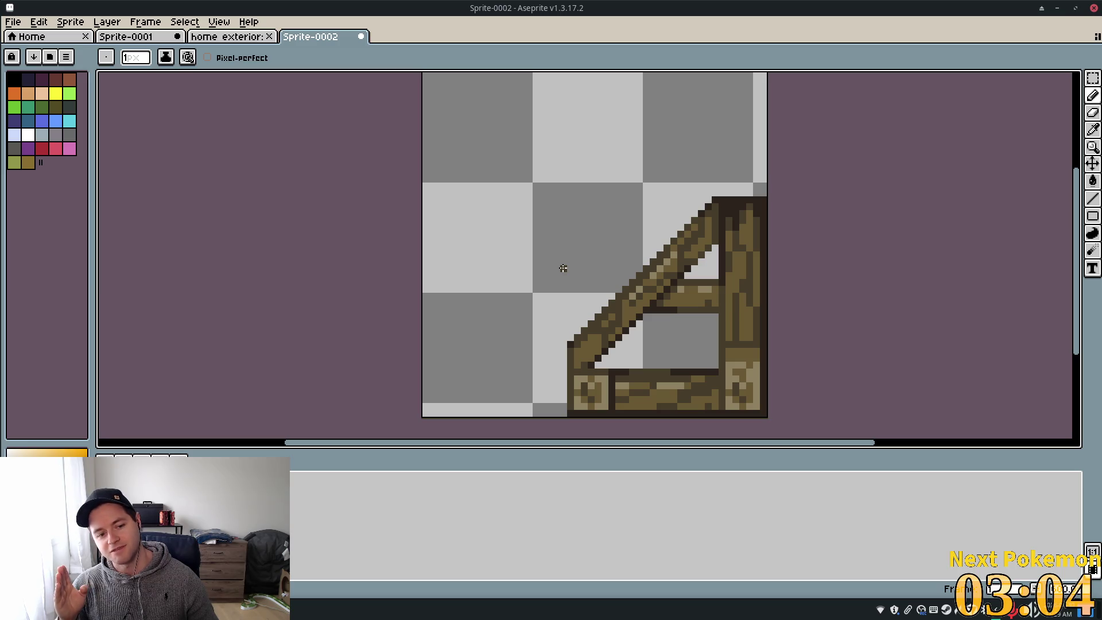
pyautogui.click(584, 233)
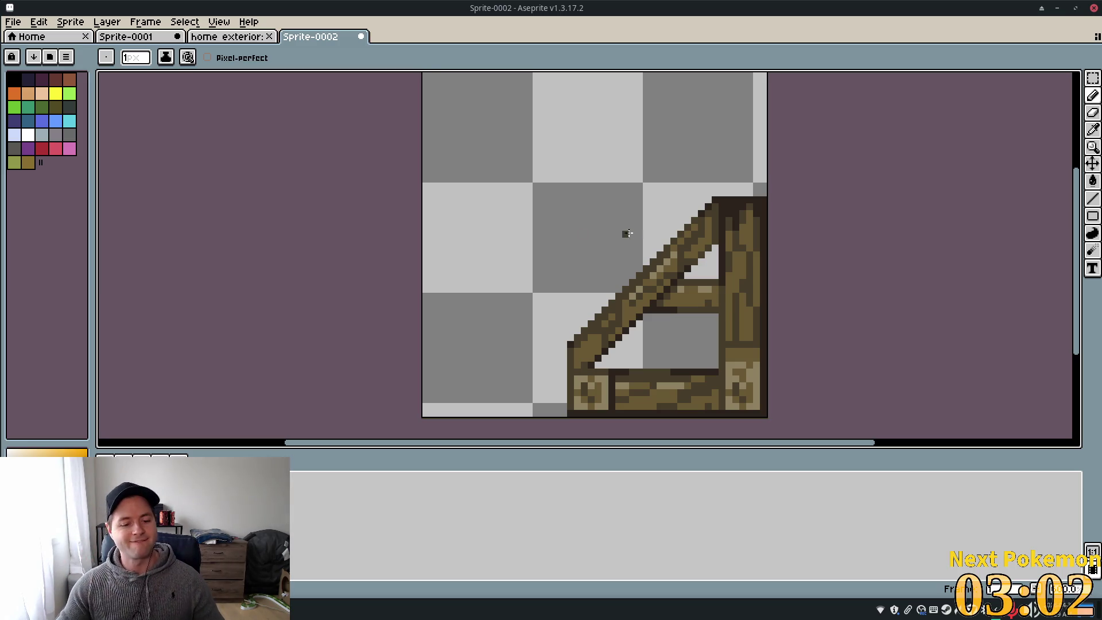
pyautogui.hotkey('ctrl', 'z')
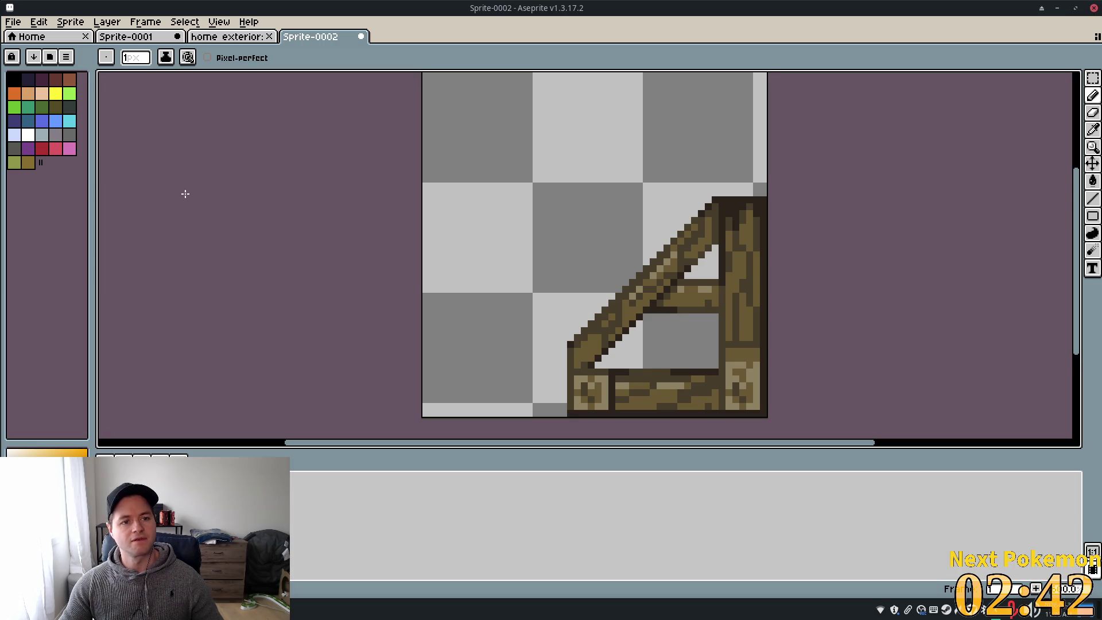
pyautogui.click(1092, 77)
# Select the whole A-frame and try nudging it up-left, then cancel the move
pyautogui.moveTo(528, 172); pyautogui.dragTo(783, 409)
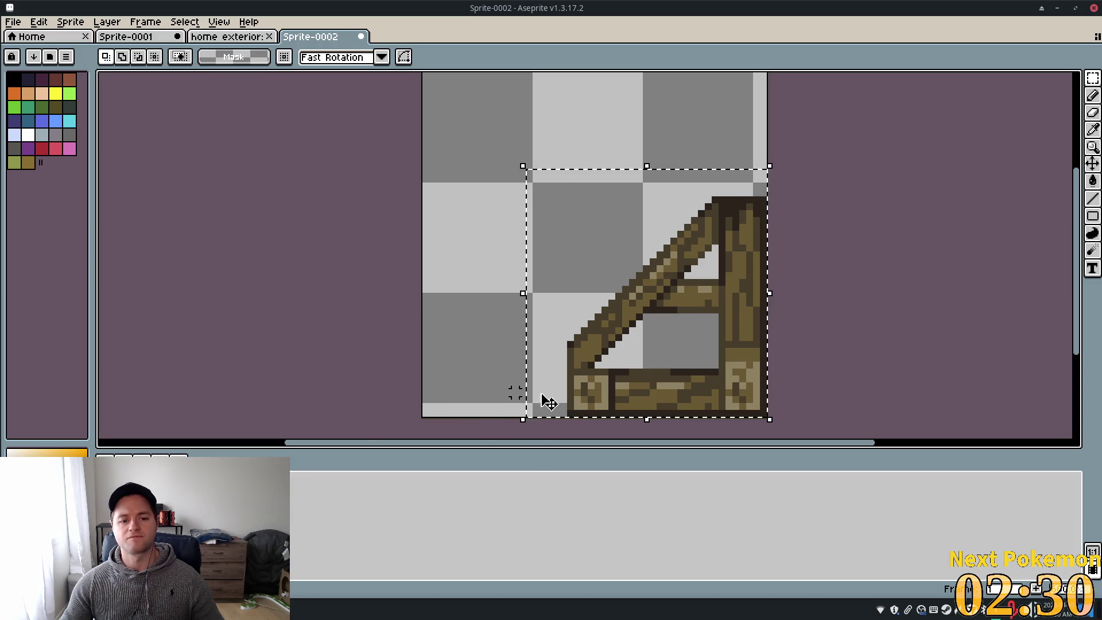
pyautogui.click(636, 374)
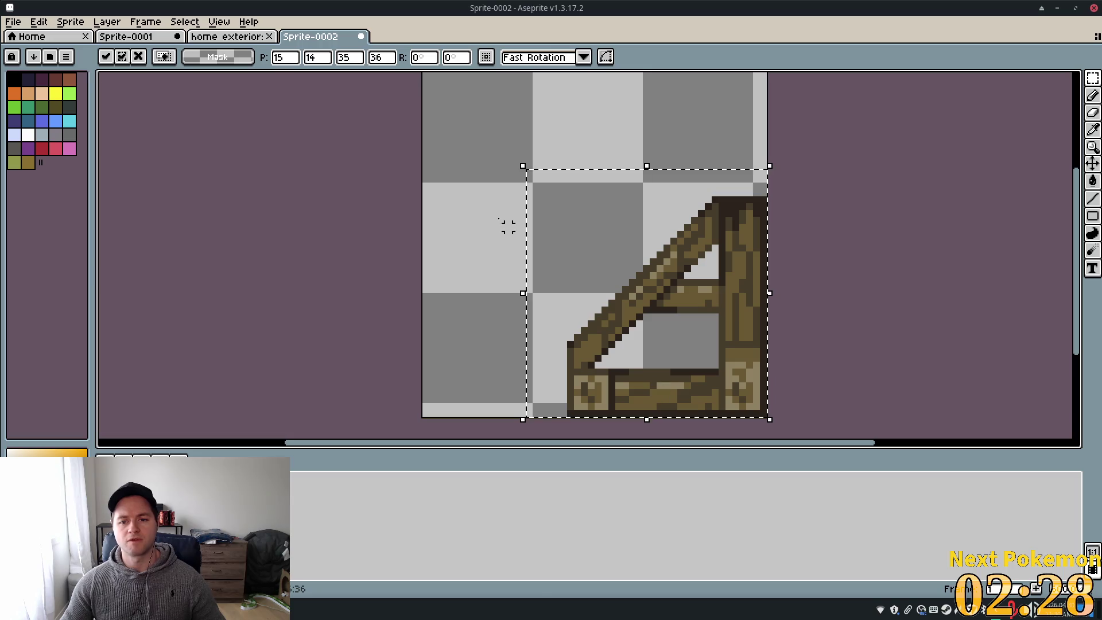
pyautogui.press('Up')
pyautogui.press('Up')
pyautogui.press('Up')
pyautogui.press('Left')
pyautogui.press('Left')
pyautogui.press('Left')
pyautogui.moveTo(693, 352)
pyautogui.mouseDown()
pyautogui.moveTo(649, 347)
pyautogui.moveTo(580, 308)
pyautogui.moveTo(577, 258)
pyautogui.mouseUp()
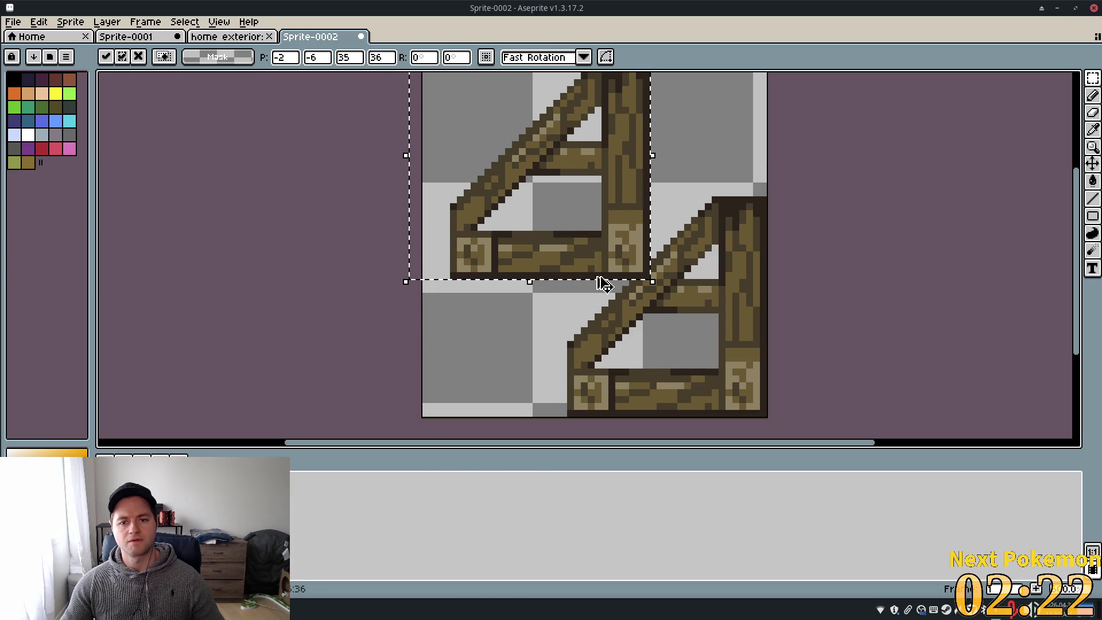
pyautogui.press('Escape')
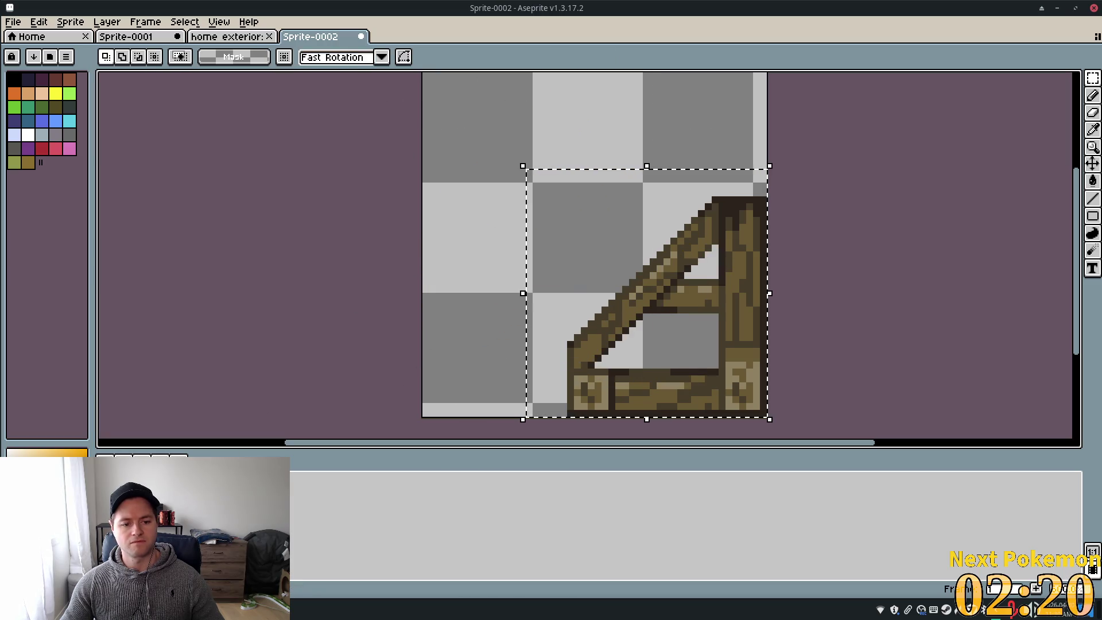
# Add Layer 2, move a copy of the frame up-left, then undo that move
pyautogui.rightClick(253, 499)
pyautogui.click(322, 512)
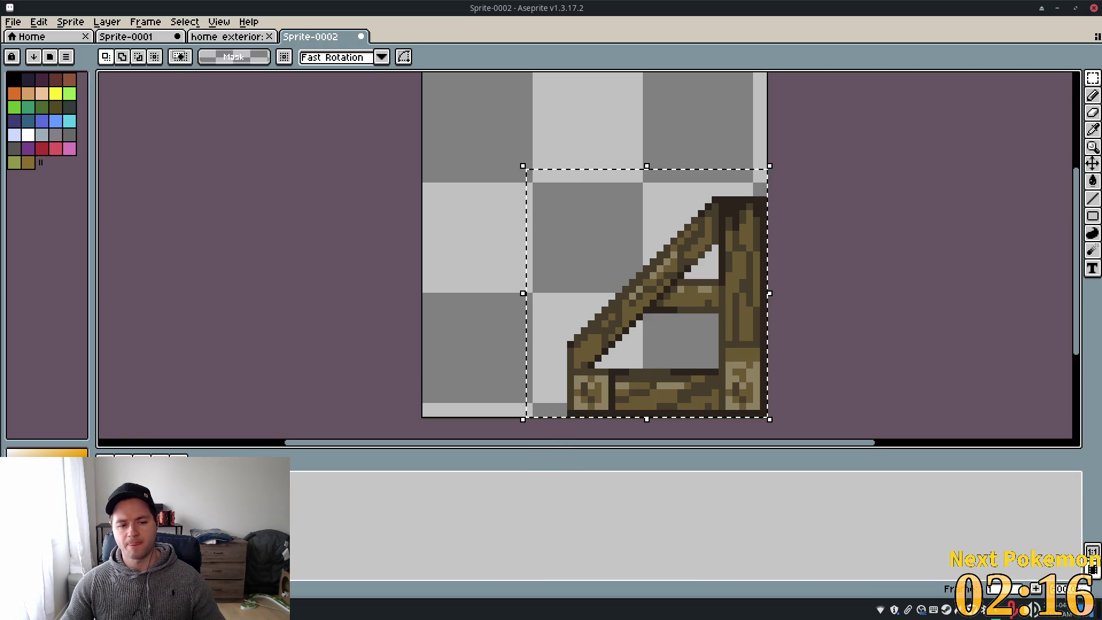
pyautogui.hotkey('ctrl', 't')
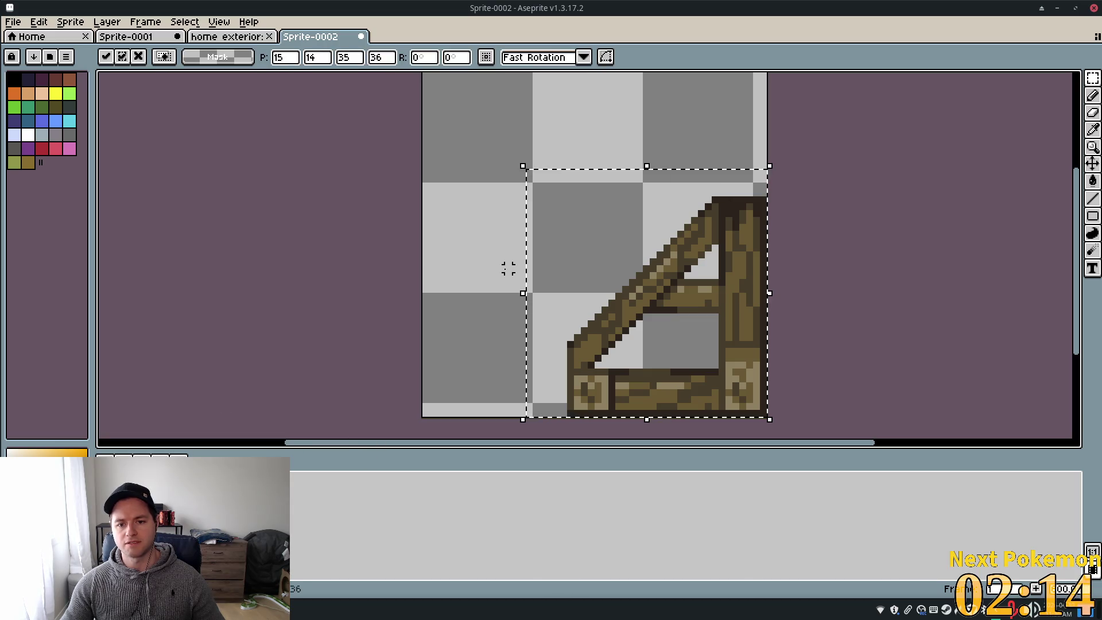
pyautogui.moveTo(661, 300)
pyautogui.mouseDown()
pyautogui.moveTo(586, 277)
pyautogui.moveTo(622, 315)
pyautogui.moveTo(556, 288)
pyautogui.moveTo(552, 263)
pyautogui.moveTo(640, 280)
pyautogui.moveTo(619, 292)
pyautogui.moveTo(592, 280)
pyautogui.moveTo(615, 280)
pyautogui.mouseUp()
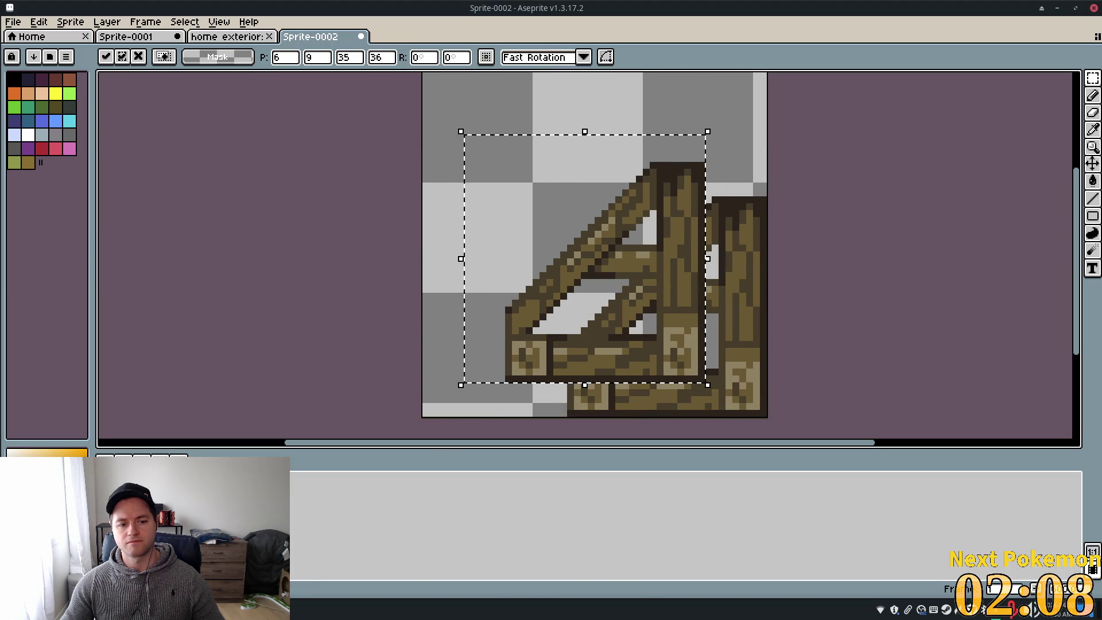
pyautogui.press('Return')
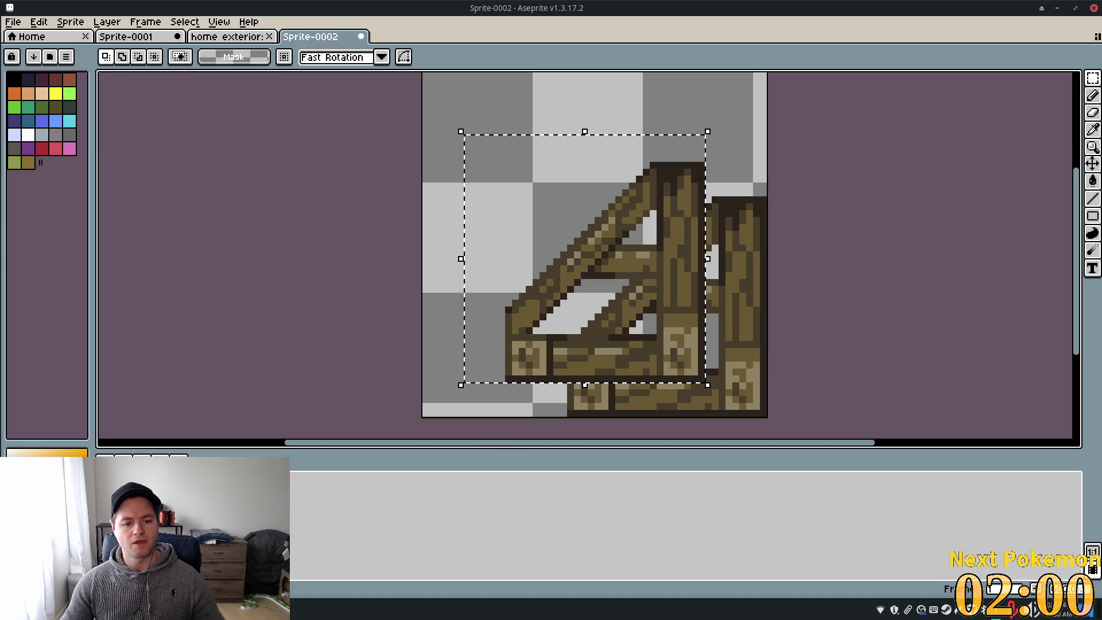
pyautogui.rightClick(250, 524)
pyautogui.moveTo(252, 508)
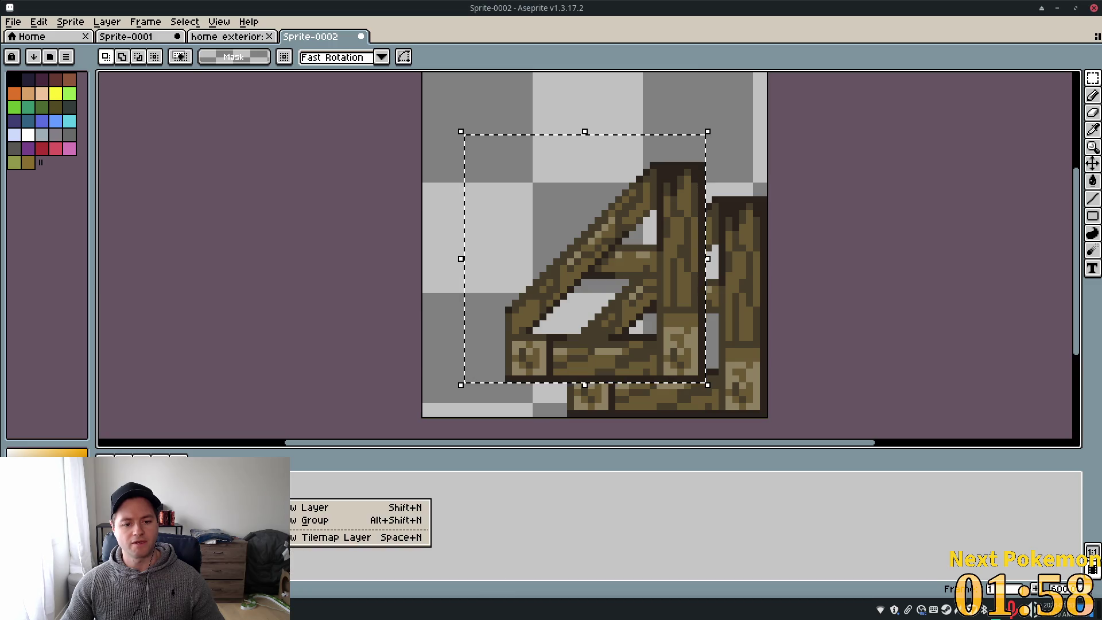
pyautogui.moveTo(253, 532)
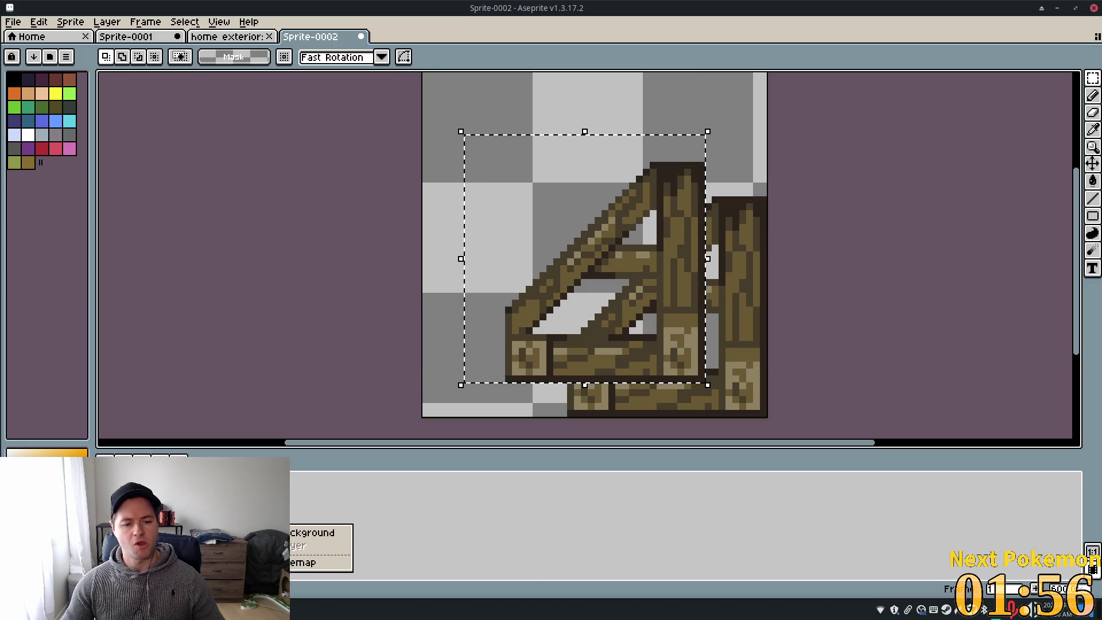
pyautogui.click(444, 495)
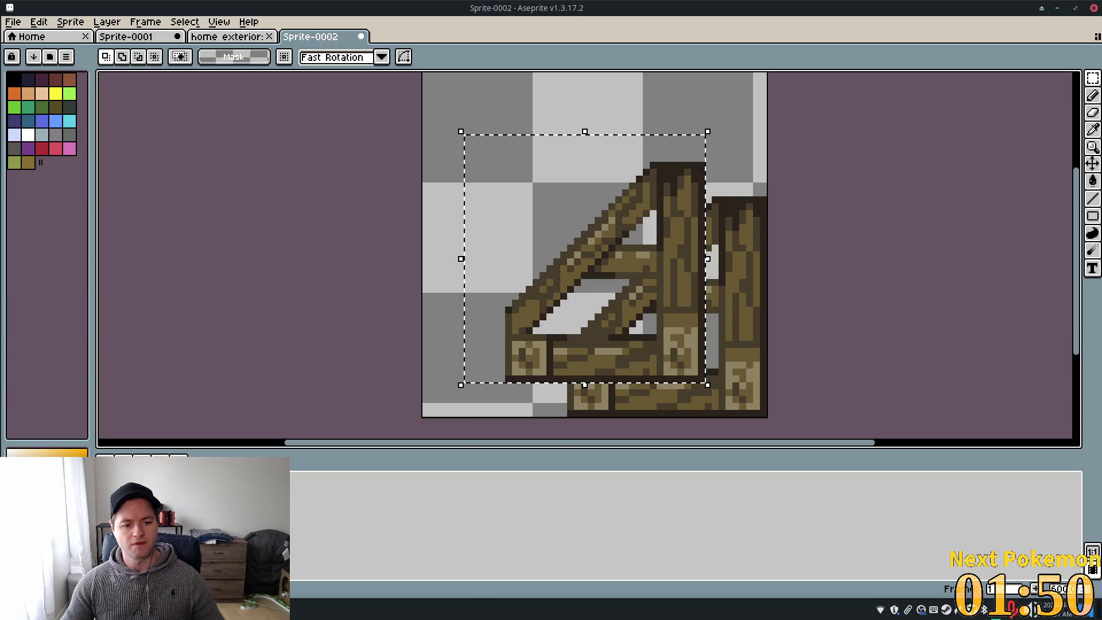
pyautogui.hotkey('ctrl', 'z')
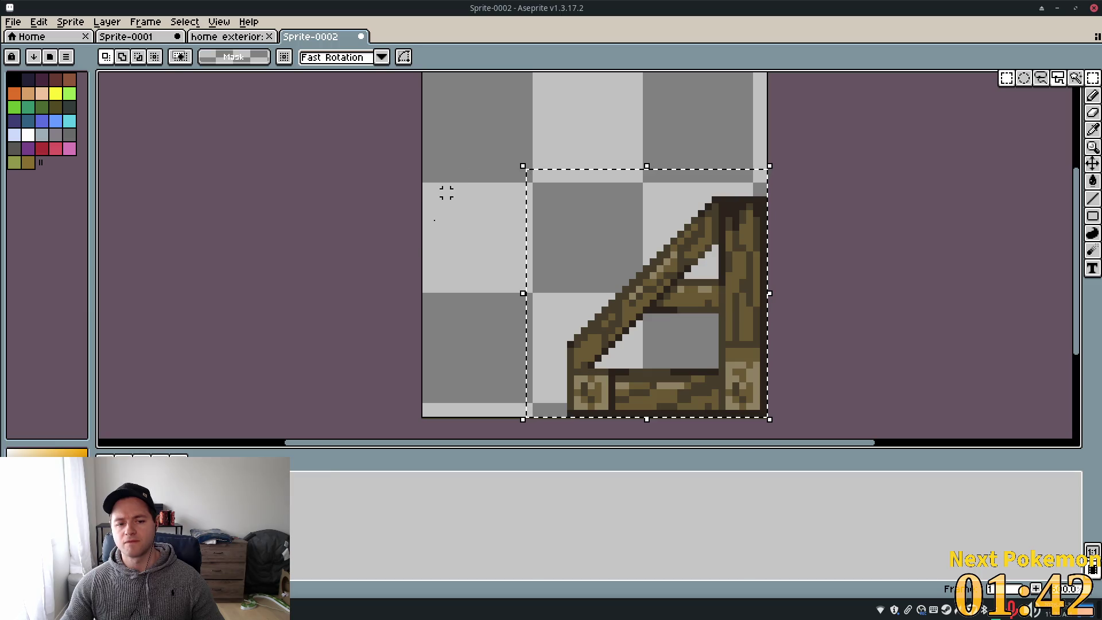
# Select a wider area around the A-frame and stretch it toward the upper left to 46×39 pixels
pyautogui.moveTo(485, 162)
pyautogui.mouseDown()
pyautogui.moveTo(789, 364)
pyautogui.moveTo(772, 401)
pyautogui.mouseUp()
pyautogui.moveTo(767, 296)
pyautogui.mouseDown()
pyautogui.moveTo(731, 295)
pyautogui.moveTo(758, 317)
pyautogui.mouseUp()
pyautogui.press('Return')
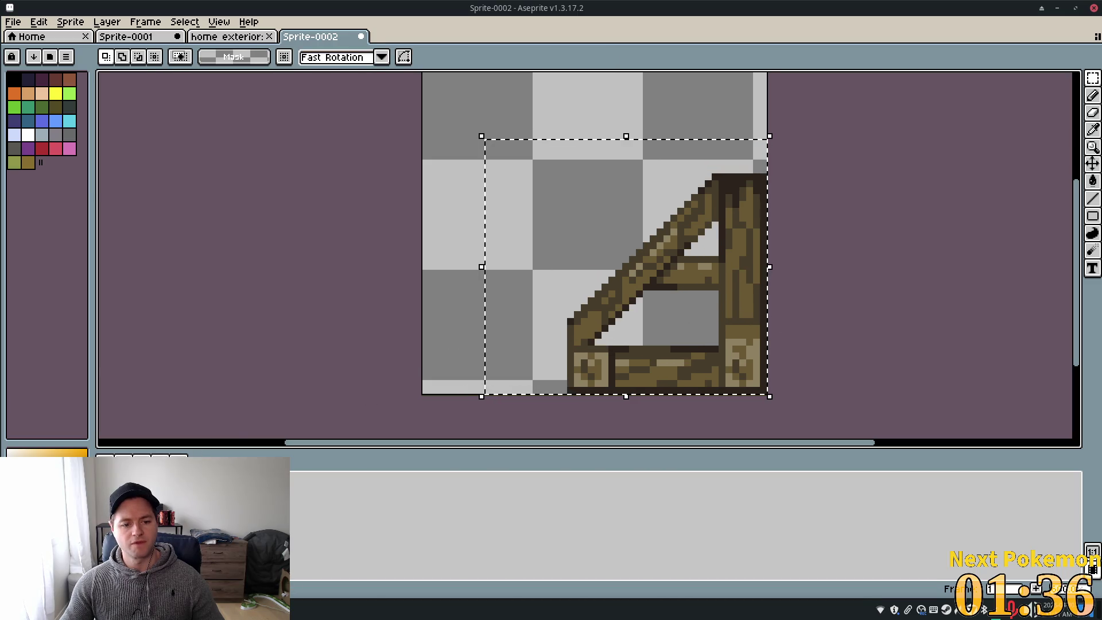
pyautogui.moveTo(482, 136); pyautogui.dragTo(449, 126)
pyautogui.scroll(-3, 777, 423)
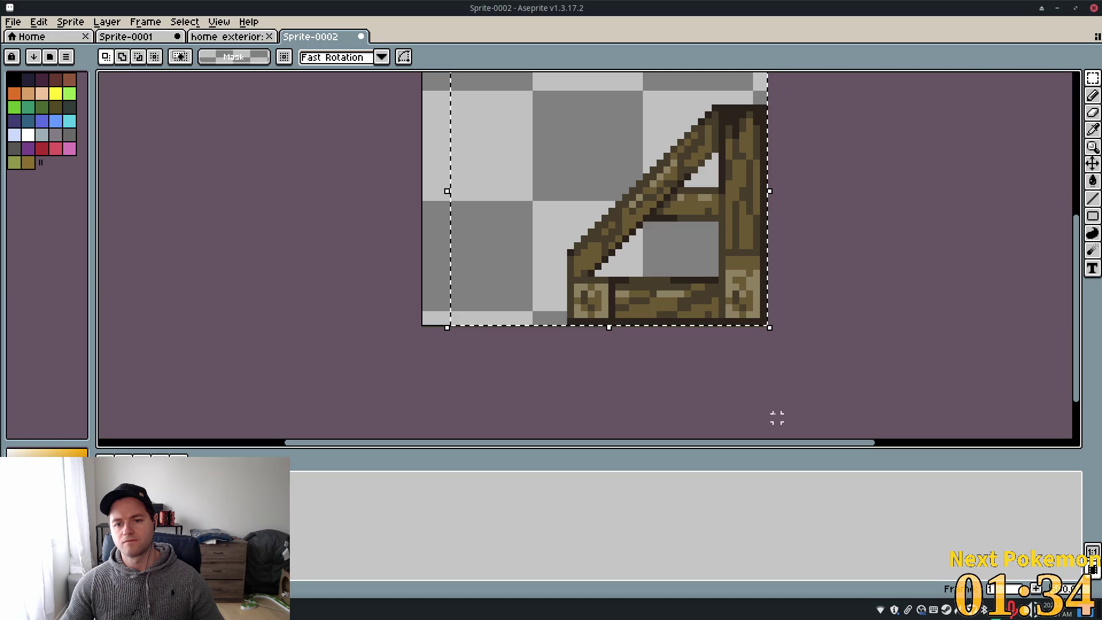
pyautogui.moveTo(733, 278)
pyautogui.mouseDown()
pyautogui.moveTo(708, 268)
pyautogui.moveTo(735, 264)
pyautogui.moveTo(743, 246)
pyautogui.mouseUp()
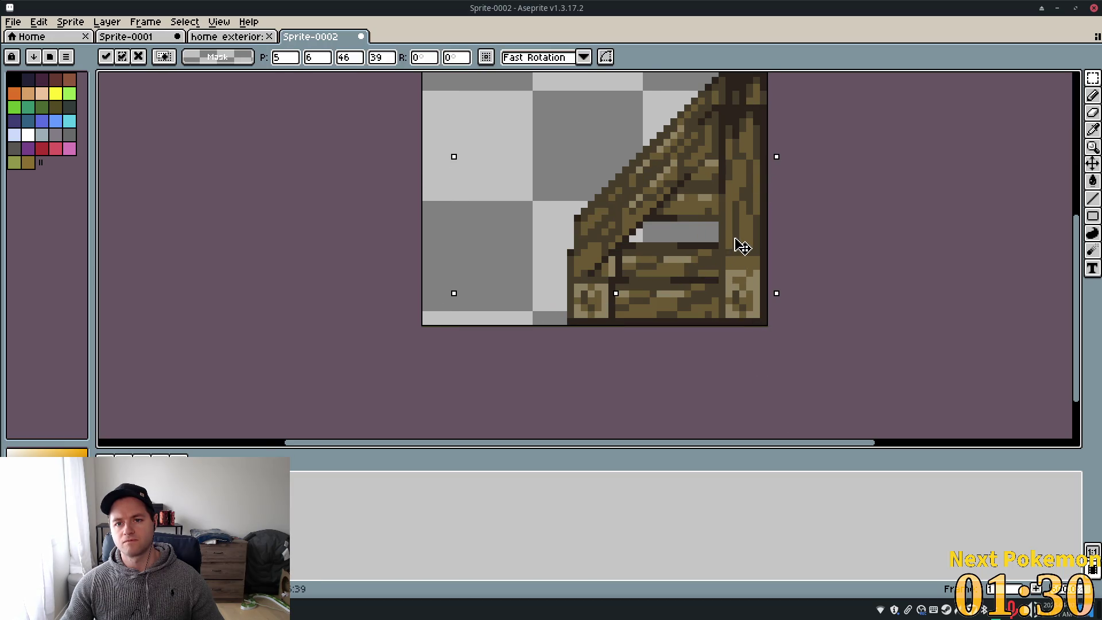
pyautogui.scroll(3, 671, 350)
pyautogui.hscroll(1, 671, 350)
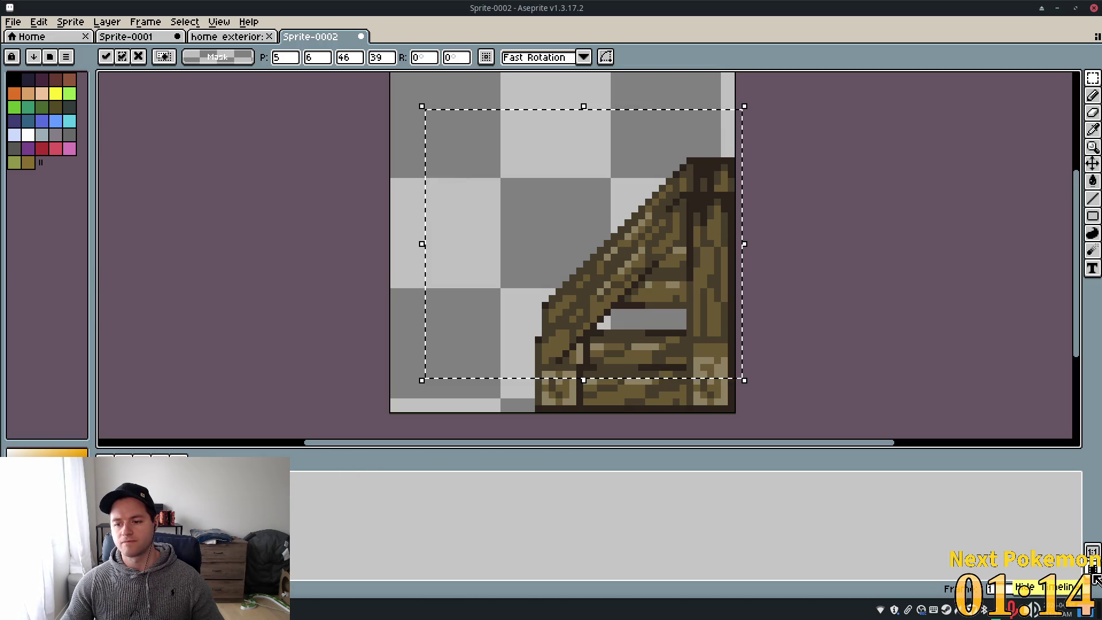
# Move the floating brace copy up and left, trimming one pixel from its top
pyautogui.click(108, 23)
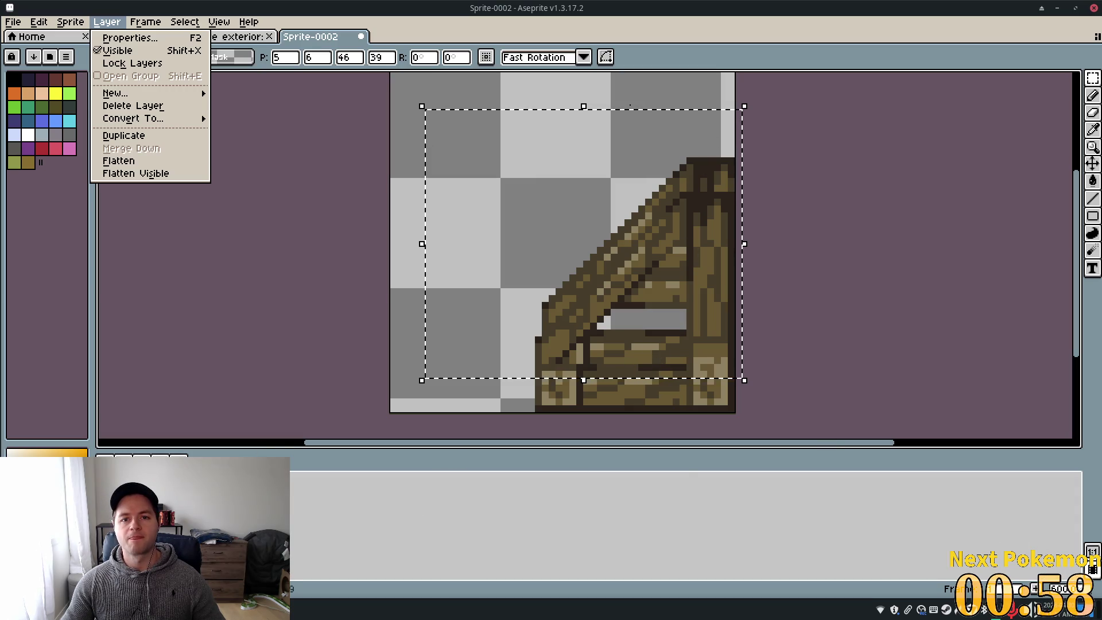
pyautogui.hotkey('alt', 'h')
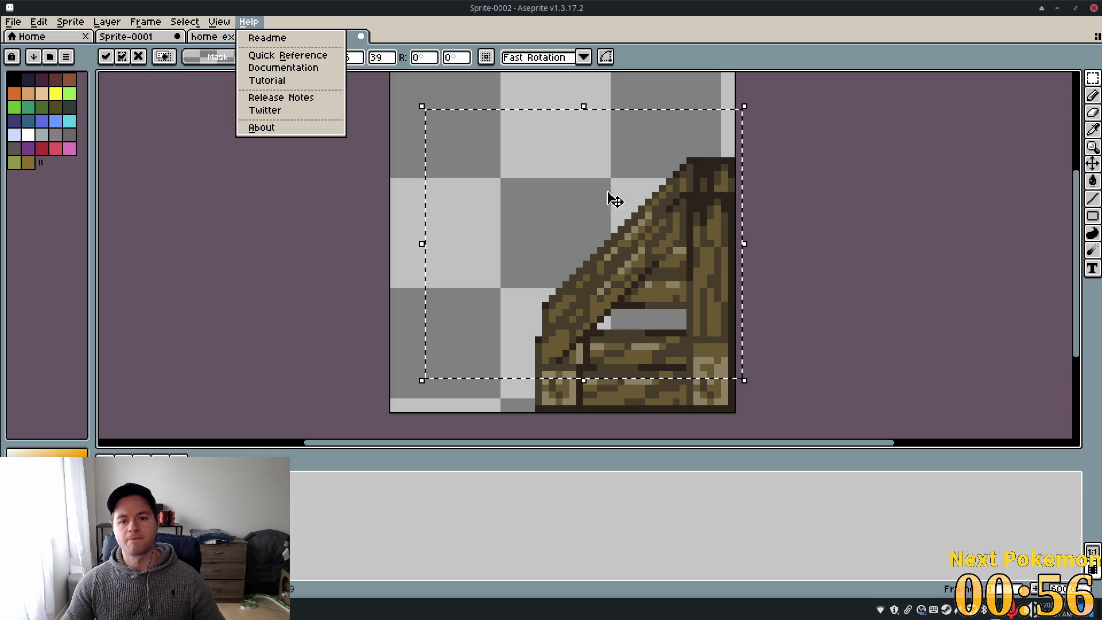
pyautogui.press('Escape')
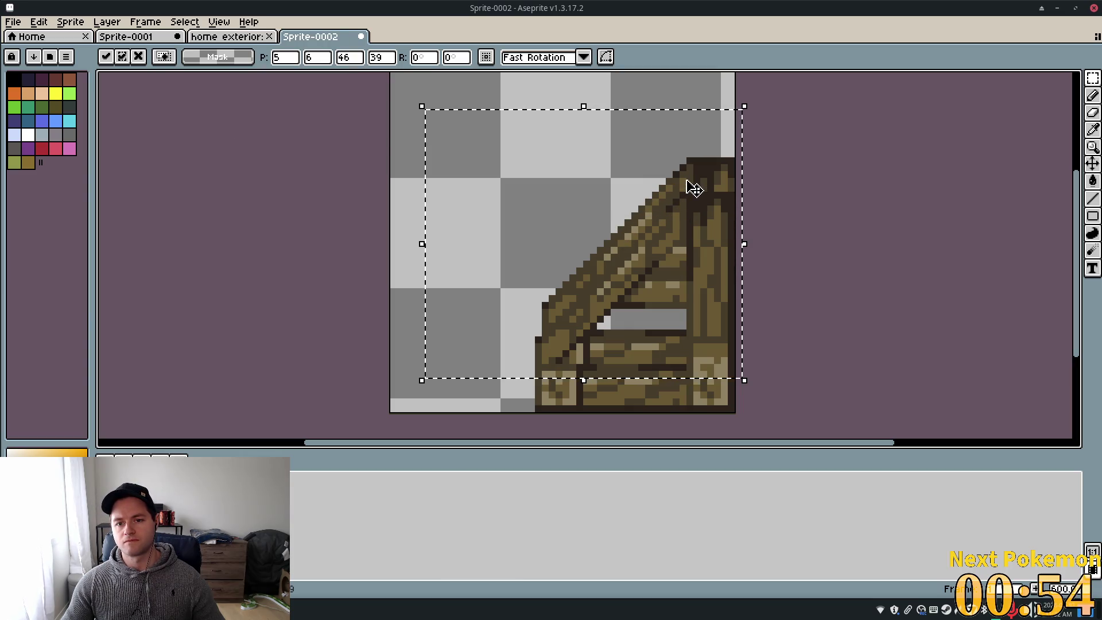
pyautogui.moveTo(710, 165); pyautogui.dragTo(691, 153)
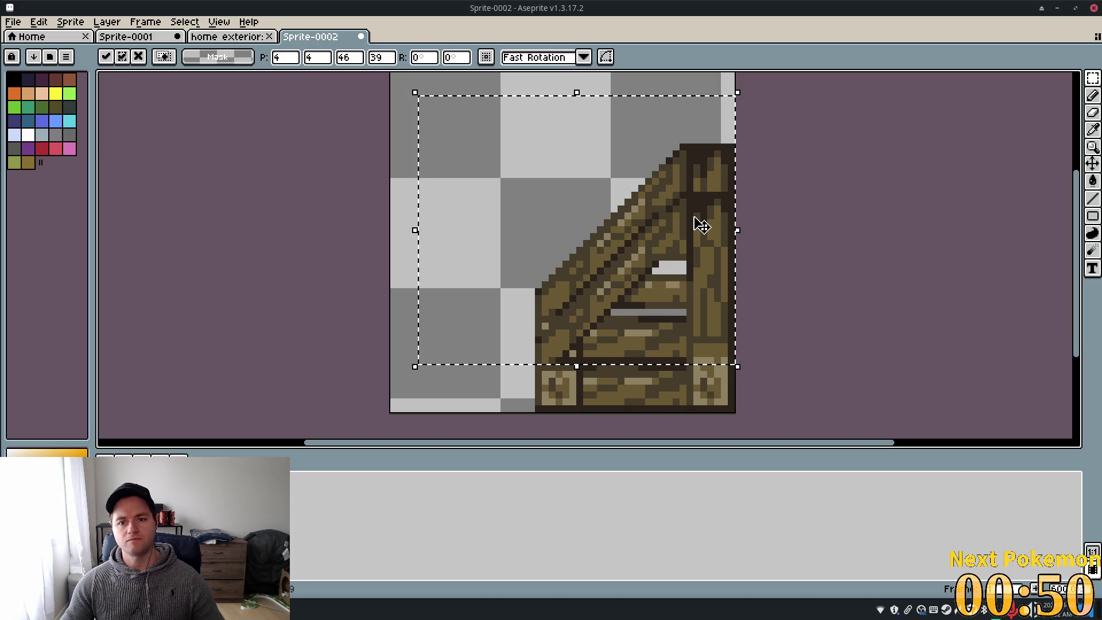
pyautogui.moveTo(428, 100); pyautogui.dragTo(443, 108)
pyautogui.moveTo(643, 148); pyautogui.dragTo(625, 151)
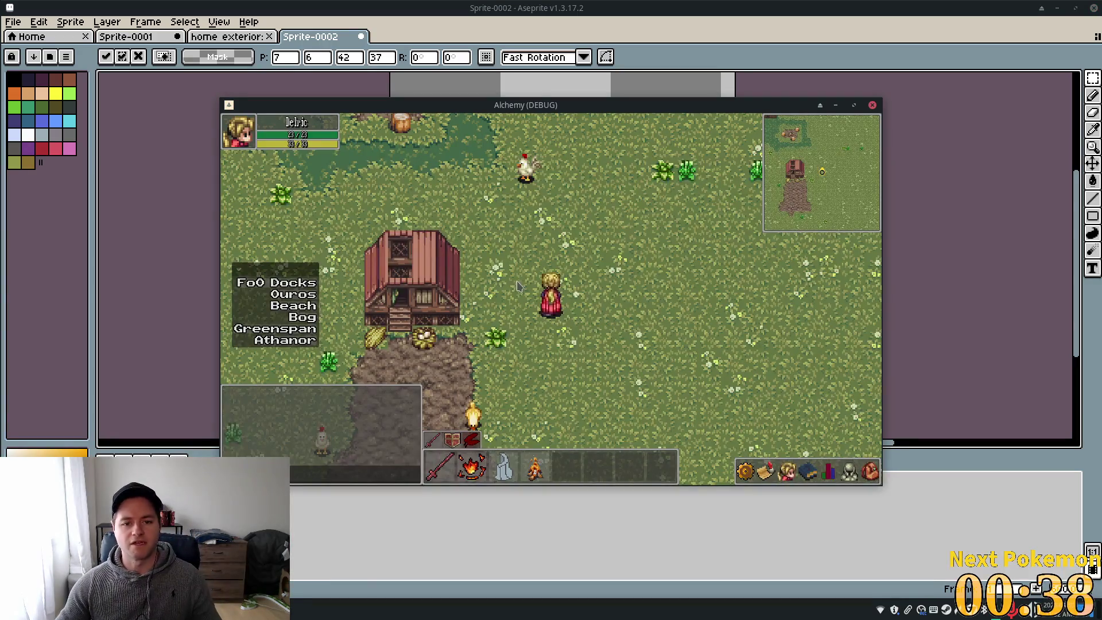
# Close the Alchemy test game and nudge the 42×37 brace copy into place at 7,6
pyautogui.press('w')
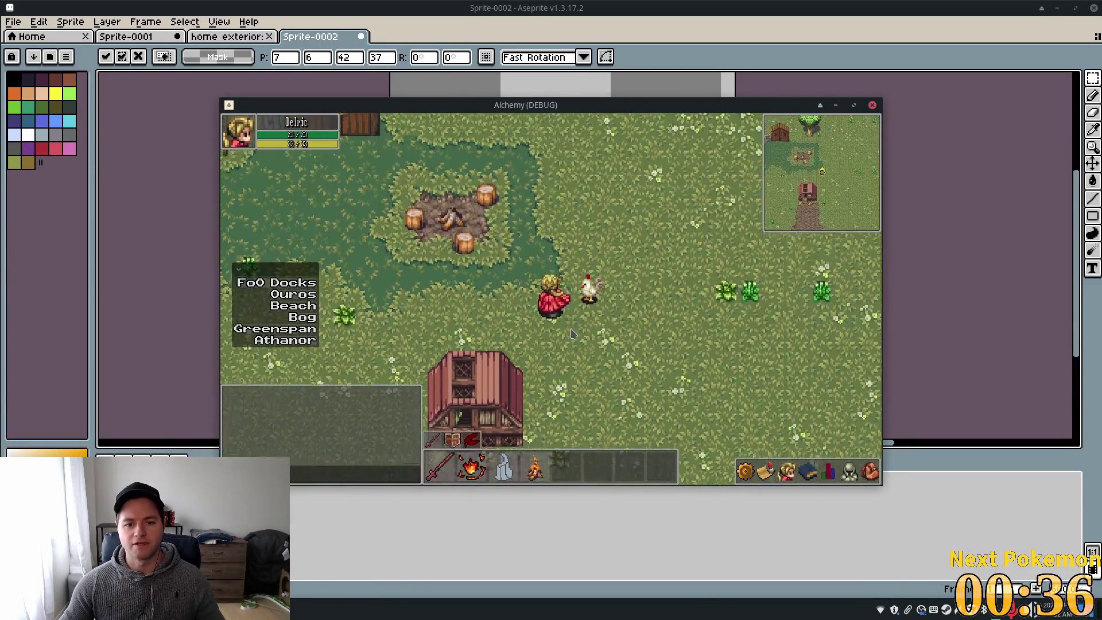
pyautogui.press('a')
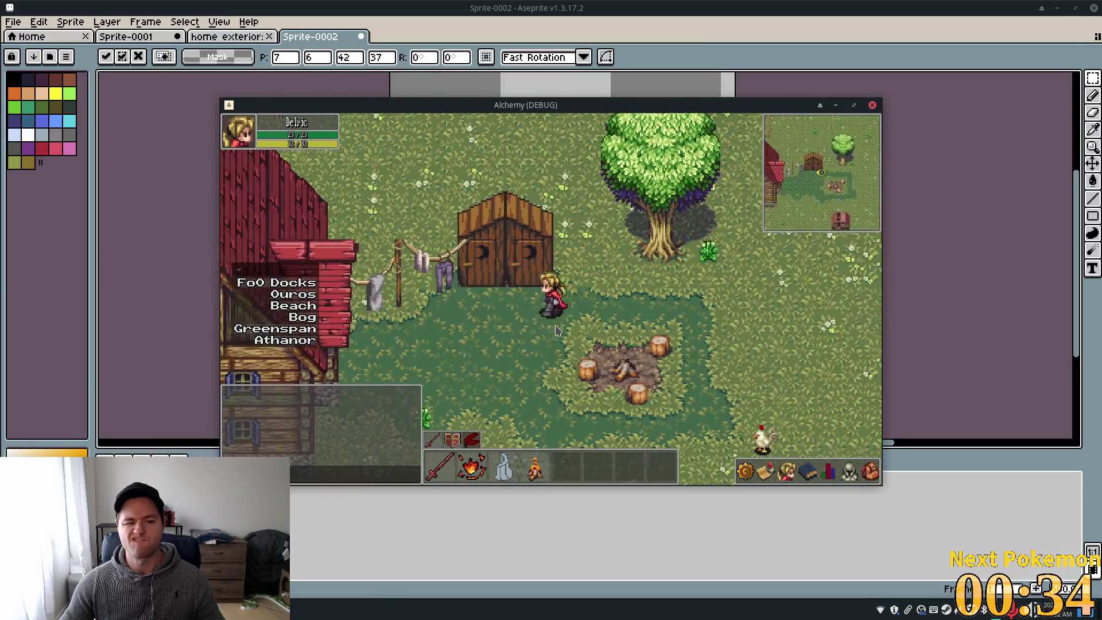
pyautogui.press('s')
pyautogui.press('Escape')
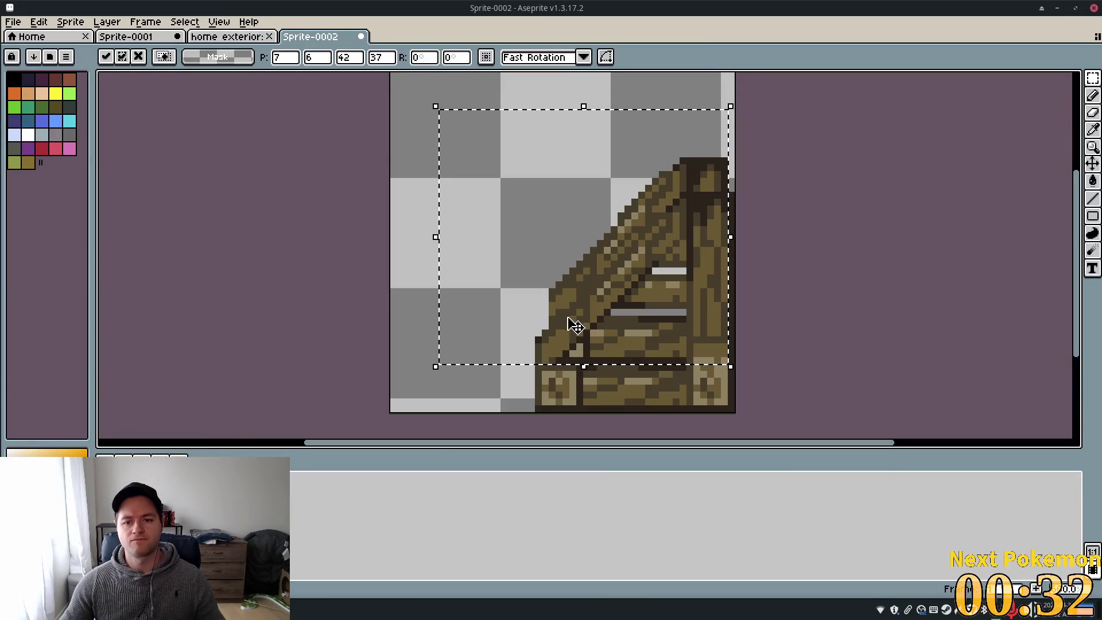
pyautogui.moveTo(685, 193); pyautogui.dragTo(691, 171)
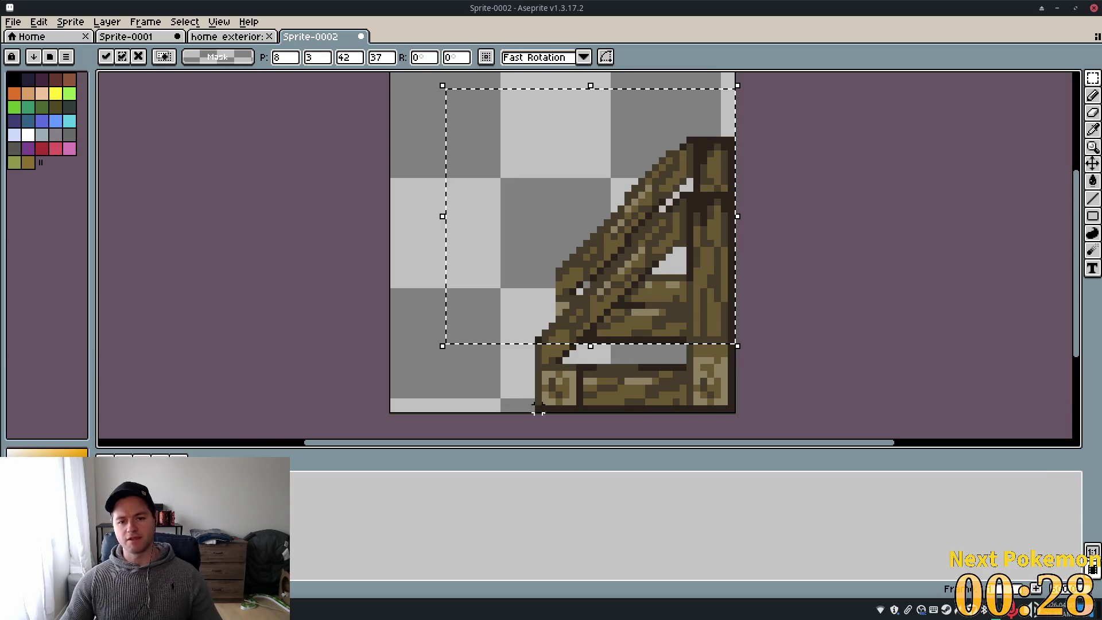
# Commit the 42×37 brace copy by choosing Deselect from the Select menu
pyautogui.scroll(3, 631, 350)
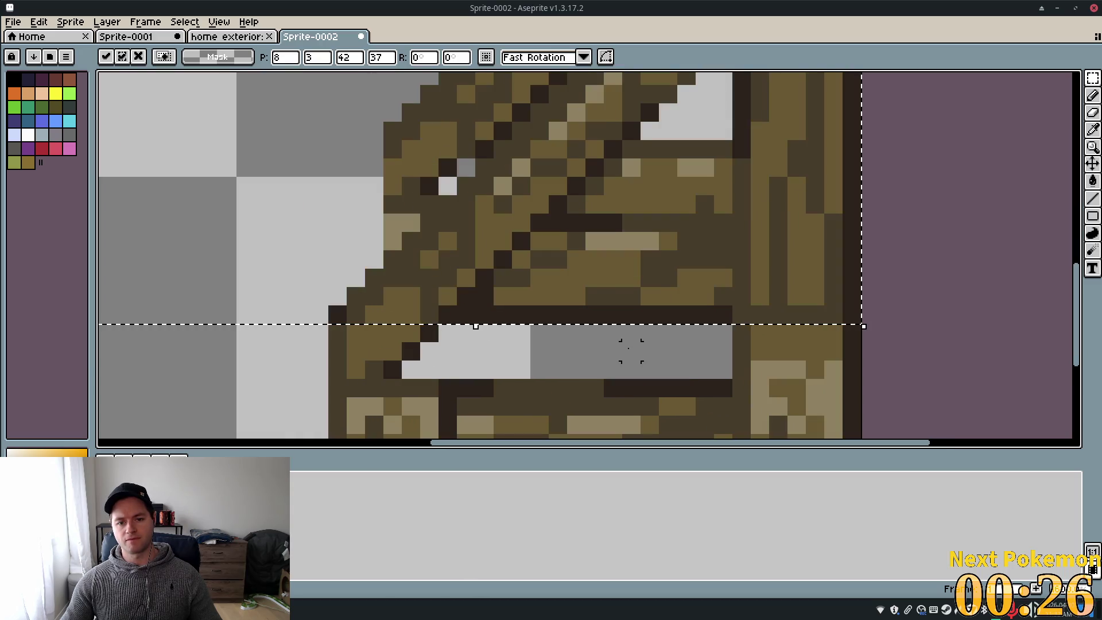
pyautogui.scroll(-2, 631, 350)
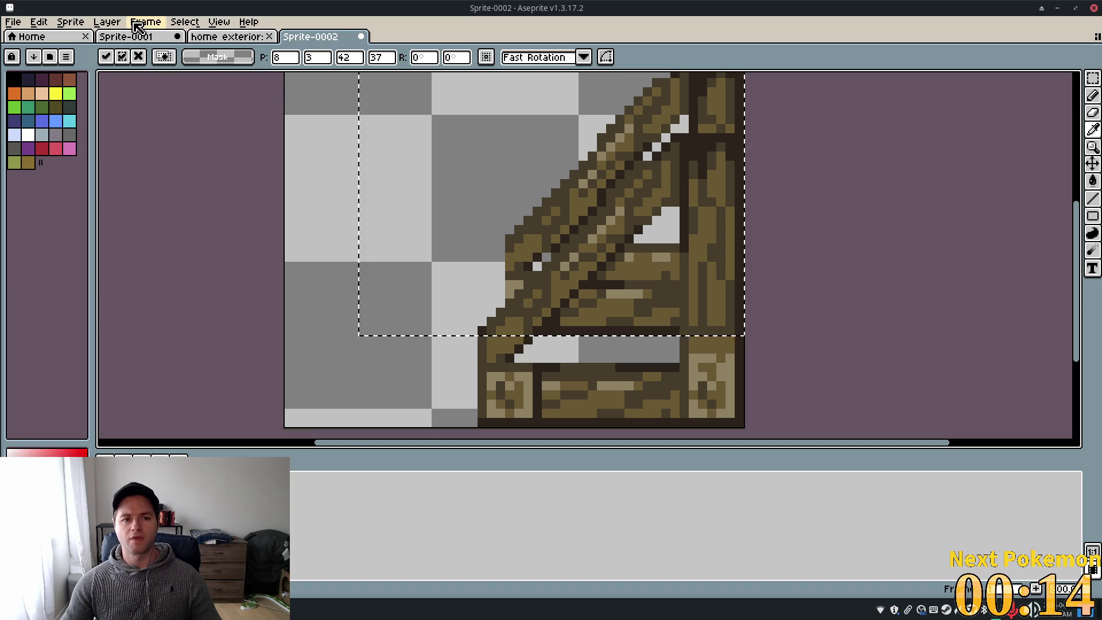
pyautogui.click(184, 21)
pyautogui.click(232, 51)
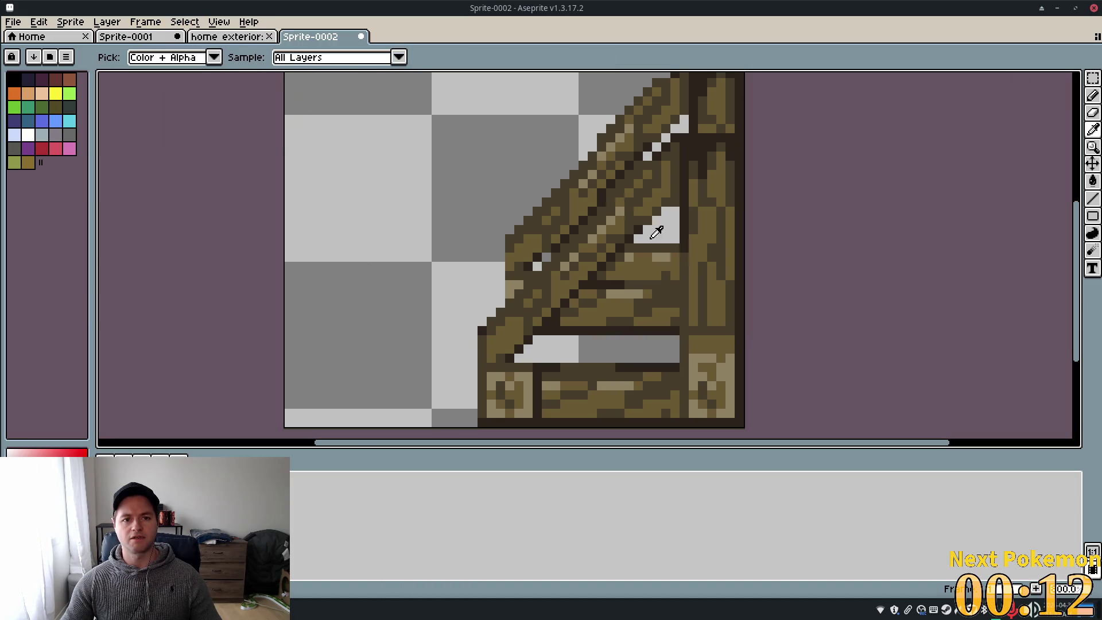
pyautogui.scroll(-1, 749, 312)
pyautogui.scroll(2, 814, 322)
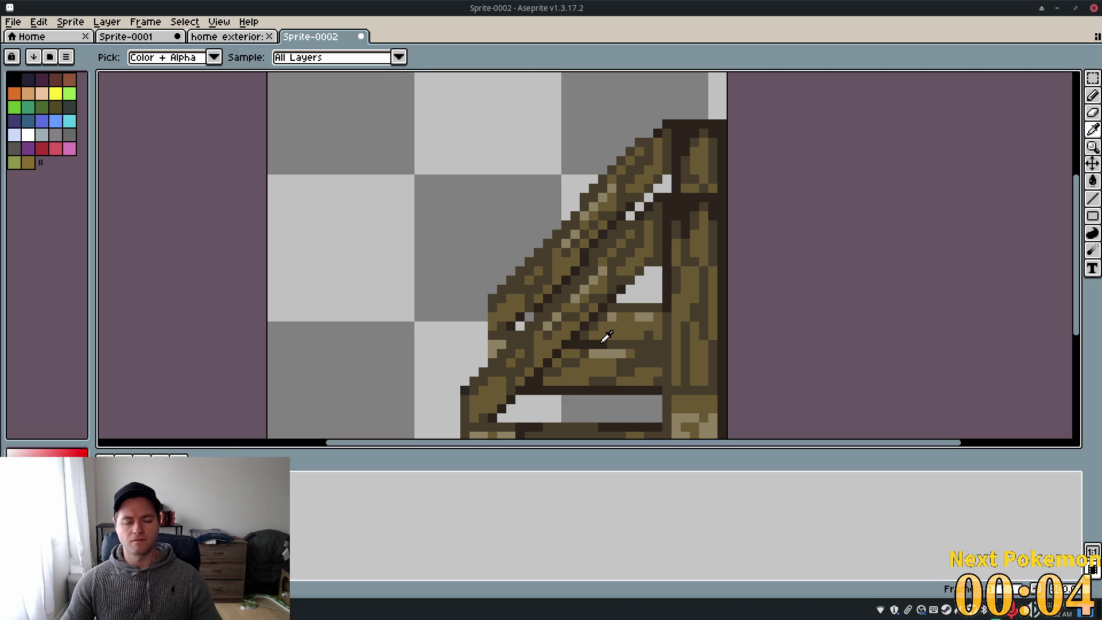
pyautogui.press('b')
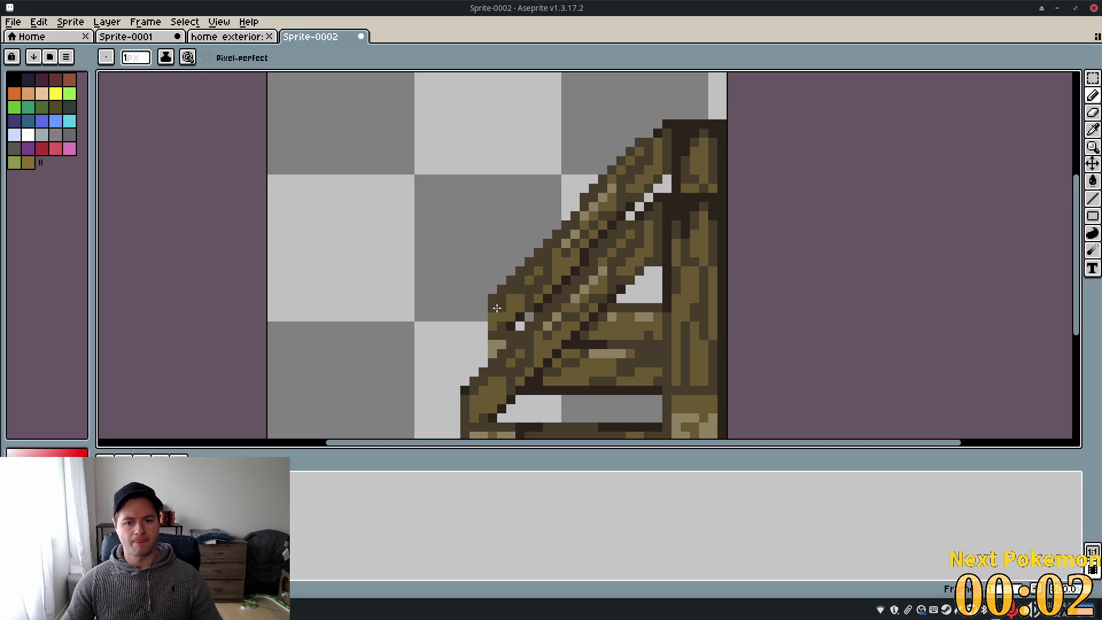
# Erase the stray and jagged dark outline pixels along the doubled brace's upper edge
pyautogui.scroll(-2, 751, 365)
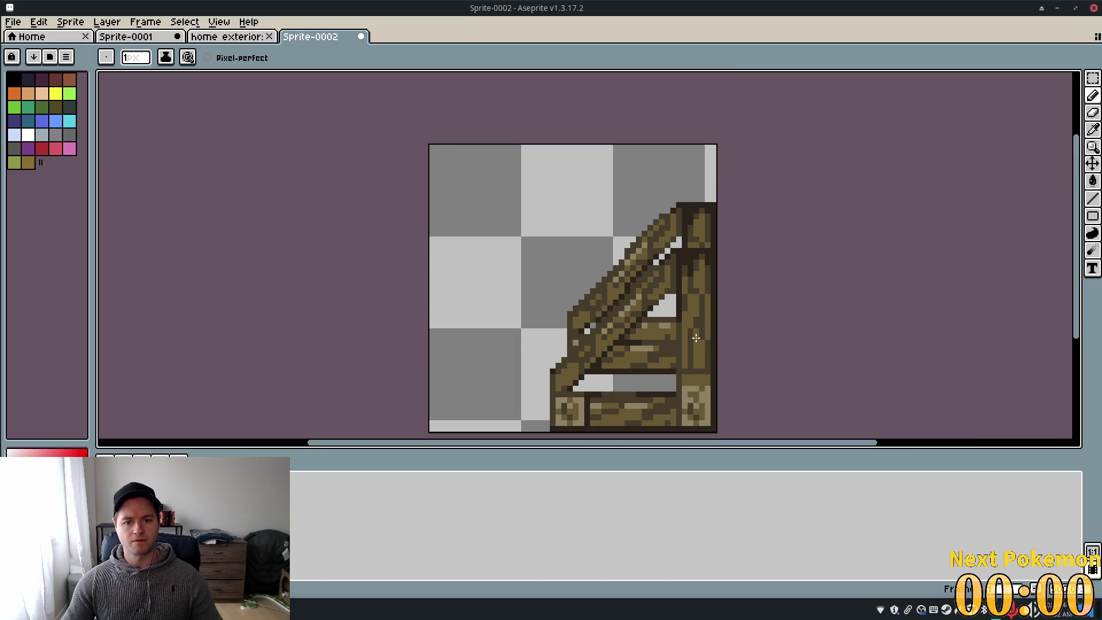
pyautogui.scroll(4, 650, 243)
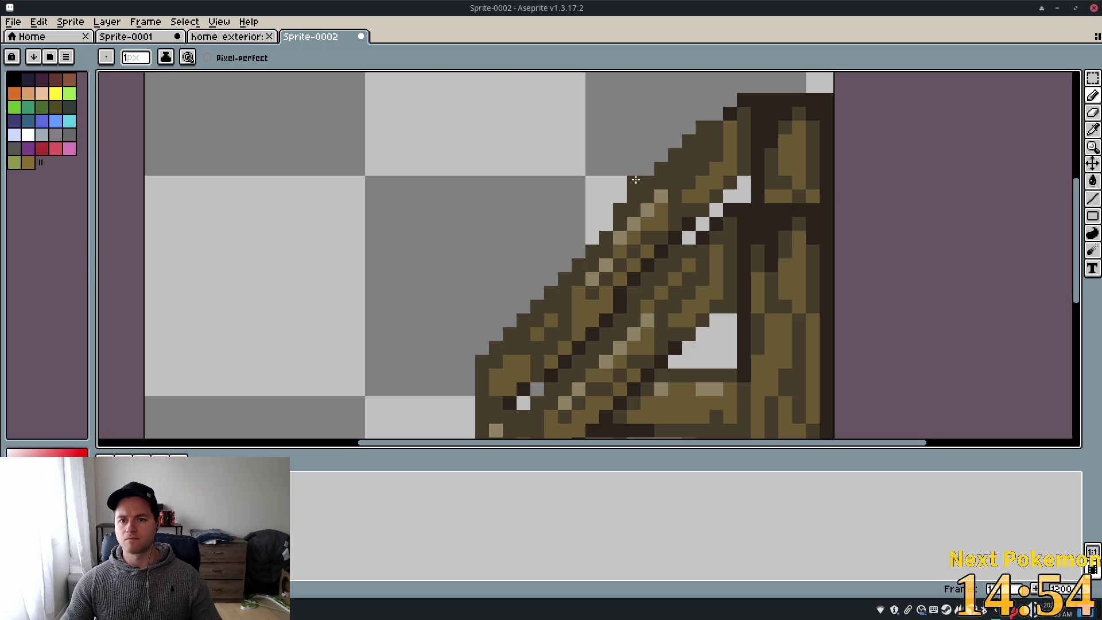
pyautogui.rightClick(634, 182)
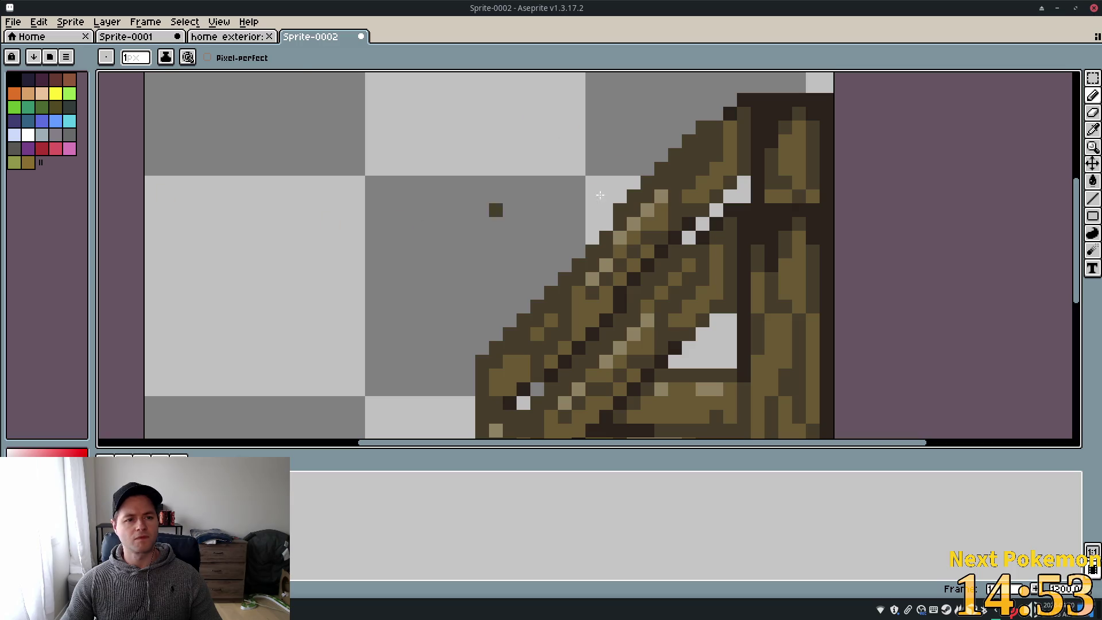
pyautogui.click(1092, 113)
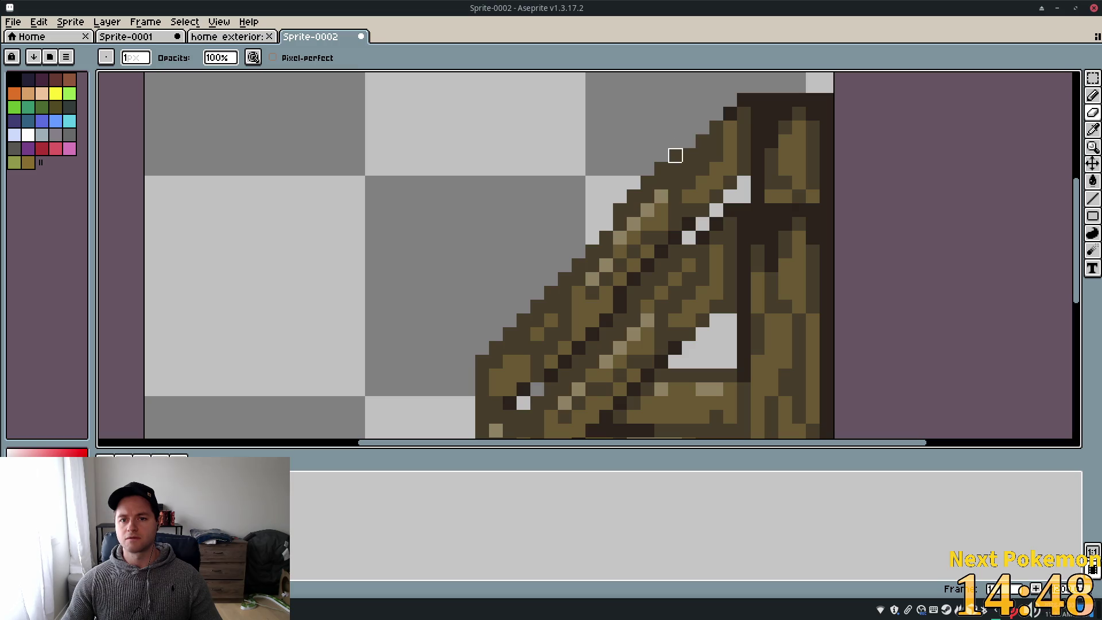
pyautogui.moveTo(647, 169)
pyautogui.mouseDown()
pyautogui.moveTo(662, 168)
pyautogui.moveTo(620, 196)
pyautogui.mouseUp()
pyautogui.scroll(-4, 684, 231)
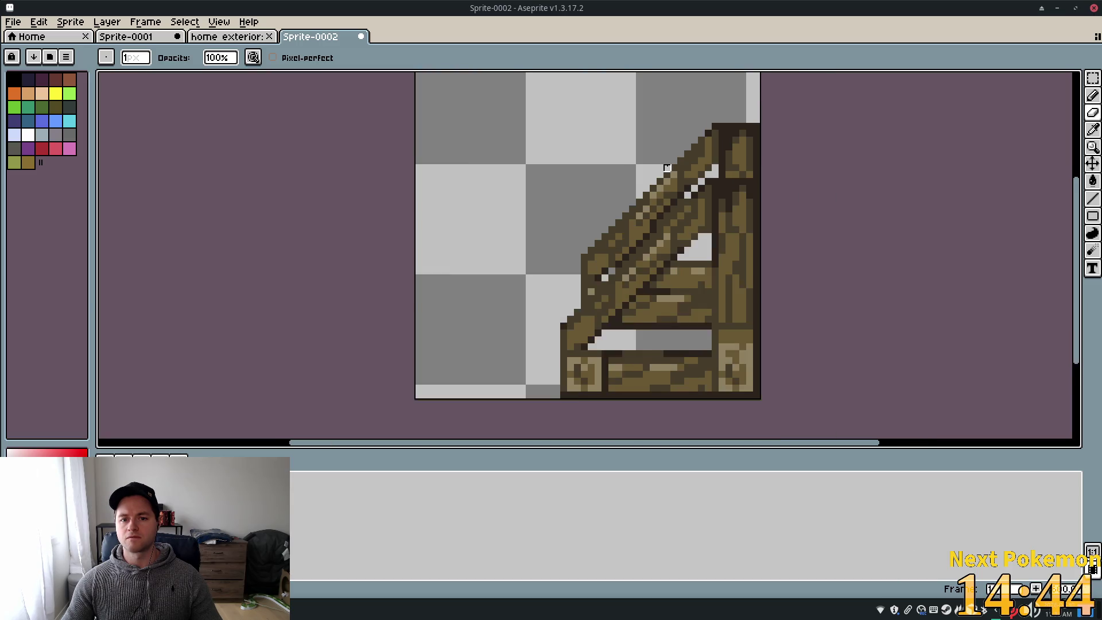
pyautogui.scroll(-2, 725, 241)
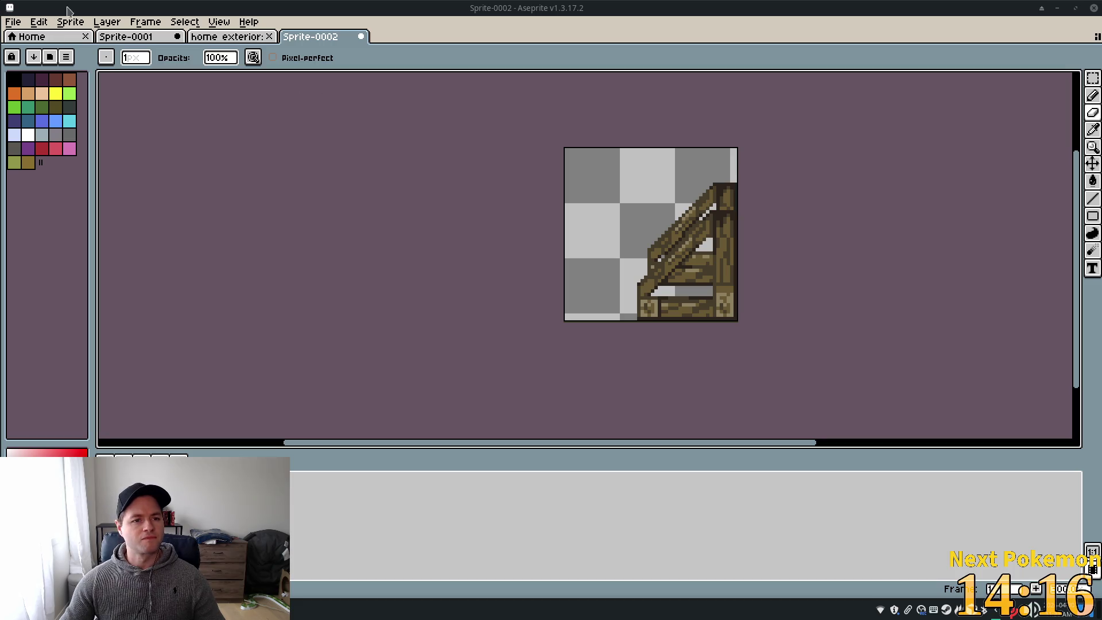
pyautogui.click(109, 24)
pyautogui.moveTo(218, 26)
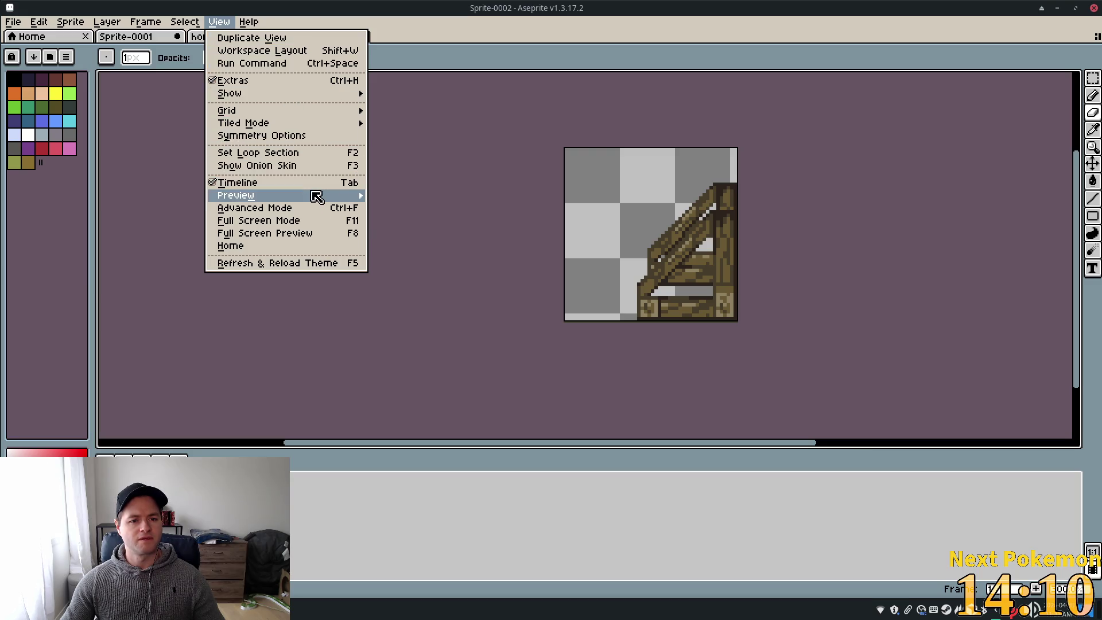
pyautogui.moveTo(317, 196)
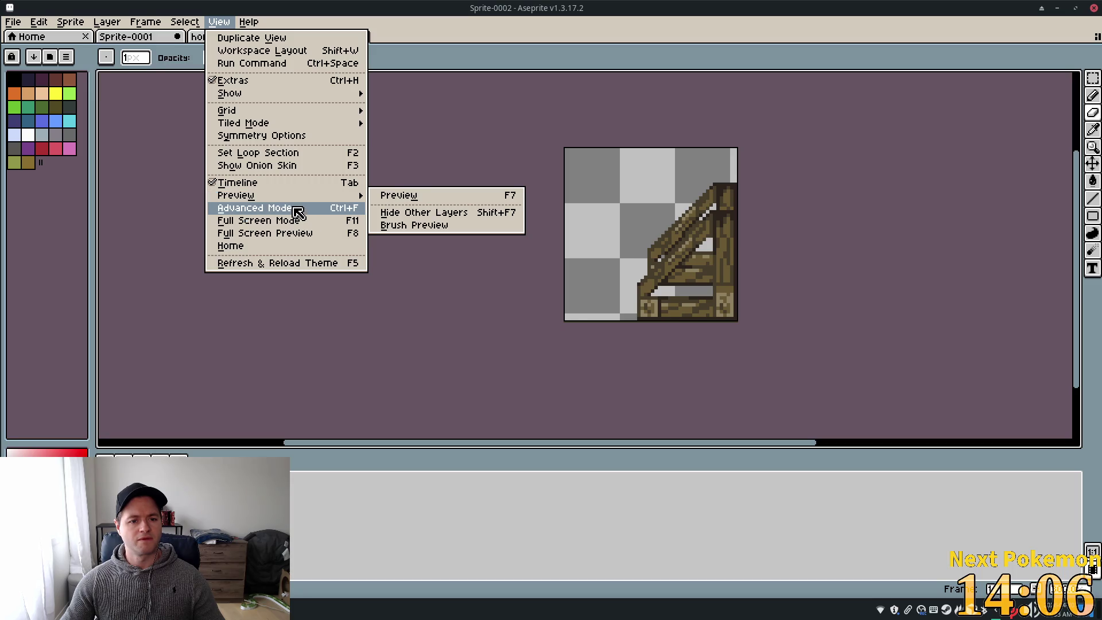
pyautogui.click(297, 212)
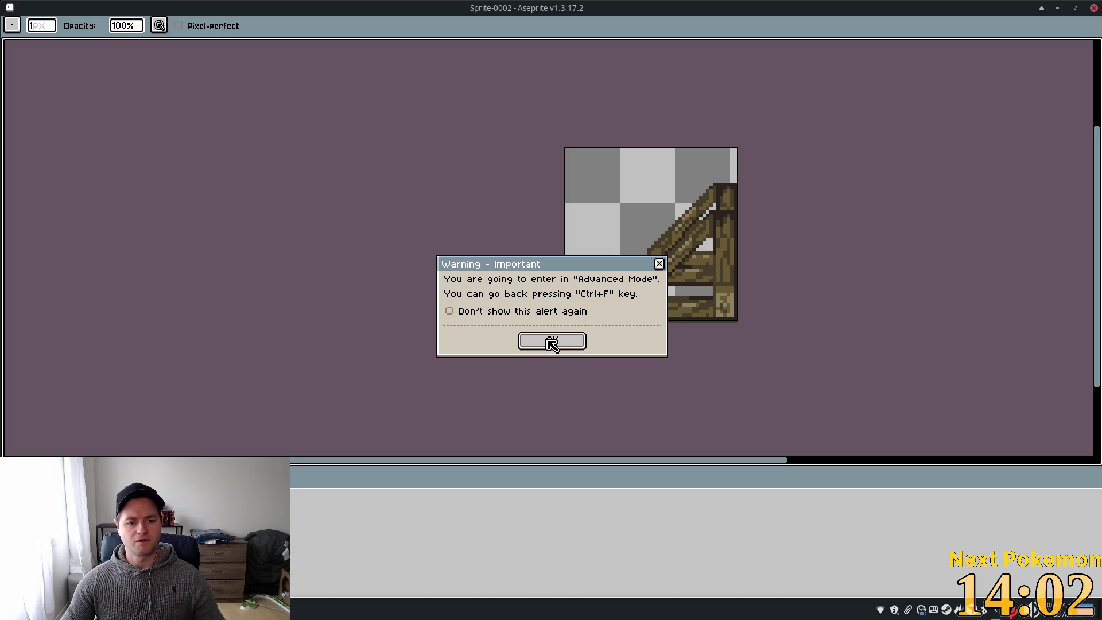
pyautogui.click(552, 343)
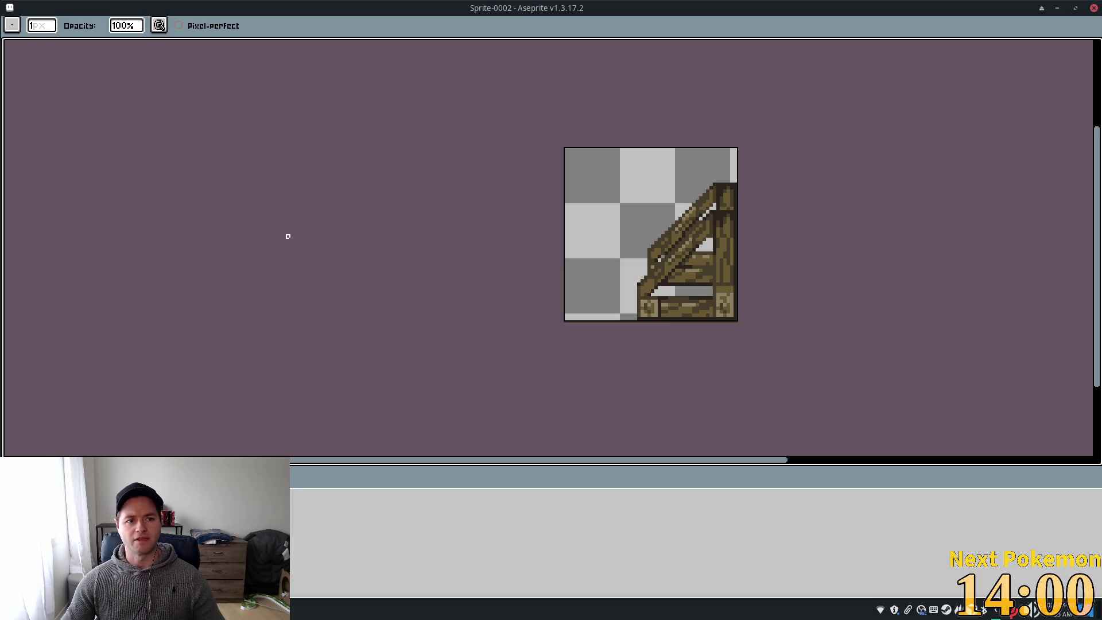
pyautogui.hotkey('ctrl', 'f')
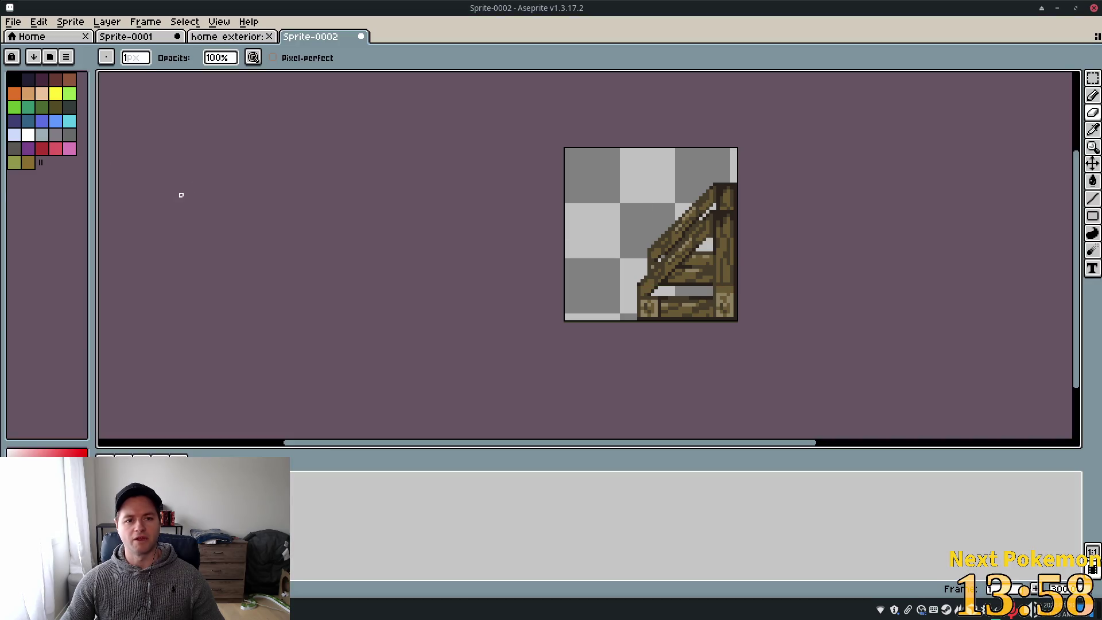
pyautogui.click(145, 21)
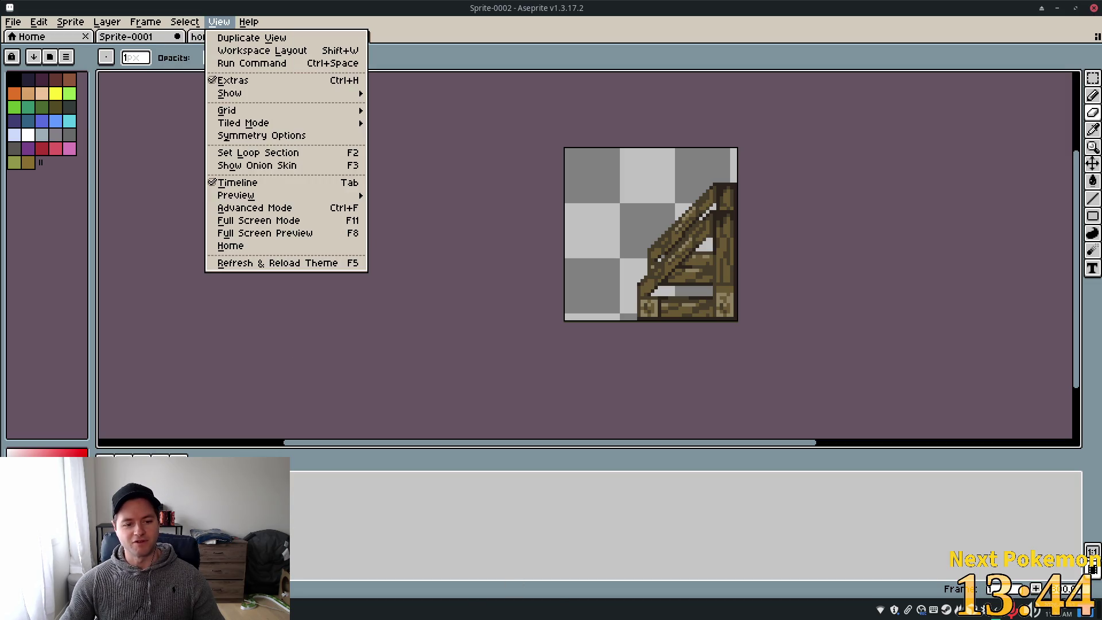
pyautogui.click(308, 532)
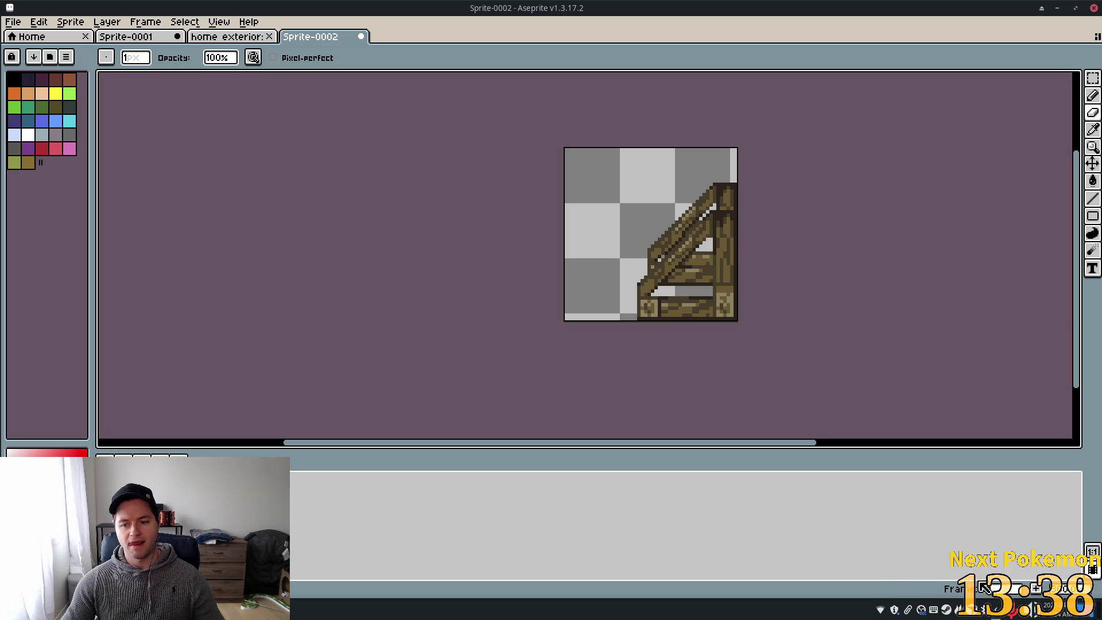
pyautogui.click(1038, 593)
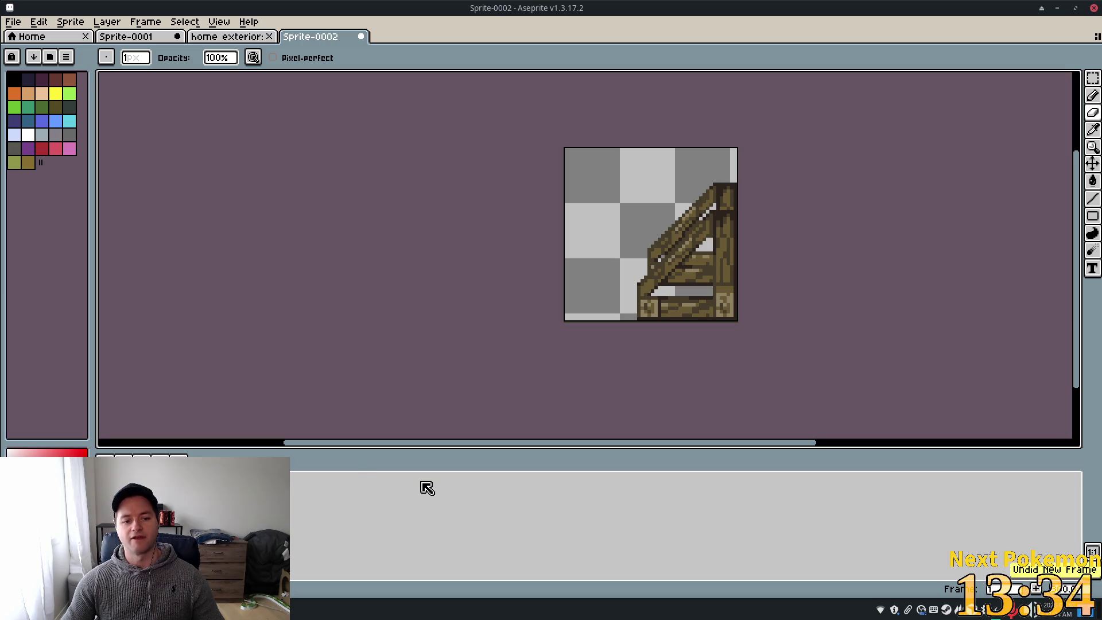
pyautogui.press('Left')
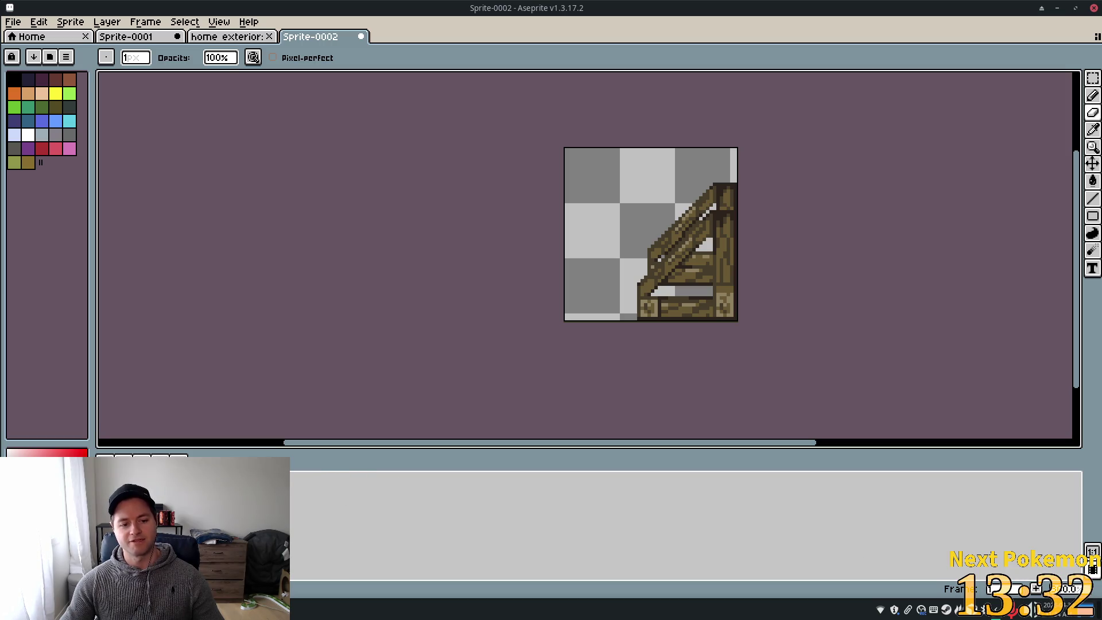
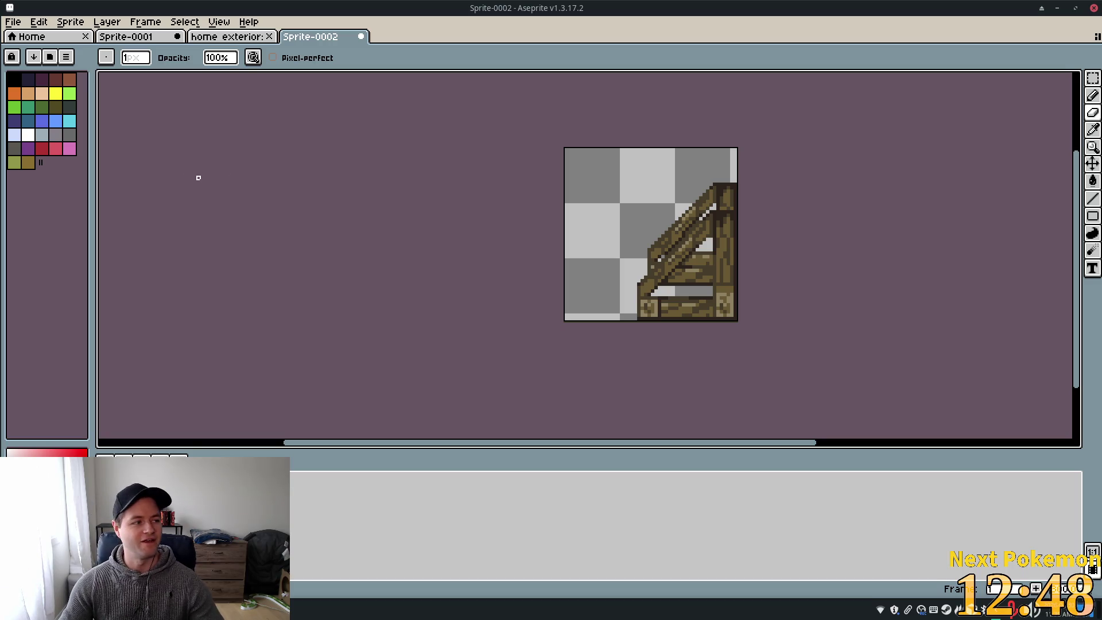
# Zoom around the sprite, switch to the Rectangular Marquee, and select the right wooden ladder
pyautogui.scroll(2, 612, 182)
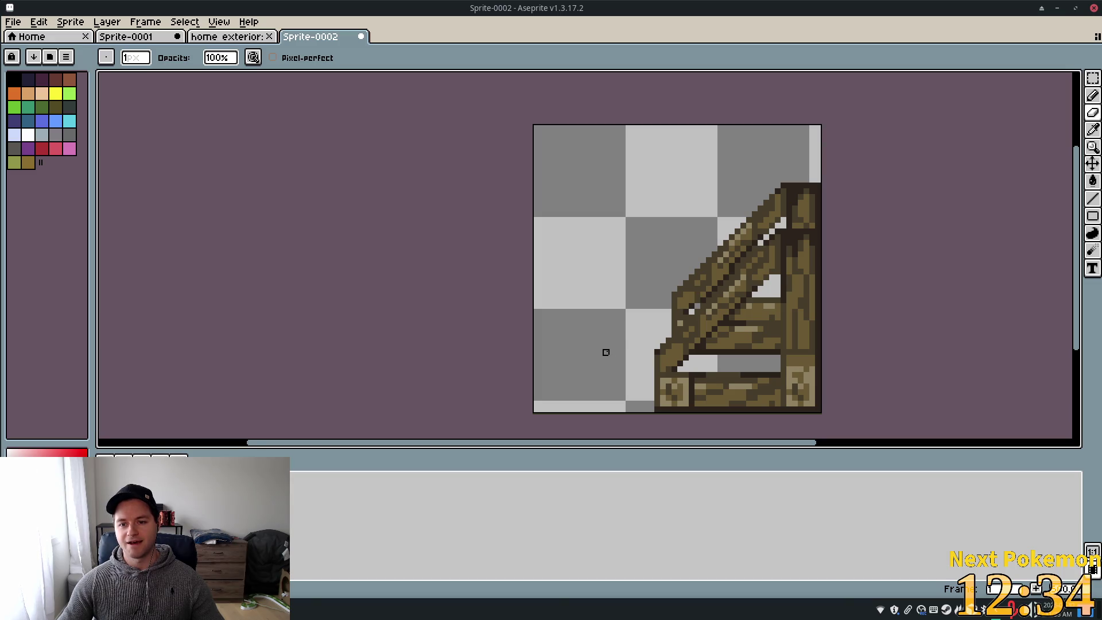
pyautogui.scroll(-3, 583, 340)
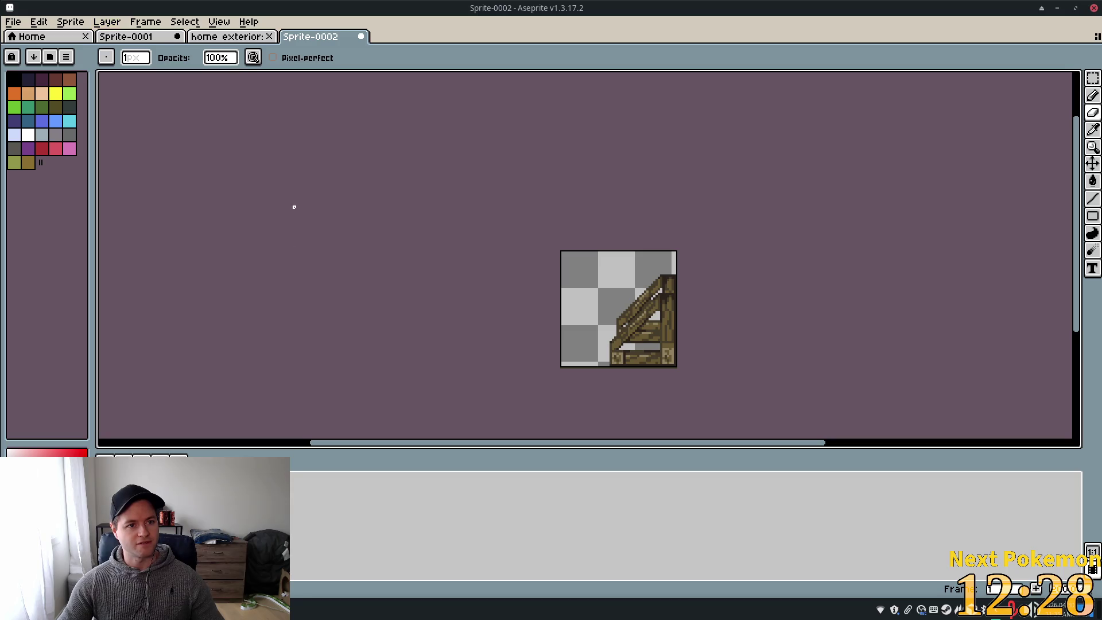
pyautogui.click(1093, 80)
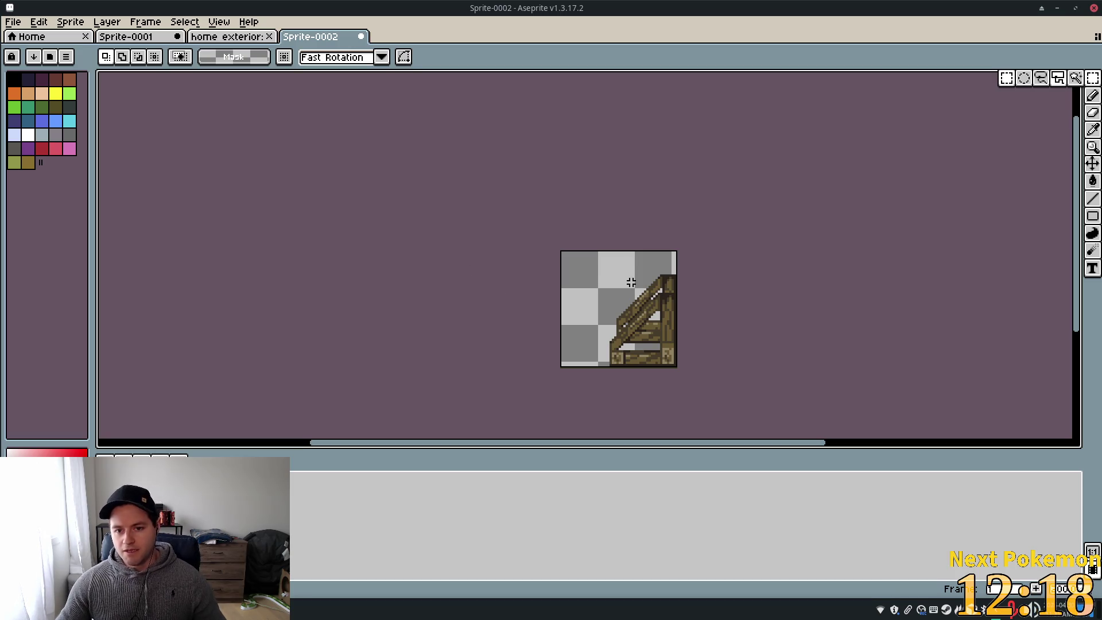
pyautogui.scroll(2, 676, 276)
pyautogui.scroll(-1, 693, 245)
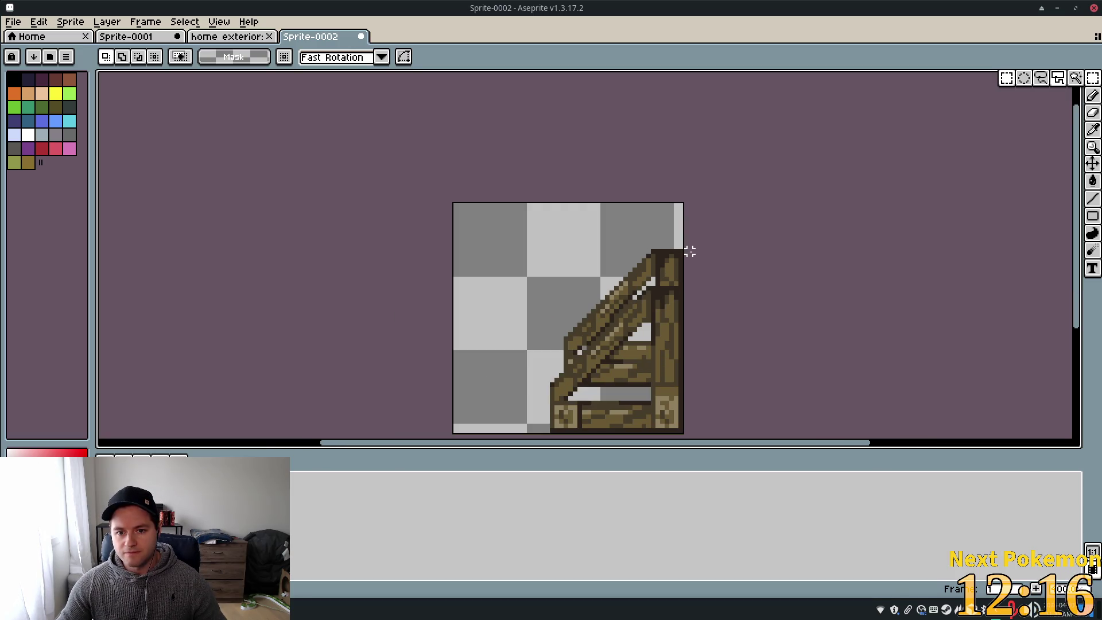
pyautogui.moveTo(684, 250)
pyautogui.mouseDown()
pyautogui.moveTo(627, 371)
pyautogui.moveTo(570, 425)
pyautogui.moveTo(538, 430)
pyautogui.moveTo(548, 434)
pyautogui.mouseUp()
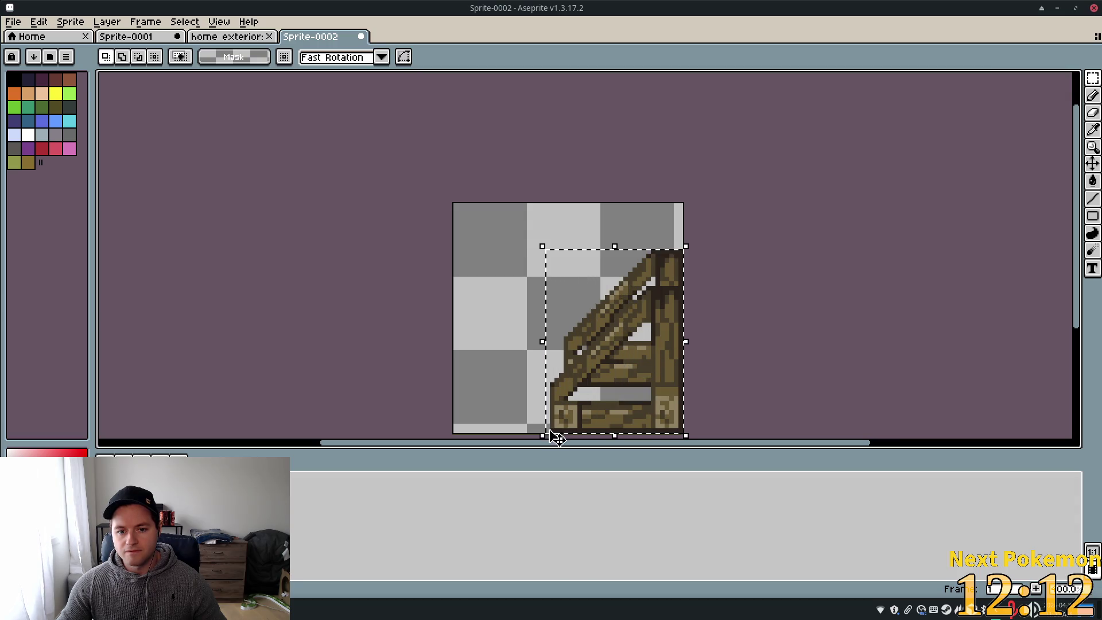
pyautogui.moveTo(629, 351); pyautogui.dragTo(538, 350)
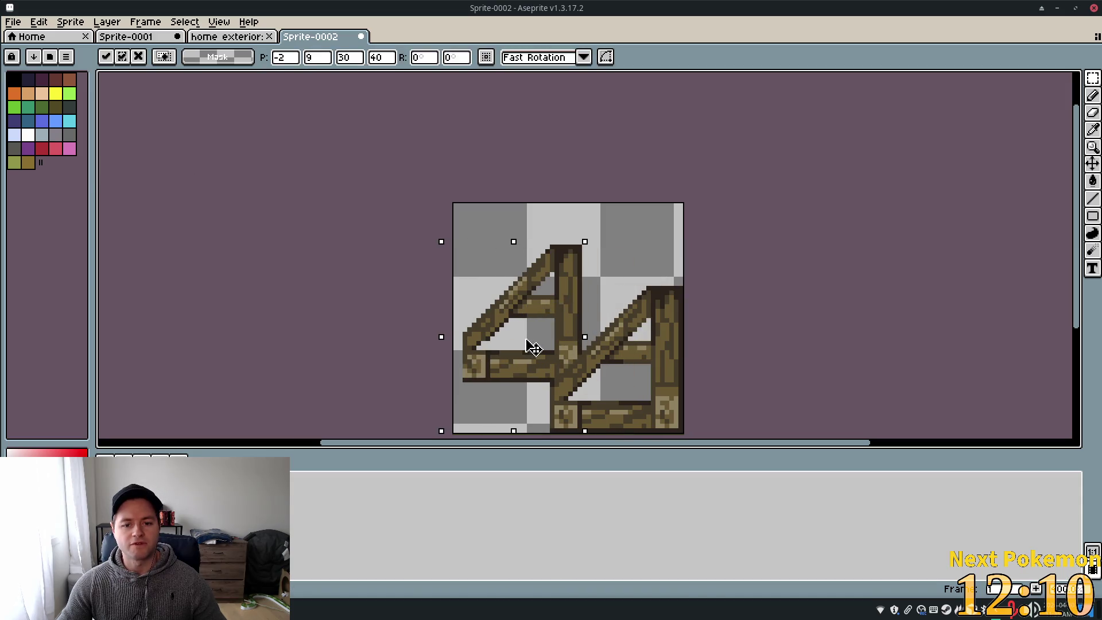
pyautogui.press('Escape')
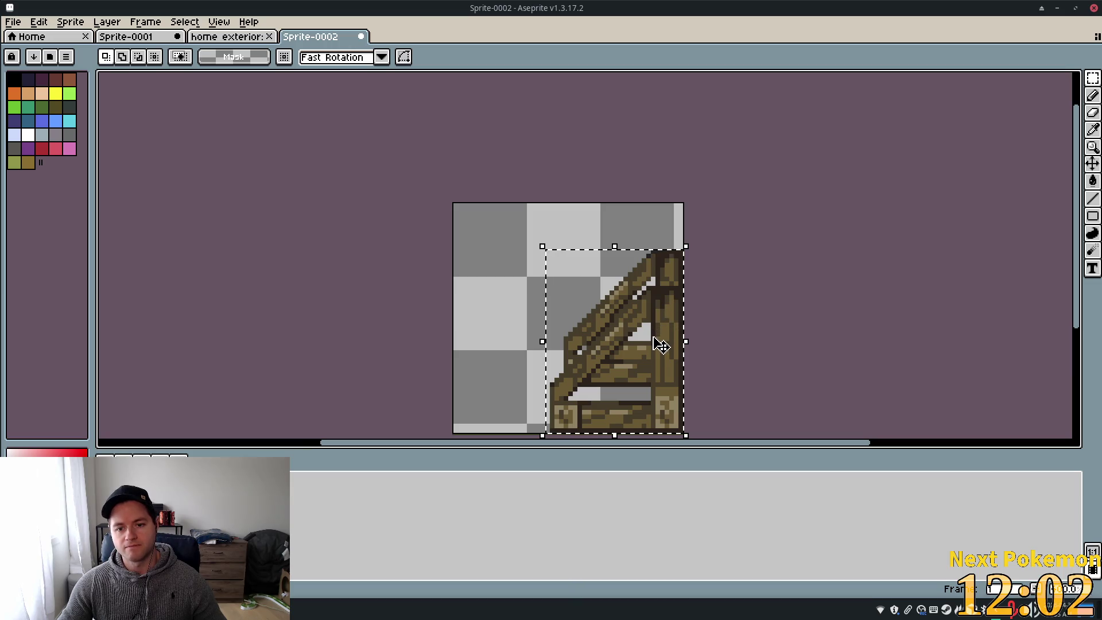
pyautogui.hotkey('ctrl', 'z')
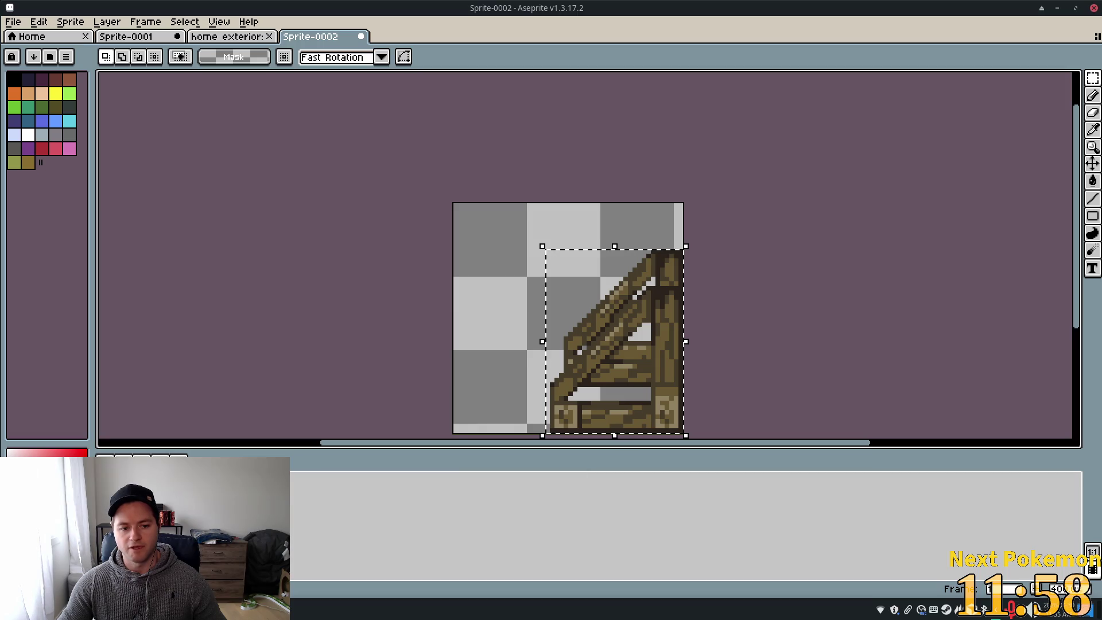
pyautogui.press('shift')
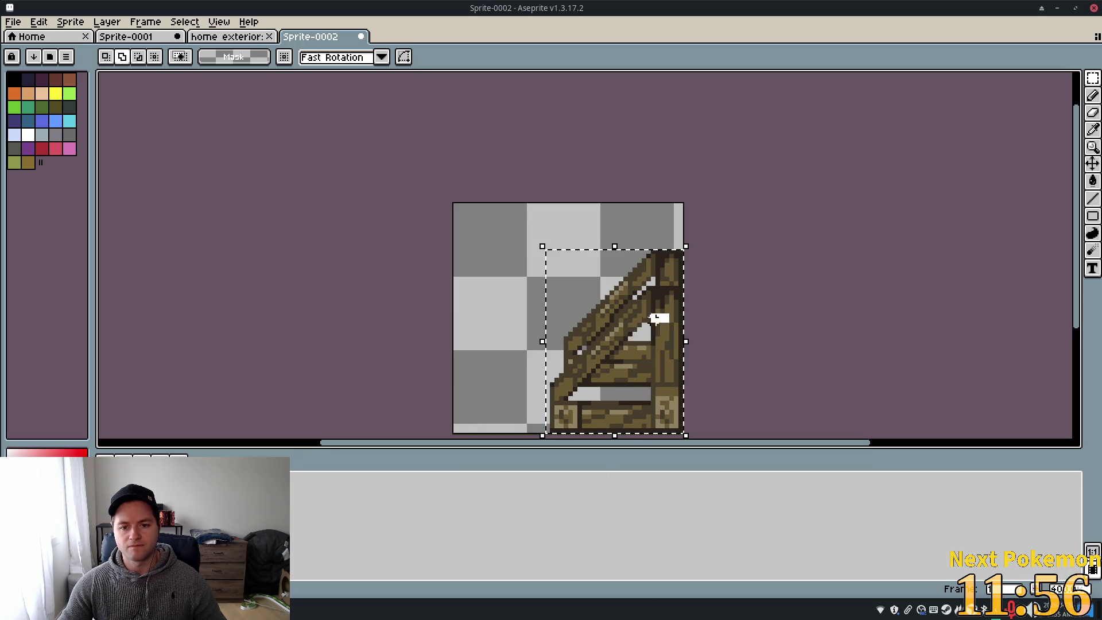
pyautogui.moveTo(683, 336)
pyautogui.mouseDown()
pyautogui.moveTo(606, 336)
pyautogui.moveTo(682, 337)
pyautogui.mouseUp()
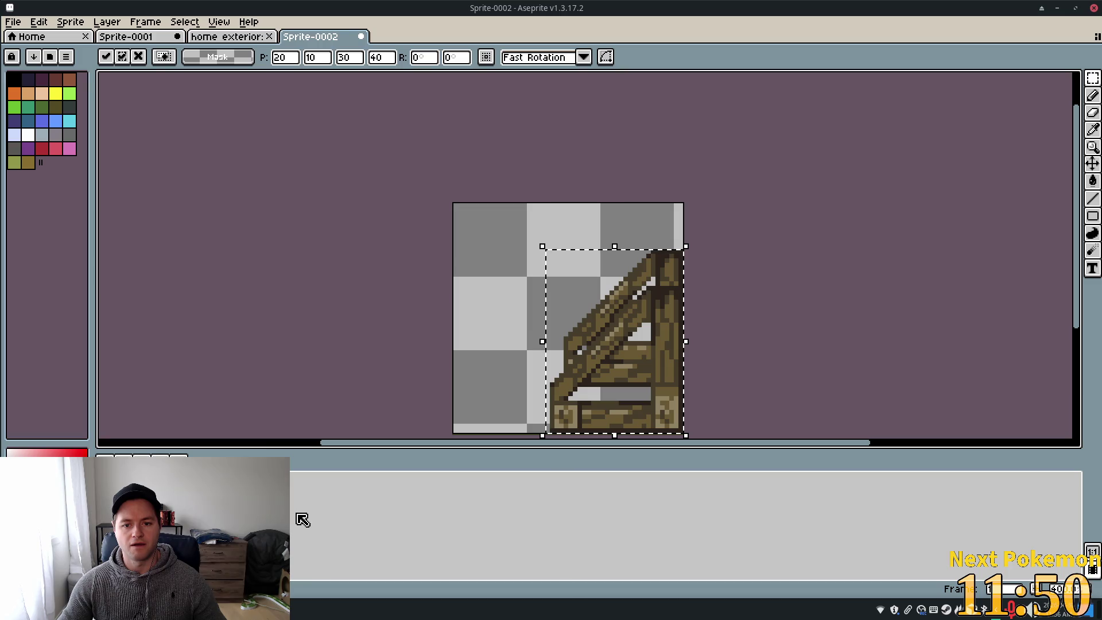
pyautogui.press('Return')
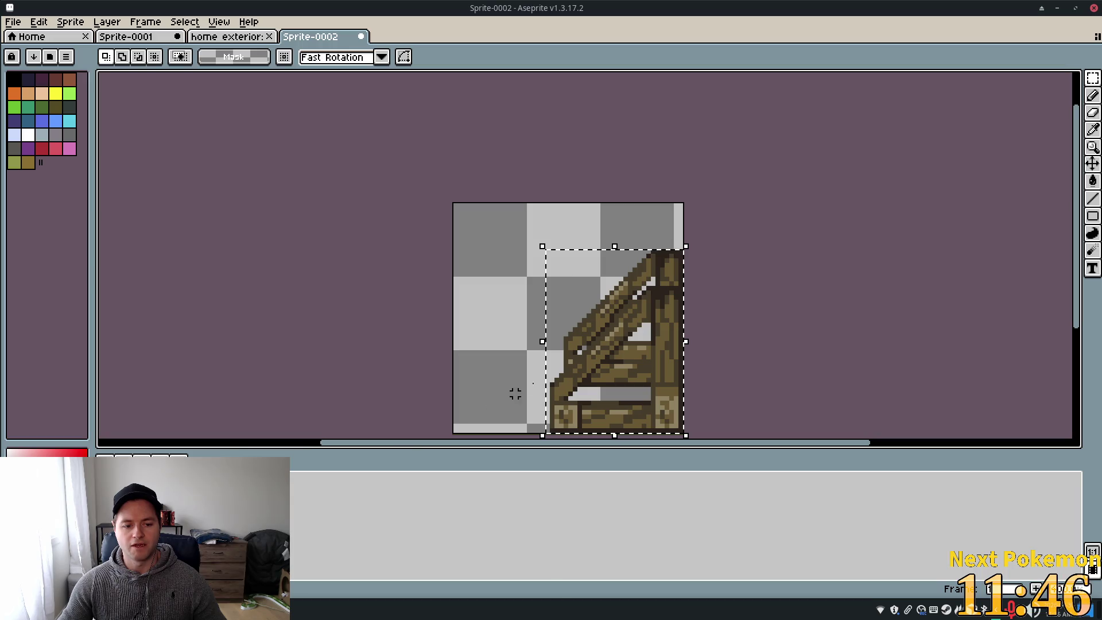
pyautogui.moveTo(670, 349)
pyautogui.mouseDown()
pyautogui.moveTo(630, 353)
pyautogui.moveTo(683, 348)
pyautogui.mouseUp()
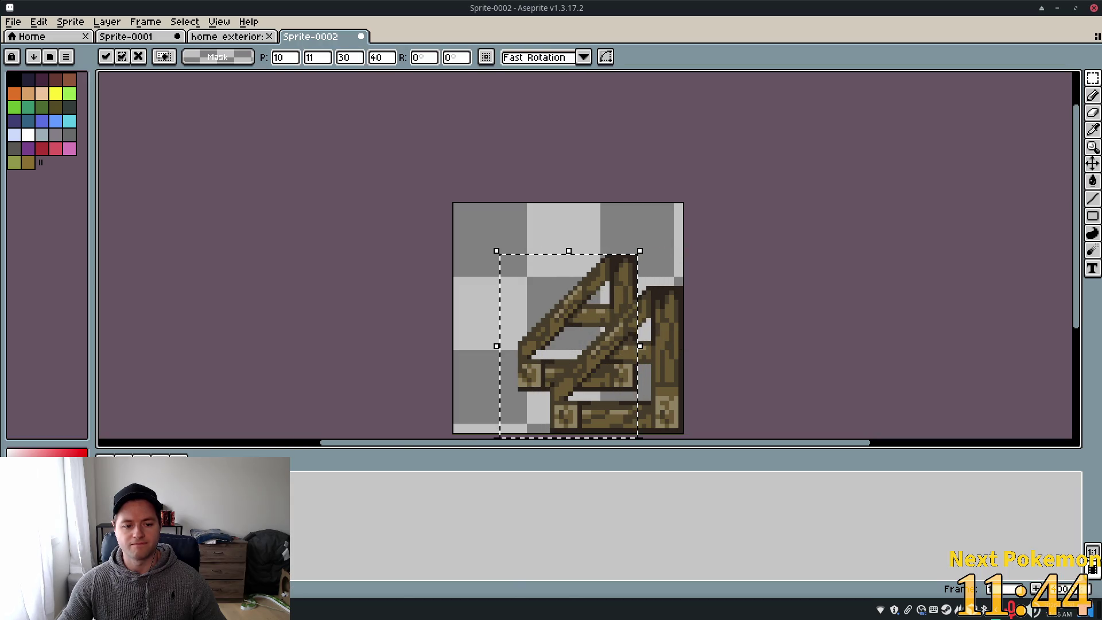
pyautogui.click(699, 389)
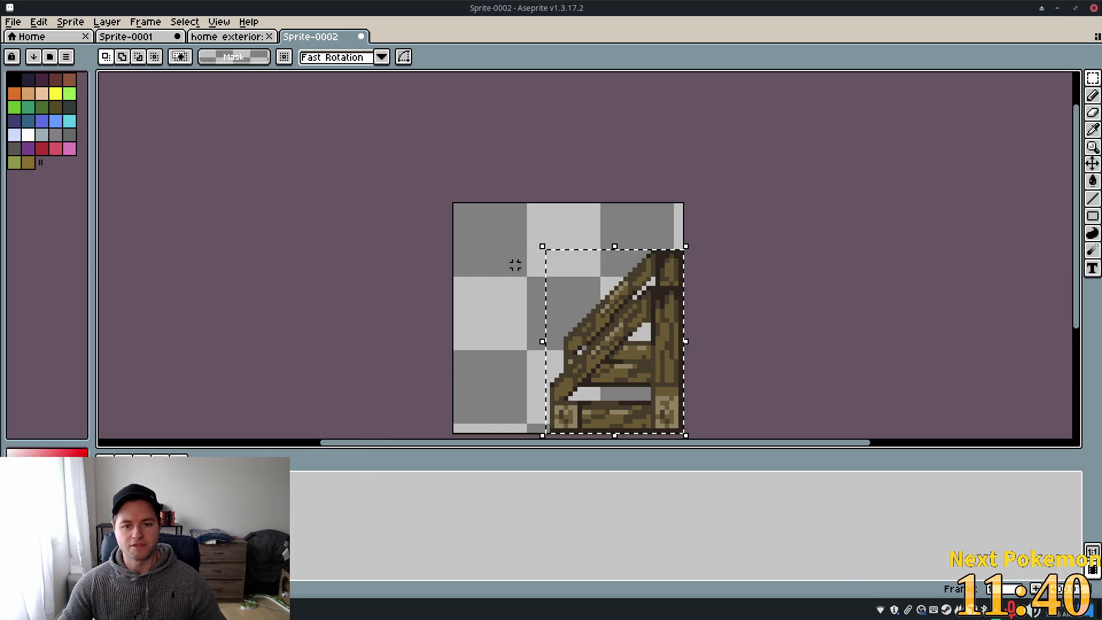
pyautogui.hotkey('ctrl', 'v')
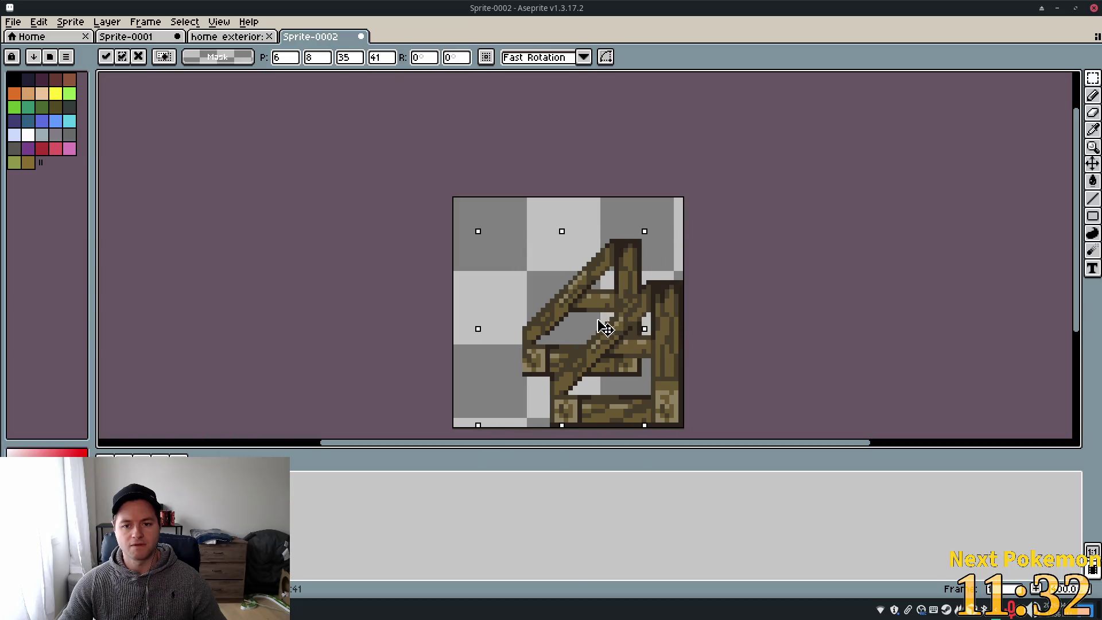
pyautogui.moveTo(599, 342); pyautogui.dragTo(648, 346)
pyautogui.press('Return')
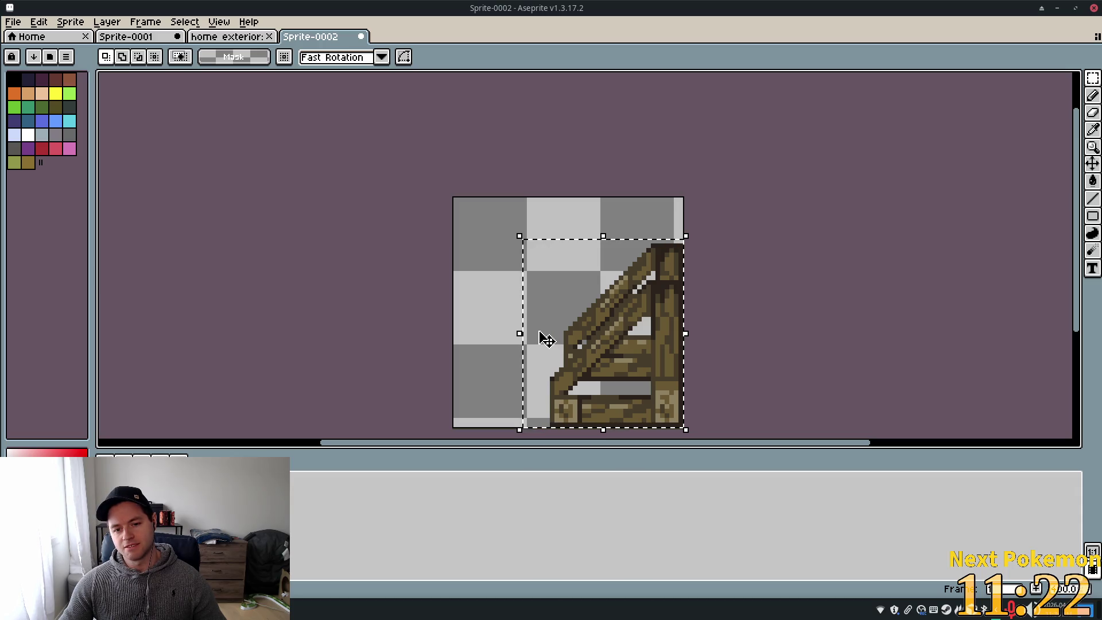
pyautogui.moveTo(603, 314); pyautogui.dragTo(512, 322)
# Place a duplicate of the wooden ladder on the left side and commit it
pyautogui.moveTo(635, 310); pyautogui.dragTo(557, 294)
pyautogui.press('Escape')
pyautogui.press('Escape')
pyautogui.moveTo(666, 396); pyautogui.dragTo(583, 409)
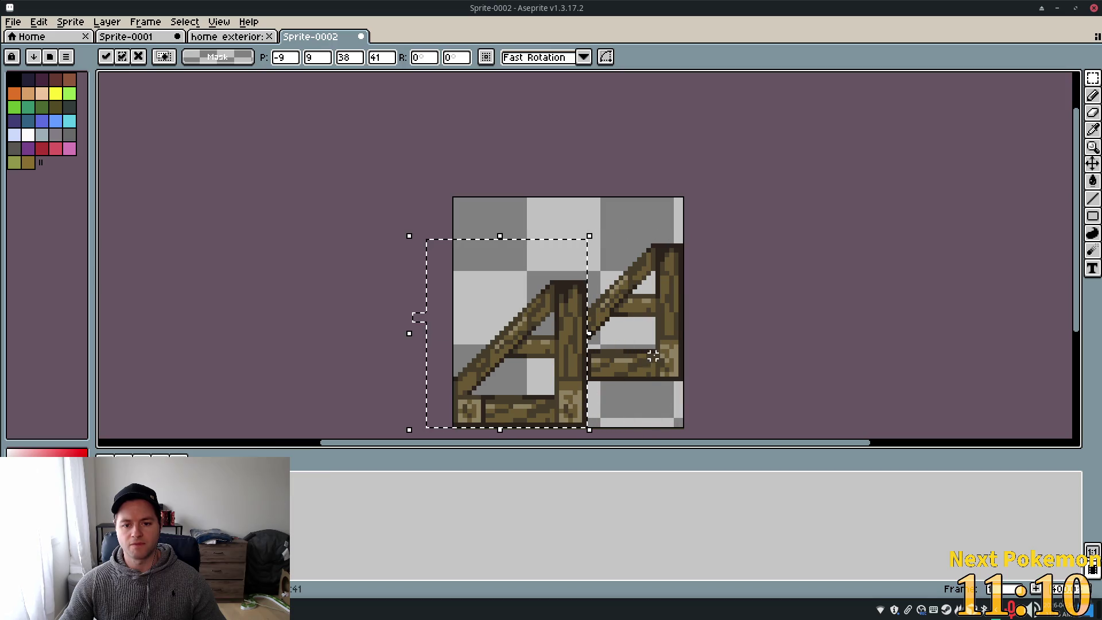
pyautogui.press('Return')
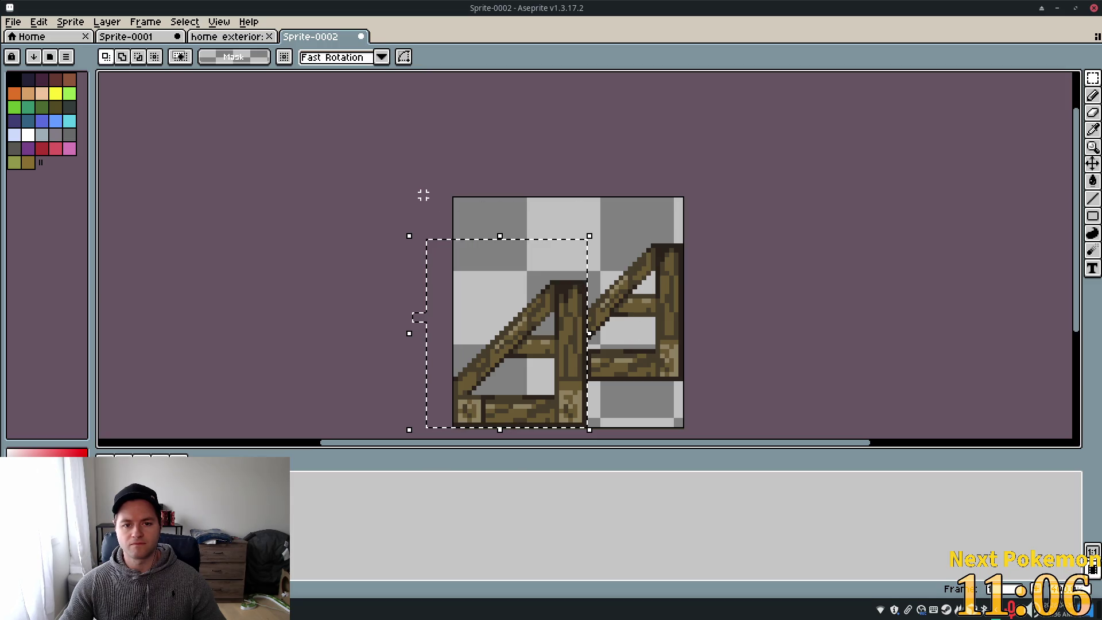
# Select the whole sprite and shift the right-hand ladder about 24 px left, committing the move
pyautogui.moveTo(780, 217); pyautogui.dragTo(419, 421)
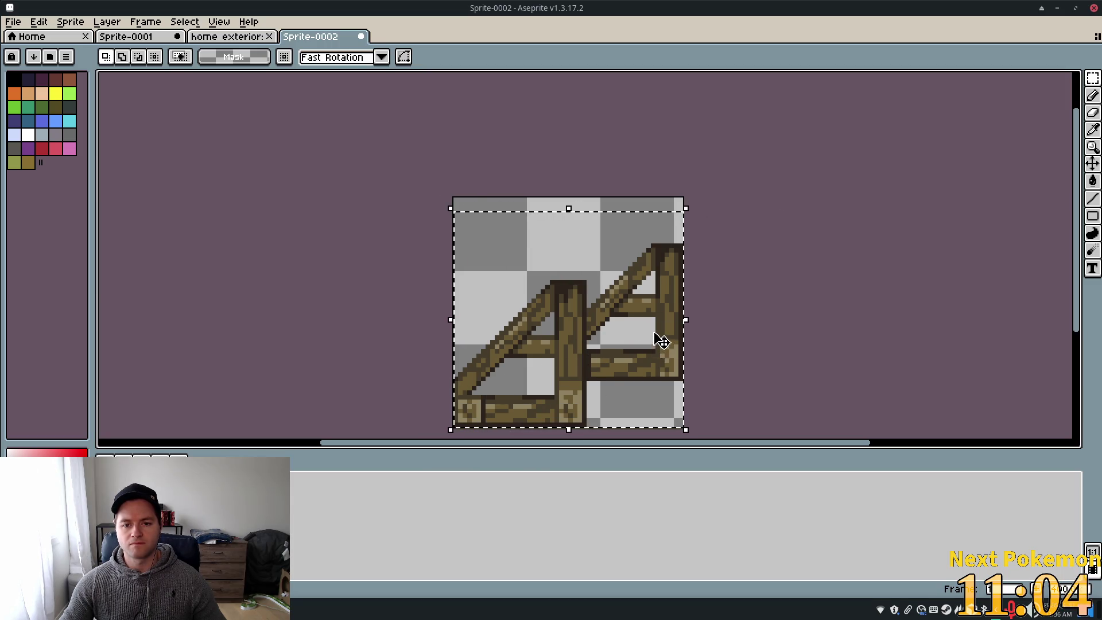
pyautogui.moveTo(664, 327); pyautogui.dragTo(620, 329)
pyautogui.press('Escape')
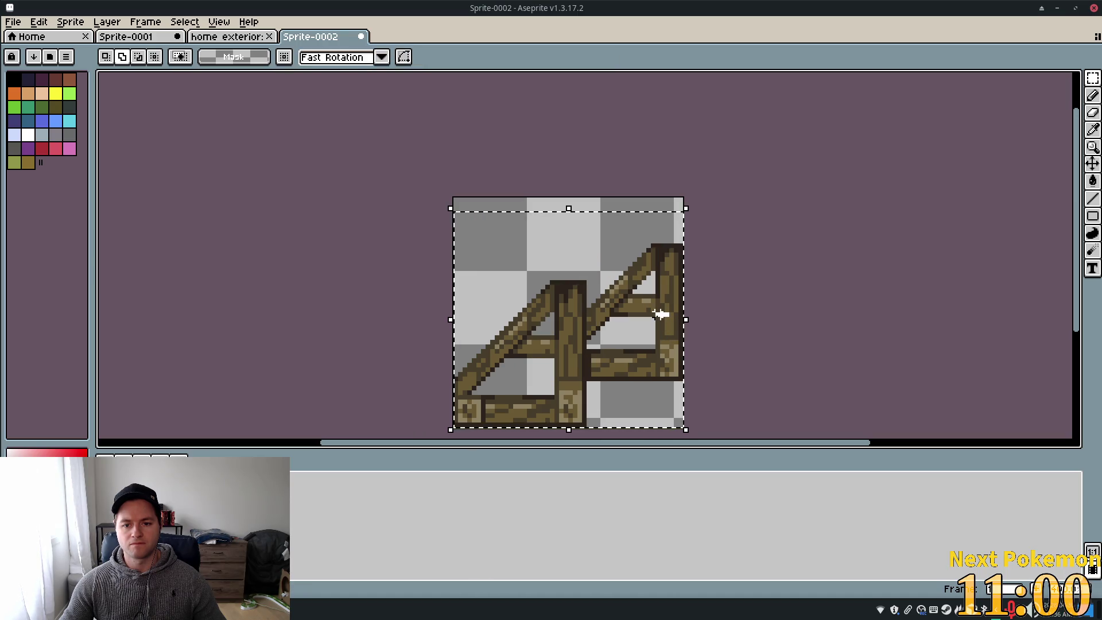
pyautogui.click(664, 318)
pyautogui.moveTo(667, 322); pyautogui.dragTo(557, 320)
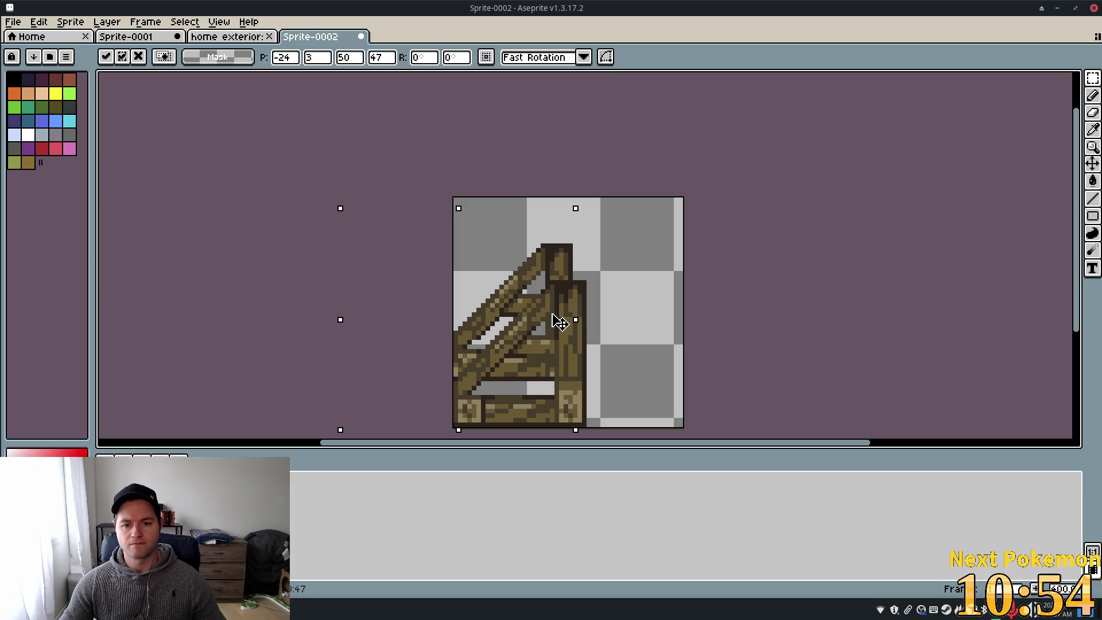
pyautogui.moveTo(556, 320); pyautogui.dragTo(567, 317)
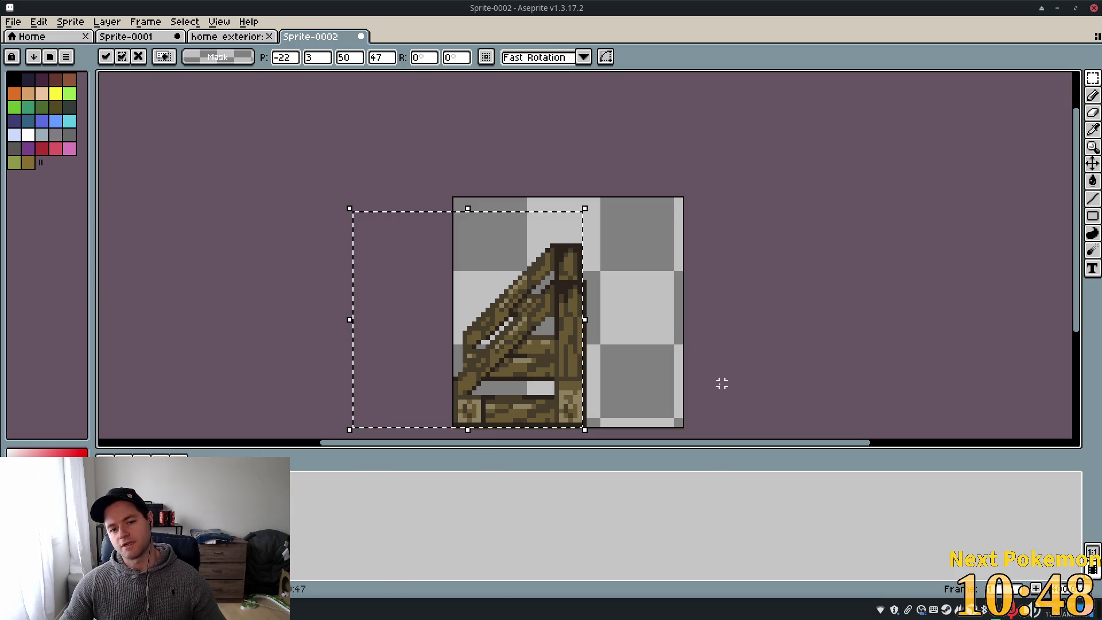
pyautogui.press('Return')
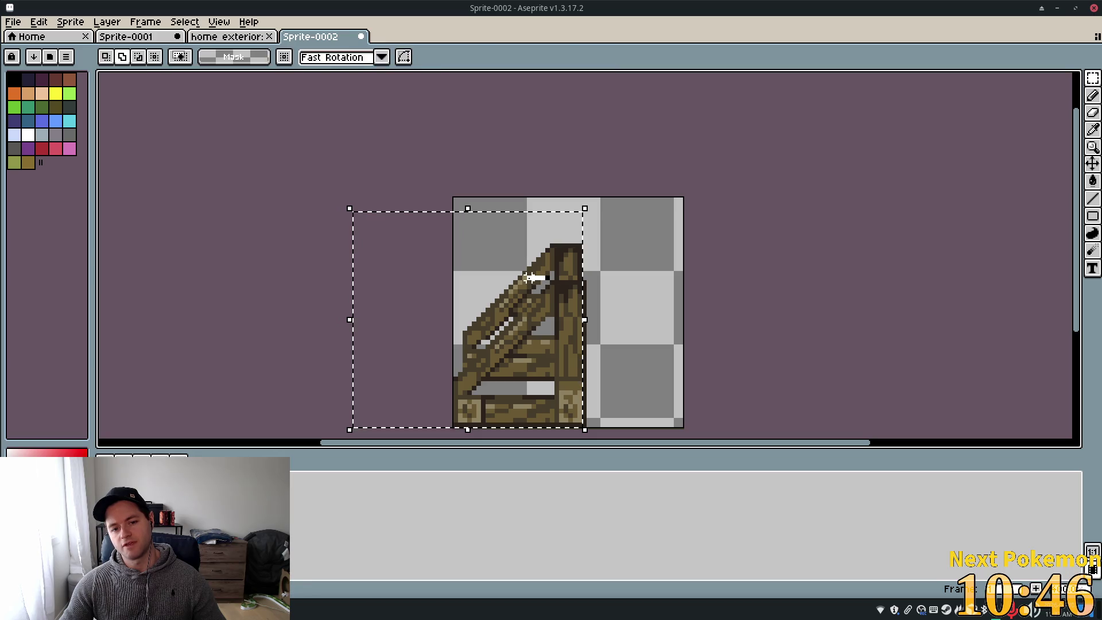
pyautogui.moveTo(569, 280); pyautogui.dragTo(558, 282)
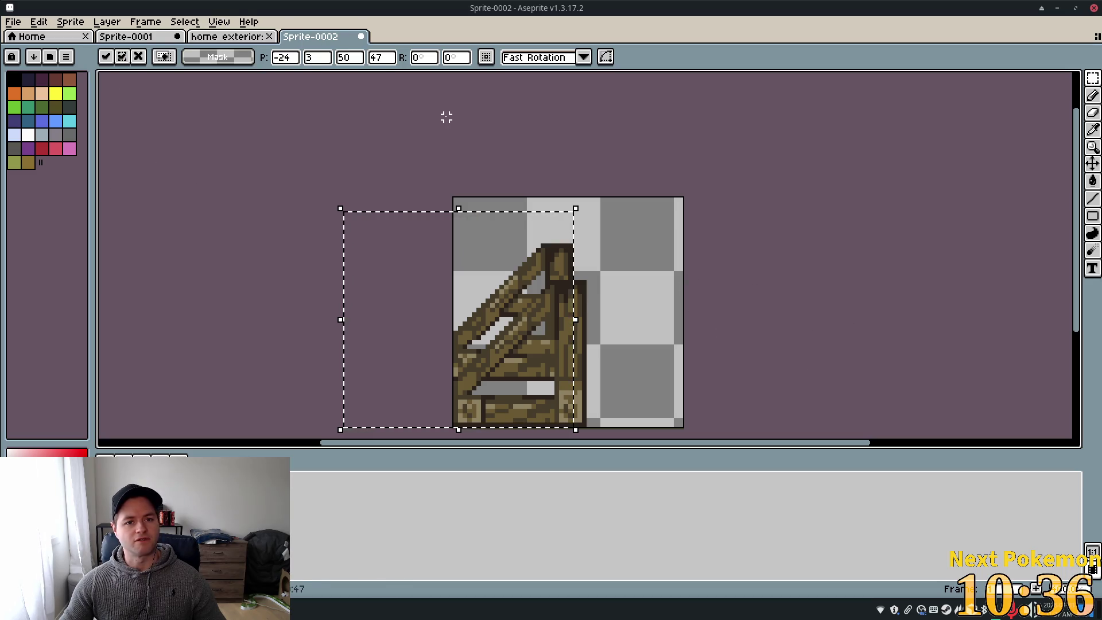
pyautogui.click(70, 21)
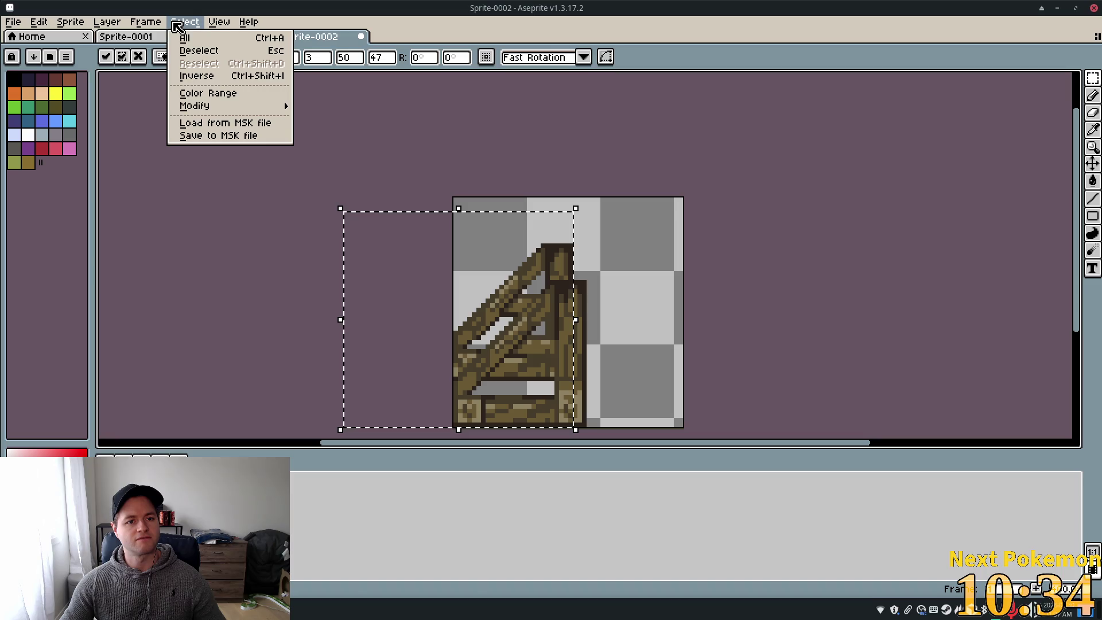
# Look through the Select, View and Edit menus, ending on the Sprite menu
pyautogui.moveTo(217, 23)
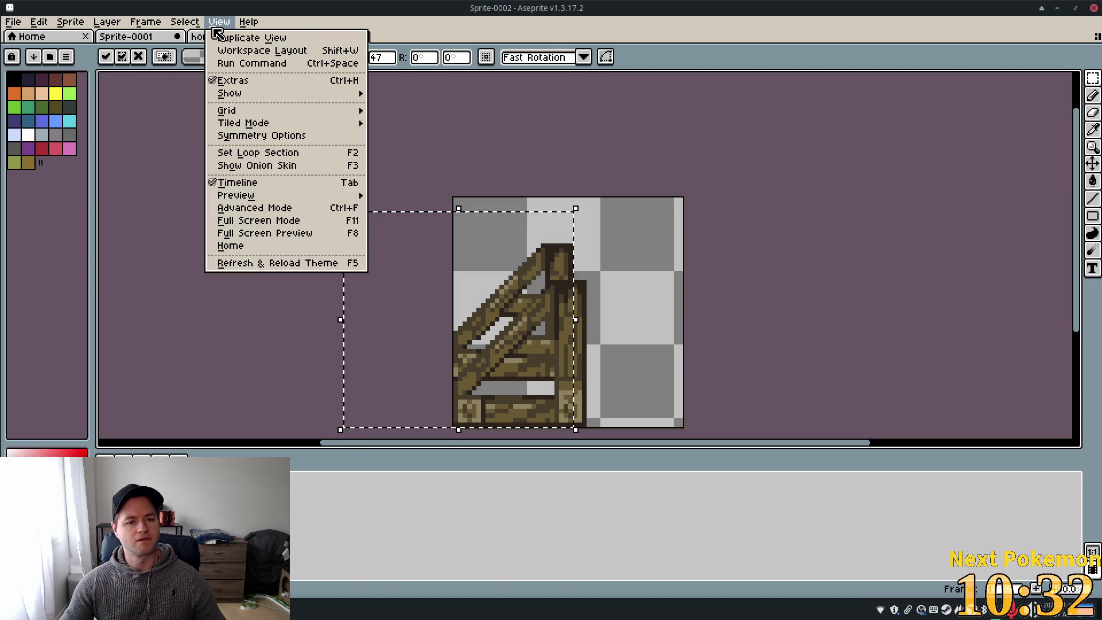
pyautogui.moveTo(41, 22)
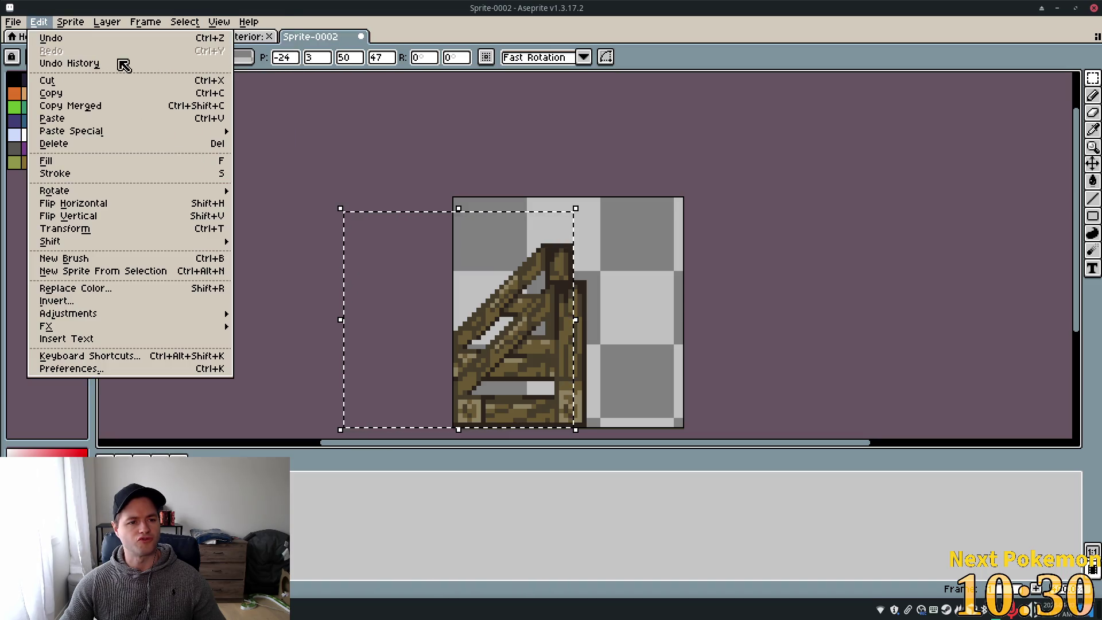
pyautogui.moveTo(153, 191)
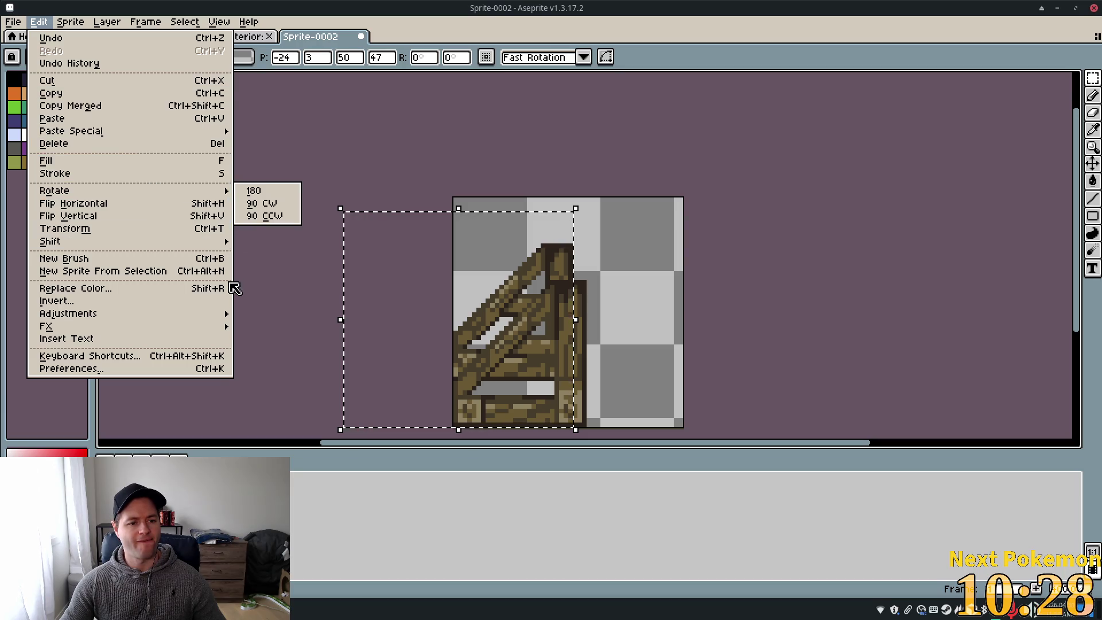
pyautogui.moveTo(170, 319)
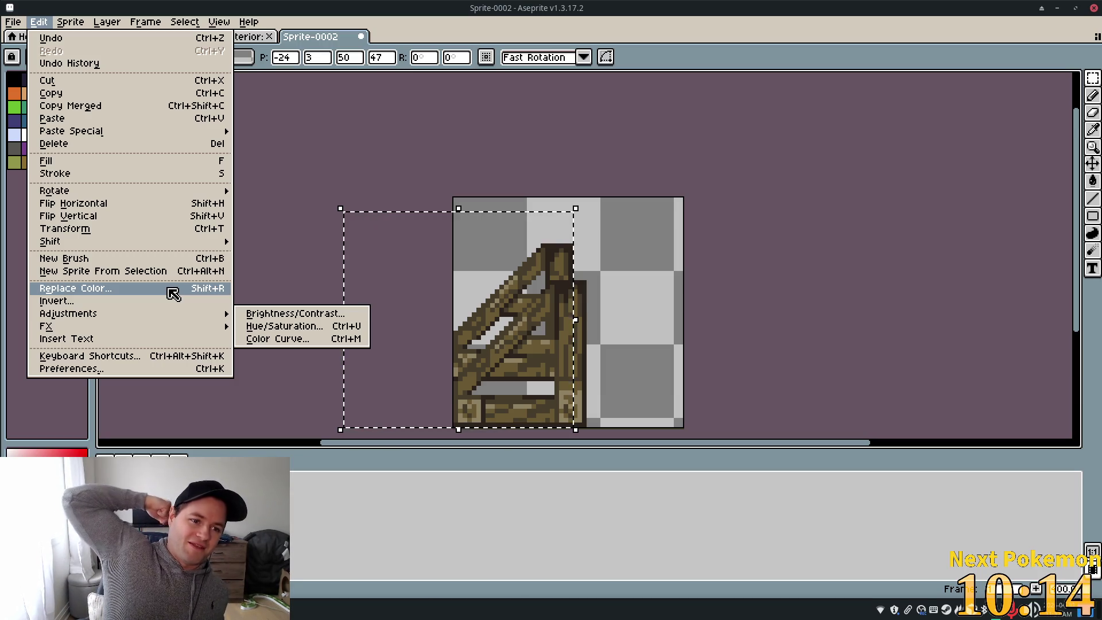
# Resize the canvas to 100 × 50 pixels with a centred anchor
pyautogui.moveTo(70, 22)
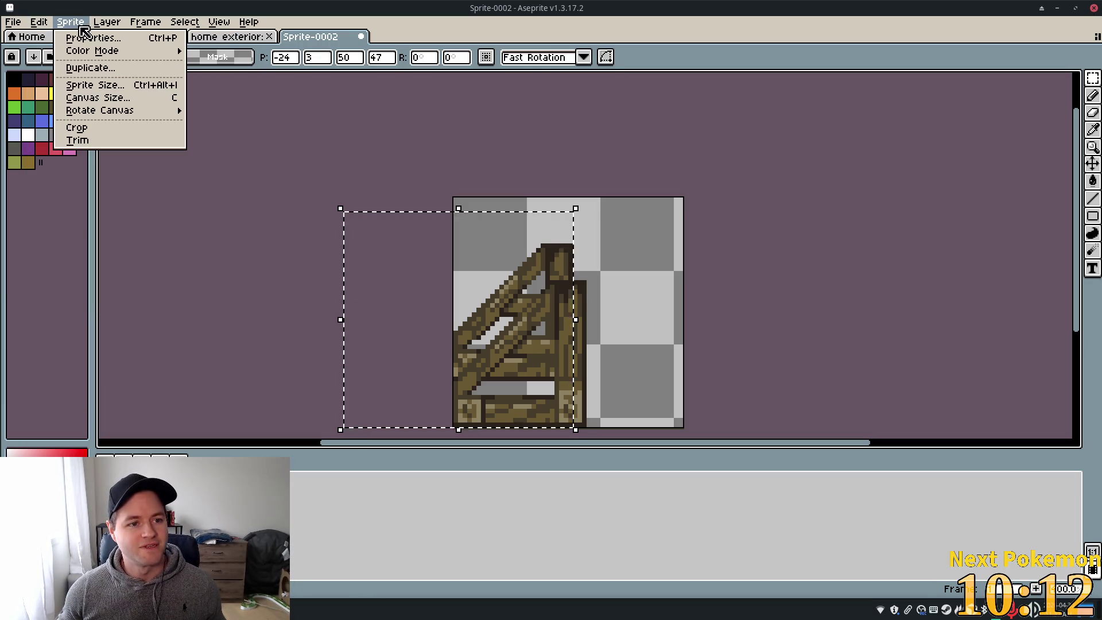
pyautogui.click(127, 96)
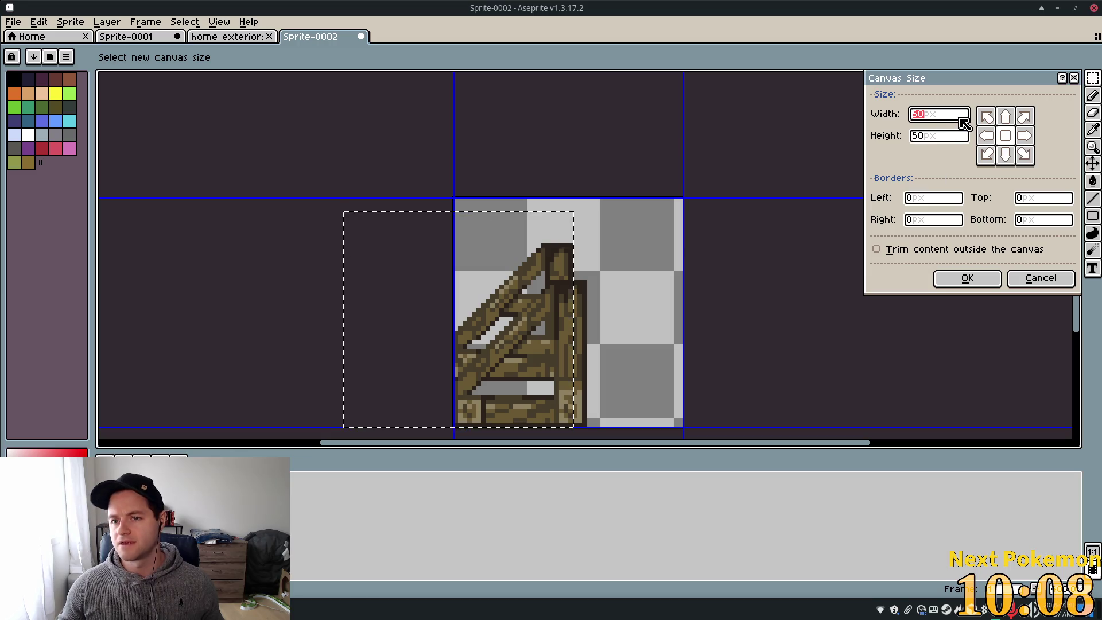
pyautogui.click(963, 122)
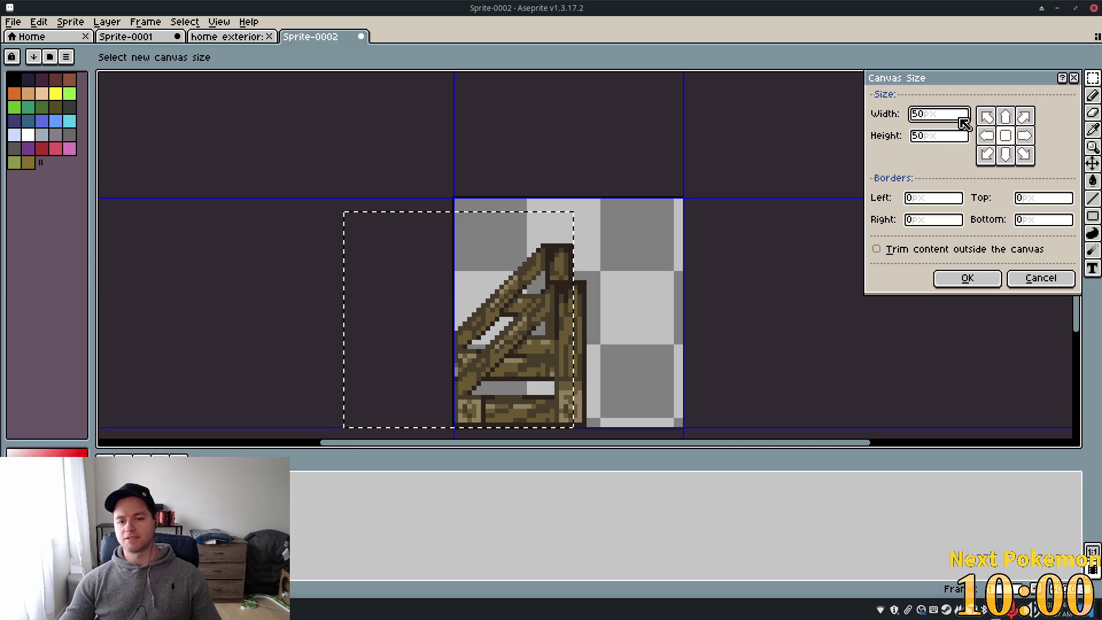
pyautogui.press('Home')
pyautogui.write('1')
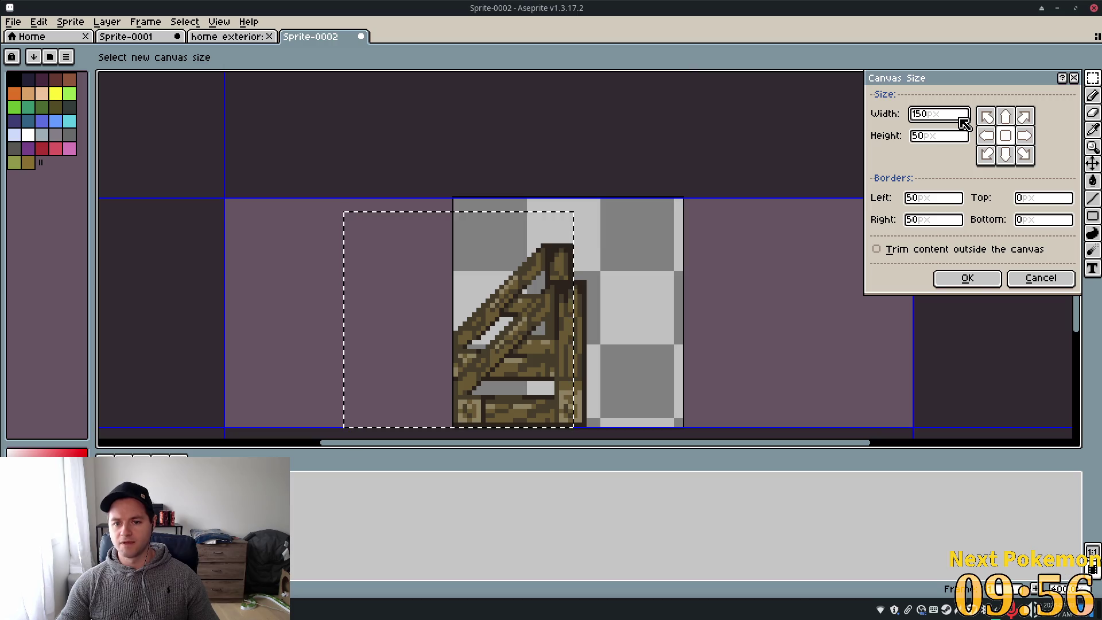
pyautogui.press('Tab')
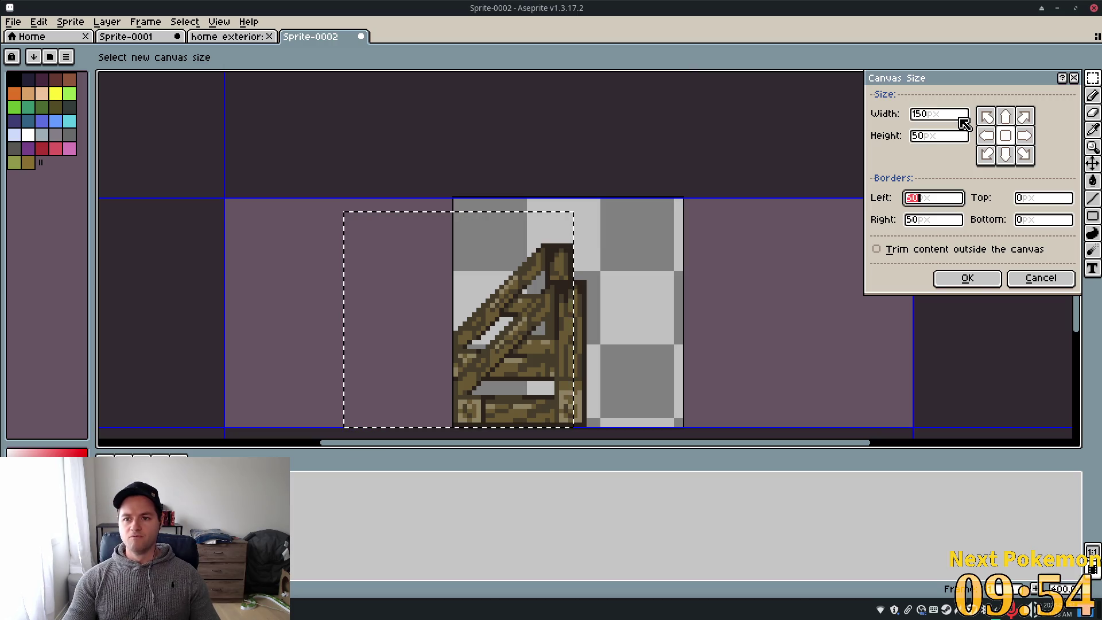
pyautogui.click(961, 118)
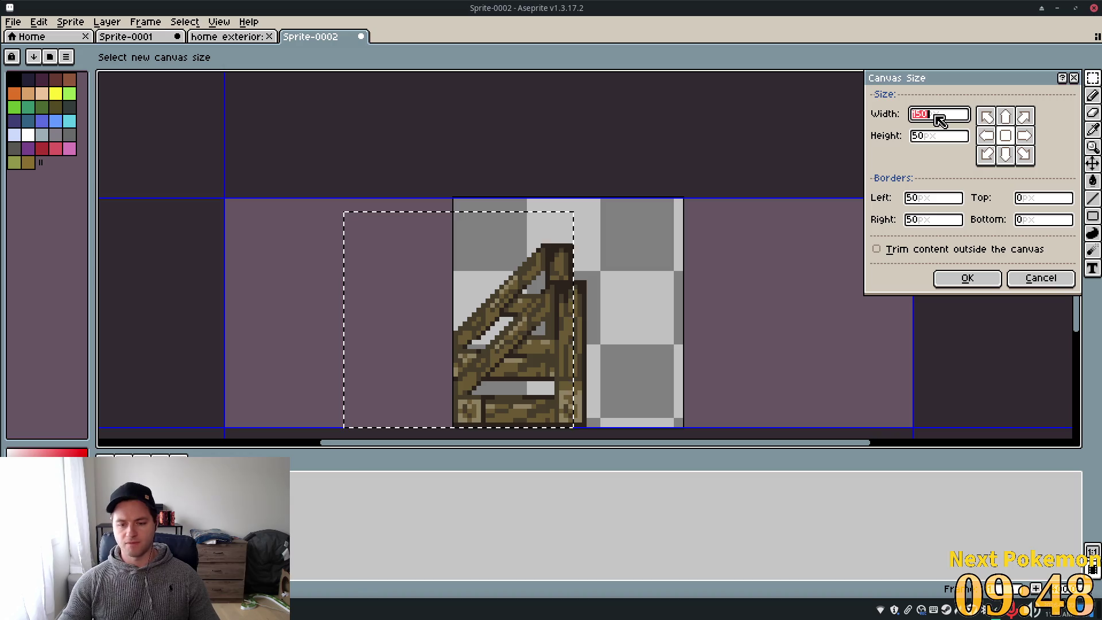
pyautogui.write('100')
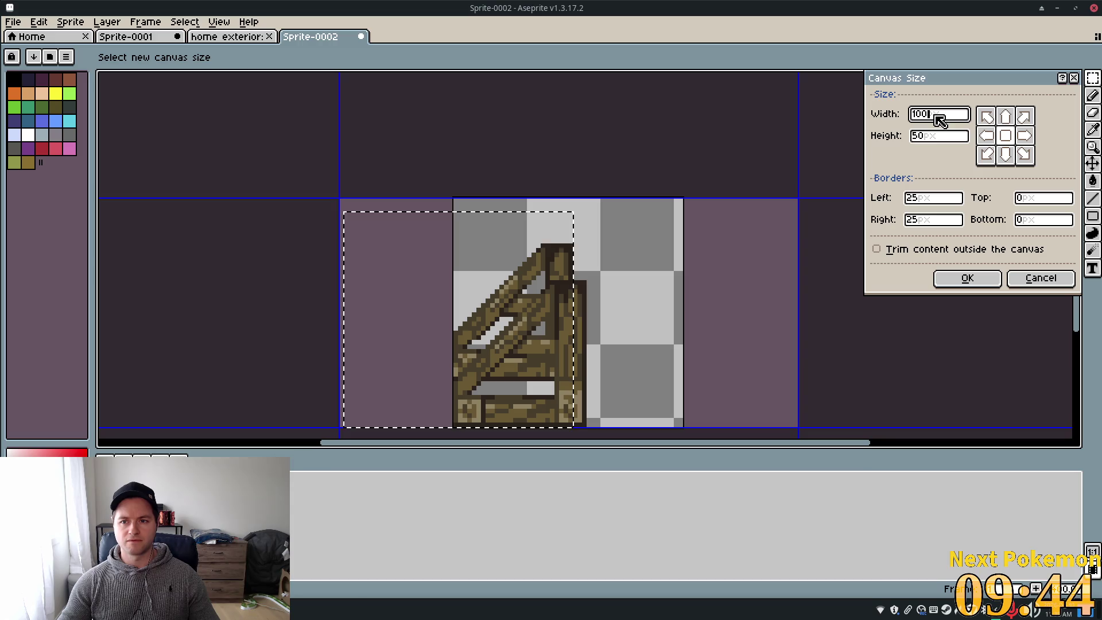
pyautogui.click(967, 280)
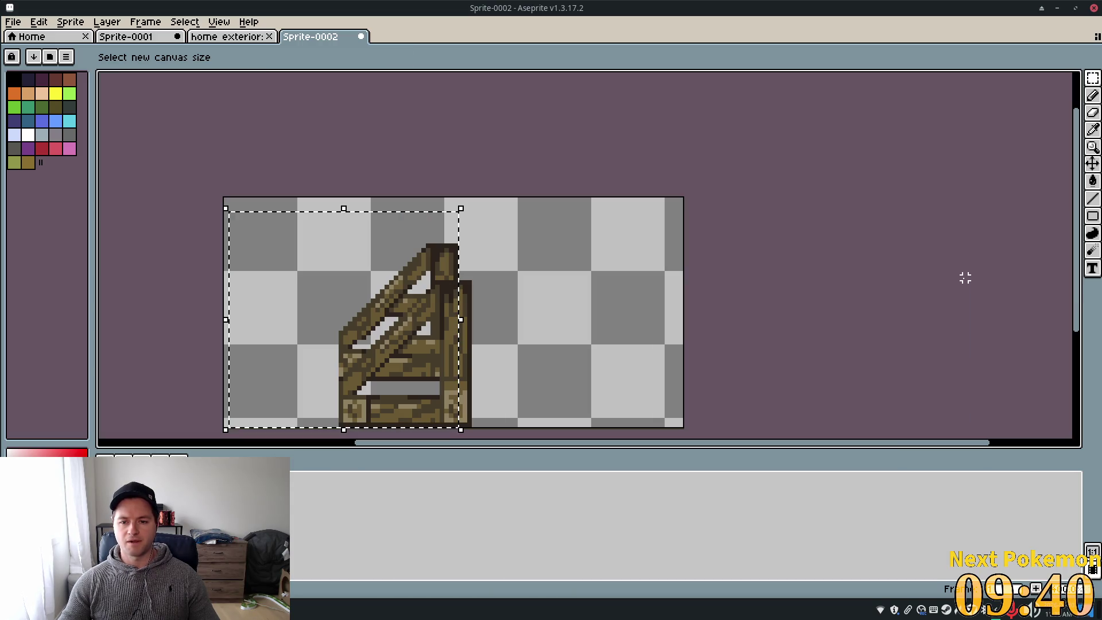
pyautogui.moveTo(837, 359)
pyautogui.mouseDown()
pyautogui.moveTo(858, 364)
pyautogui.moveTo(1021, 321)
pyautogui.mouseUp()
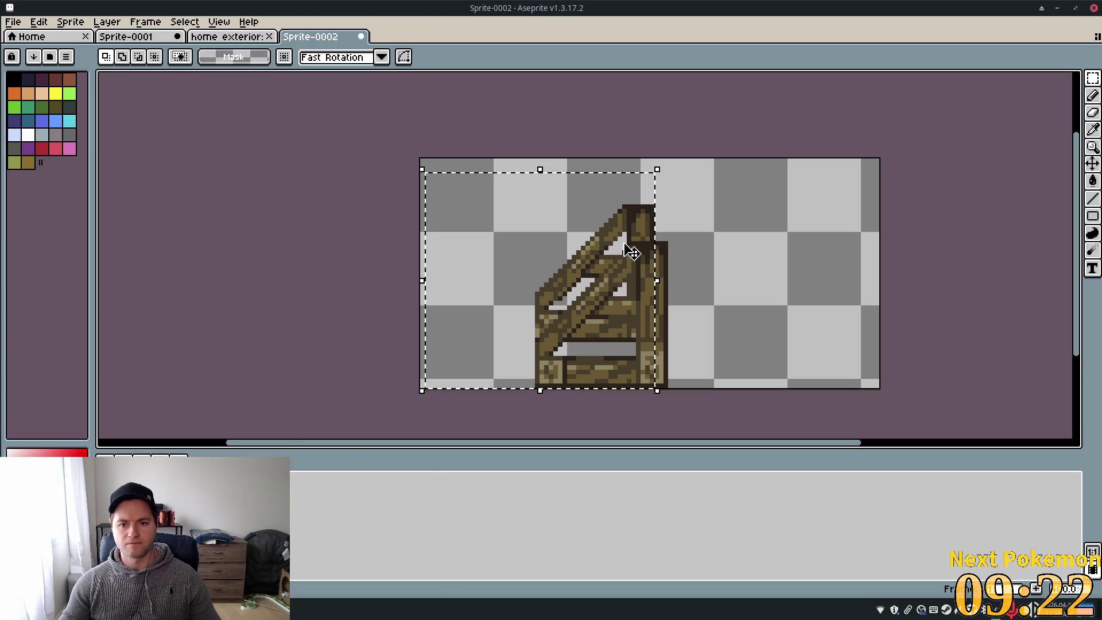
# Copy the wooden stand to the left and overlap a second copy onto the first
pyautogui.moveTo(643, 238); pyautogui.dragTo(529, 240)
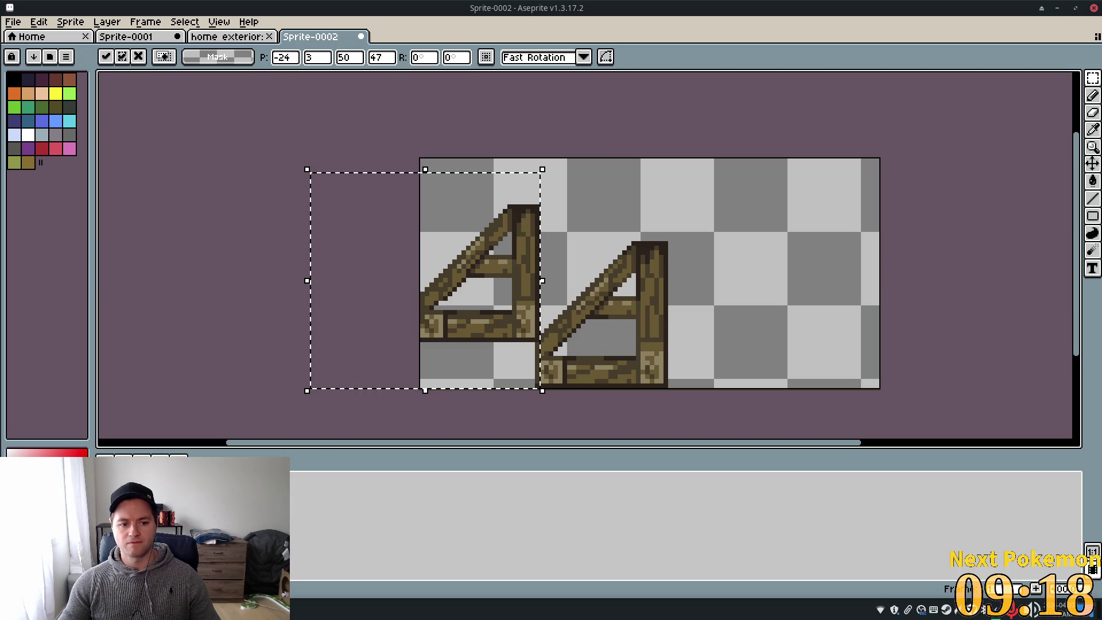
pyautogui.press('Return')
pyautogui.moveTo(680, 238); pyautogui.dragTo(533, 390)
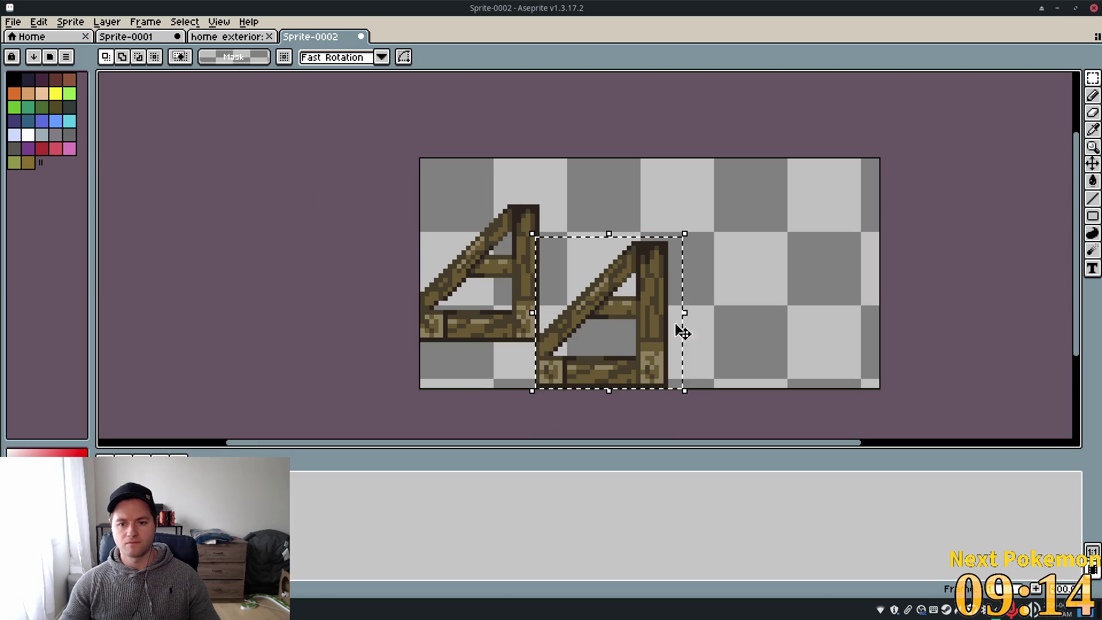
pyautogui.moveTo(673, 331)
pyautogui.mouseDown()
pyautogui.moveTo(669, 320)
pyautogui.moveTo(546, 317)
pyautogui.mouseUp()
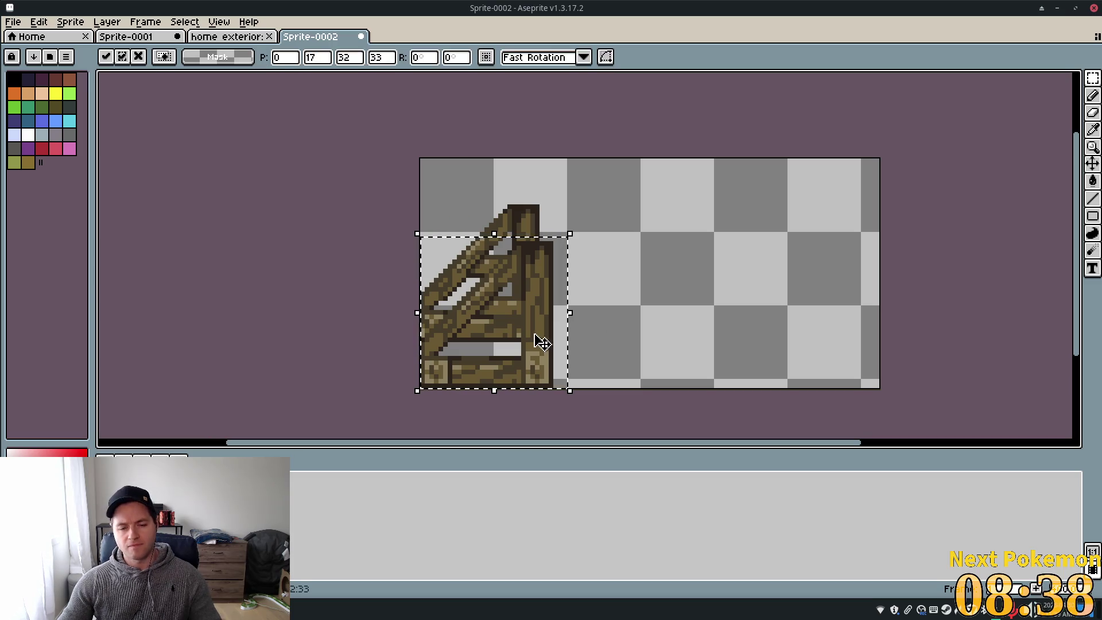
# Place a copy of the stand at the right edge, undoing attempts to move its top piece
pyautogui.moveTo(542, 339); pyautogui.dragTo(870, 344)
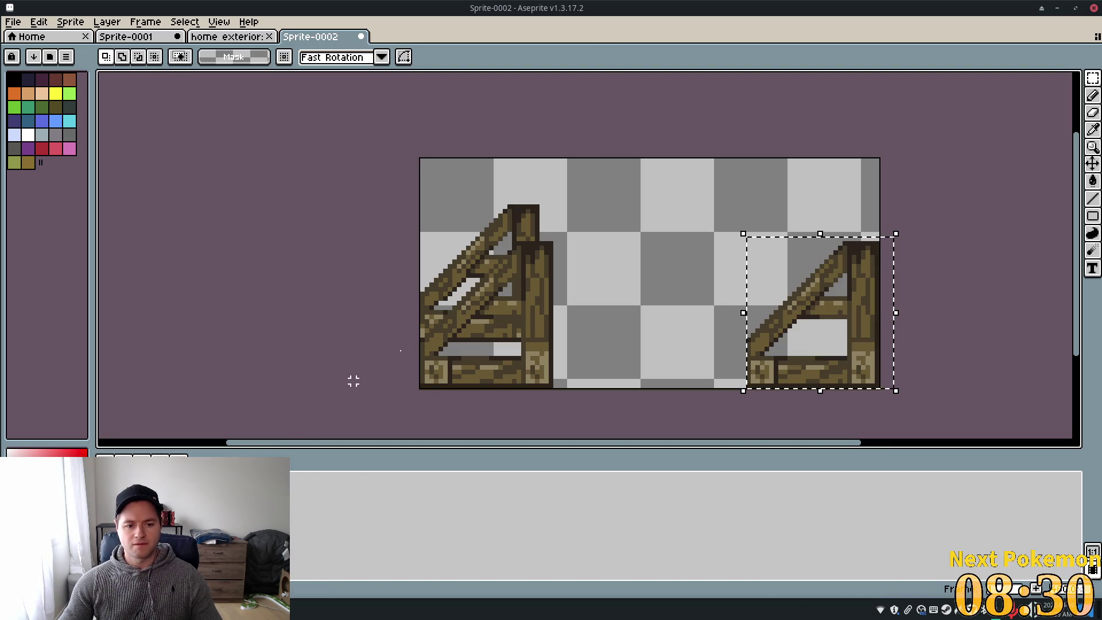
pyautogui.moveTo(580, 192)
pyautogui.mouseDown()
pyautogui.moveTo(472, 263)
pyautogui.moveTo(403, 354)
pyautogui.mouseUp()
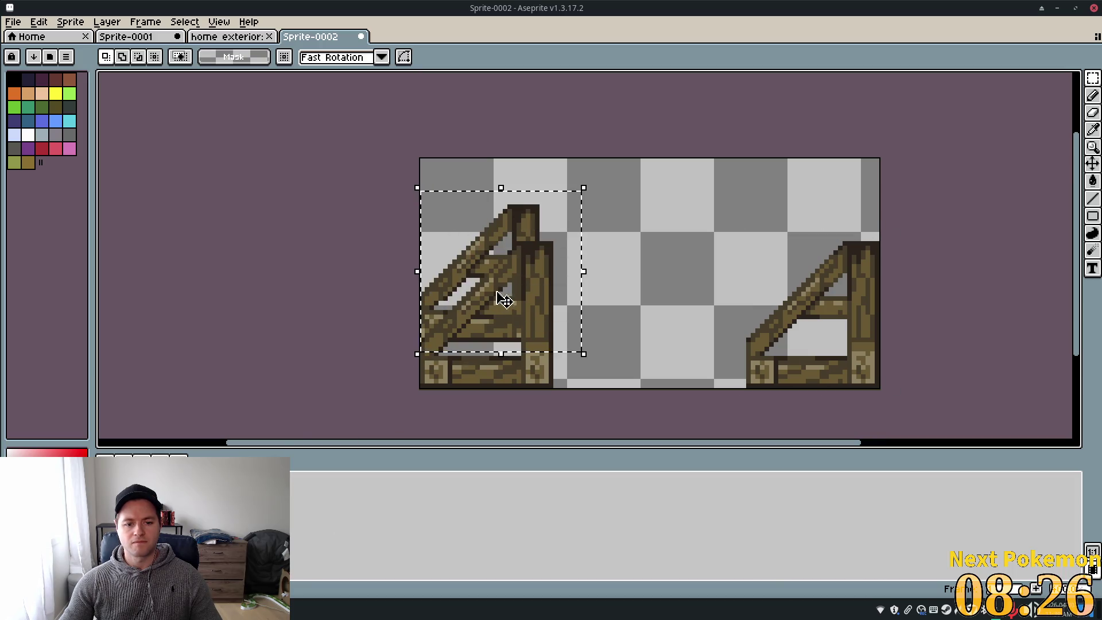
pyautogui.moveTo(531, 220); pyautogui.dragTo(815, 235)
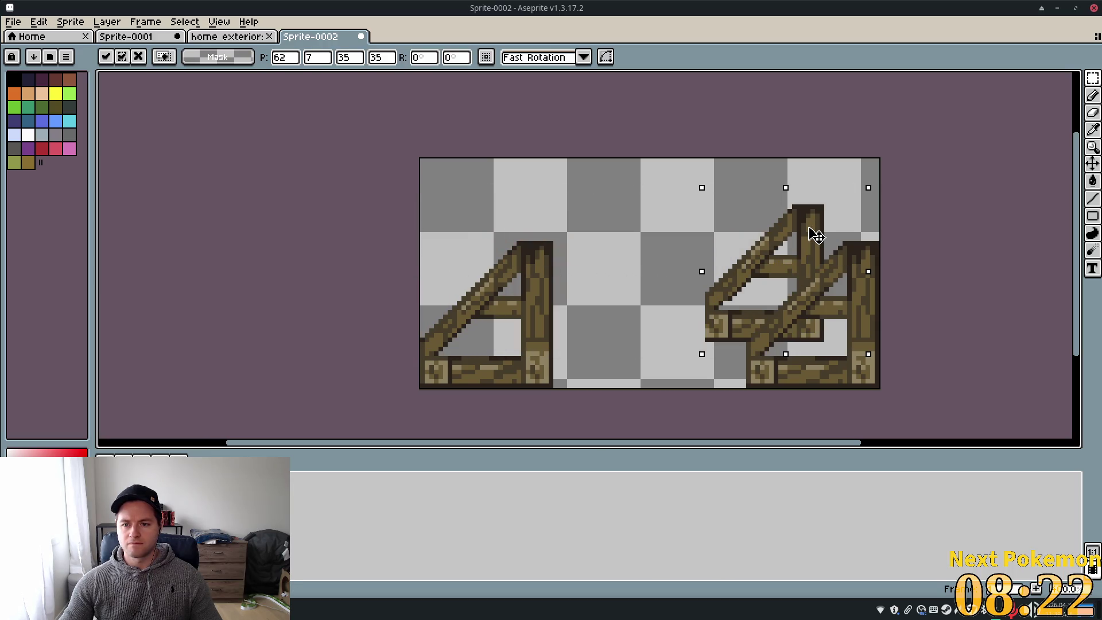
pyautogui.press('Return')
pyautogui.hotkey('ctrl', 'z')
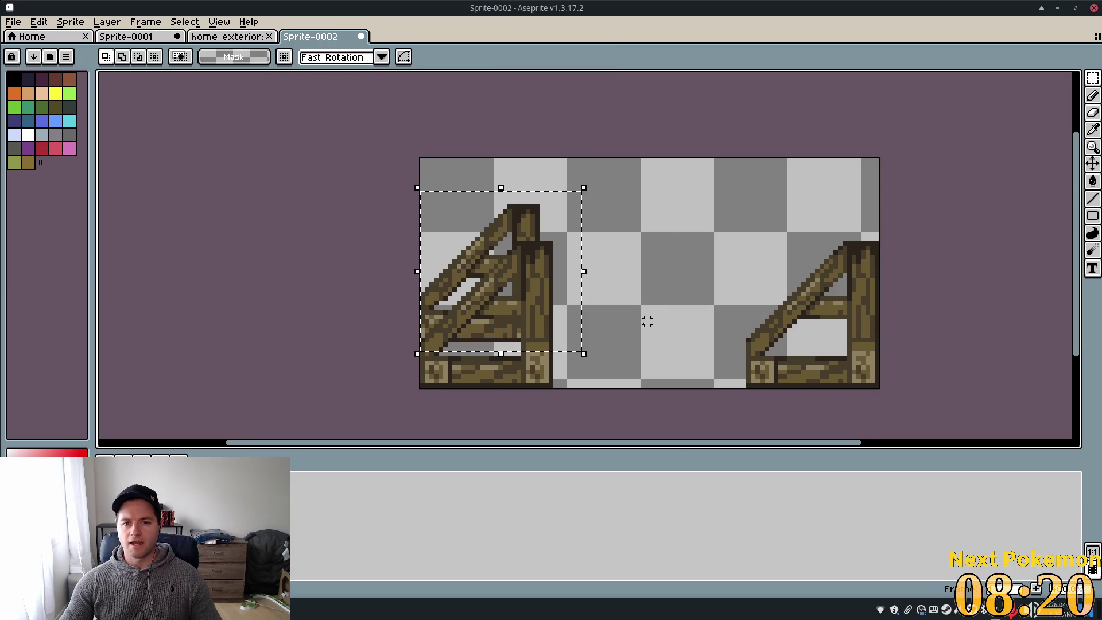
pyautogui.click(580, 318)
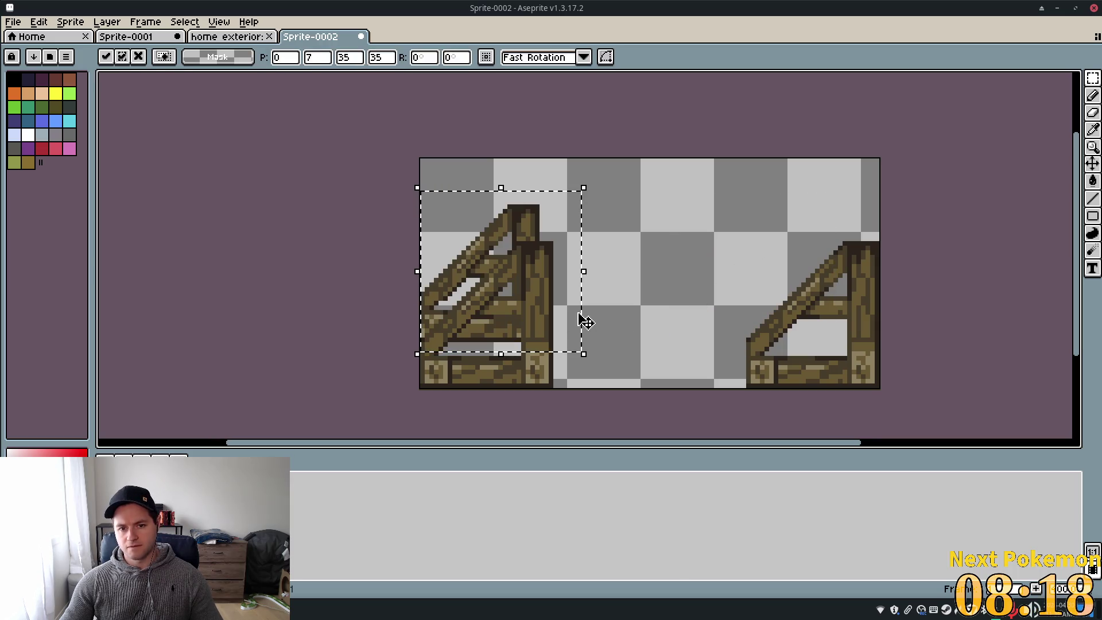
pyautogui.hotkey('ctrl', 'z')
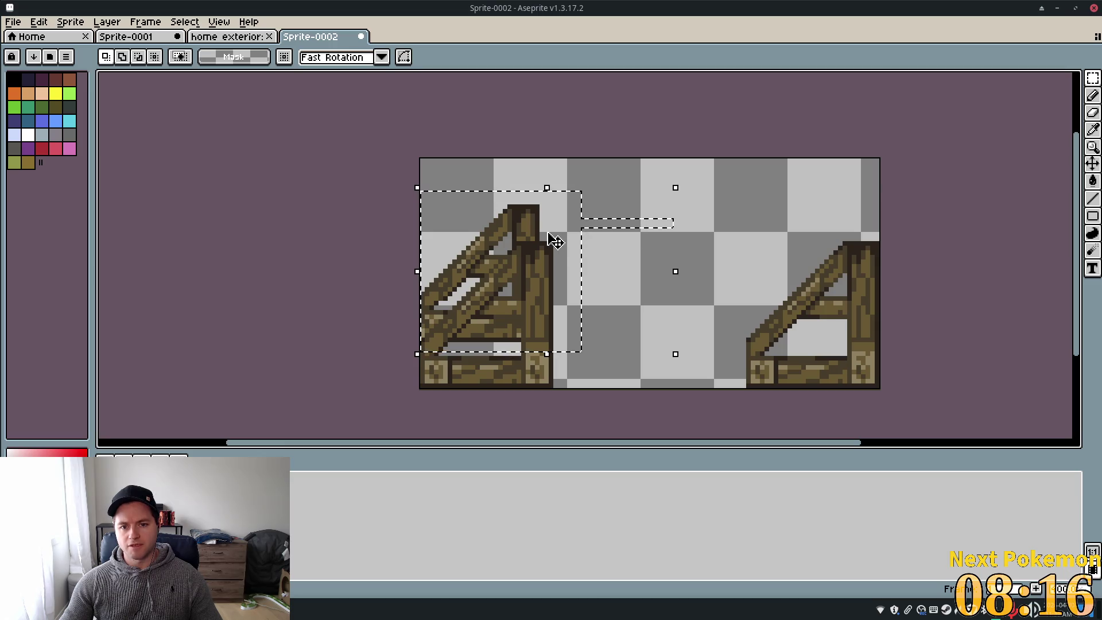
pyautogui.moveTo(531, 232); pyautogui.dragTo(857, 241)
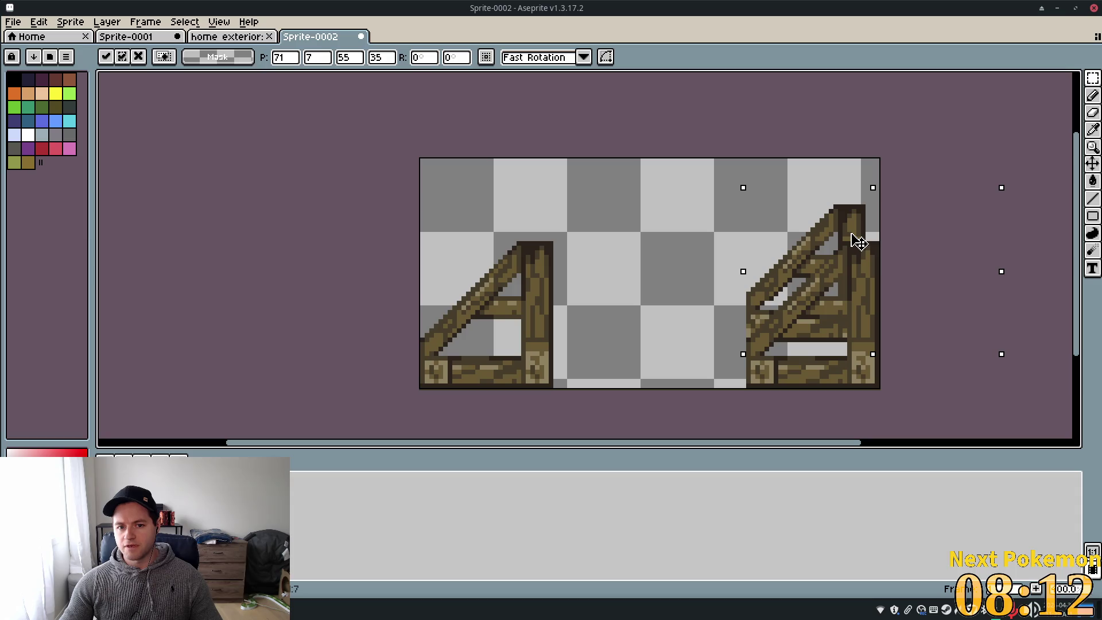
pyautogui.hotkey('ctrl', 'z')
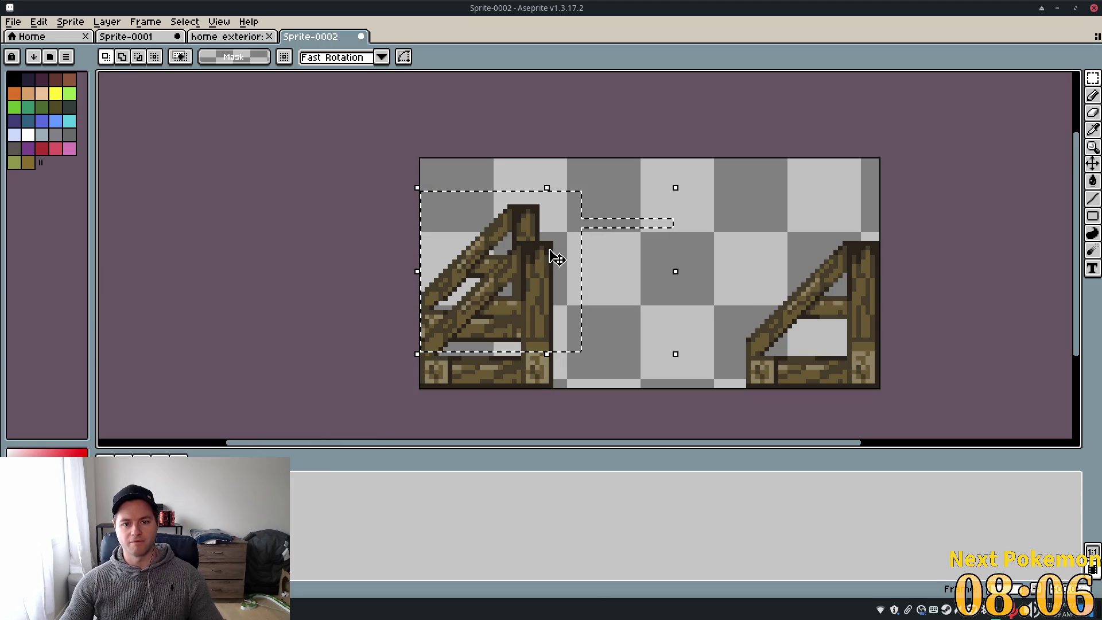
# Undo a stray pasted wood piece, clear the selection, and reselect the left stand's top
pyautogui.moveTo(544, 251)
pyautogui.mouseDown()
pyautogui.moveTo(536, 226)
pyautogui.moveTo(606, 224)
pyautogui.mouseUp()
pyautogui.press('Escape')
pyautogui.hotkey('ctrl', 'z')
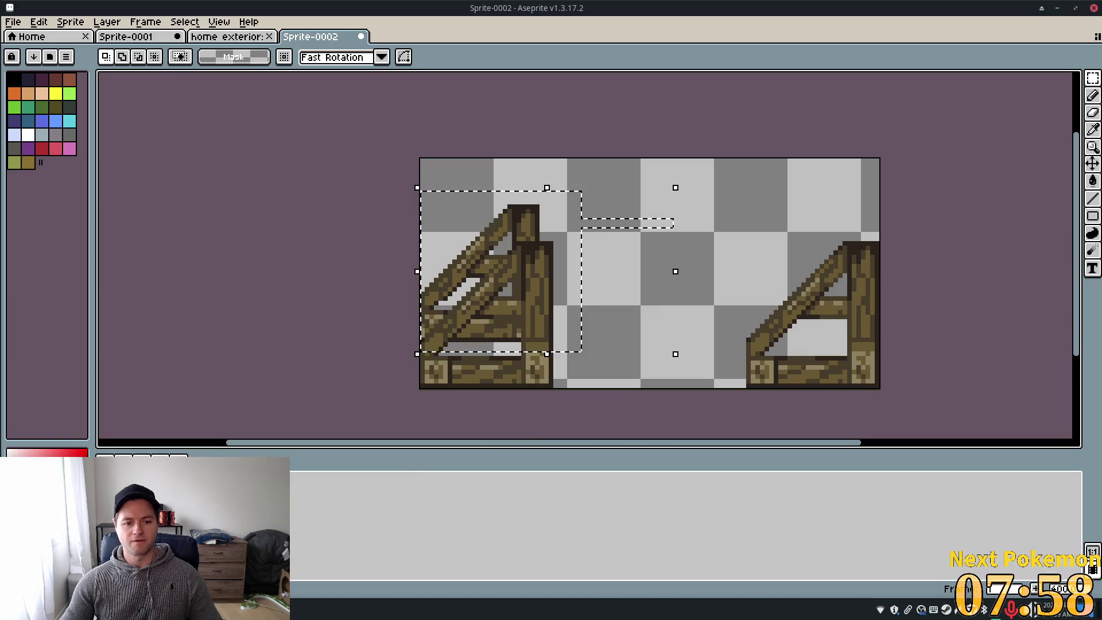
pyautogui.hotkey('ctrl', 'z')
pyautogui.hotkey('ctrl', 'y')
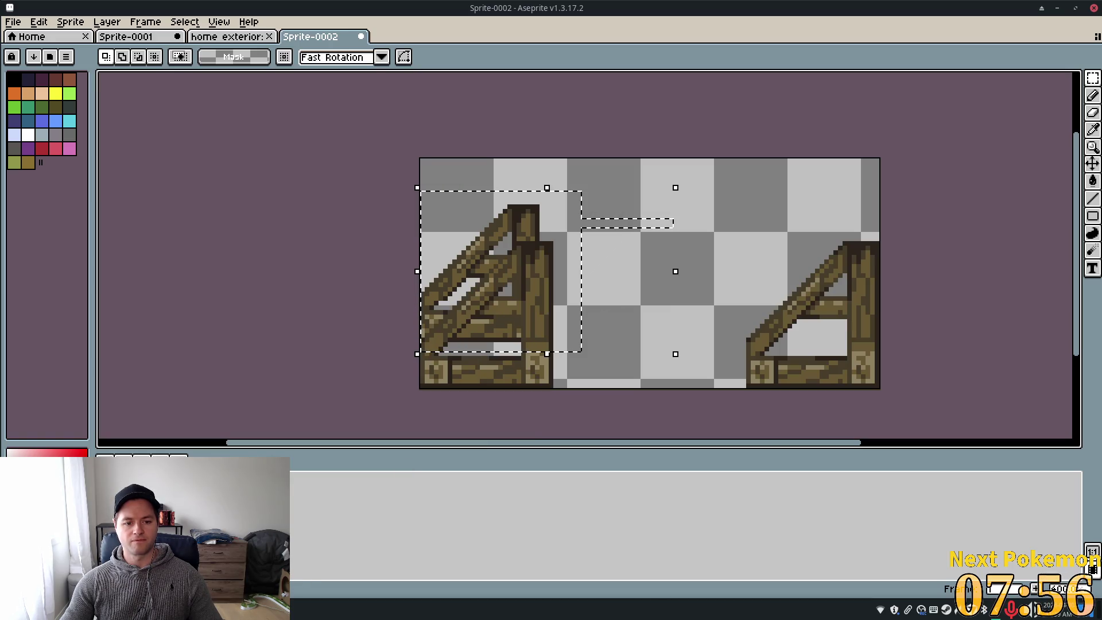
pyautogui.hotkey('ctrl', 'd')
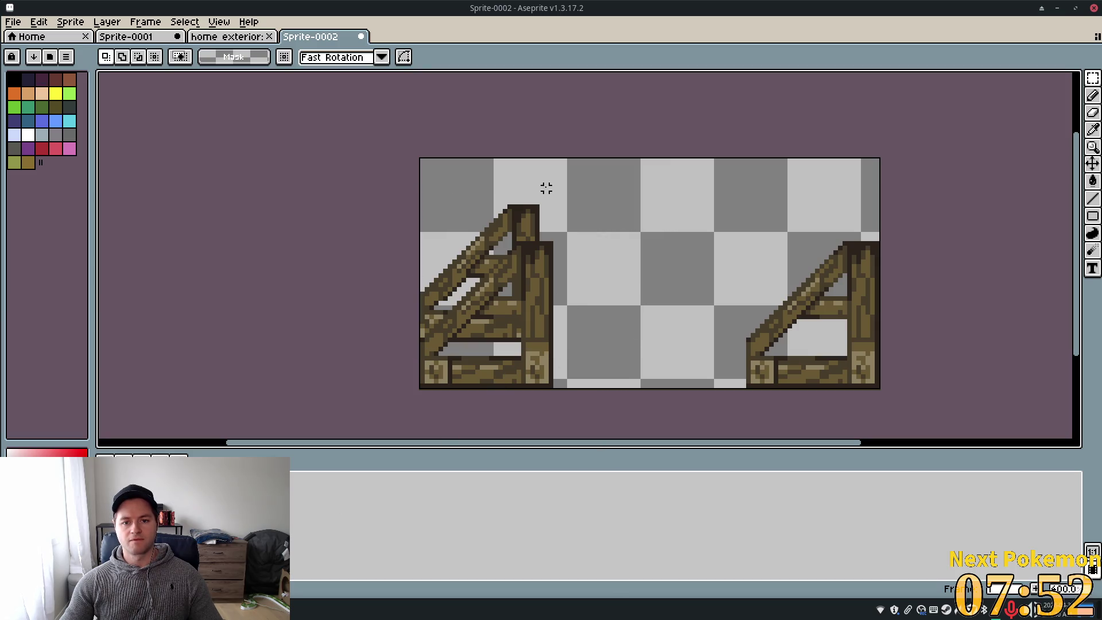
pyautogui.moveTo(537, 206)
pyautogui.mouseDown()
pyautogui.moveTo(432, 325)
pyautogui.moveTo(408, 313)
pyautogui.moveTo(394, 339)
pyautogui.mouseUp()
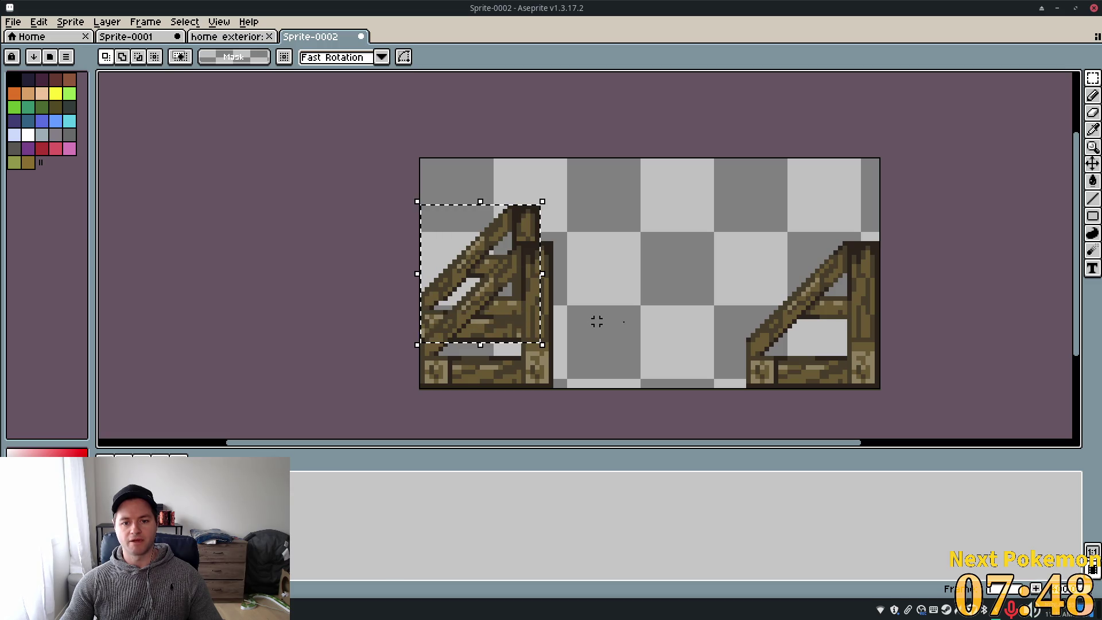
# Copy the left stand's layered top onto the right stand and pick a light tan colour
pyautogui.click(534, 229)
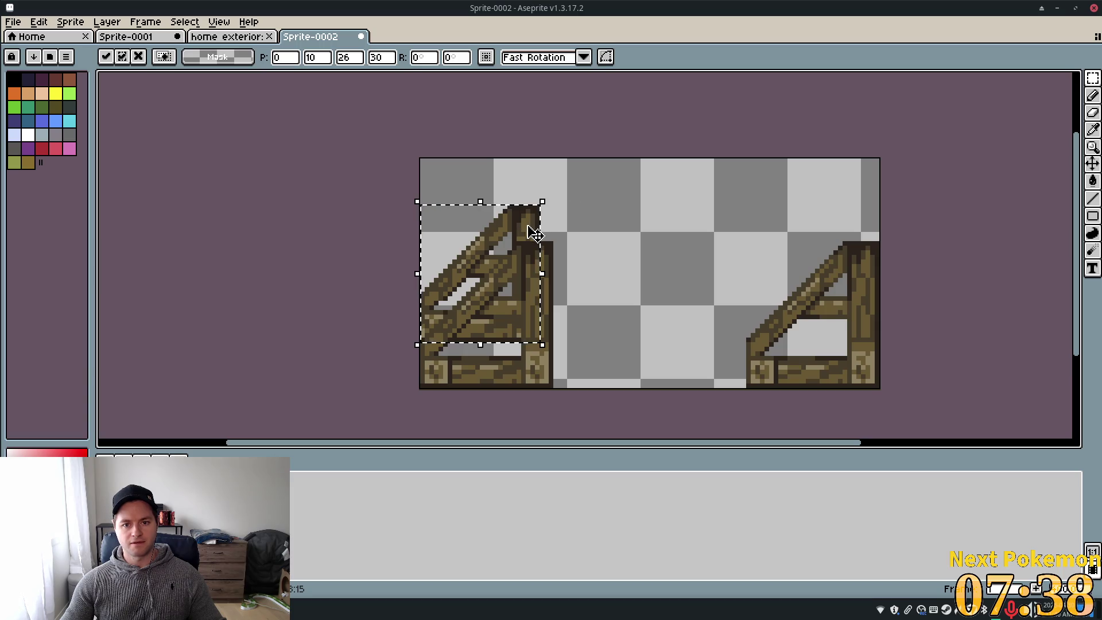
pyautogui.moveTo(527, 234); pyautogui.dragTo(860, 227)
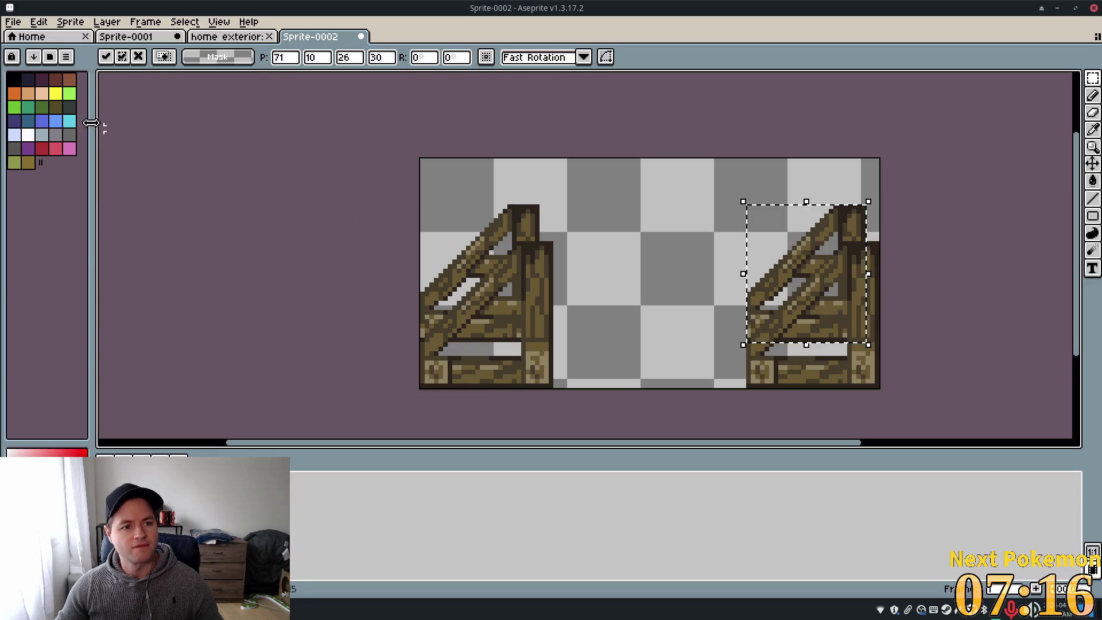
pyautogui.click(26, 96)
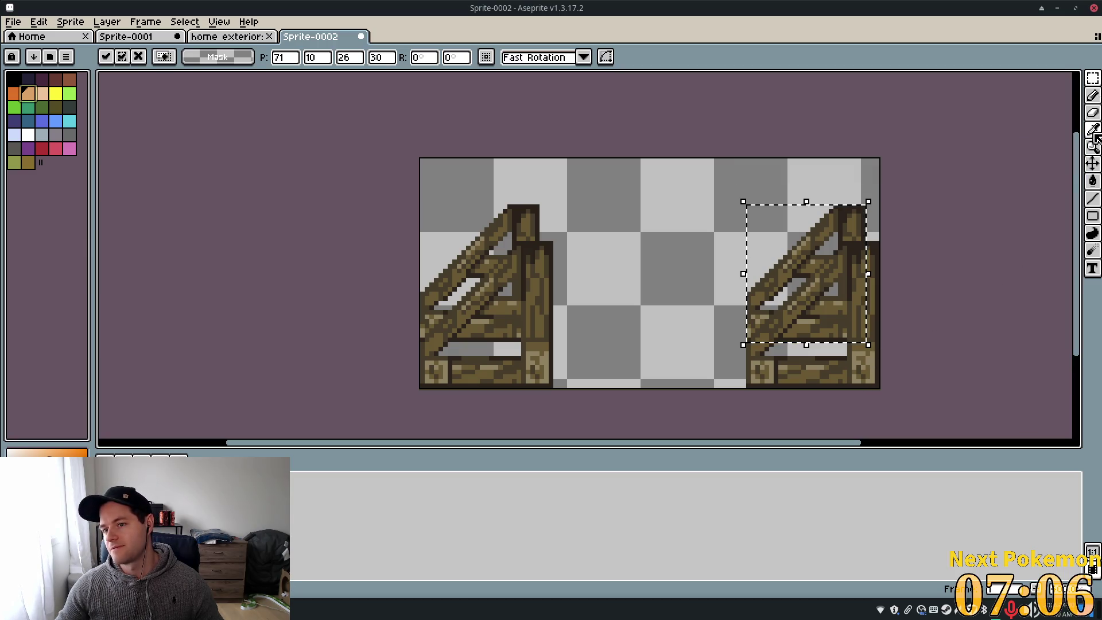
pyautogui.keyDown('alt'); pyautogui.click(861, 362); pyautogui.keyUp('alt')
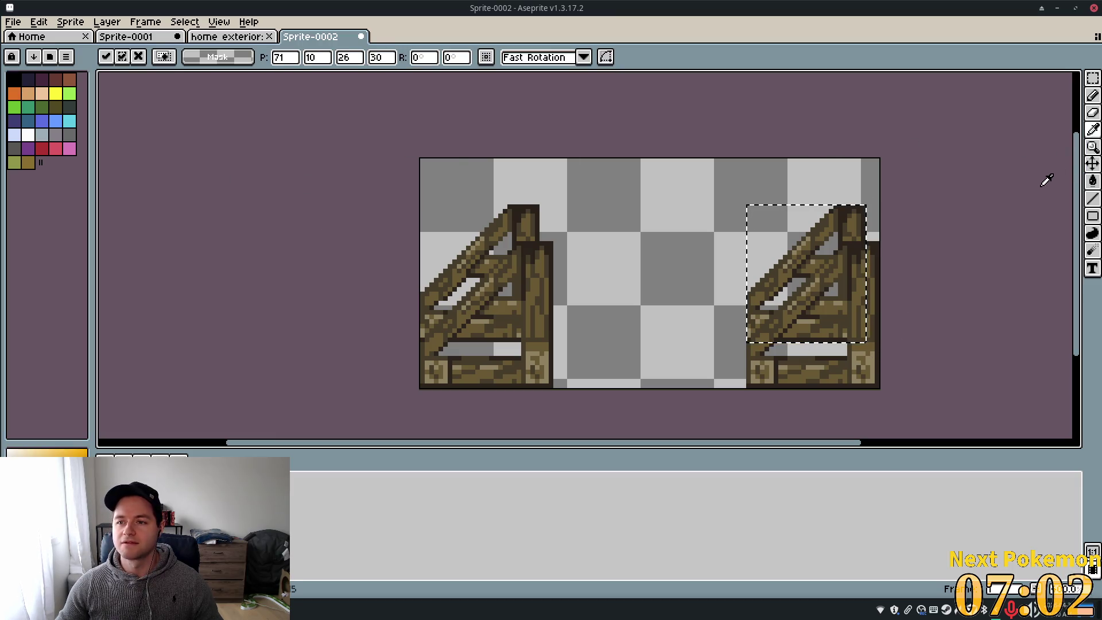
pyautogui.click(1089, 96)
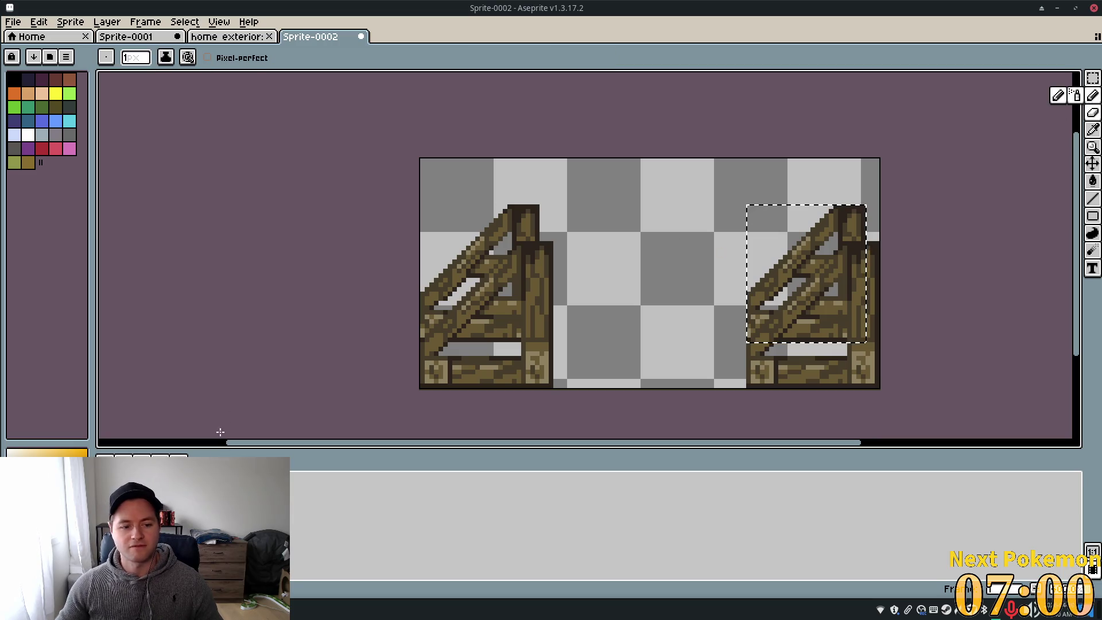
# Draw trial tan pencil strokes on the right stand, then undo them all
pyautogui.hotkey('ctrl', 'd')
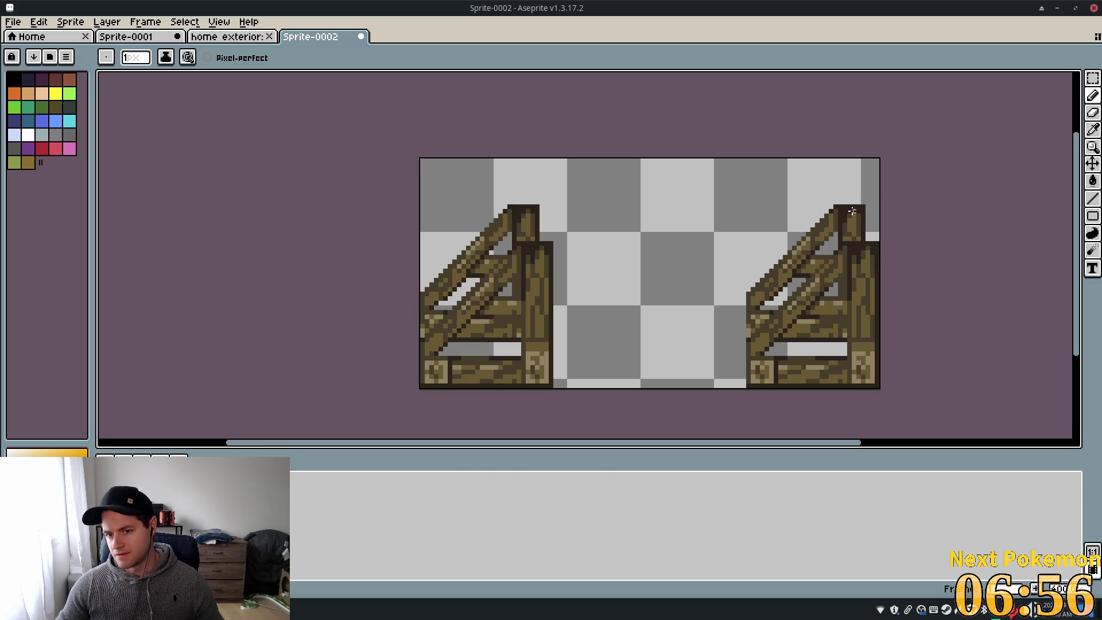
pyautogui.moveTo(854, 213)
pyautogui.mouseDown()
pyautogui.moveTo(798, 373)
pyautogui.moveTo(715, 341)
pyautogui.moveTo(760, 318)
pyautogui.moveTo(732, 331)
pyautogui.moveTo(877, 356)
pyautogui.moveTo(792, 339)
pyautogui.moveTo(873, 377)
pyautogui.moveTo(708, 314)
pyautogui.moveTo(937, 362)
pyautogui.moveTo(711, 315)
pyautogui.moveTo(884, 350)
pyautogui.moveTo(727, 344)
pyautogui.mouseUp()
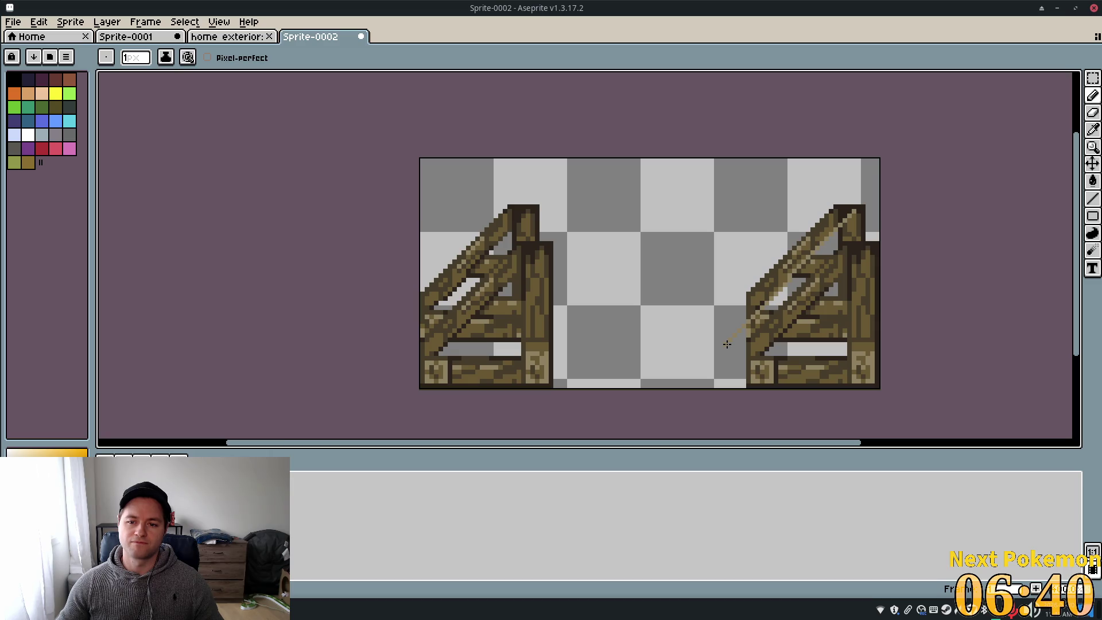
pyautogui.moveTo(728, 344); pyautogui.dragTo(714, 329)
pyautogui.hotkey('ctrl', 'z')
pyautogui.moveTo(856, 211); pyautogui.dragTo(654, 210)
pyautogui.hotkey('ctrl', 'z')
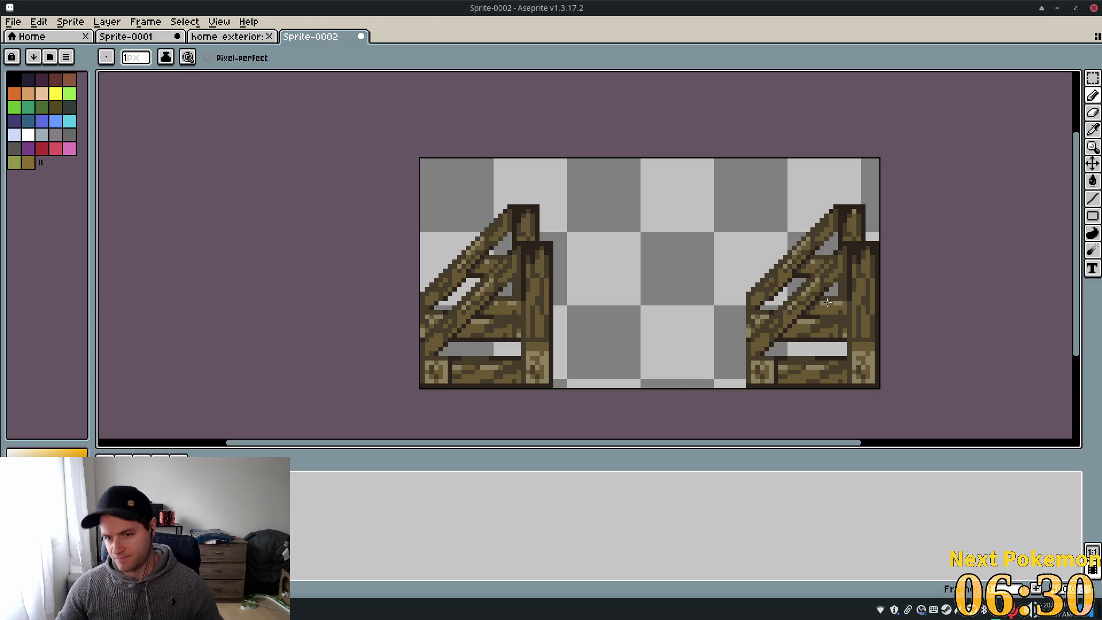
pyautogui.hotkey('ctrl', 'z')
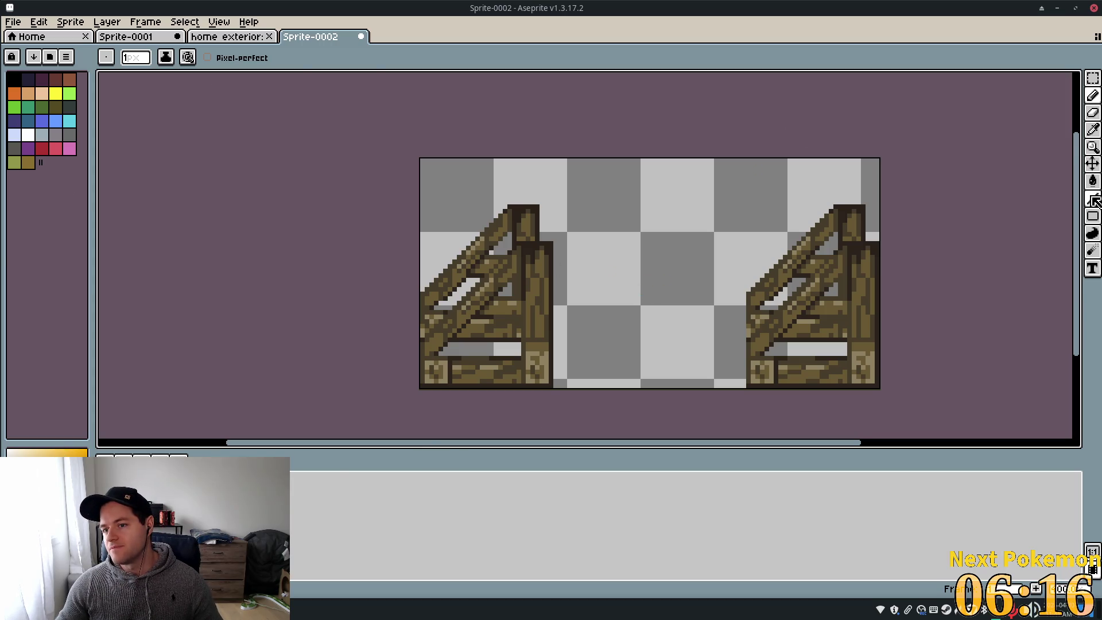
pyautogui.hotkey('shift', 'l')
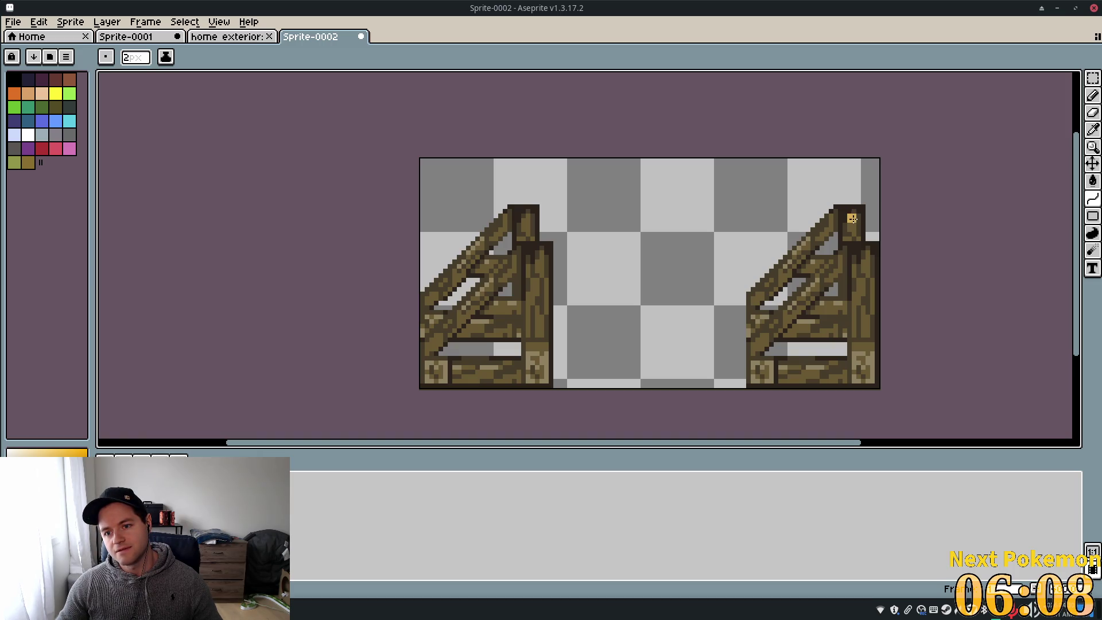
# Draw and bend trial golden curves across the right ladder, then discard them
pyautogui.moveTo(852, 219)
pyautogui.mouseDown()
pyautogui.moveTo(827, 267)
pyautogui.moveTo(731, 334)
pyautogui.mouseUp()
pyautogui.moveTo(694, 371)
pyautogui.mouseDown()
pyautogui.moveTo(697, 401)
pyautogui.moveTo(708, 366)
pyautogui.moveTo(697, 367)
pyautogui.mouseUp()
pyautogui.moveTo(792, 275); pyautogui.dragTo(800, 264)
pyautogui.moveTo(763, 310); pyautogui.dragTo(804, 338)
pyautogui.moveTo(969, 397)
pyautogui.mouseDown()
pyautogui.moveTo(753, 236)
pyautogui.moveTo(689, 396)
pyautogui.moveTo(839, 384)
pyautogui.moveTo(866, 130)
pyautogui.moveTo(769, 167)
pyautogui.moveTo(669, 178)
pyautogui.moveTo(625, 246)
pyautogui.moveTo(629, 169)
pyautogui.mouseUp()
pyautogui.press('Escape')
pyautogui.click(852, 214)
pyautogui.moveTo(855, 217)
pyautogui.mouseDown()
pyautogui.moveTo(699, 360)
pyautogui.moveTo(709, 345)
pyautogui.moveTo(710, 373)
pyautogui.moveTo(697, 367)
pyautogui.moveTo(888, 363)
pyautogui.moveTo(593, 172)
pyautogui.moveTo(789, 94)
pyautogui.moveTo(756, 172)
pyautogui.moveTo(364, 125)
pyautogui.moveTo(890, 217)
pyautogui.moveTo(867, 221)
pyautogui.moveTo(681, 192)
pyautogui.moveTo(1074, 207)
pyautogui.moveTo(433, 192)
pyautogui.moveTo(620, 350)
pyautogui.moveTo(757, 252)
pyautogui.mouseUp()
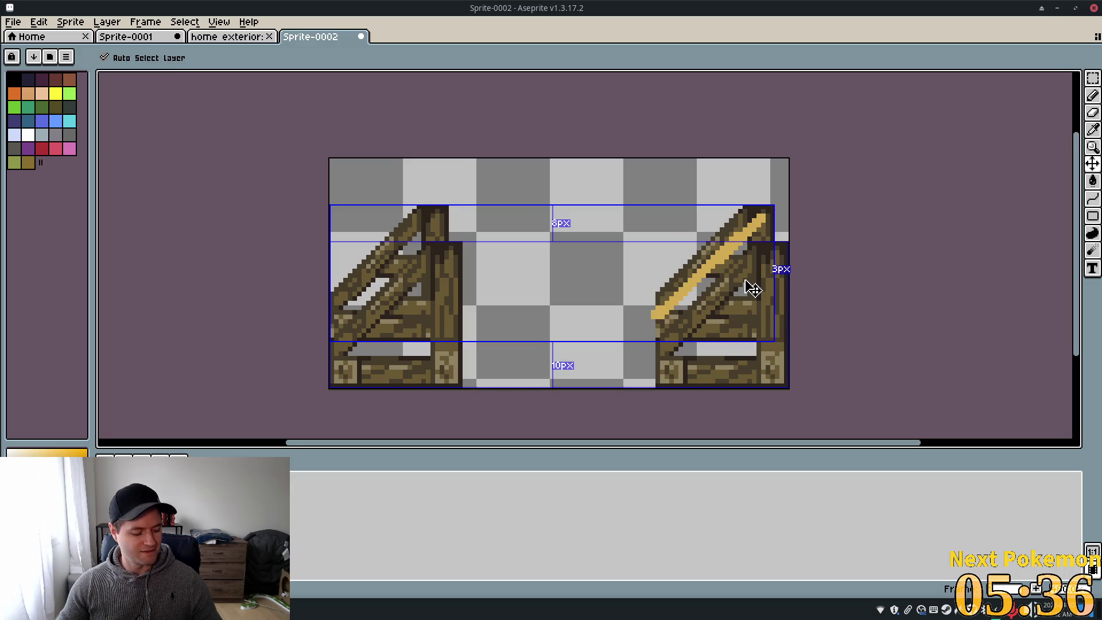
pyautogui.hotkey('ctrl', 'z')
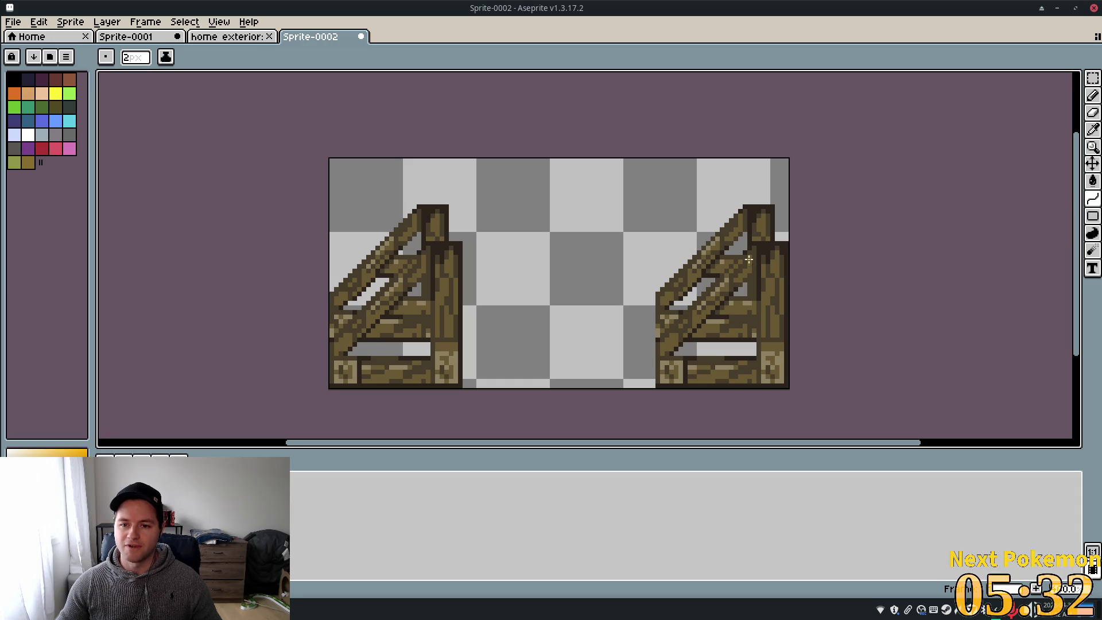
# Draw a long yellow diagonal up to the right trestle's top, undoing short test strokes
pyautogui.moveTo(629, 332)
pyautogui.mouseDown()
pyautogui.moveTo(763, 221)
pyautogui.moveTo(682, 239)
pyautogui.moveTo(637, 229)
pyautogui.moveTo(745, 339)
pyautogui.moveTo(615, 239)
pyautogui.moveTo(655, 326)
pyautogui.moveTo(481, 210)
pyautogui.moveTo(635, 230)
pyautogui.moveTo(698, 86)
pyautogui.moveTo(608, 253)
pyautogui.moveTo(743, 312)
pyautogui.moveTo(660, 222)
pyautogui.moveTo(689, 270)
pyautogui.moveTo(637, 270)
pyautogui.moveTo(615, 296)
pyautogui.moveTo(730, 318)
pyautogui.mouseUp()
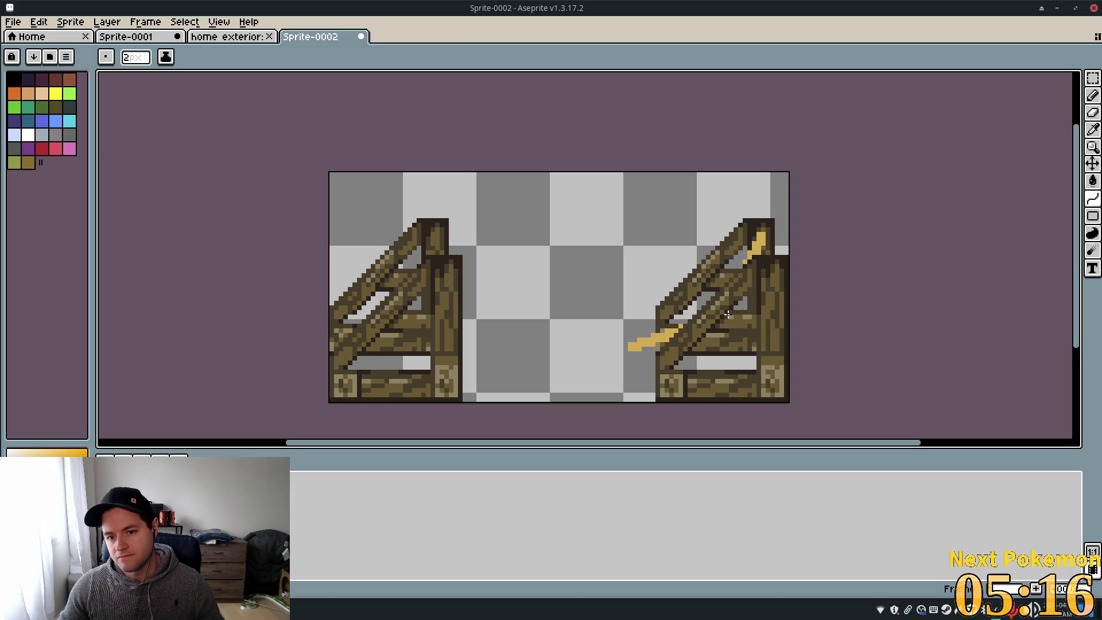
pyautogui.moveTo(728, 315)
pyautogui.mouseDown()
pyautogui.moveTo(705, 278)
pyautogui.moveTo(719, 309)
pyautogui.moveTo(747, 312)
pyautogui.moveTo(681, 329)
pyautogui.moveTo(673, 342)
pyautogui.mouseUp()
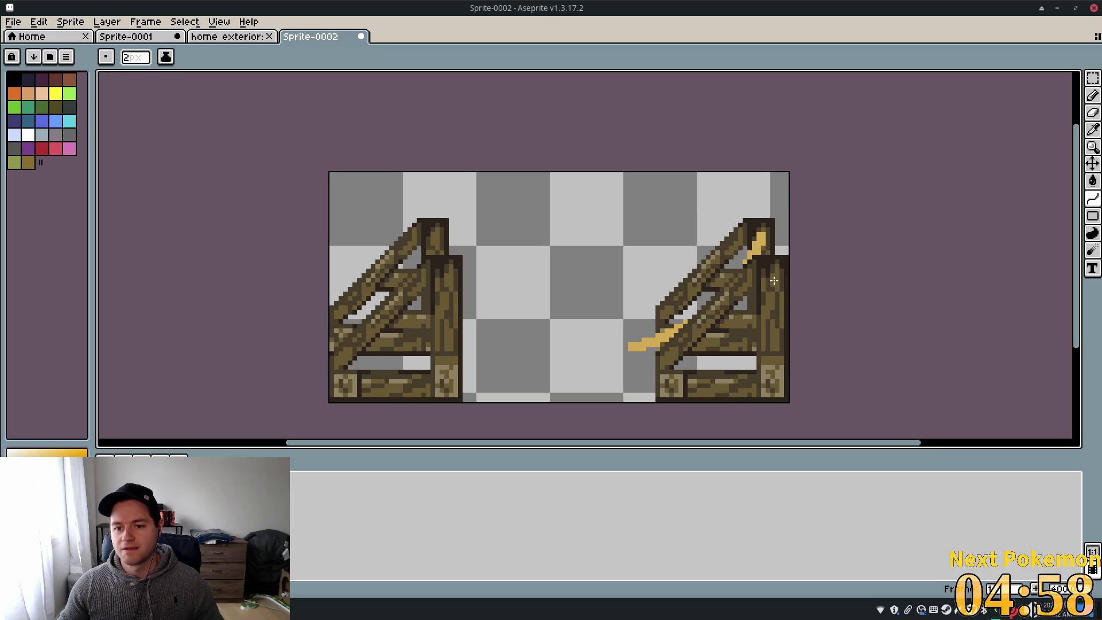
pyautogui.moveTo(754, 289); pyautogui.dragTo(745, 298)
pyautogui.hotkey('ctrl', 'z')
pyautogui.moveTo(680, 327); pyautogui.dragTo(622, 374)
pyautogui.hotkey('ctrl', 'z')
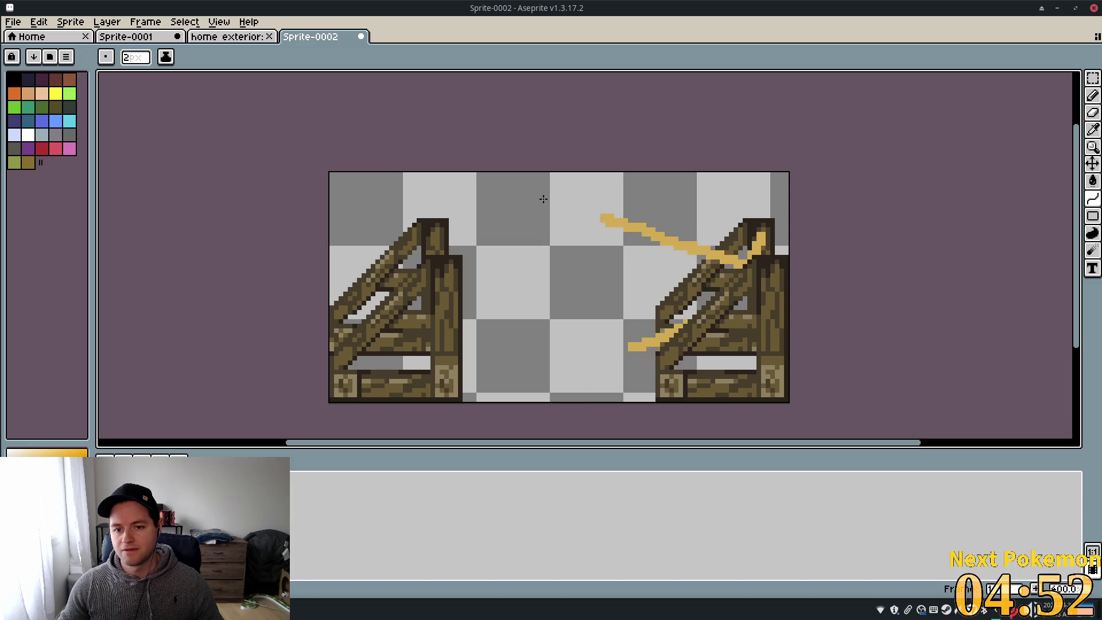
# Add a long yellow streak across the sprite and a pixel beside the right trestle
pyautogui.moveTo(747, 252); pyautogui.dragTo(707, 211)
pyautogui.hotkey('ctrl', 'z')
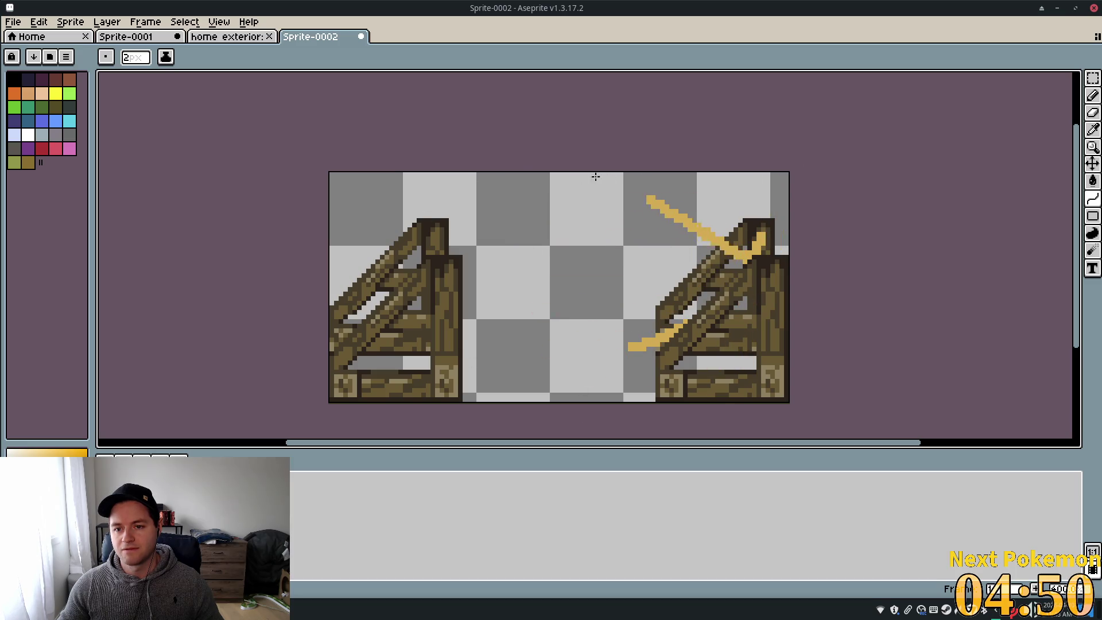
pyautogui.hotkey('ctrl', 'z')
pyautogui.hotkey('ctrl', 'z')
pyautogui.moveTo(746, 259)
pyautogui.mouseDown()
pyautogui.moveTo(517, 302)
pyautogui.moveTo(273, 229)
pyautogui.moveTo(615, 250)
pyautogui.moveTo(436, 208)
pyautogui.moveTo(603, 256)
pyautogui.moveTo(583, 239)
pyautogui.mouseUp()
pyautogui.hotkey('ctrl', 'z')
pyautogui.scroll(-2, 602, 256)
pyautogui.moveTo(807, 359)
pyautogui.mouseDown()
pyautogui.moveTo(529, 224)
pyautogui.moveTo(660, 229)
pyautogui.moveTo(546, 304)
pyautogui.moveTo(686, 244)
pyautogui.moveTo(689, 230)
pyautogui.moveTo(570, 214)
pyautogui.moveTo(651, 231)
pyautogui.moveTo(631, 248)
pyautogui.moveTo(642, 296)
pyautogui.moveTo(638, 273)
pyautogui.moveTo(633, 285)
pyautogui.moveTo(706, 241)
pyautogui.moveTo(746, 244)
pyautogui.moveTo(694, 274)
pyautogui.mouseUp()
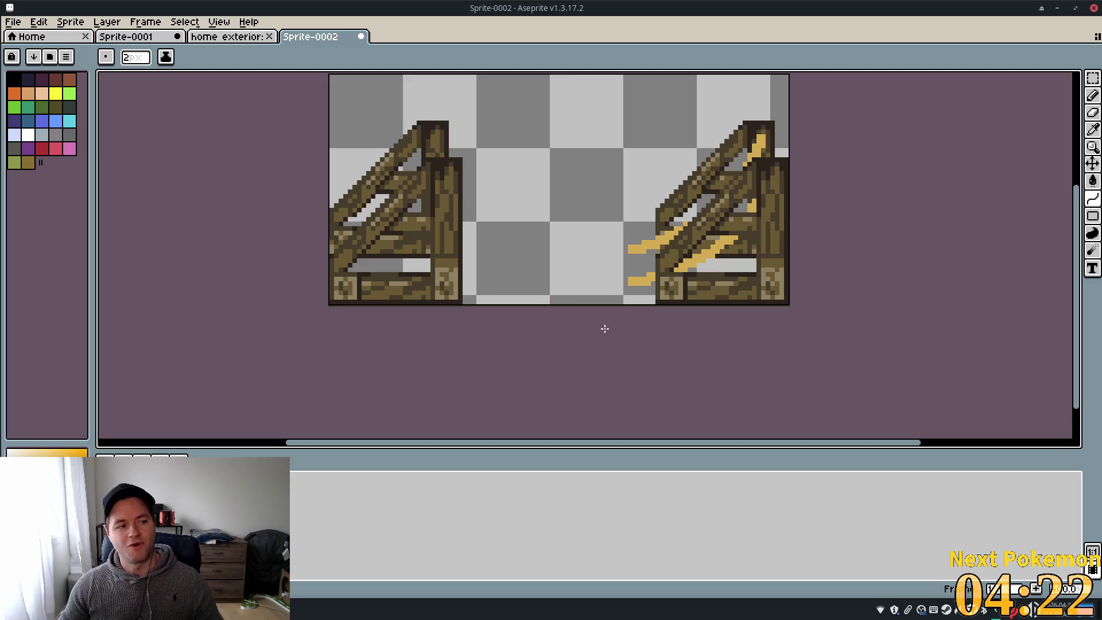
pyautogui.click(628, 267)
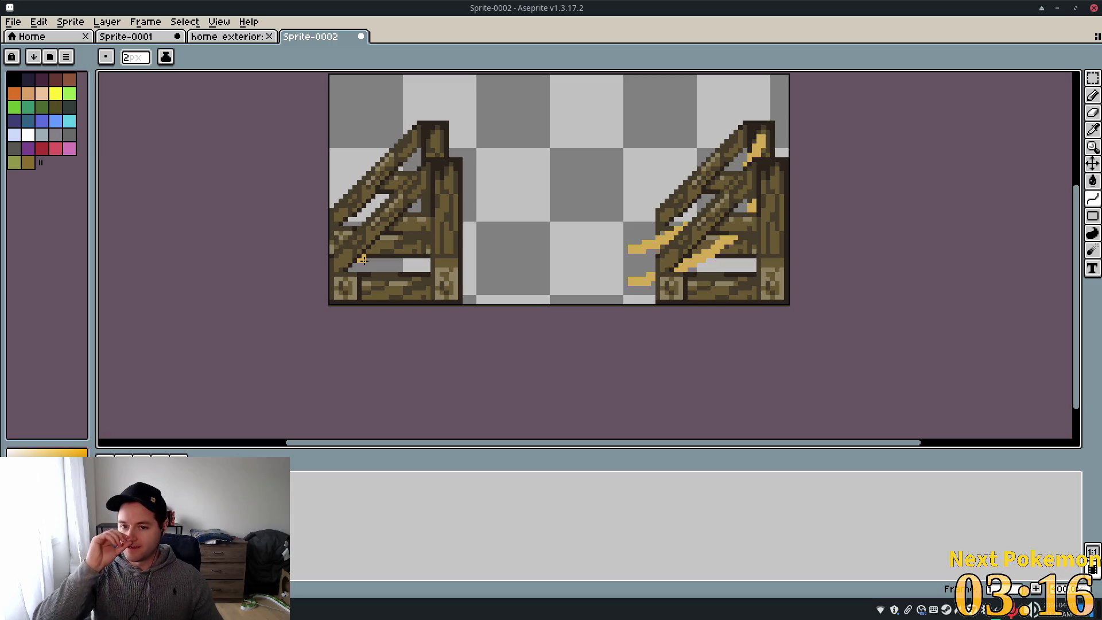
# Add a touch-up pixel near the right trestle and switch to Thunar's Half-Timber Home 3.1 folder
pyautogui.click(633, 264)
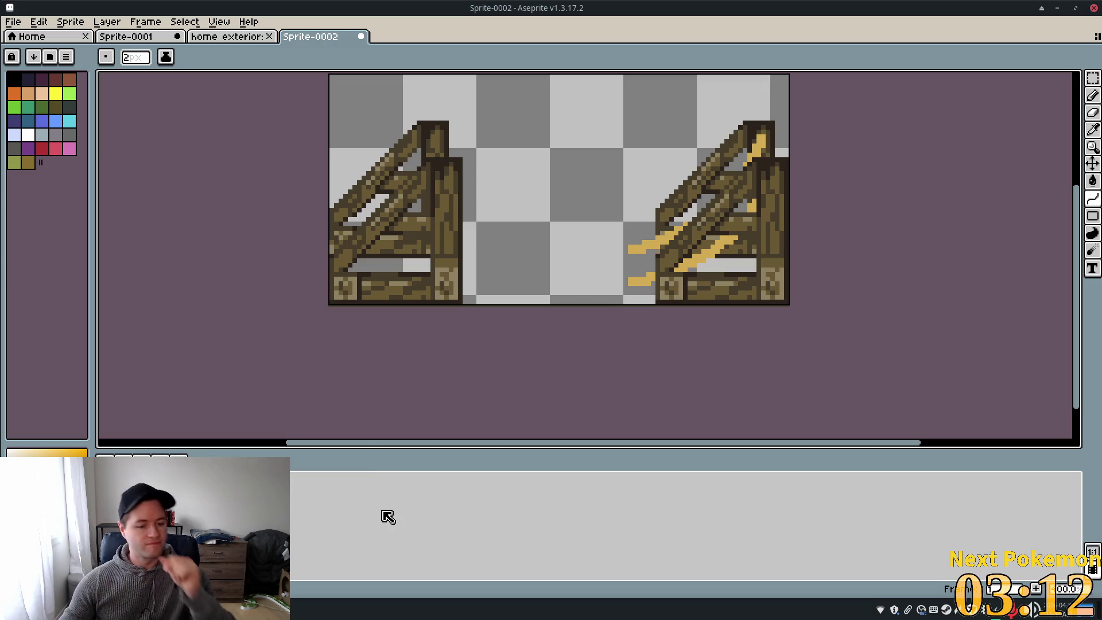
pyautogui.hotkey('alt', 'Tab')
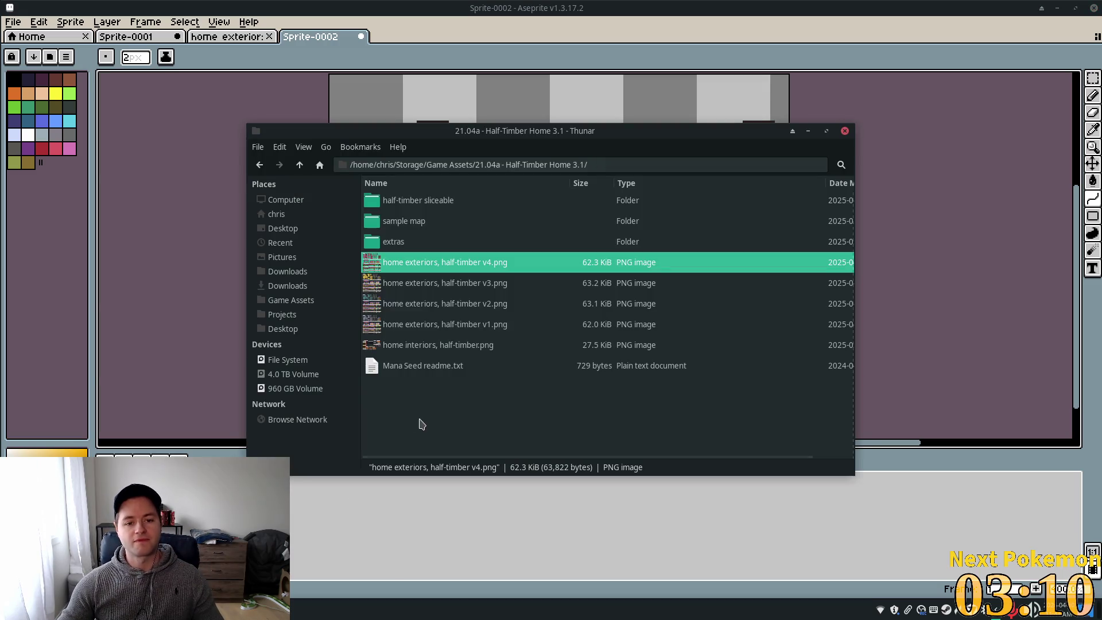
# Preview 'farming crops 2-A 16x32.png' from the 22.05a Farming Crops #2 2.0 folder
pyautogui.click(300, 165)
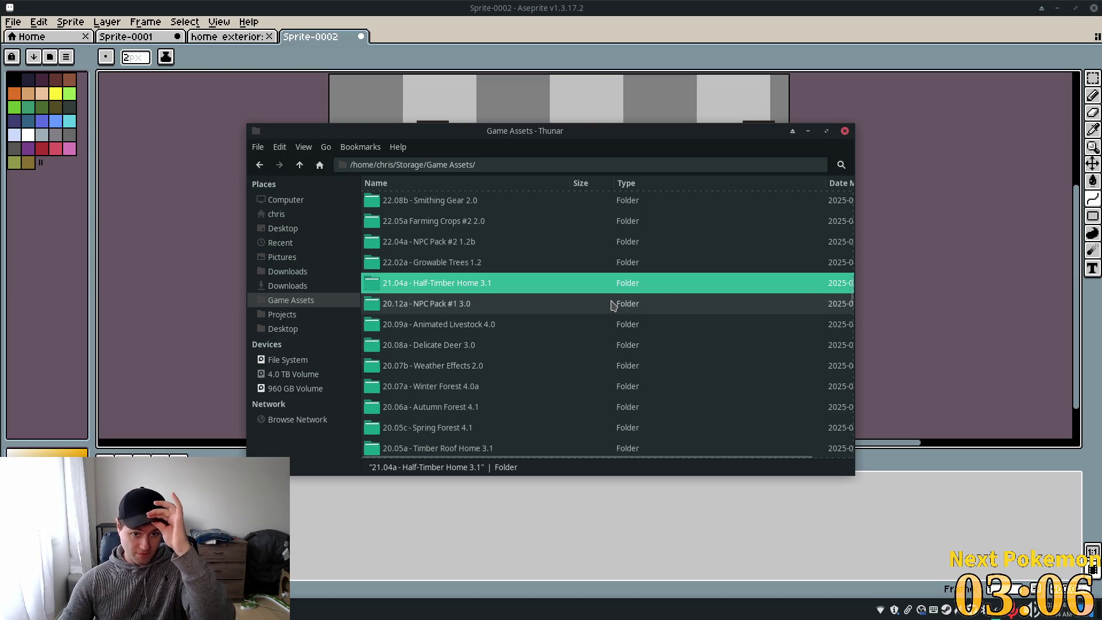
pyautogui.doubleClick(494, 221)
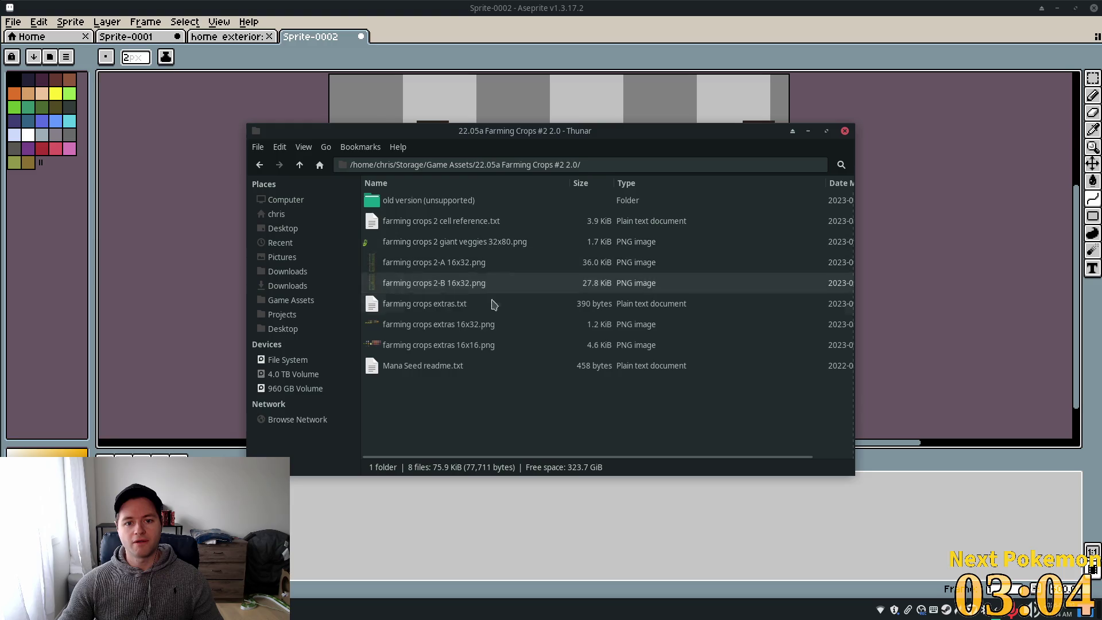
pyautogui.doubleClick(410, 263)
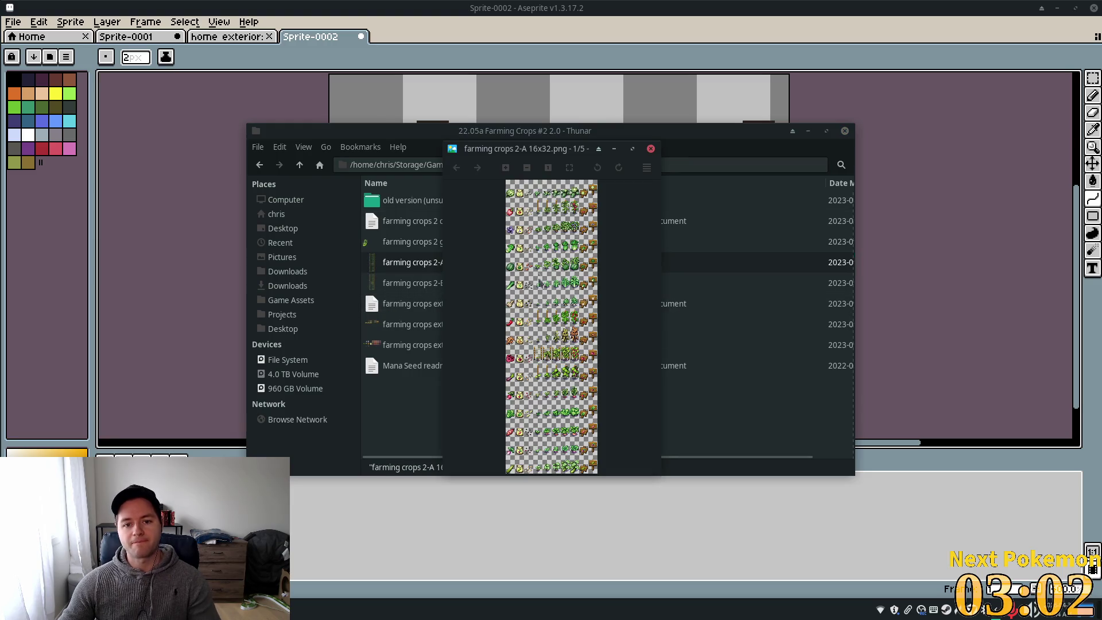
pyautogui.scroll(4, 513, 274)
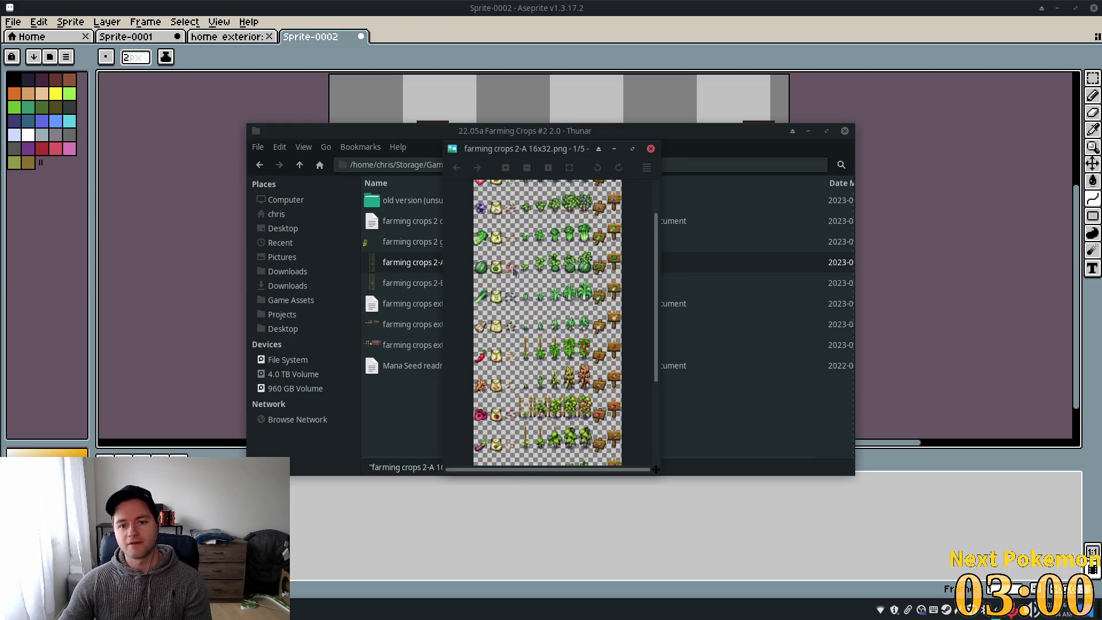
pyautogui.scroll(1, 512, 270)
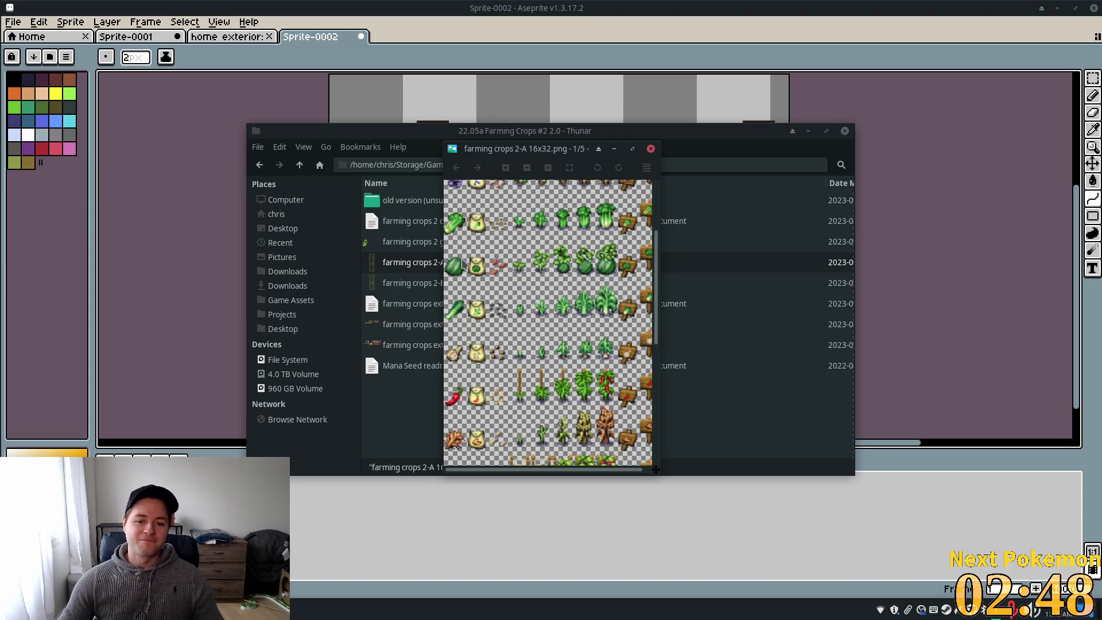
pyautogui.scroll(-2, 613, 210)
pyautogui.scroll(-5, 524, 249)
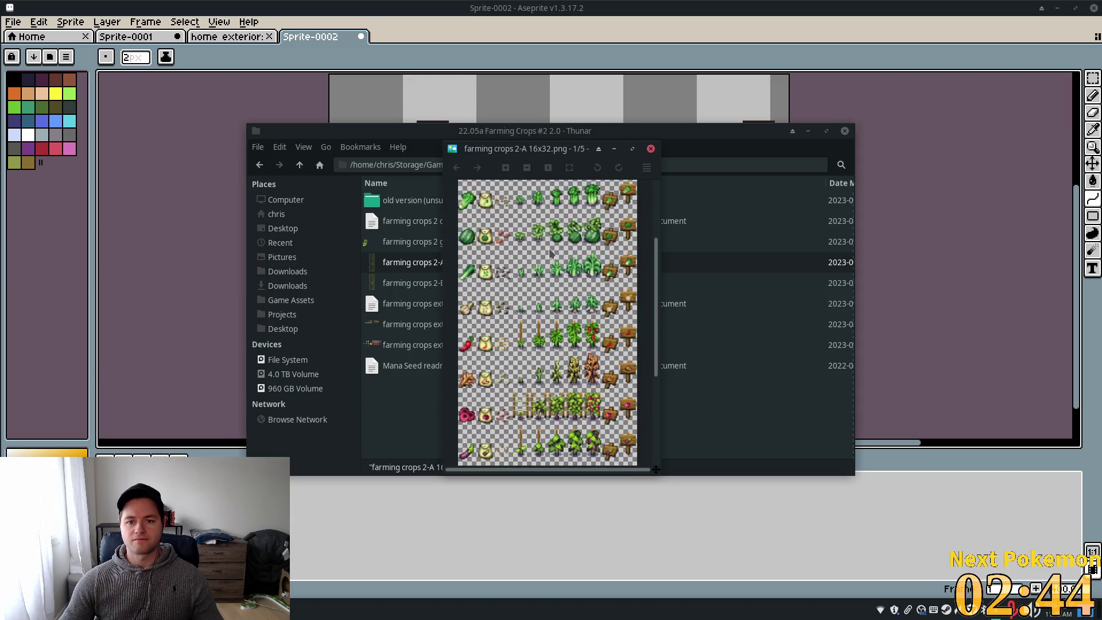
# Drag the crop sheet toward Aseprite and bring up 'home exteriors, half-timber v4.png'
pyautogui.moveTo(531, 258)
pyautogui.mouseDown()
pyautogui.moveTo(598, 131)
pyautogui.moveTo(574, 102)
pyautogui.mouseUp()
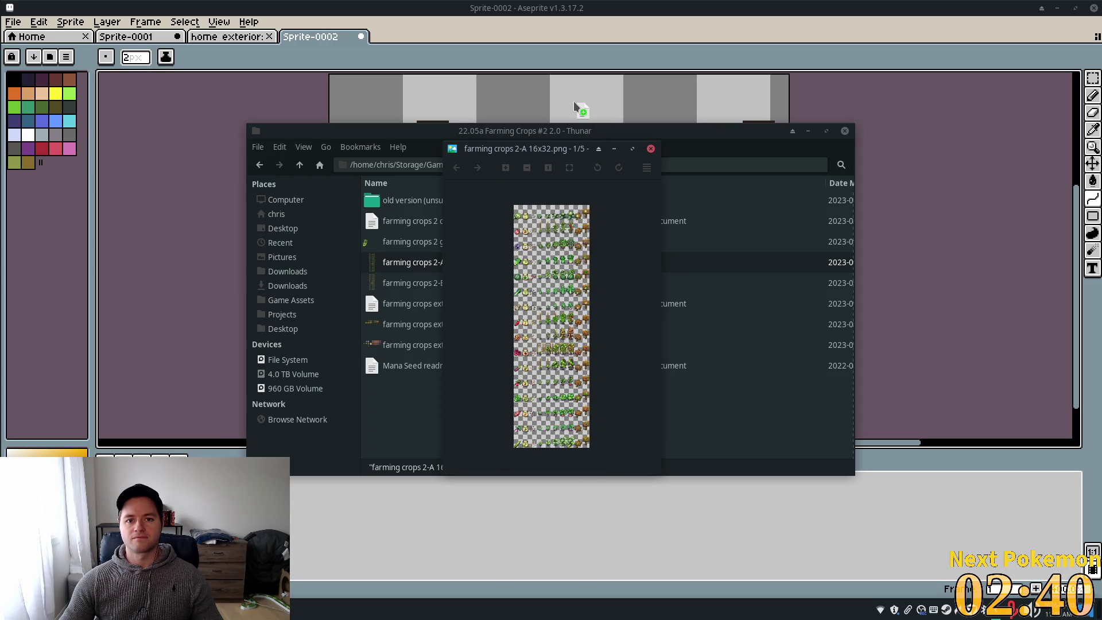
pyautogui.moveTo(538, 319)
pyautogui.mouseDown()
pyautogui.moveTo(531, 294)
pyautogui.moveTo(286, 31)
pyautogui.moveTo(321, 43)
pyautogui.mouseUp()
pyautogui.click(207, 38)
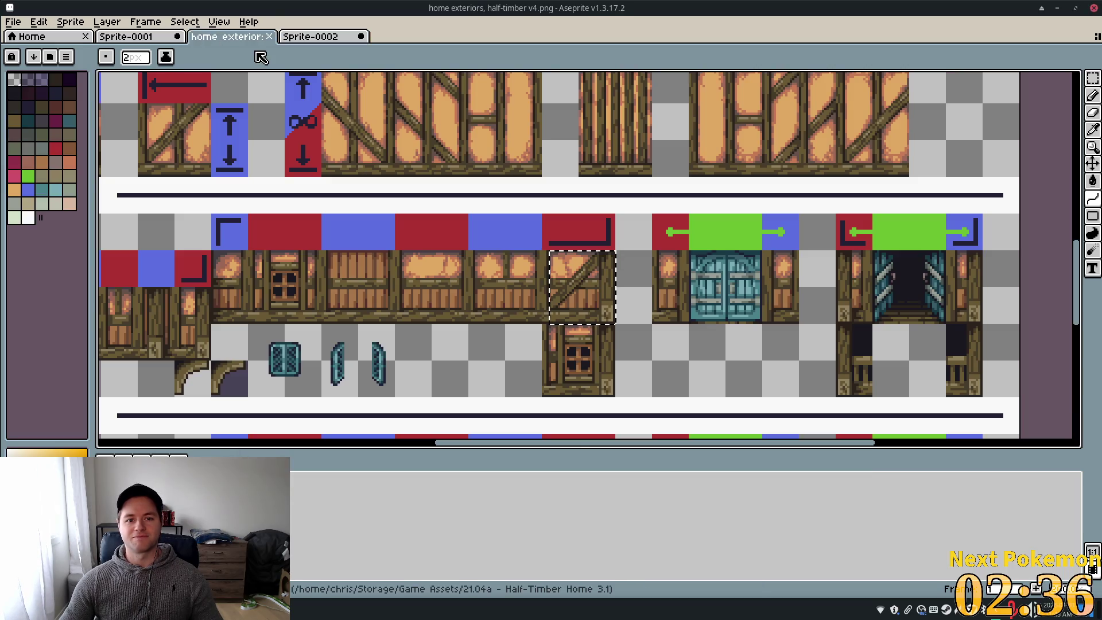
# Pan across the home exteriors sheet to look over its sprites
pyautogui.scroll(-3, 625, 219)
pyautogui.scroll(5, 626, 219)
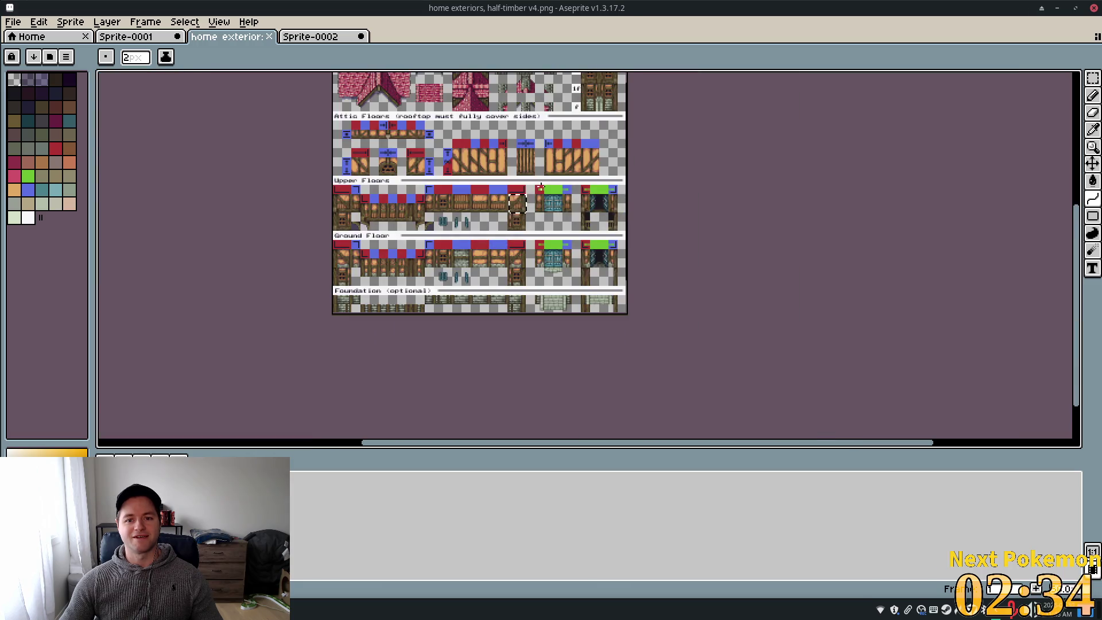
pyautogui.scroll(3, 591, 222)
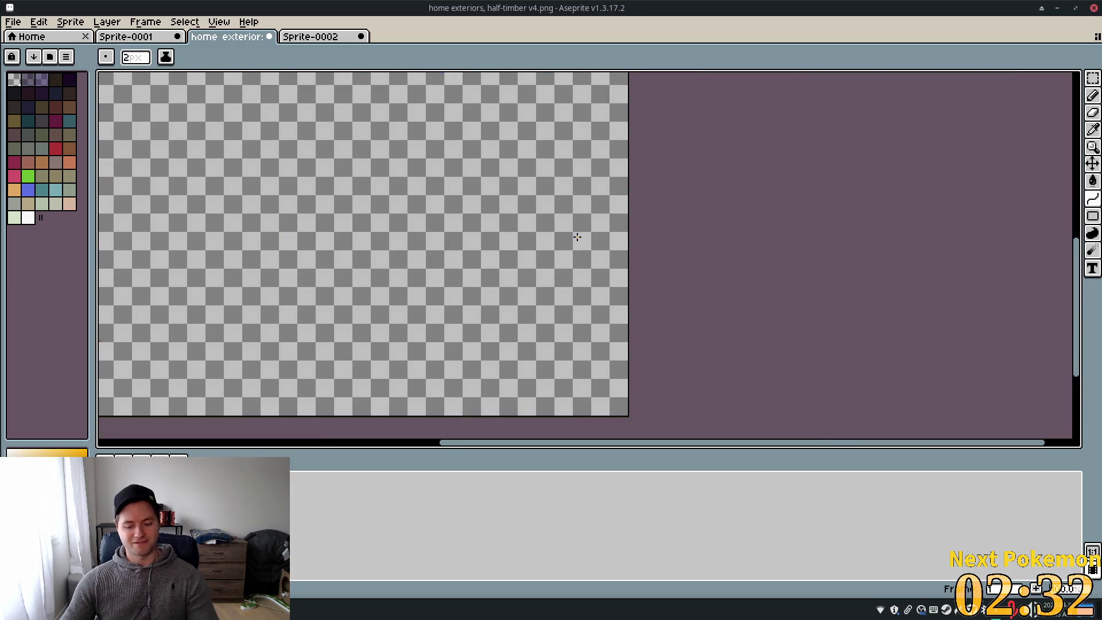
pyautogui.moveTo(662, 269); pyautogui.dragTo(819, 380)
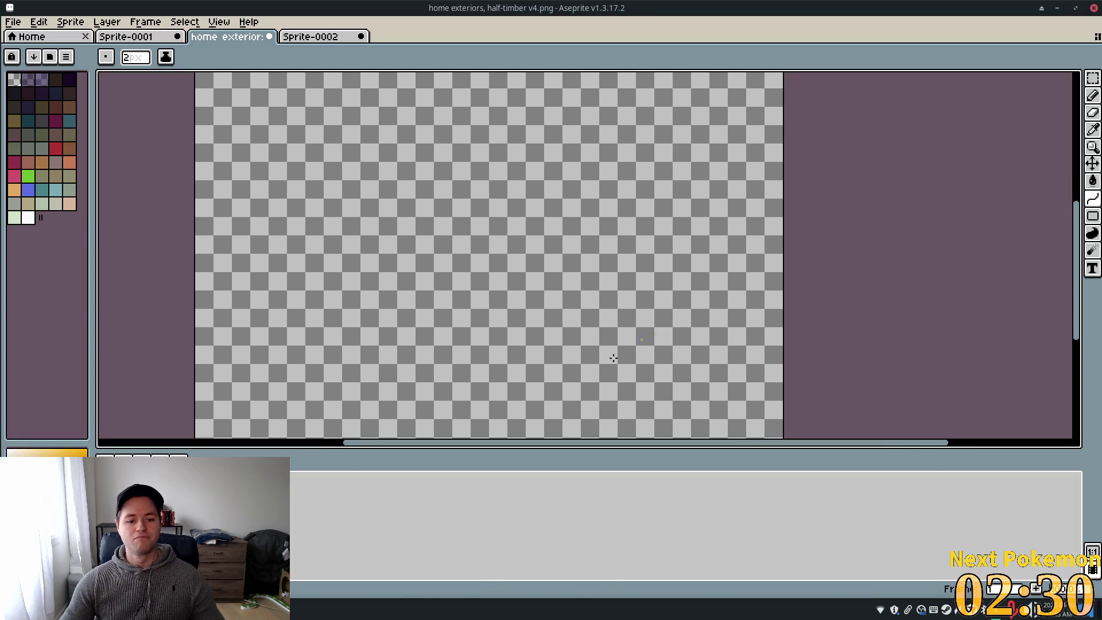
# Open farming crops 2-A 16x32.png from the file manager into Aseprite
pyautogui.hotkey('alt', 'Tab')
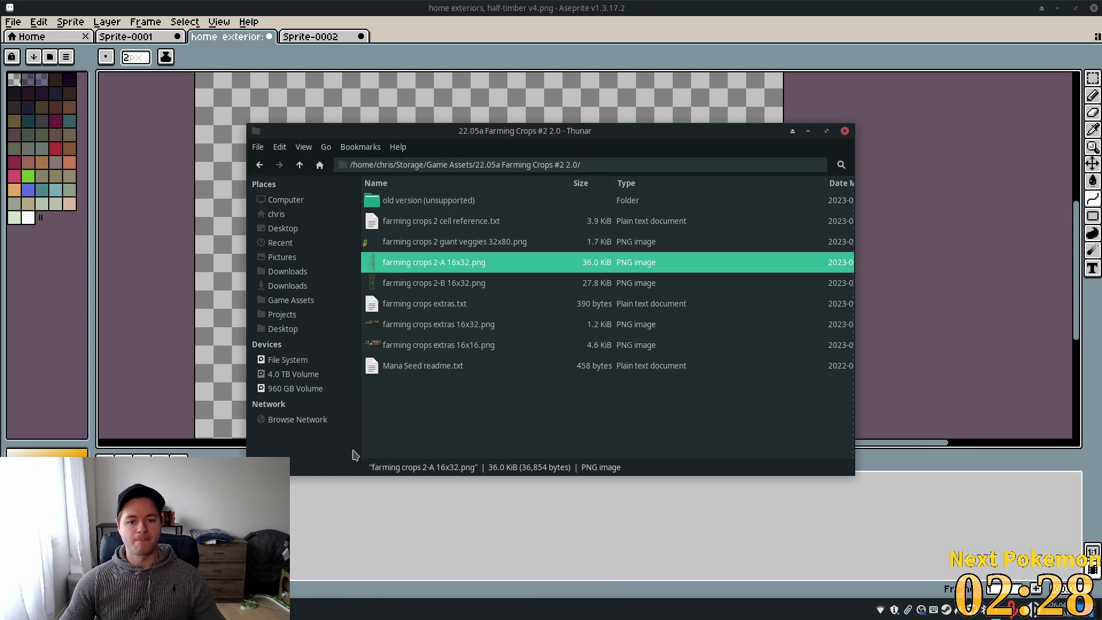
pyautogui.doubleClick(400, 271)
pyautogui.moveTo(522, 264); pyautogui.dragTo(207, 122)
pyautogui.click(516, 55)
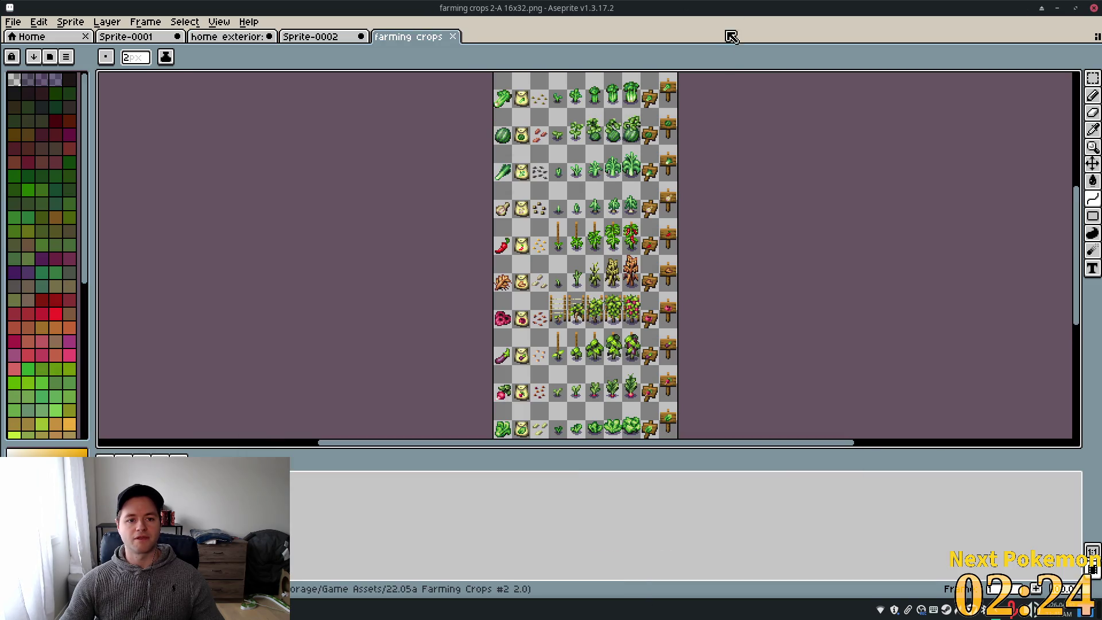
# Marquee-select the watermelon cell in the crops sheet, then return to Sprite-0002
pyautogui.scroll(4, 528, 300)
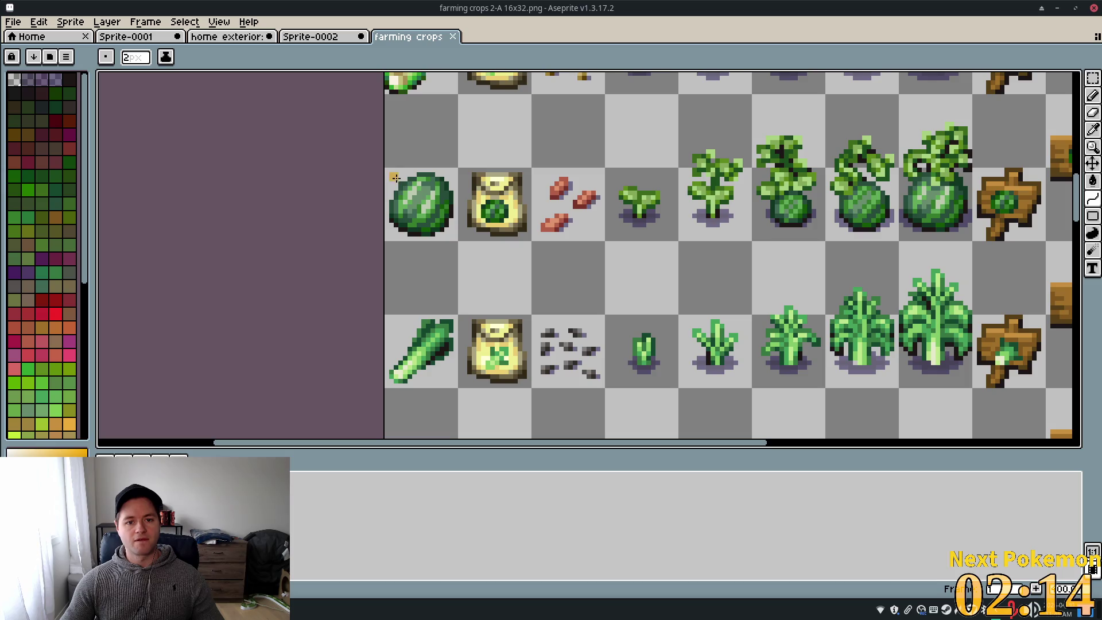
pyautogui.moveTo(387, 166); pyautogui.dragTo(452, 229)
pyautogui.hotkey('ctrl', 'z')
pyautogui.press('m')
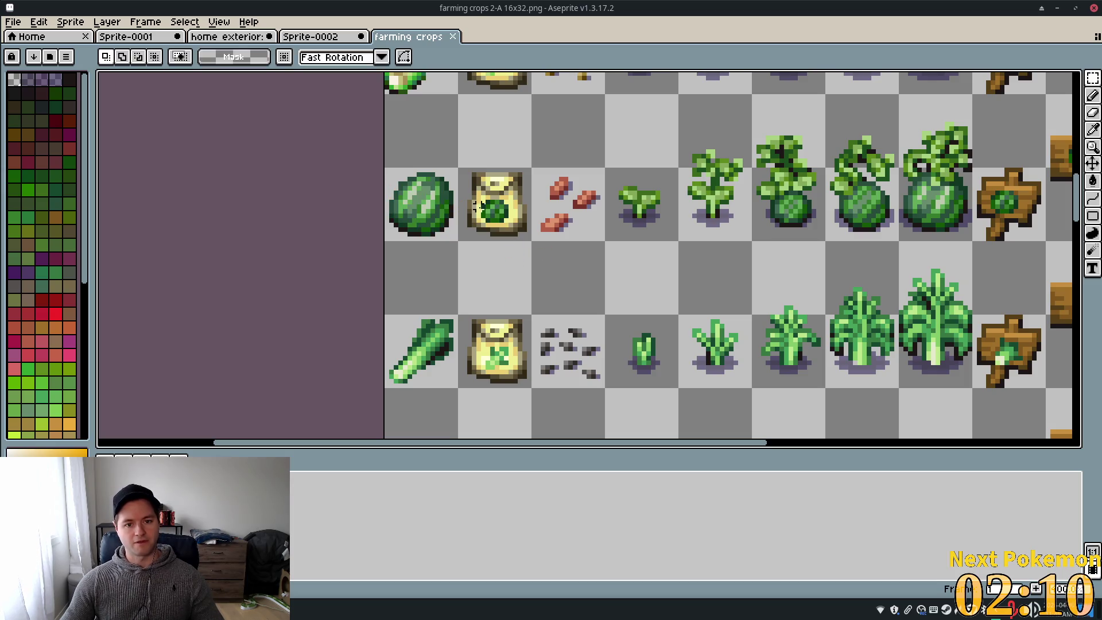
pyautogui.moveTo(386, 175); pyautogui.dragTo(458, 244)
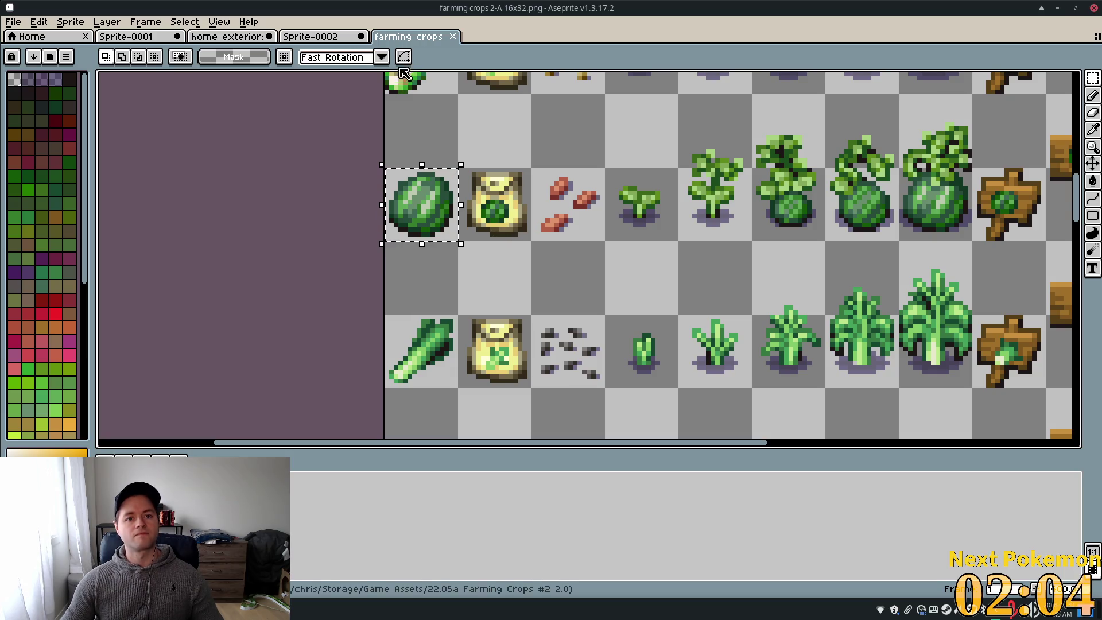
pyautogui.click(309, 38)
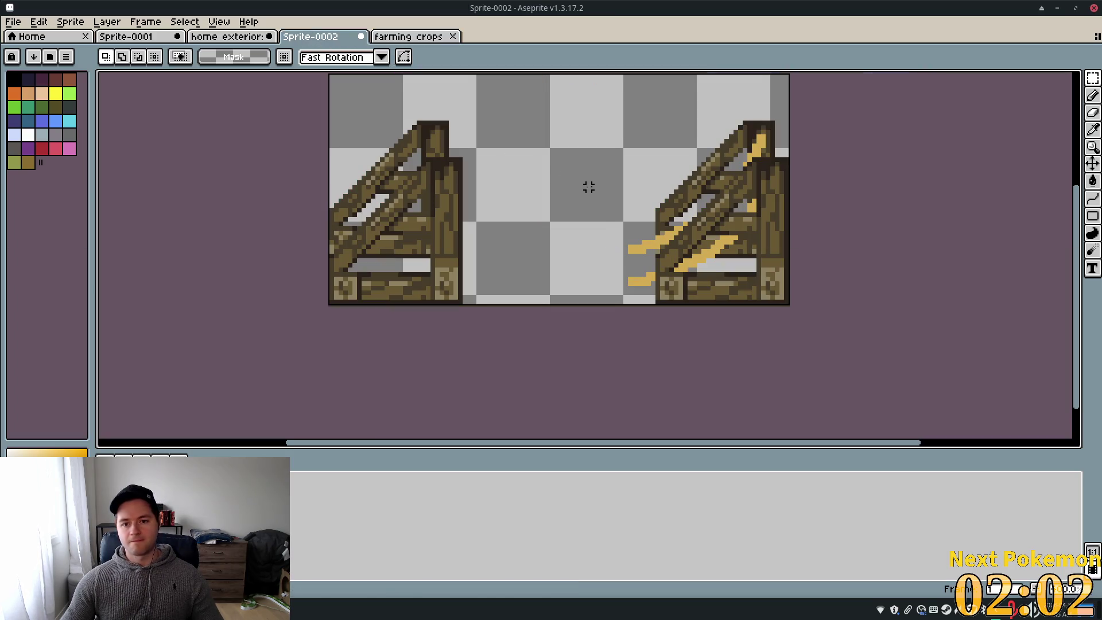
pyautogui.hotkey('ctrl', 'v')
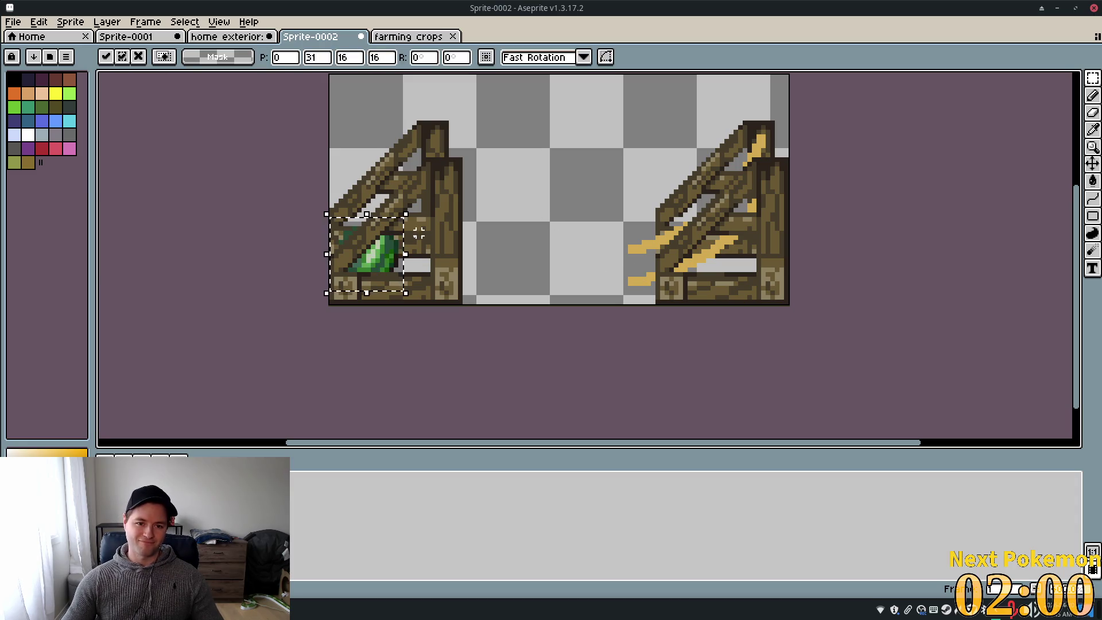
pyautogui.moveTo(392, 261)
pyautogui.mouseDown()
pyautogui.moveTo(388, 253)
pyautogui.moveTo(583, 246)
pyautogui.moveTo(647, 260)
pyautogui.mouseUp()
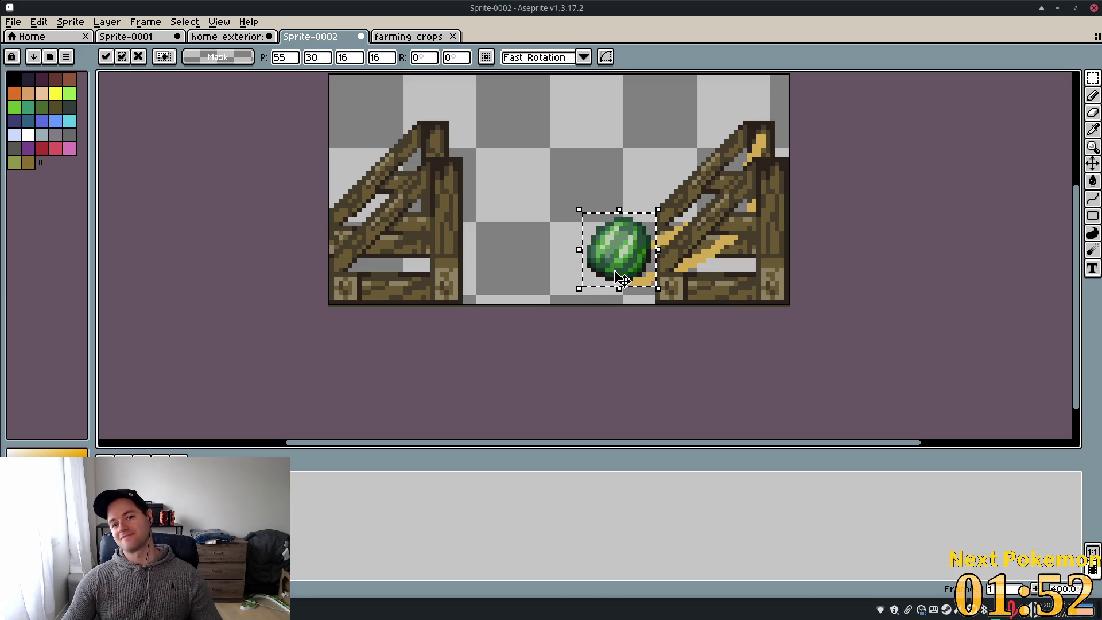
pyautogui.moveTo(637, 252)
pyautogui.mouseDown()
pyautogui.moveTo(648, 261)
pyautogui.moveTo(637, 259)
pyautogui.mouseUp()
pyautogui.scroll(-1, 743, 278)
pyautogui.scroll(-3, 744, 278)
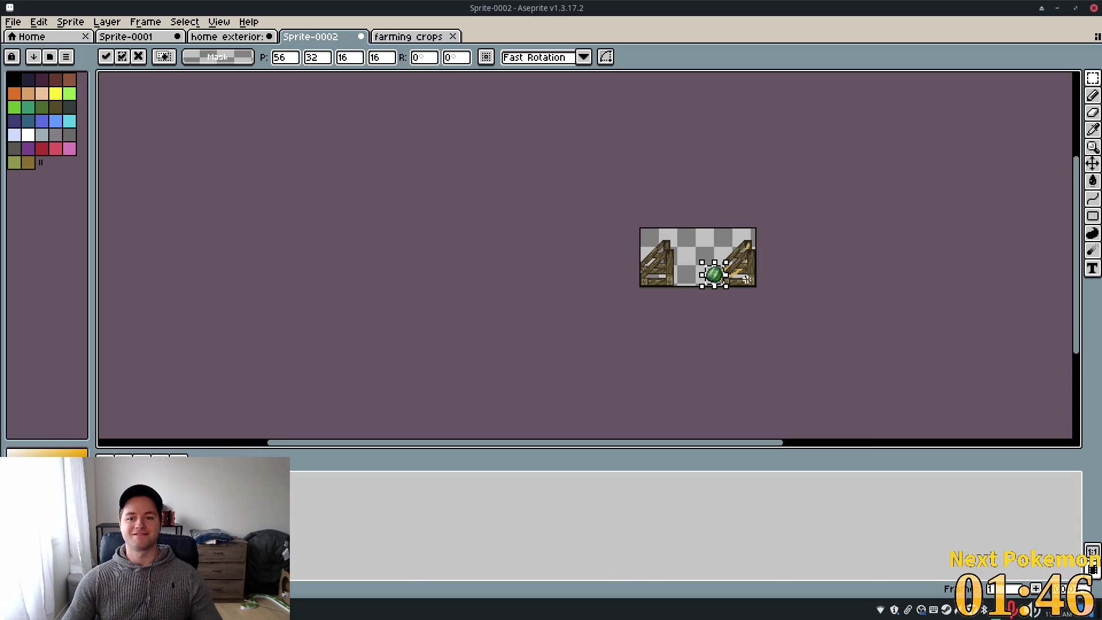
pyautogui.scroll(5, 810, 289)
pyautogui.scroll(1, 603, 253)
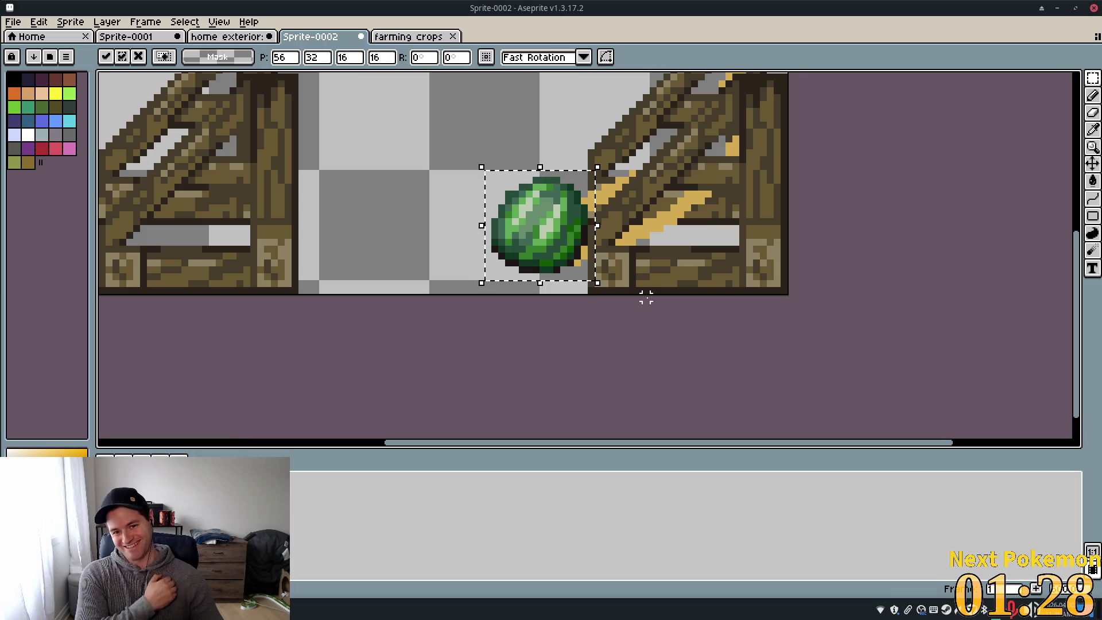
pyautogui.scroll(-1, 729, 186)
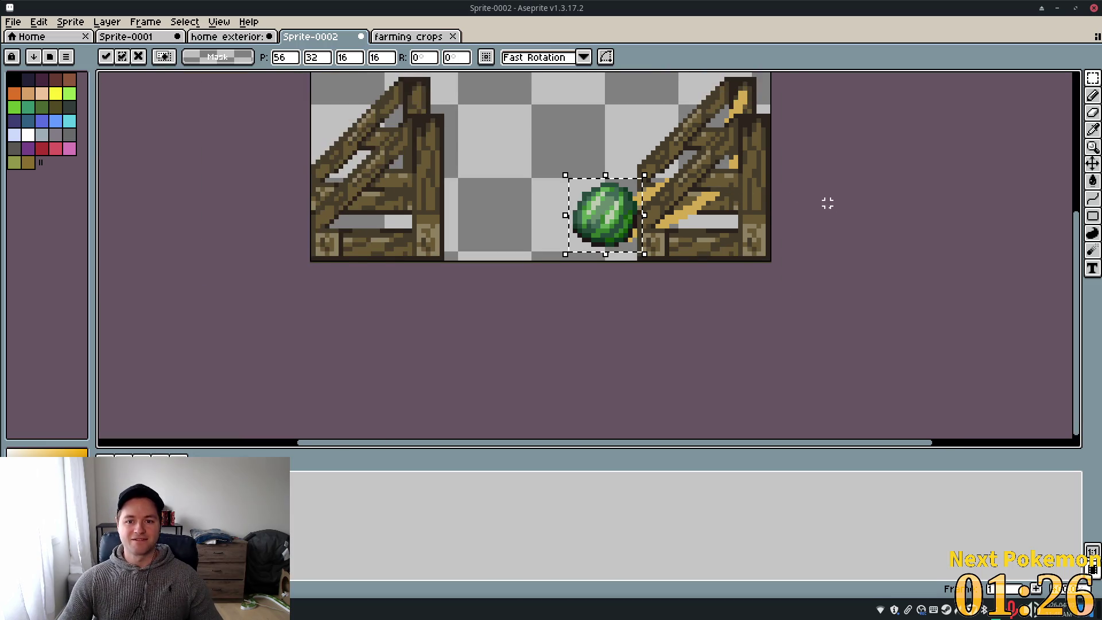
pyautogui.scroll(1, 826, 201)
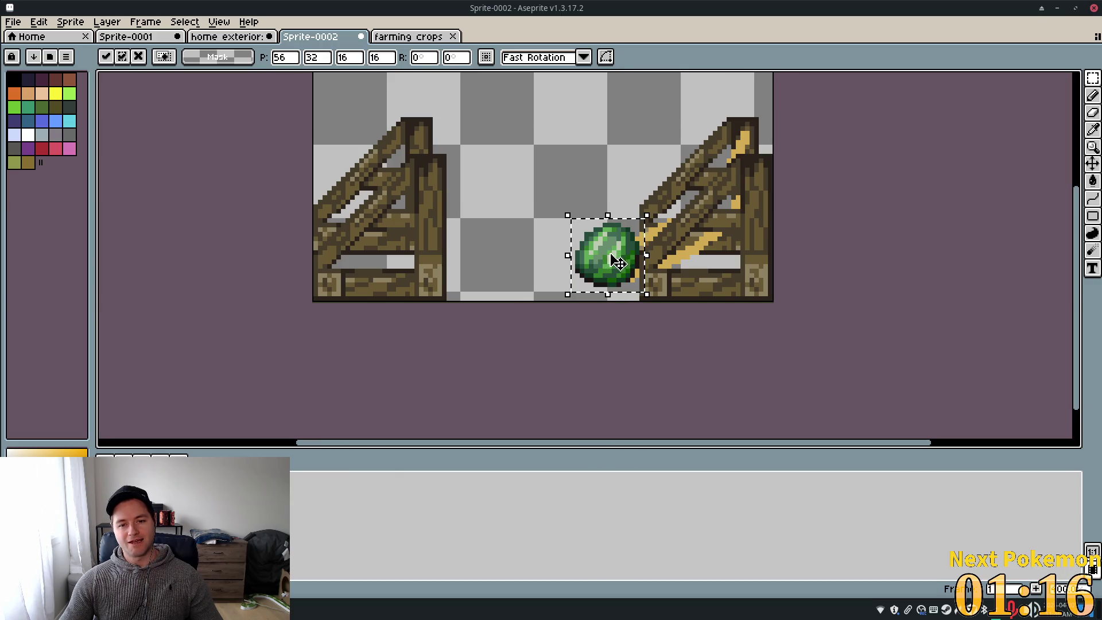
pyautogui.moveTo(564, 267); pyautogui.dragTo(559, 245)
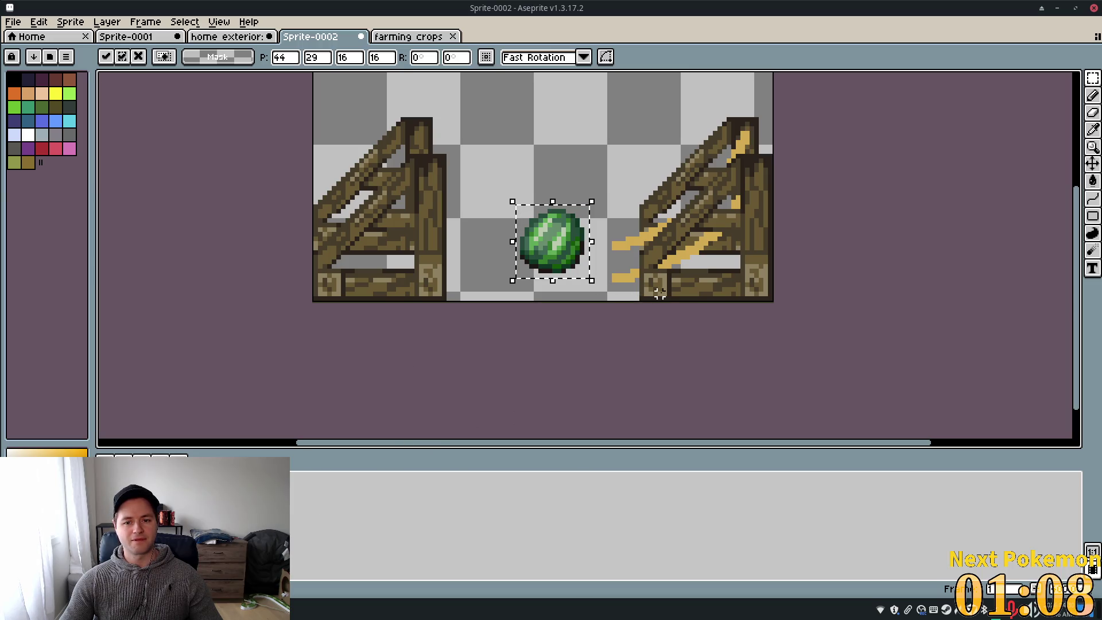
pyautogui.moveTo(560, 264)
pyautogui.mouseDown()
pyautogui.moveTo(605, 280)
pyautogui.moveTo(581, 283)
pyautogui.moveTo(613, 275)
pyautogui.mouseUp()
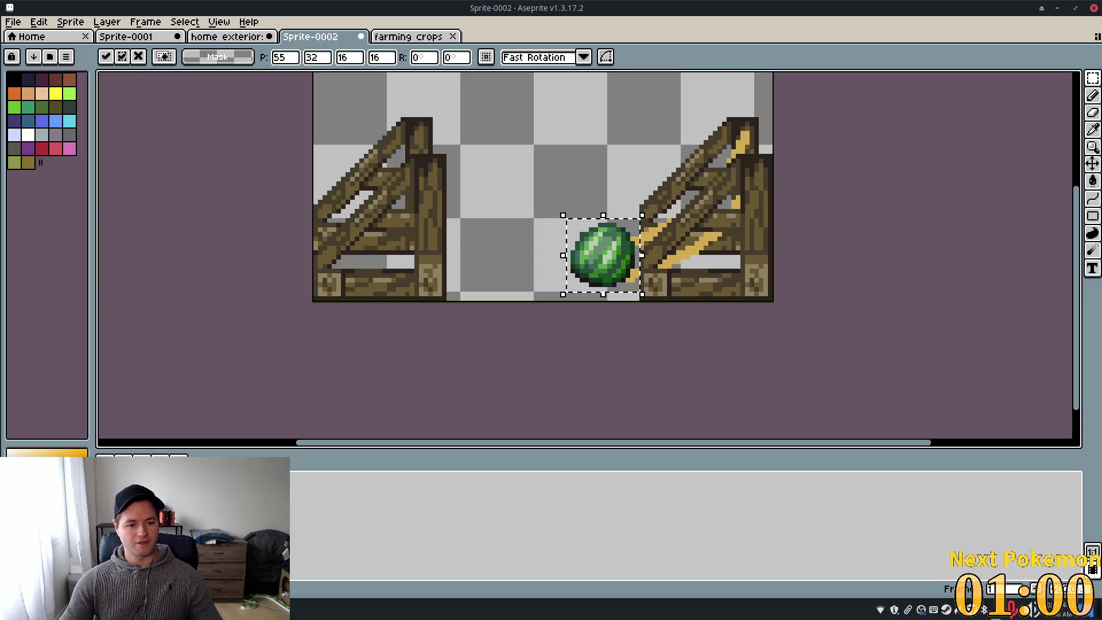
pyautogui.press('Delete')
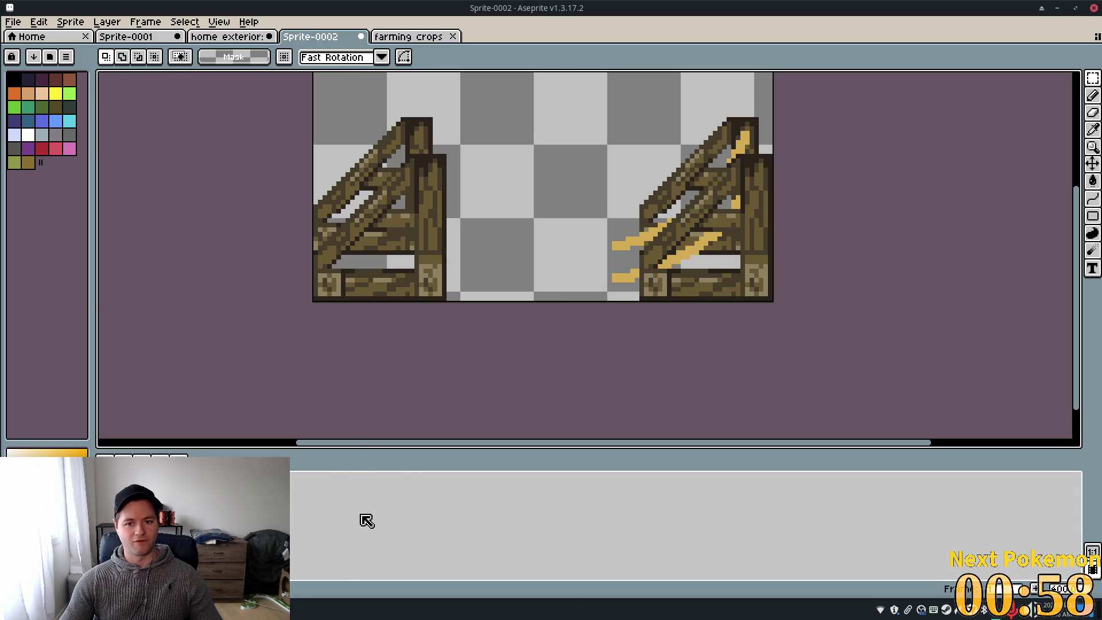
# Paste the watermelon onto a new layer between the two crates and convert it to background
pyautogui.rightClick(293, 510)
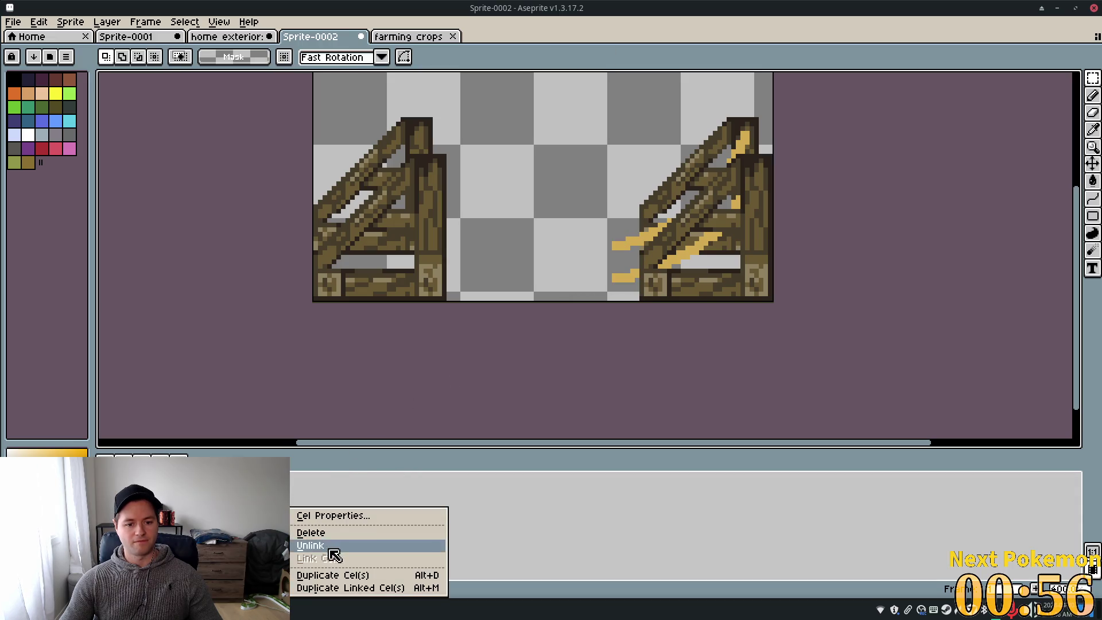
pyautogui.press('Escape')
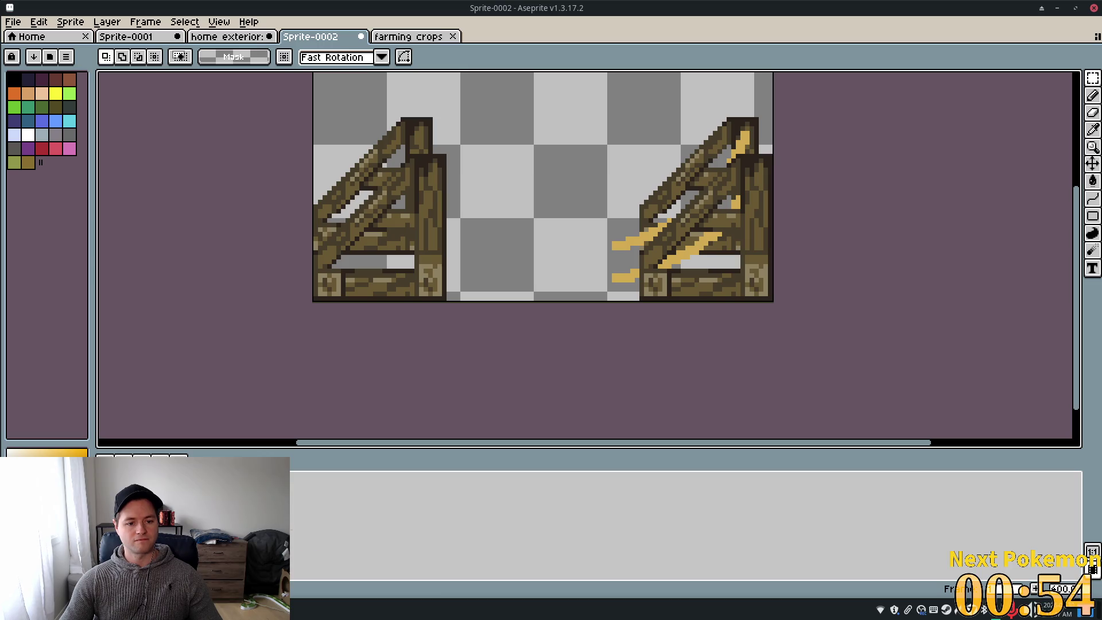
pyautogui.rightClick(276, 501)
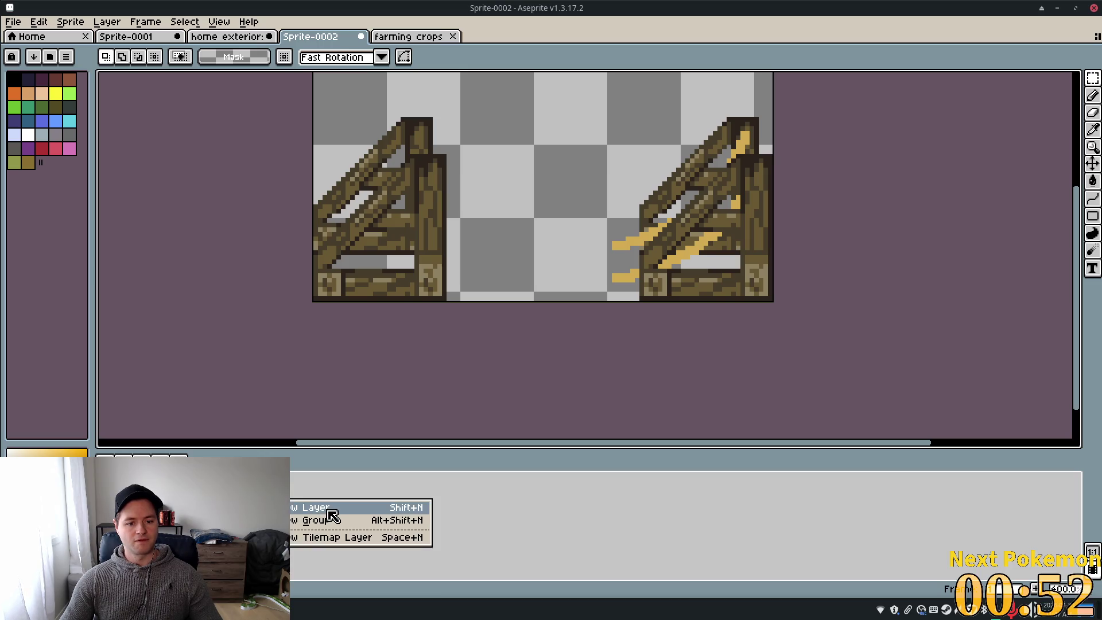
pyautogui.click(326, 509)
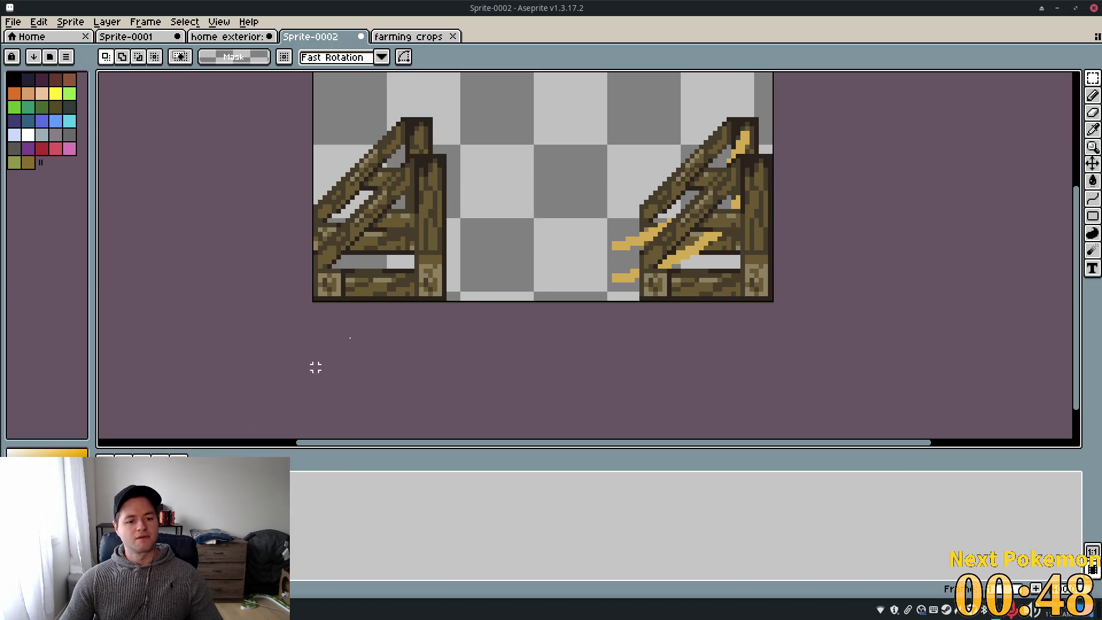
pyautogui.hotkey('ctrl', 'v')
pyautogui.moveTo(498, 239); pyautogui.dragTo(542, 253)
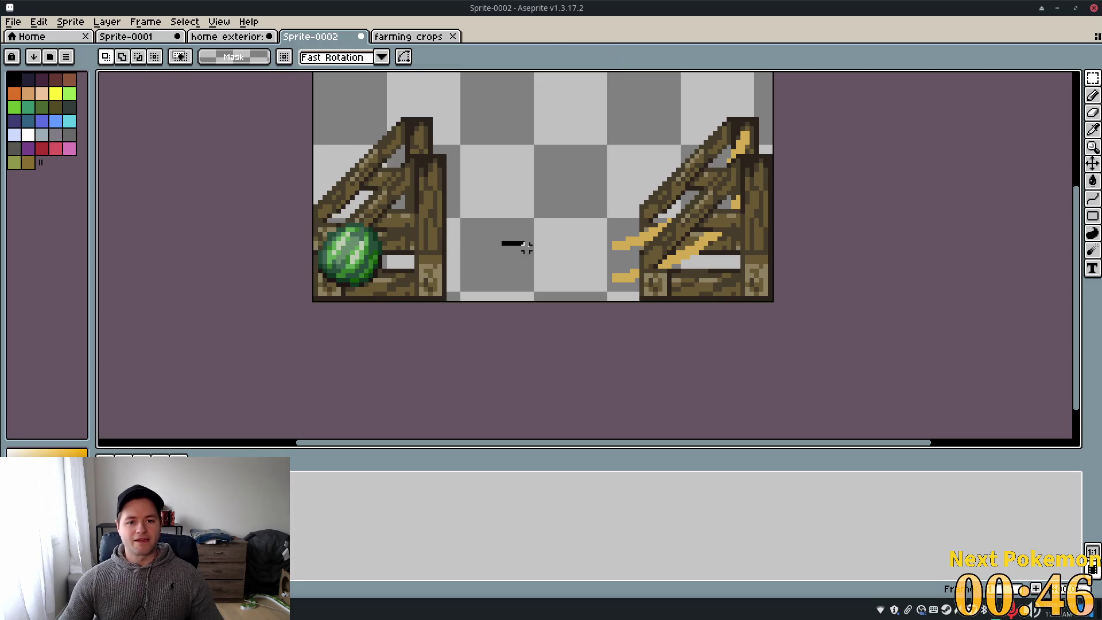
pyautogui.moveTo(390, 280); pyautogui.dragTo(314, 213)
pyautogui.moveTo(360, 259)
pyautogui.mouseDown()
pyautogui.moveTo(636, 259)
pyautogui.moveTo(544, 237)
pyautogui.mouseUp()
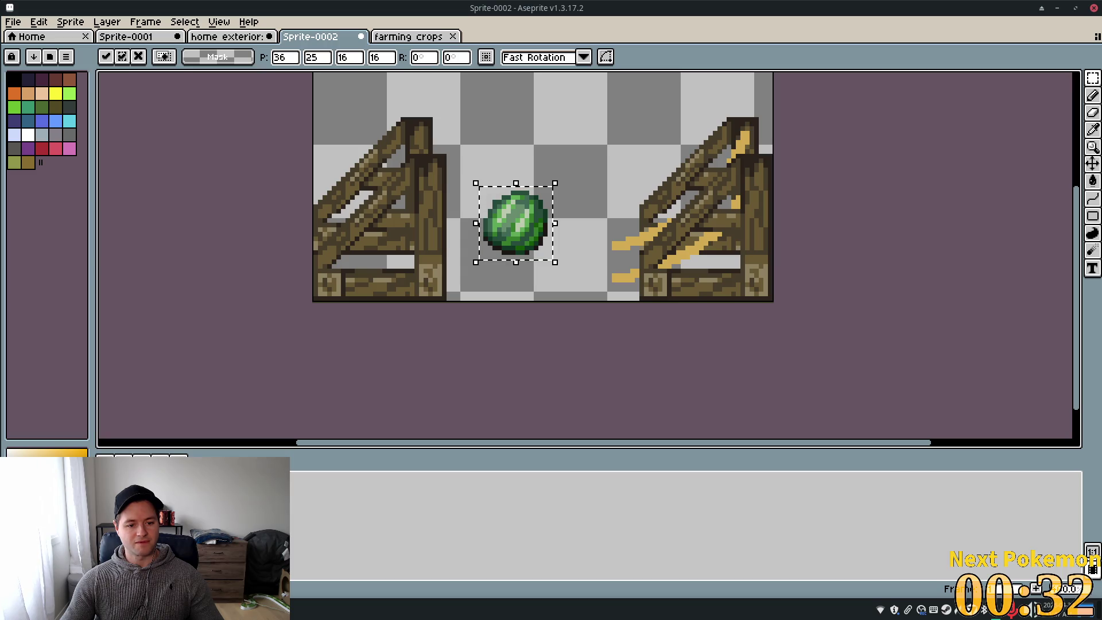
pyautogui.moveTo(258, 533)
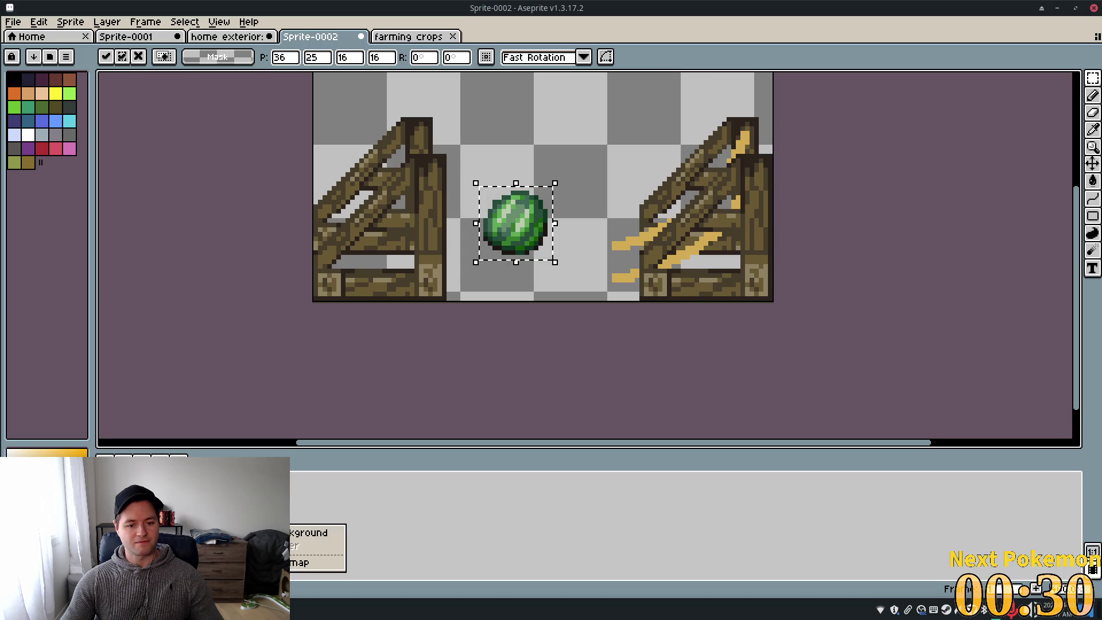
pyautogui.click(304, 535)
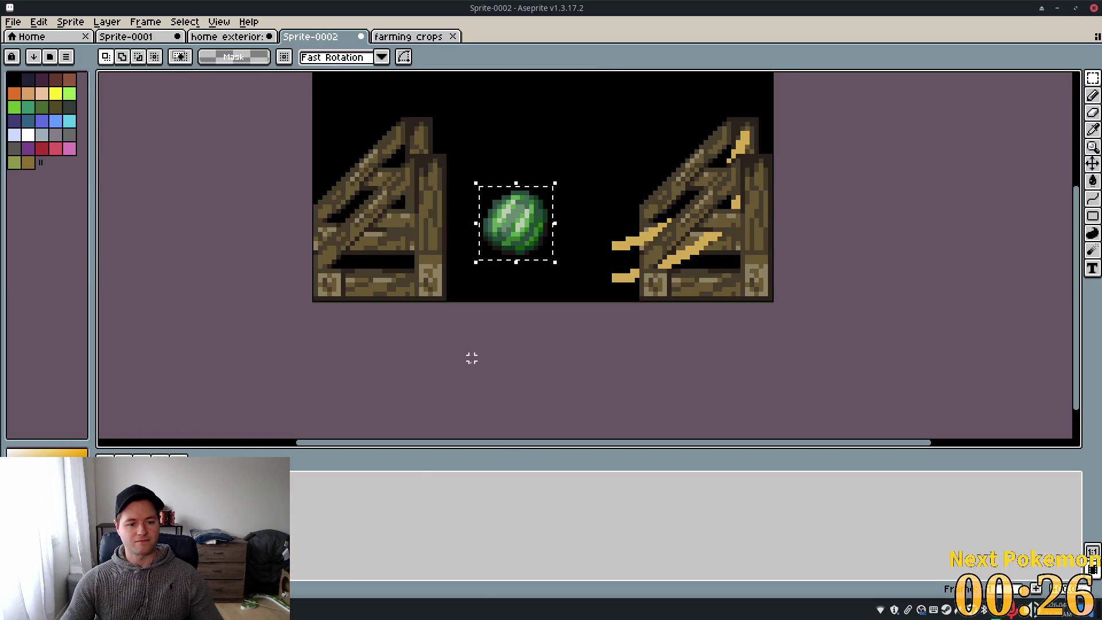
# Undo the background conversion, keep the melon layer's blend mode Normal, and deselect
pyautogui.hotkey('ctrl', 'z')
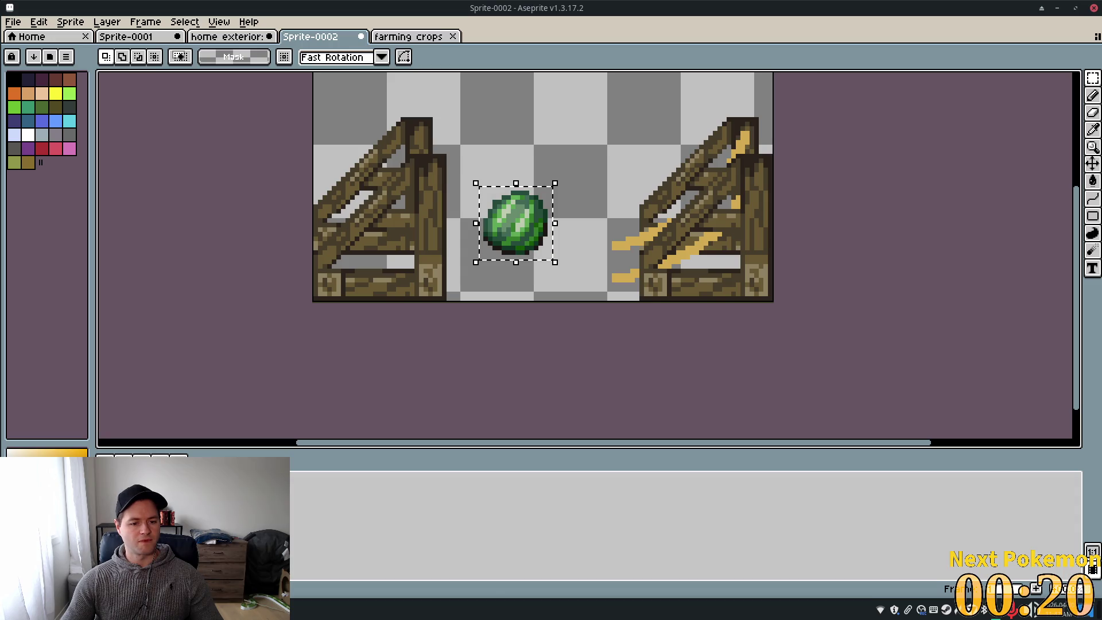
pyautogui.hotkey('shift', 'p')
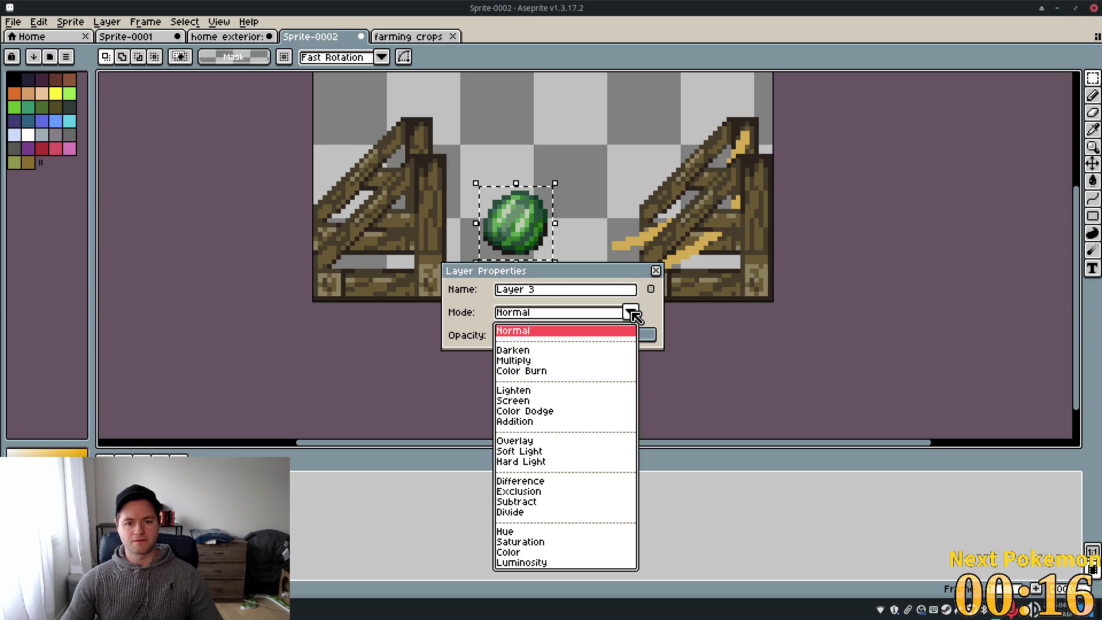
pyautogui.click(634, 315)
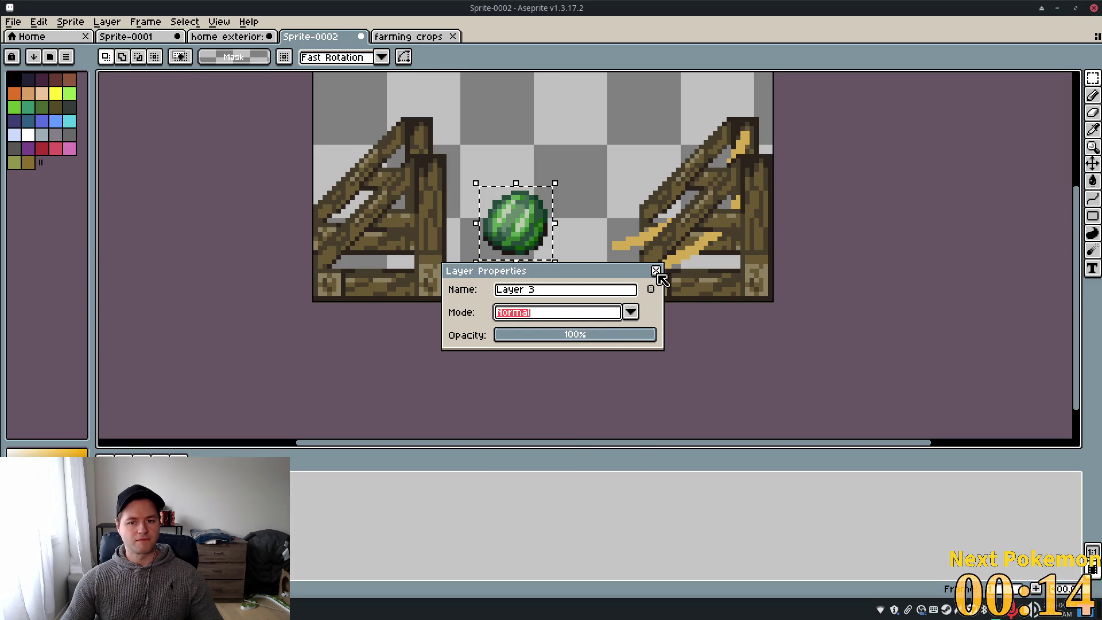
pyautogui.click(656, 271)
pyautogui.scroll(-2, 656, 270)
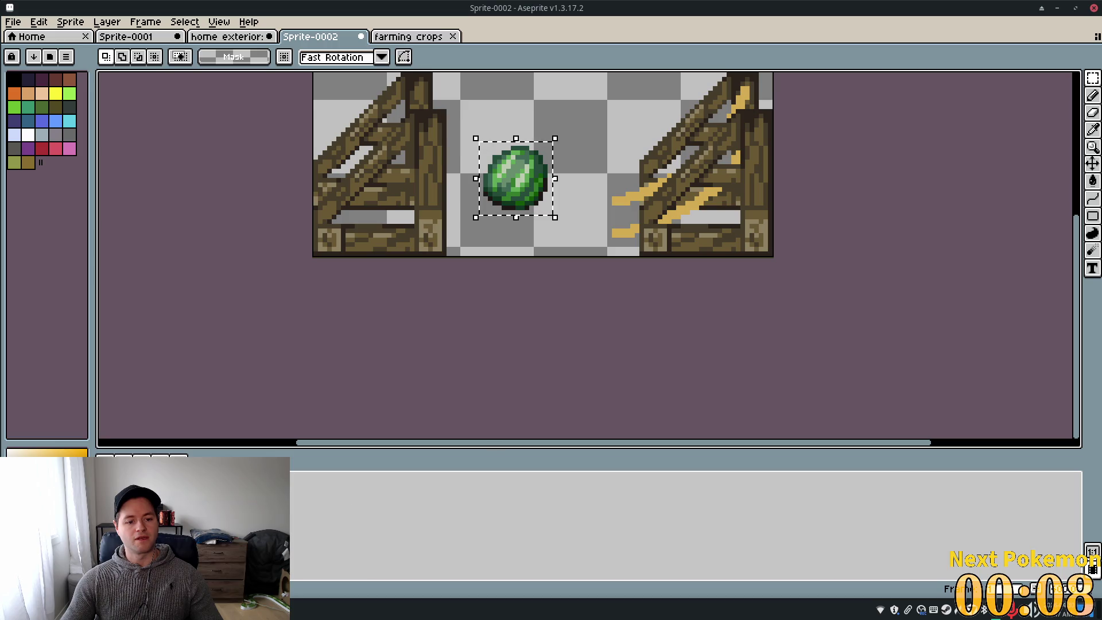
pyautogui.hotkey('ctrl', 'd')
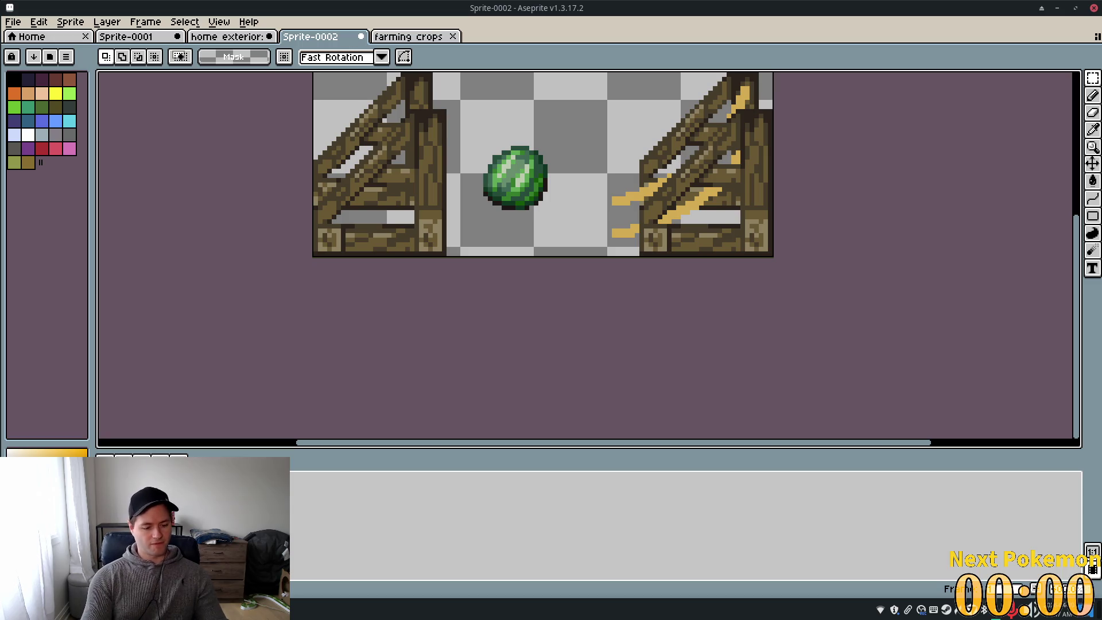
# Rename the Layer 3 Copy layer to watermelon
pyautogui.hotkey('shift', 'p')
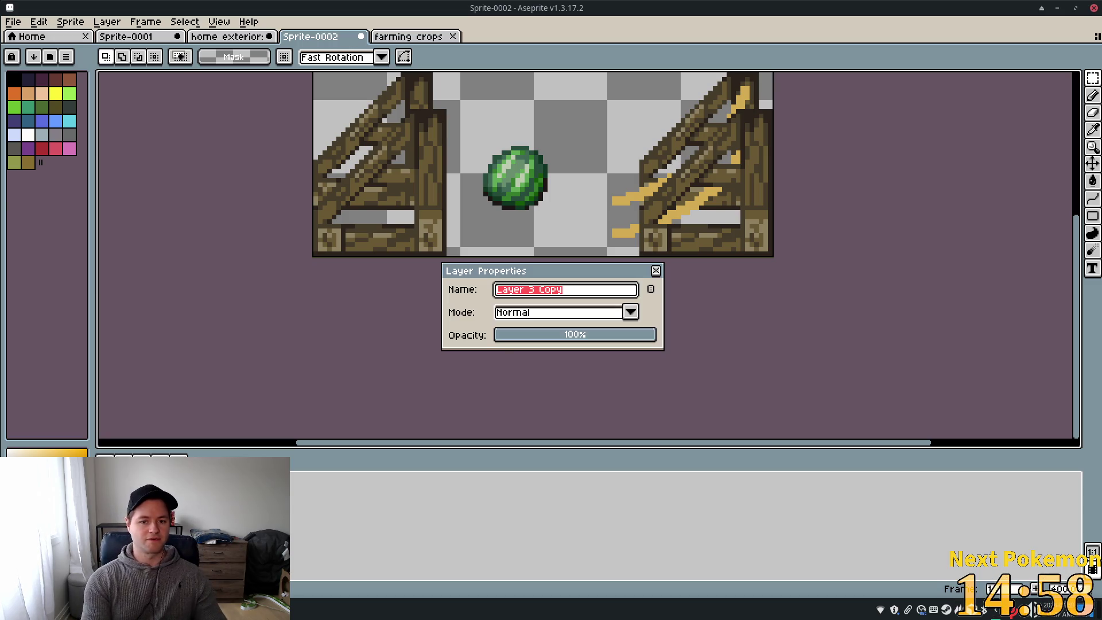
pyautogui.write('watermelon')
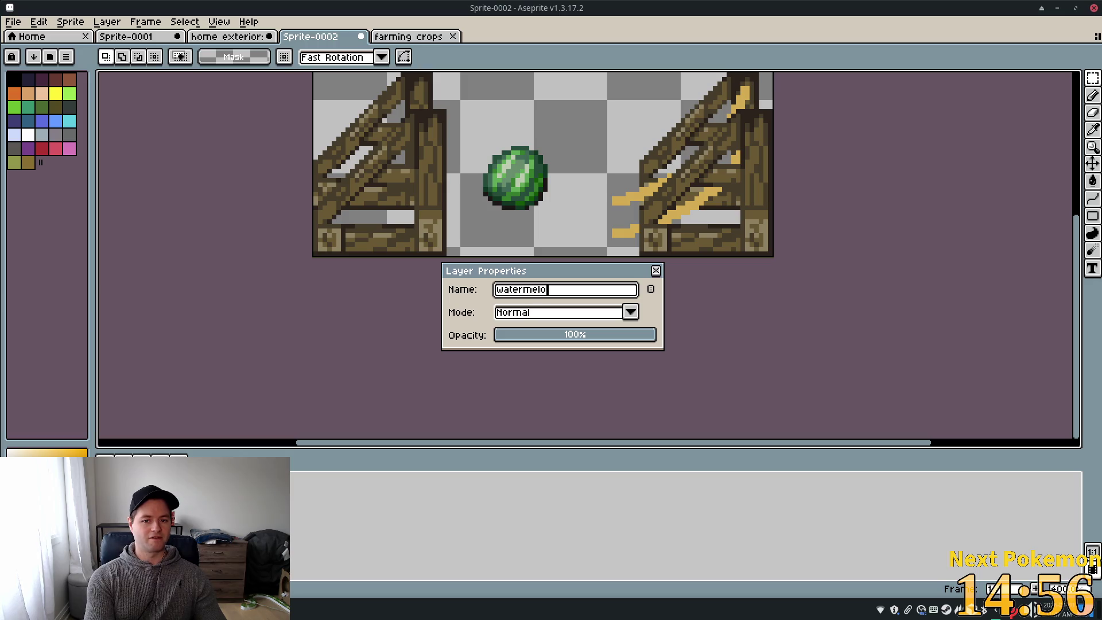
pyautogui.press('Return')
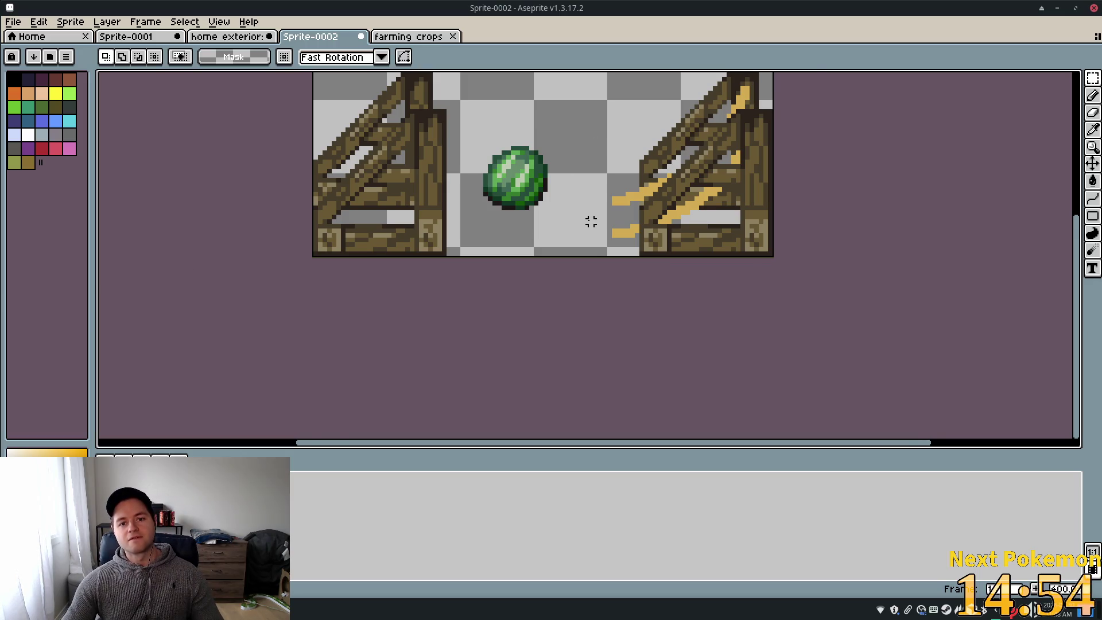
pyautogui.scroll(2, 590, 224)
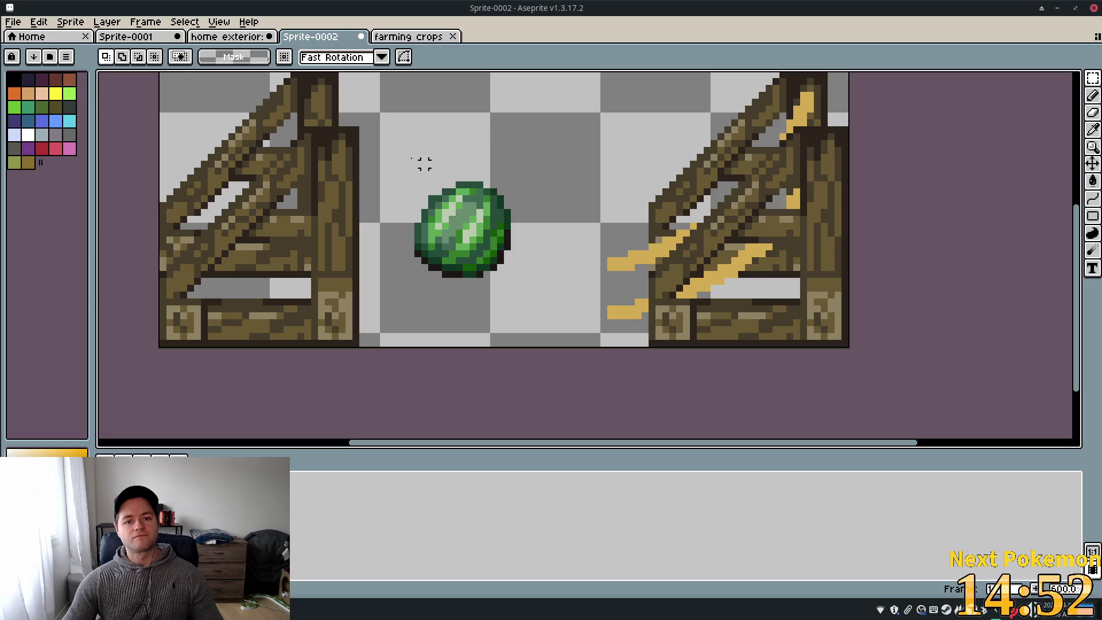
# Move the melon right and down against the right crate, nudging it two pixels lower
pyautogui.moveTo(398, 165); pyautogui.dragTo(527, 287)
pyautogui.moveTo(469, 234)
pyautogui.mouseDown()
pyautogui.moveTo(560, 284)
pyautogui.moveTo(606, 290)
pyautogui.moveTo(598, 278)
pyautogui.mouseUp()
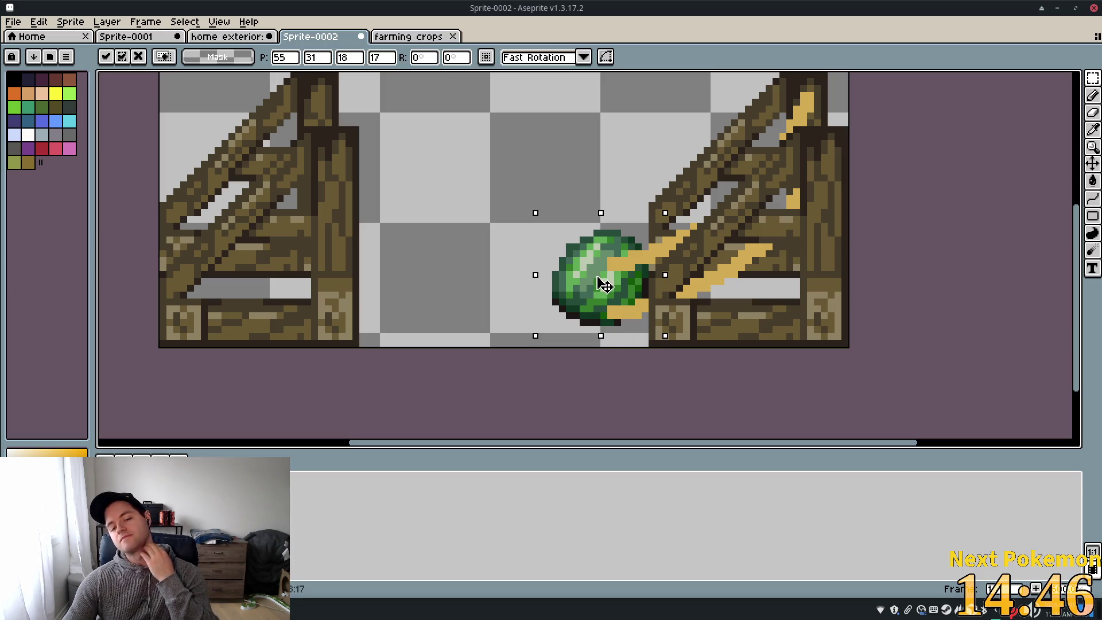
pyautogui.press('Down')
pyautogui.press('Down')
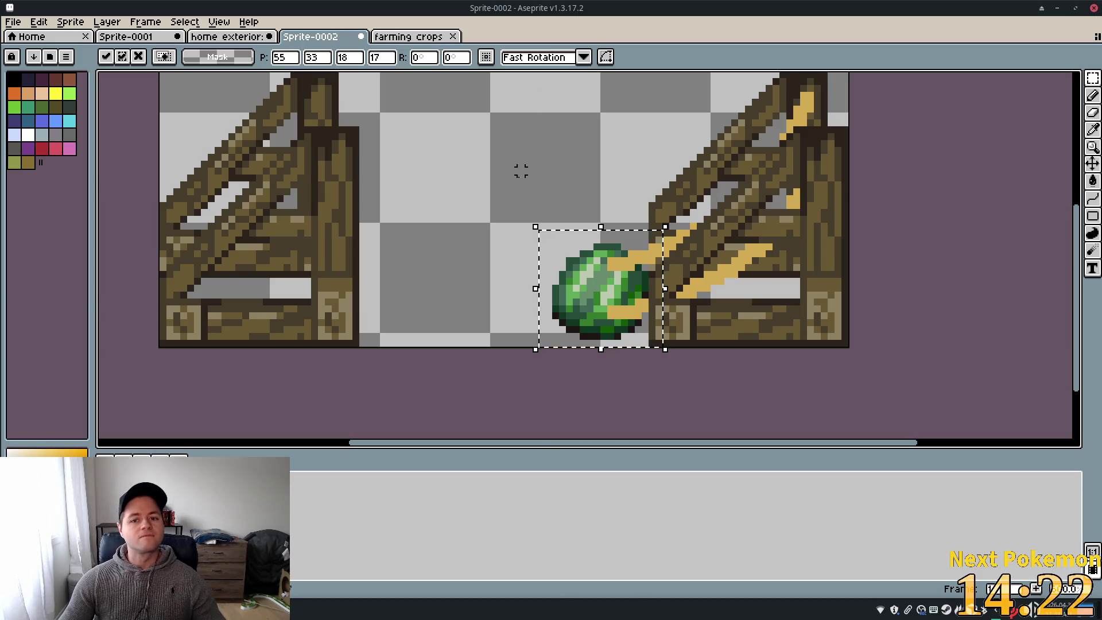
pyautogui.click(1093, 95)
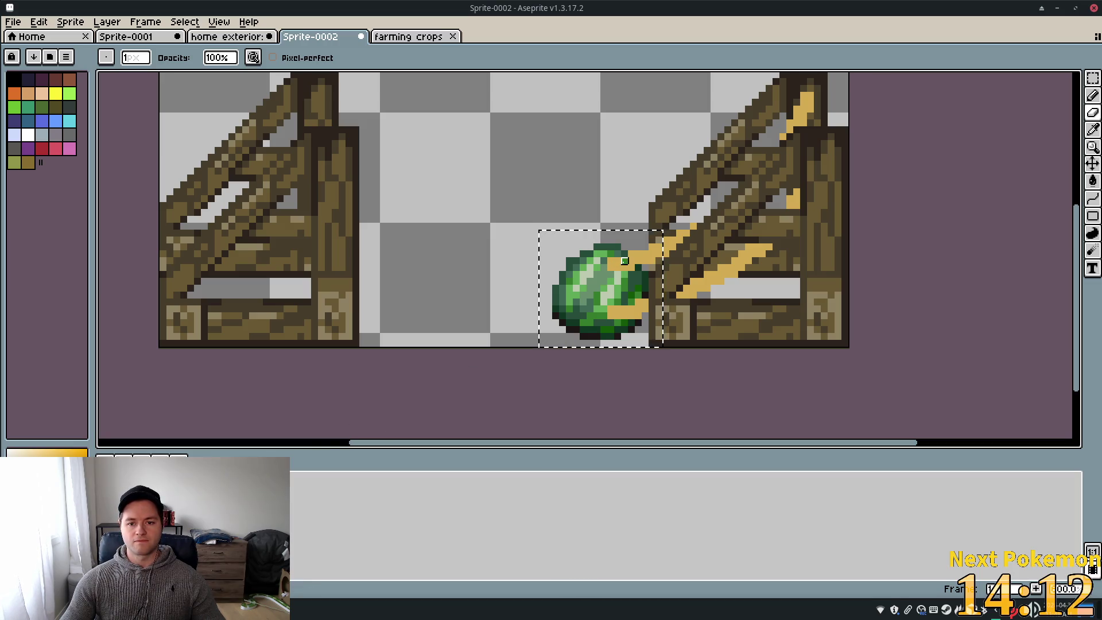
pyautogui.hotkey('ctrl', 'z')
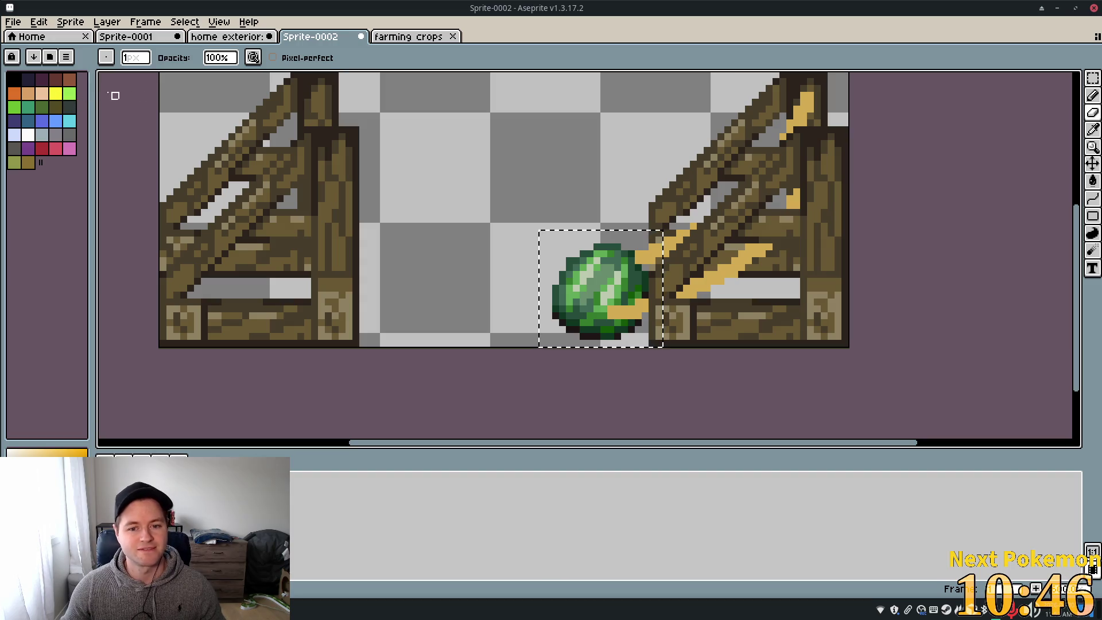
# Sample the launcher's gold colour and paint a golden-brown patch over the melon's lower left
pyautogui.click(56, 80)
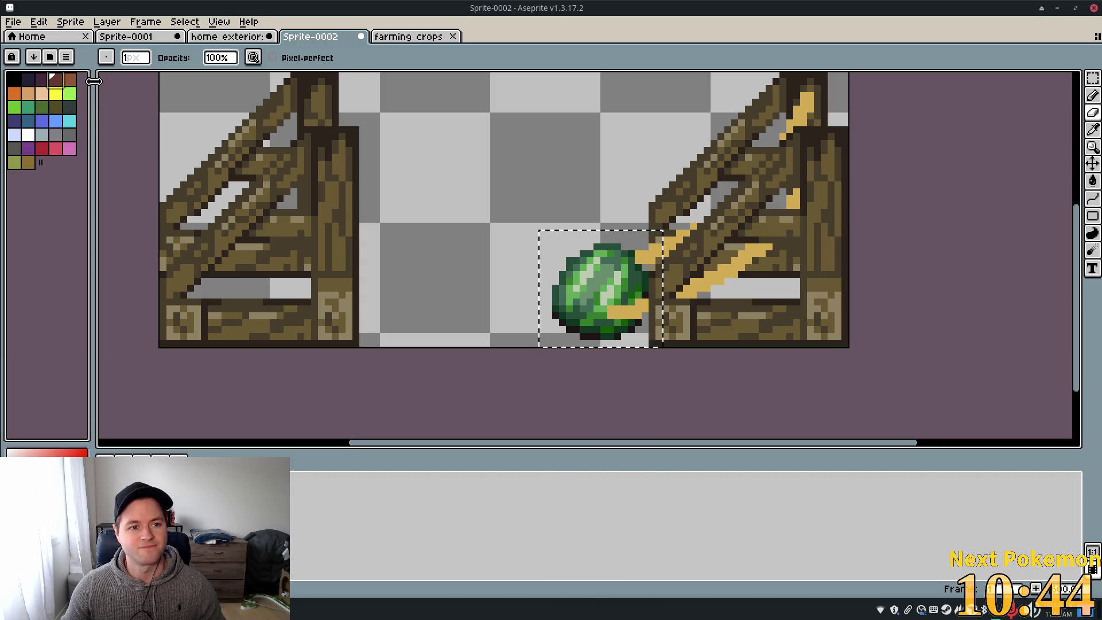
pyautogui.click(1093, 130)
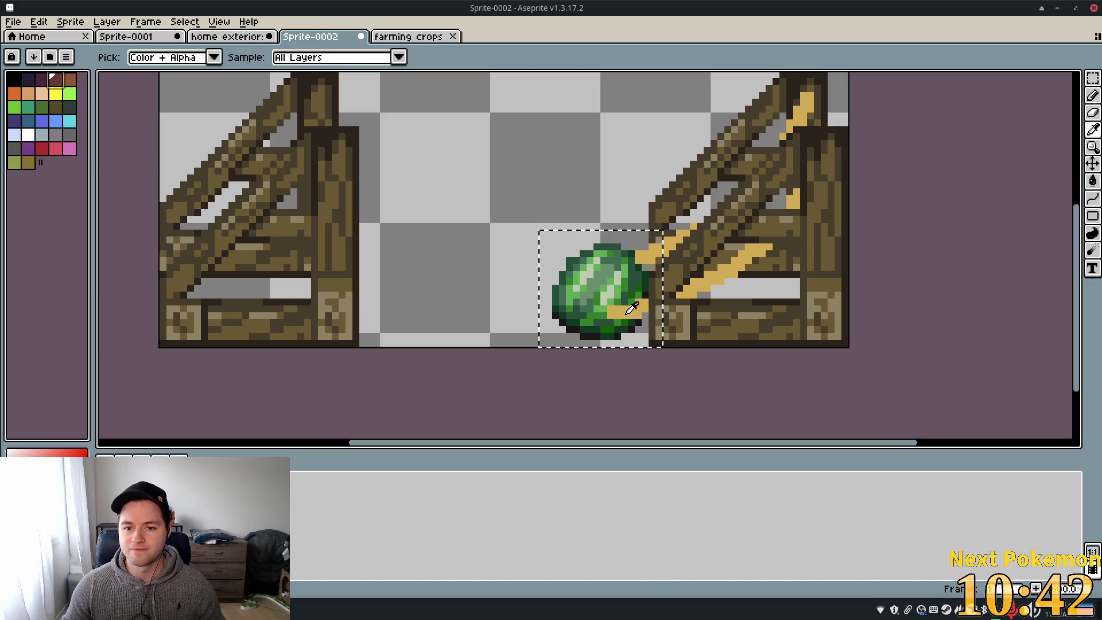
pyautogui.click(489, 196)
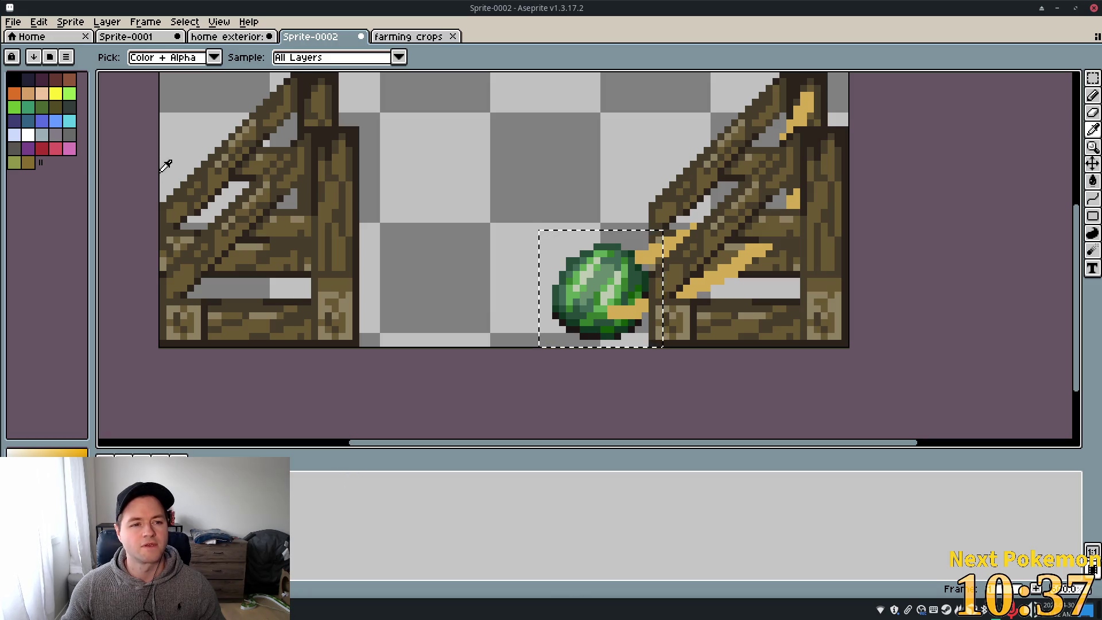
pyautogui.press('b')
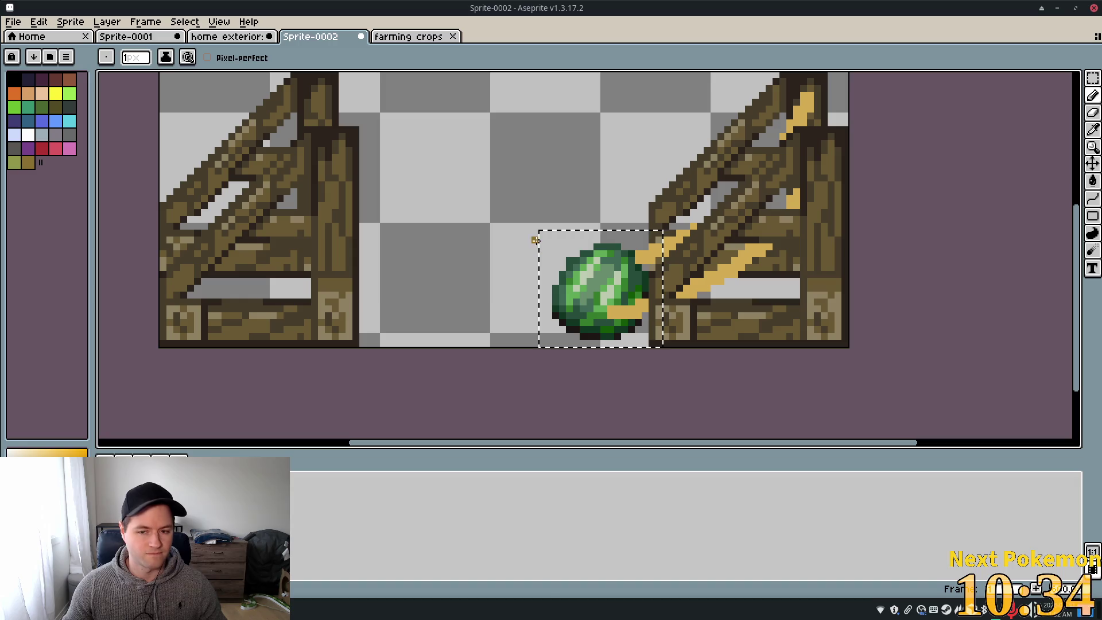
pyautogui.moveTo(602, 301)
pyautogui.mouseDown()
pyautogui.moveTo(603, 322)
pyautogui.moveTo(591, 293)
pyautogui.moveTo(560, 281)
pyautogui.mouseUp()
pyautogui.moveTo(601, 325); pyautogui.dragTo(568, 329)
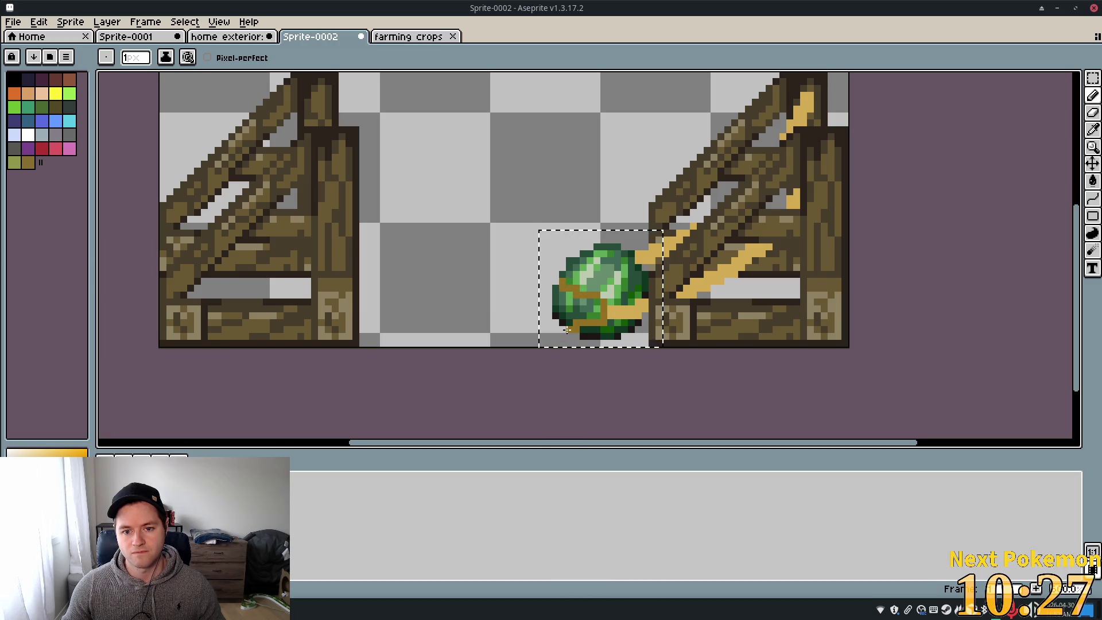
pyautogui.moveTo(554, 291)
pyautogui.mouseDown()
pyautogui.moveTo(562, 321)
pyautogui.moveTo(576, 317)
pyautogui.moveTo(566, 293)
pyautogui.moveTo(589, 310)
pyautogui.mouseUp()
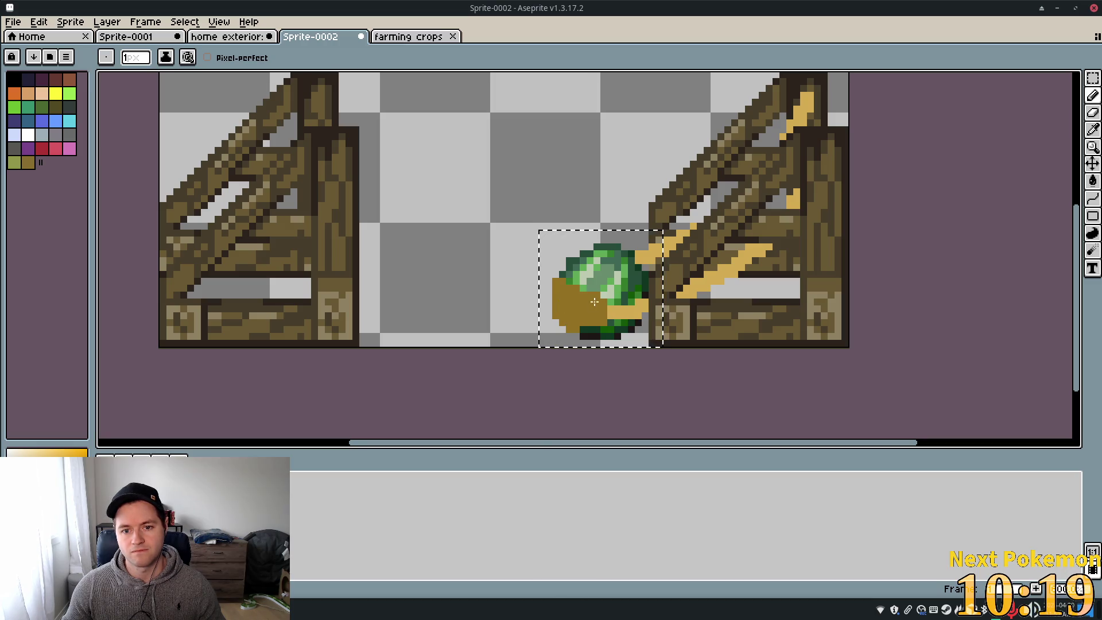
pyautogui.scroll(-1, 825, 291)
pyautogui.scroll(-1, 826, 291)
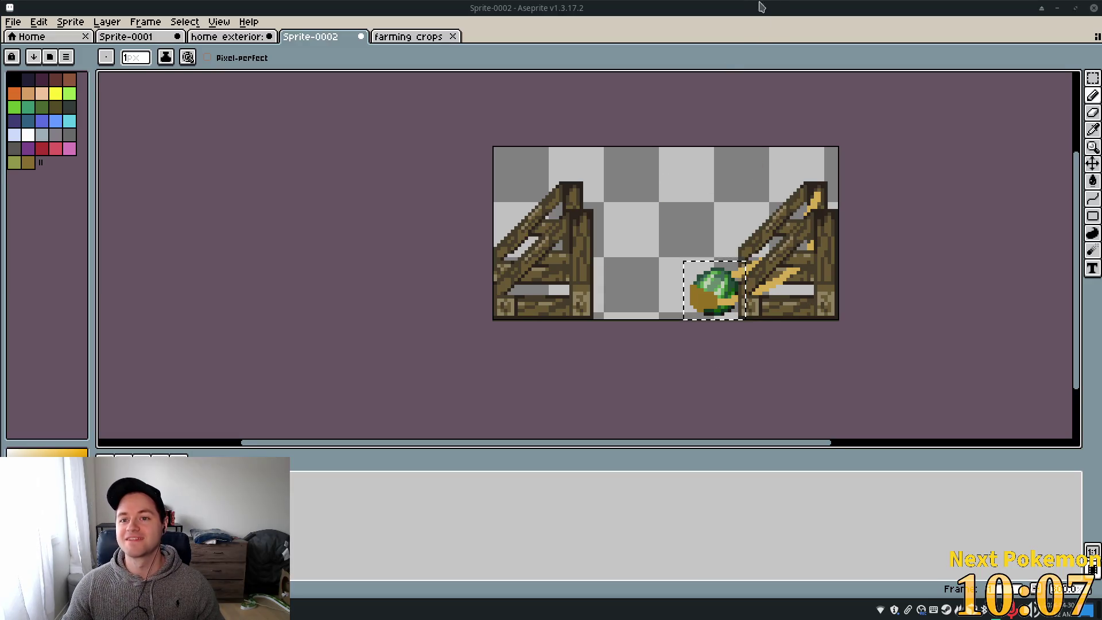
pyautogui.scroll(1, 827, 263)
pyautogui.scroll(1, 775, 229)
pyautogui.scroll(-1, 775, 230)
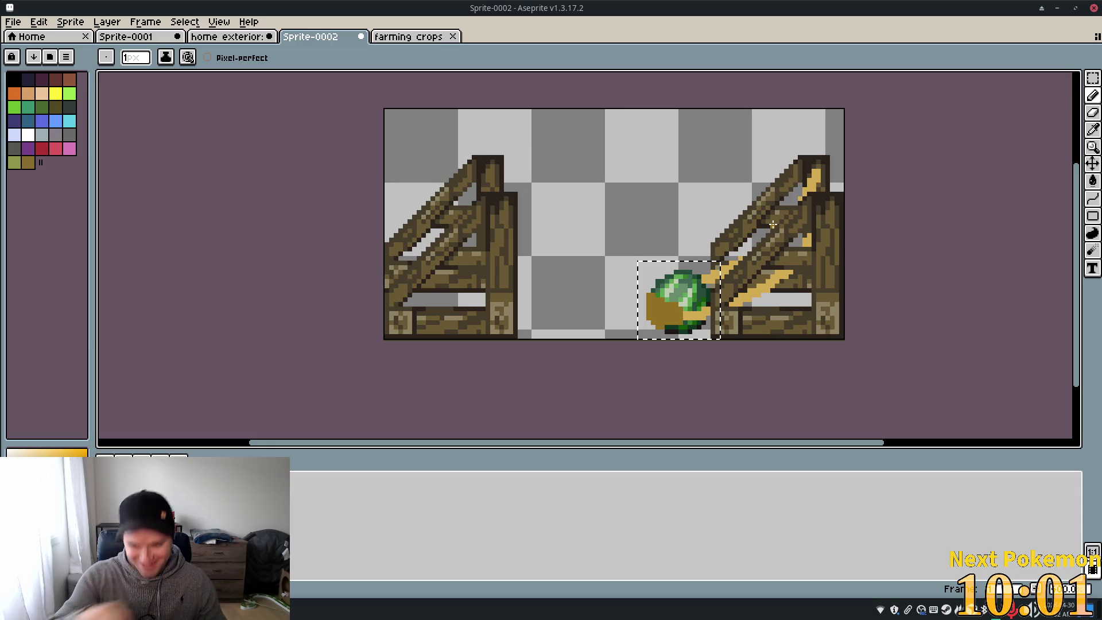
pyautogui.hotkey('ctrl', 's')
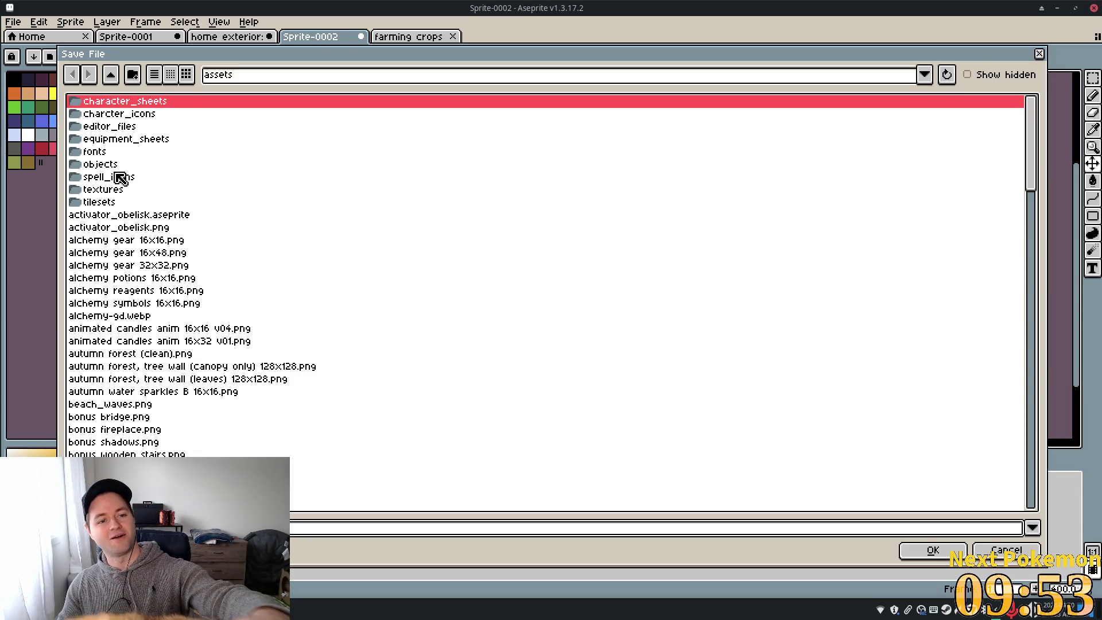
pyautogui.doubleClick(83, 164)
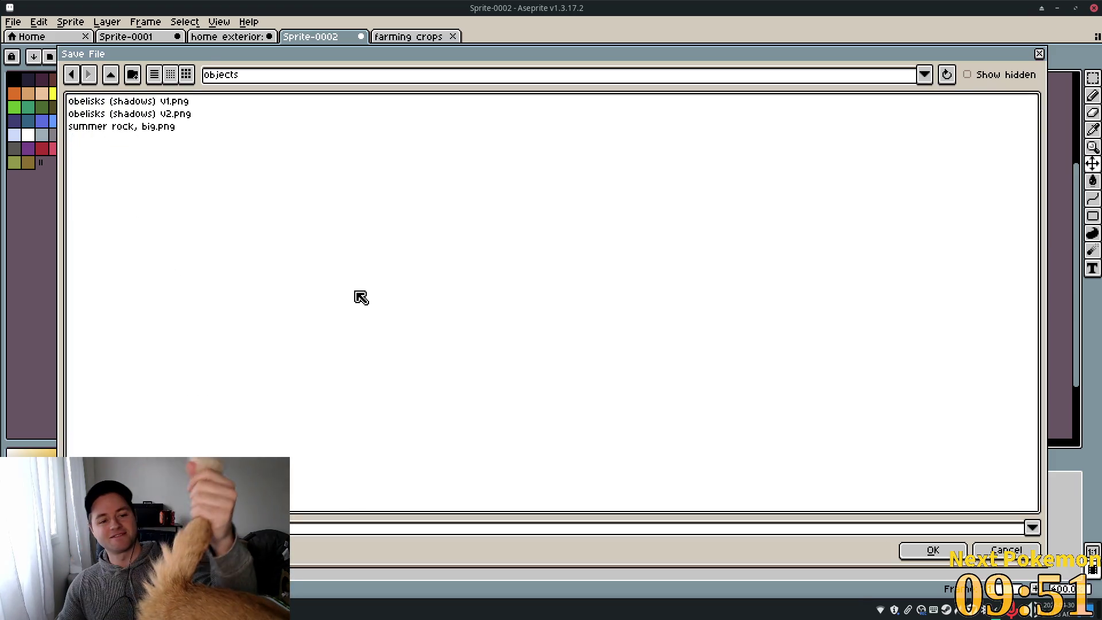
pyautogui.click(1035, 57)
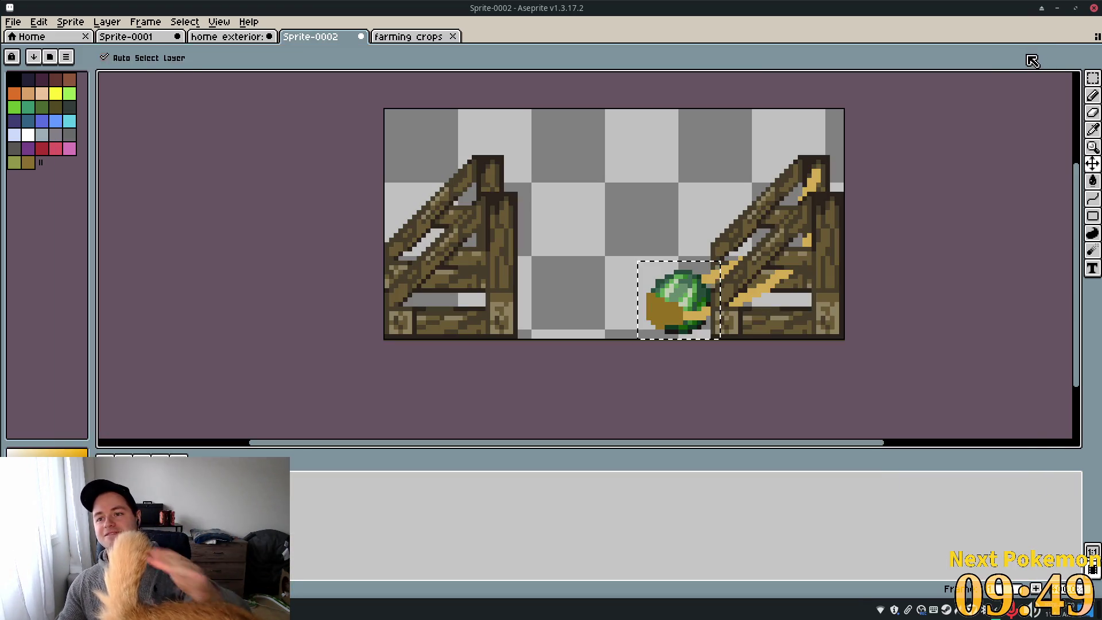
pyautogui.press('b')
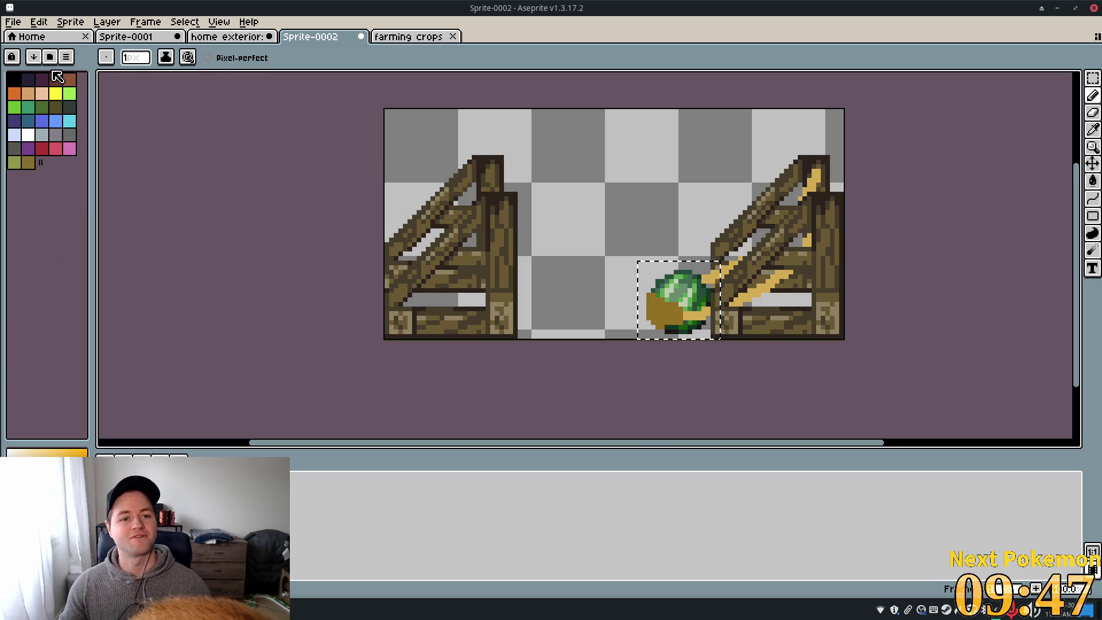
pyautogui.click(1092, 80)
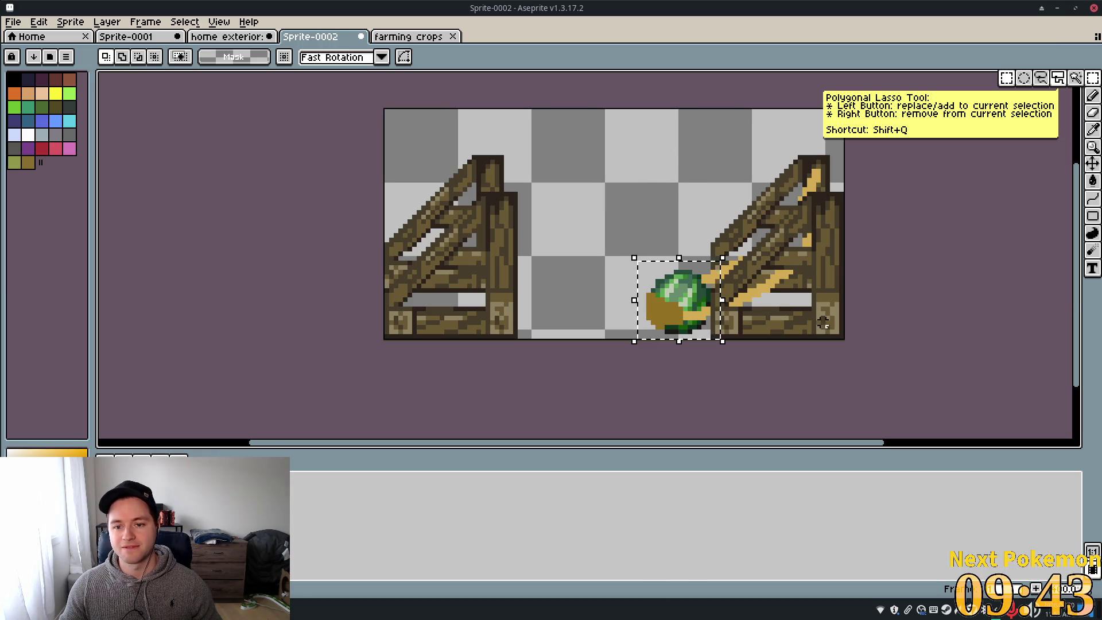
# Move the right launcher and its melon left beside the other launcher
pyautogui.moveTo(841, 336)
pyautogui.mouseDown()
pyautogui.moveTo(628, 192)
pyautogui.moveTo(625, 153)
pyautogui.moveTo(643, 156)
pyautogui.mouseUp()
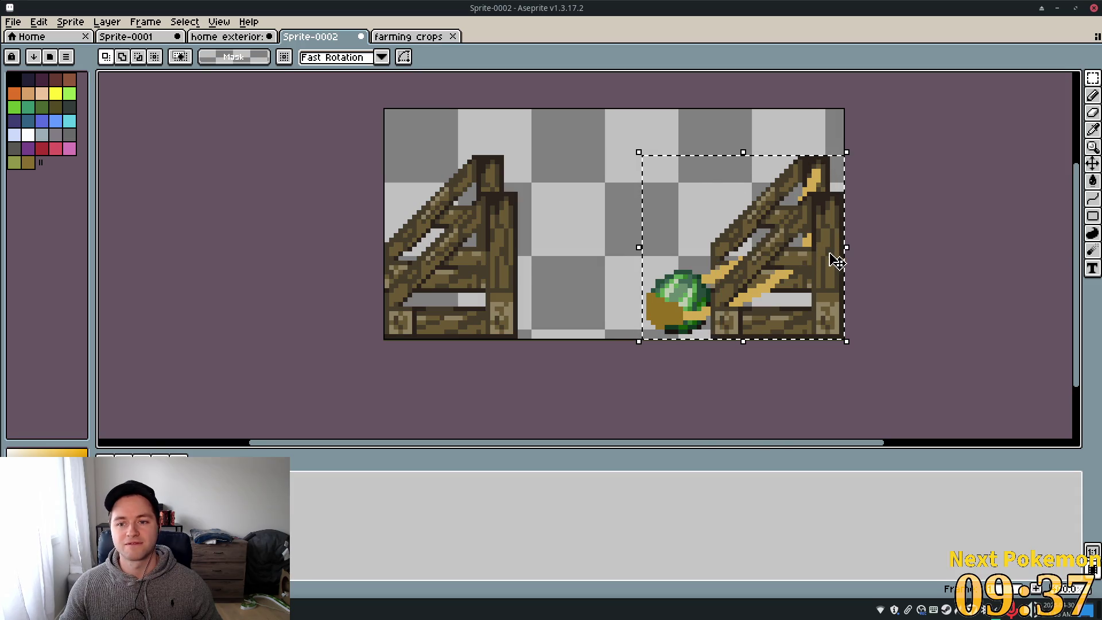
pyautogui.press('shift')
pyautogui.moveTo(825, 253); pyautogui.dragTo(799, 258)
pyautogui.press('Escape')
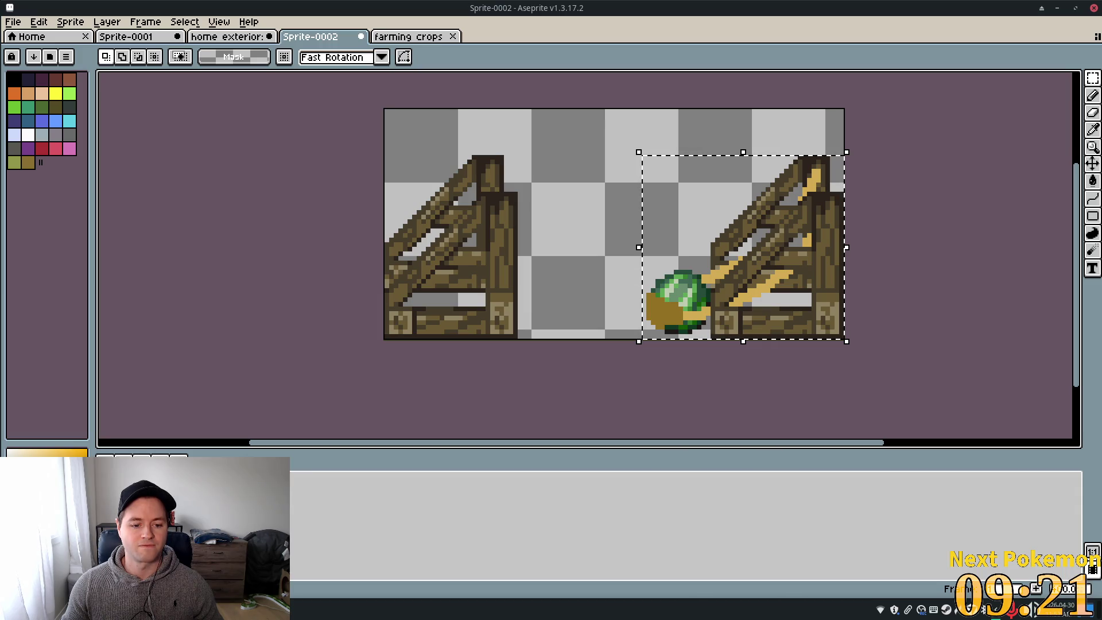
pyautogui.click(845, 275)
pyautogui.moveTo(845, 275); pyautogui.dragTo(720, 274)
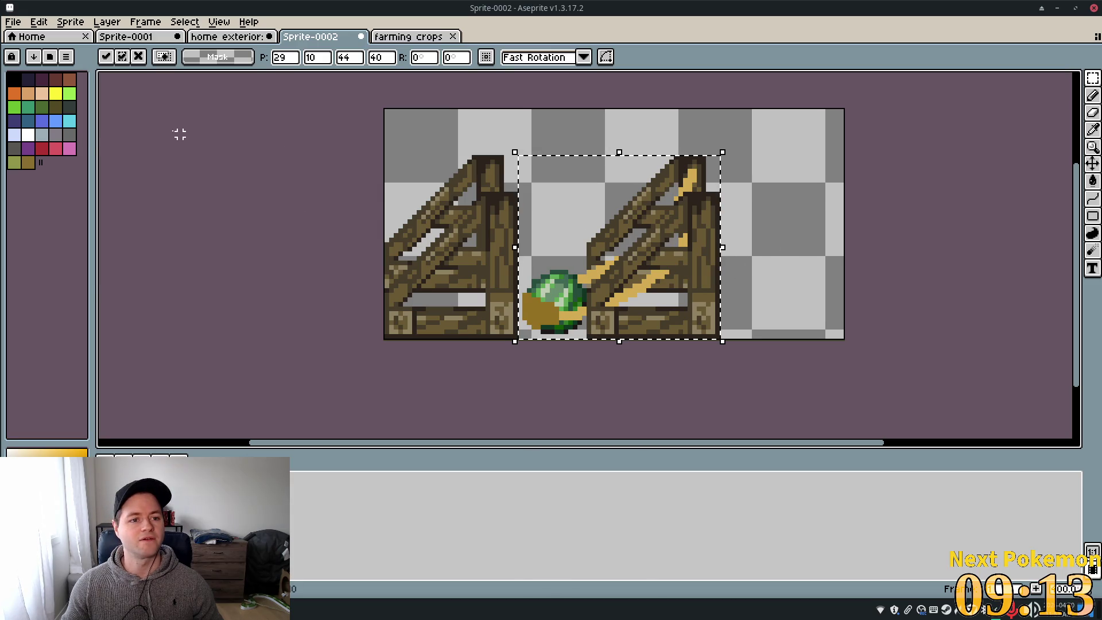
# Open the Canvas Size dialog from the Sprite menu
pyautogui.click(100, 22)
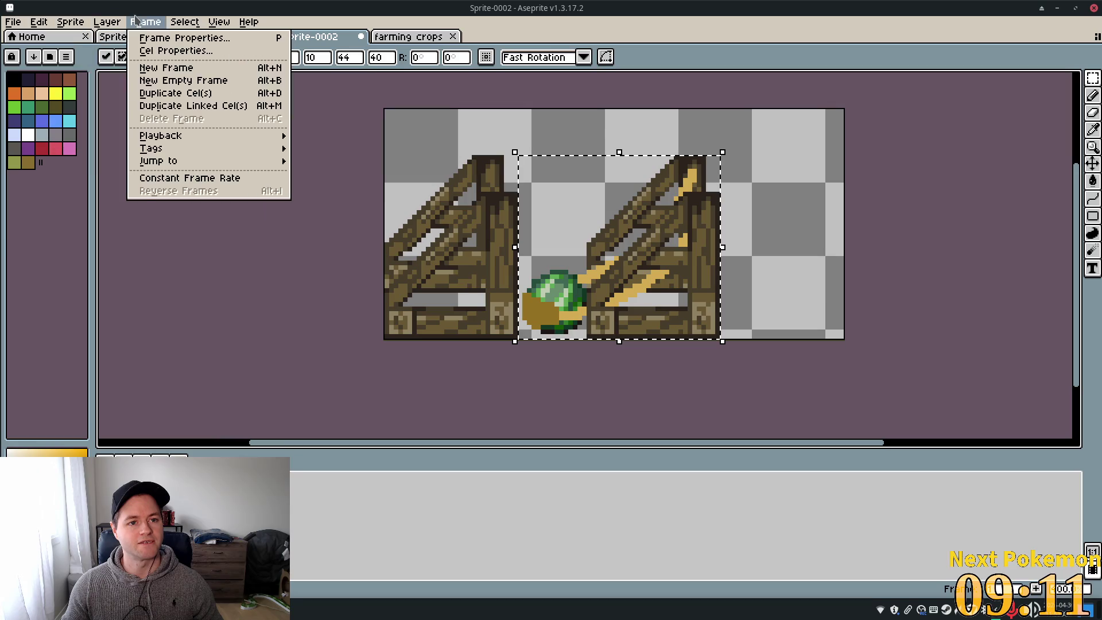
pyautogui.moveTo(226, 25)
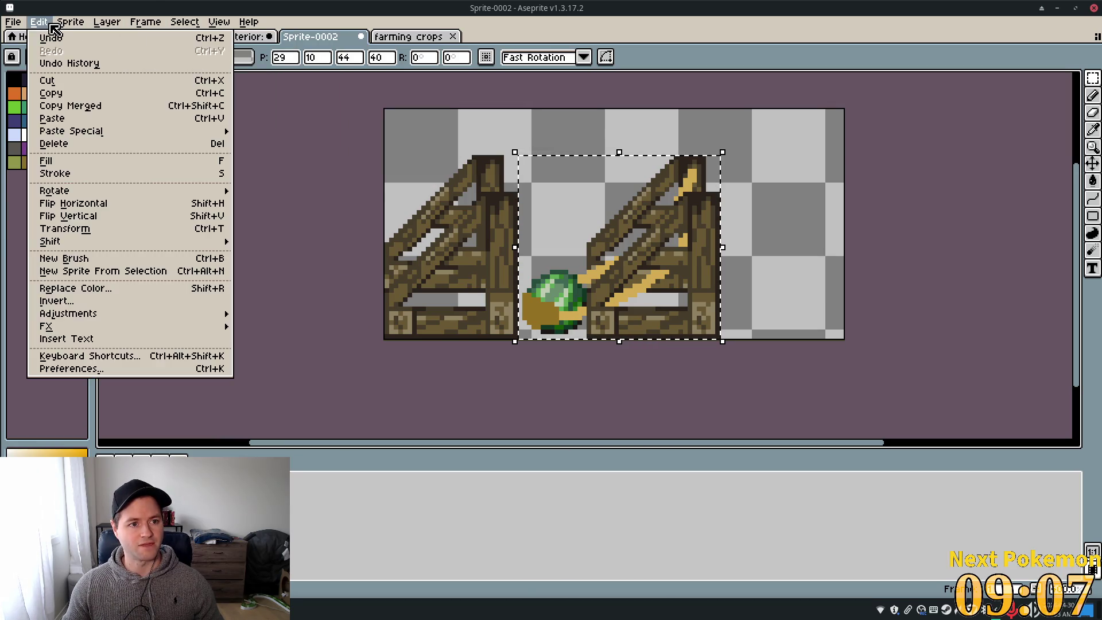
pyautogui.moveTo(74, 29)
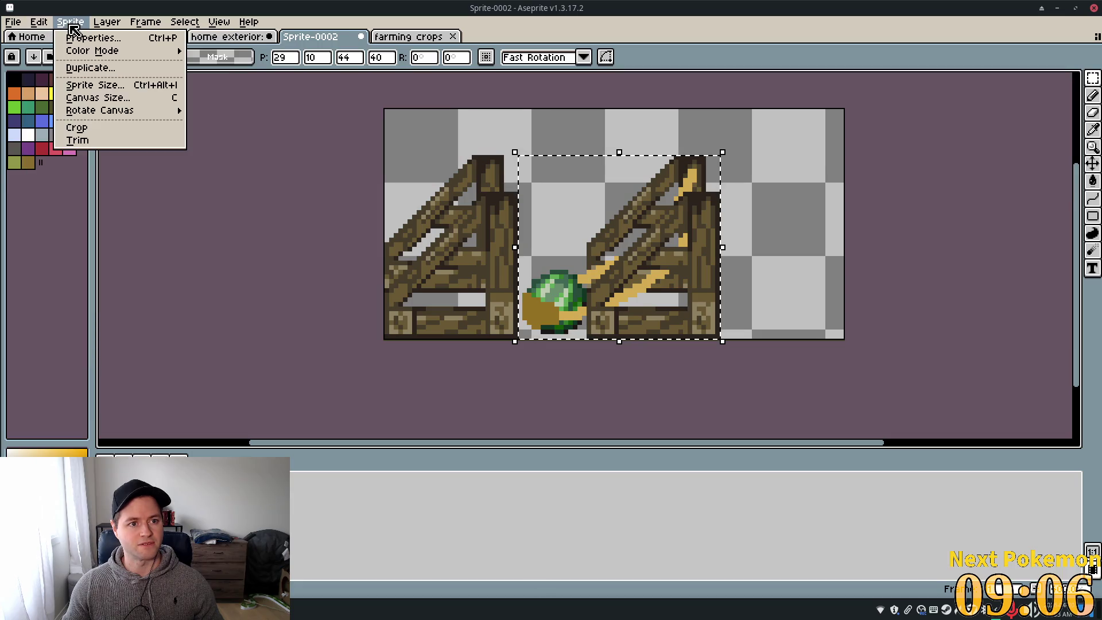
pyautogui.click(135, 101)
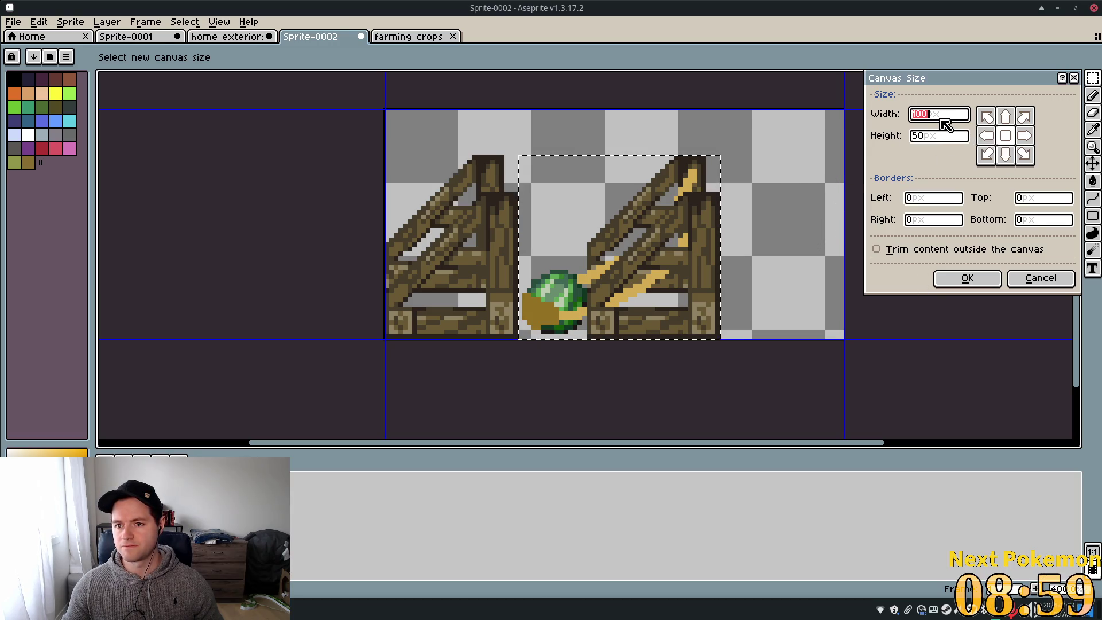
# Crop the canvas to 73 by 40 pixels, trimming the empty right side and top
pyautogui.write('80')
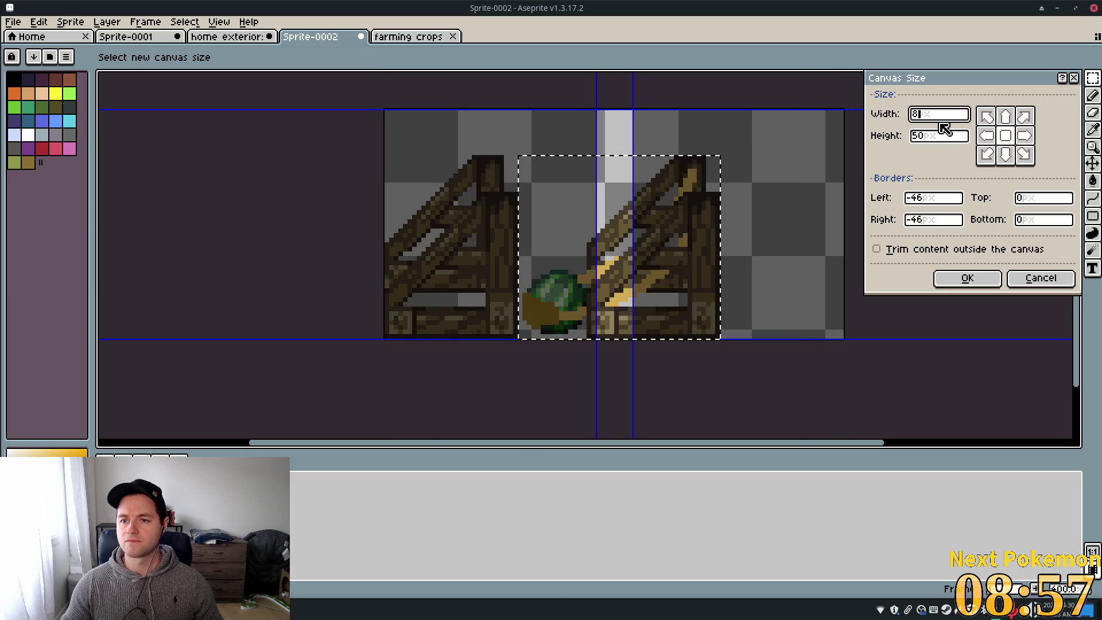
pyautogui.moveTo(431, 119); pyautogui.dragTo(386, 124)
pyautogui.moveTo(802, 127)
pyautogui.mouseDown()
pyautogui.moveTo(725, 127)
pyautogui.moveTo(722, 114)
pyautogui.mouseUp()
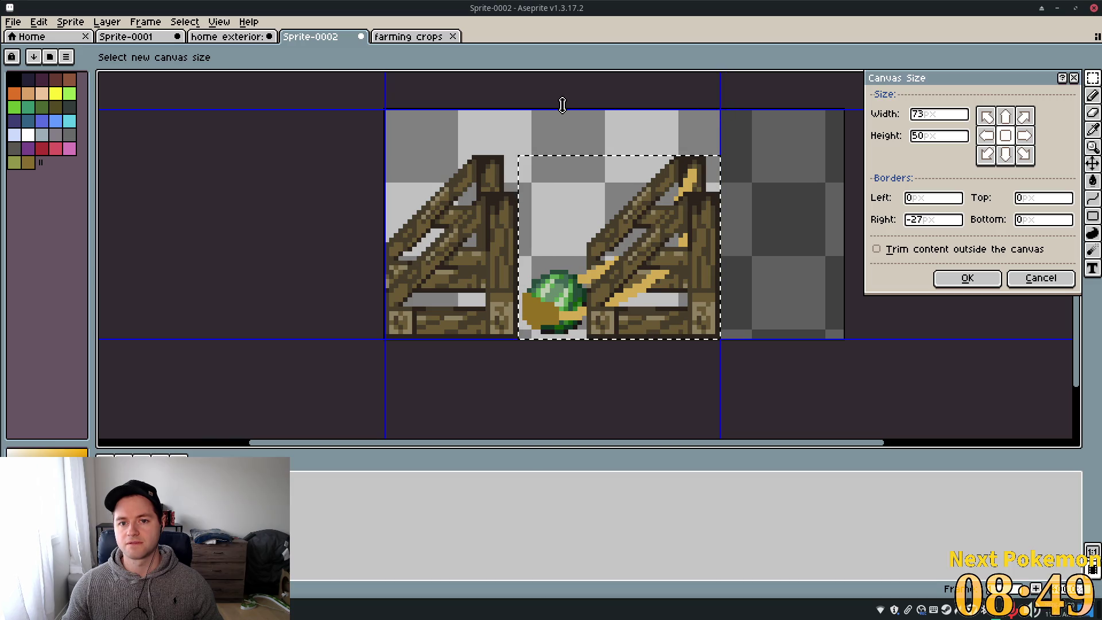
pyautogui.moveTo(562, 105); pyautogui.dragTo(564, 149)
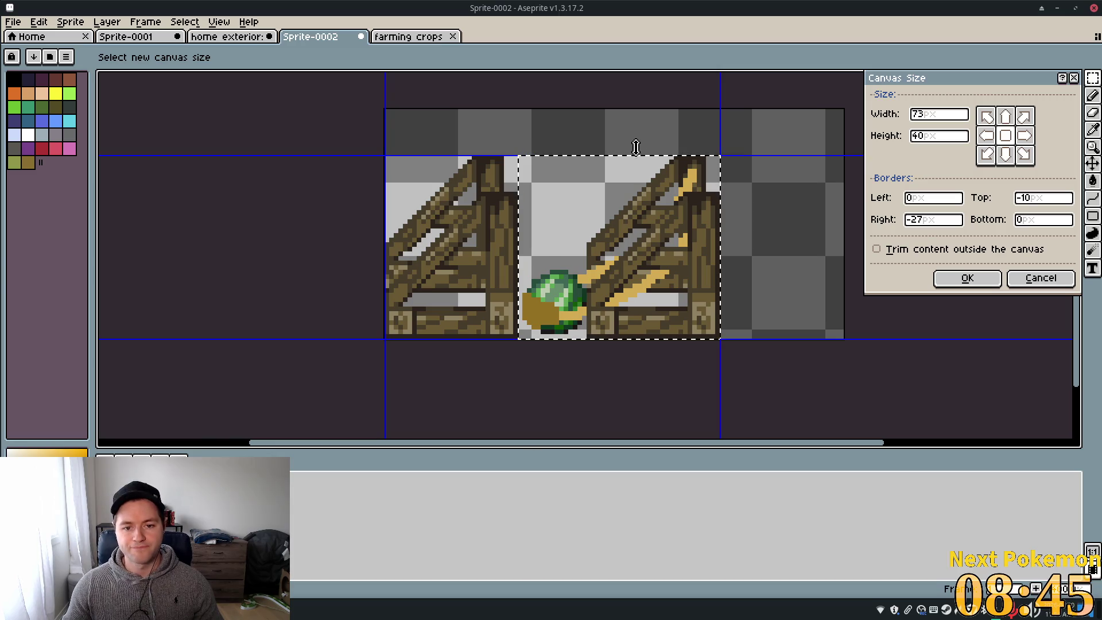
pyautogui.click(969, 277)
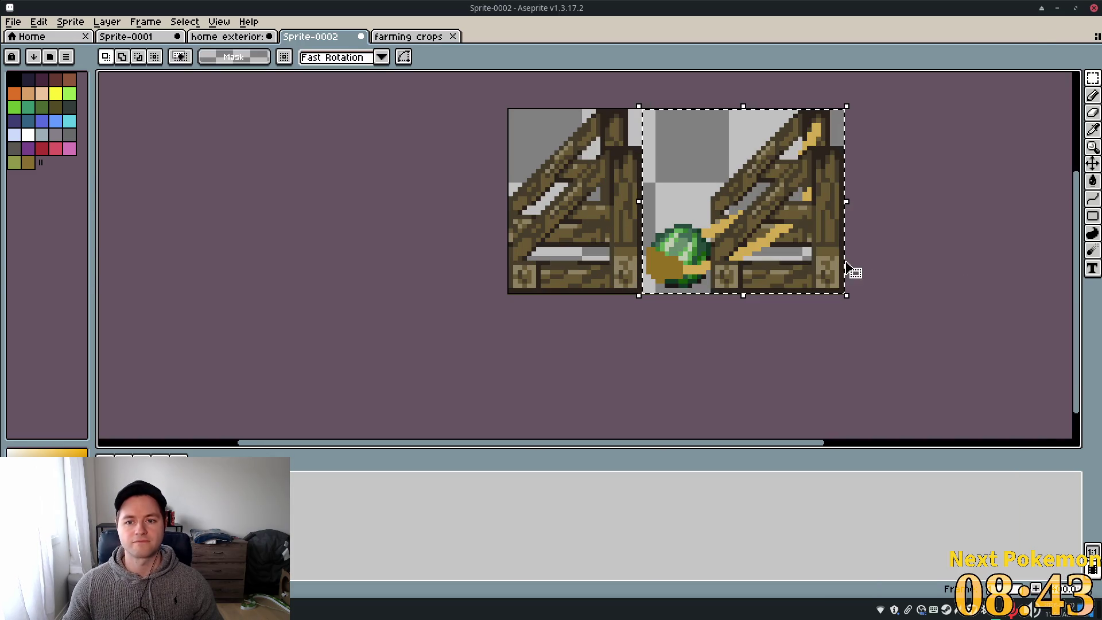
# Save the sprite as watermelon_launcher.png in the objects folder
pyautogui.hotkey('ctrl', 's')
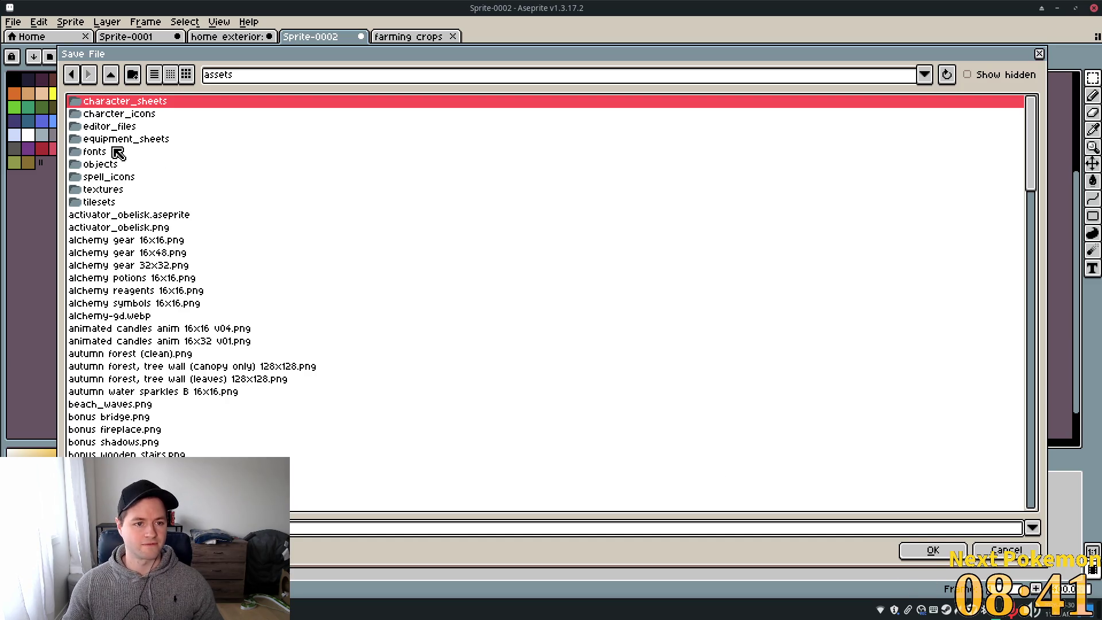
pyautogui.doubleClick(107, 165)
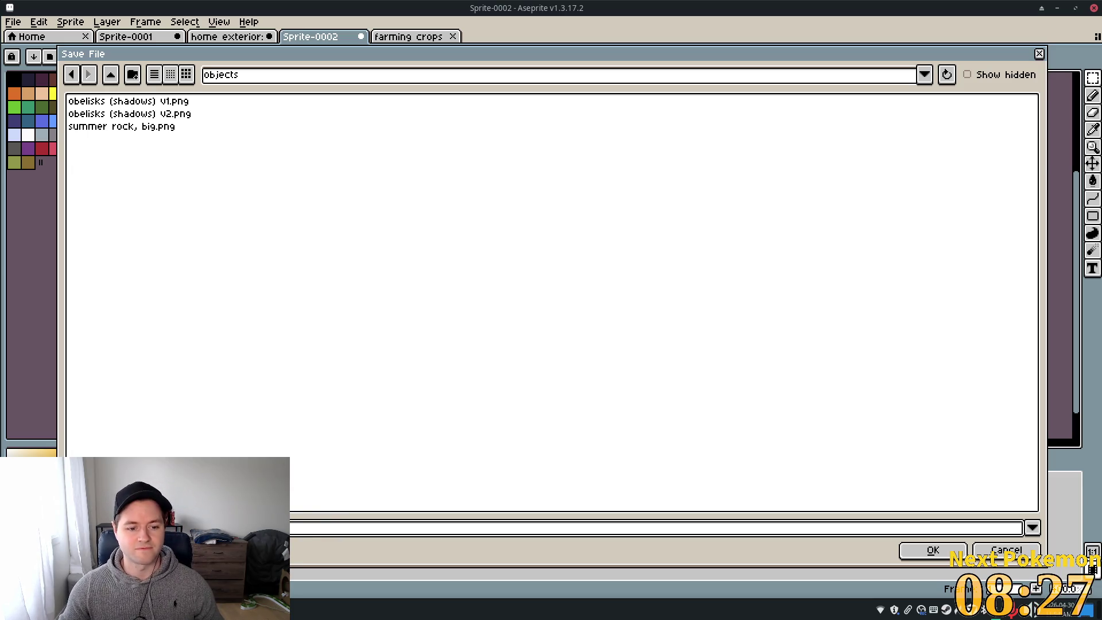
pyautogui.click(165, 550)
pyautogui.press('Escape')
pyautogui.click(933, 551)
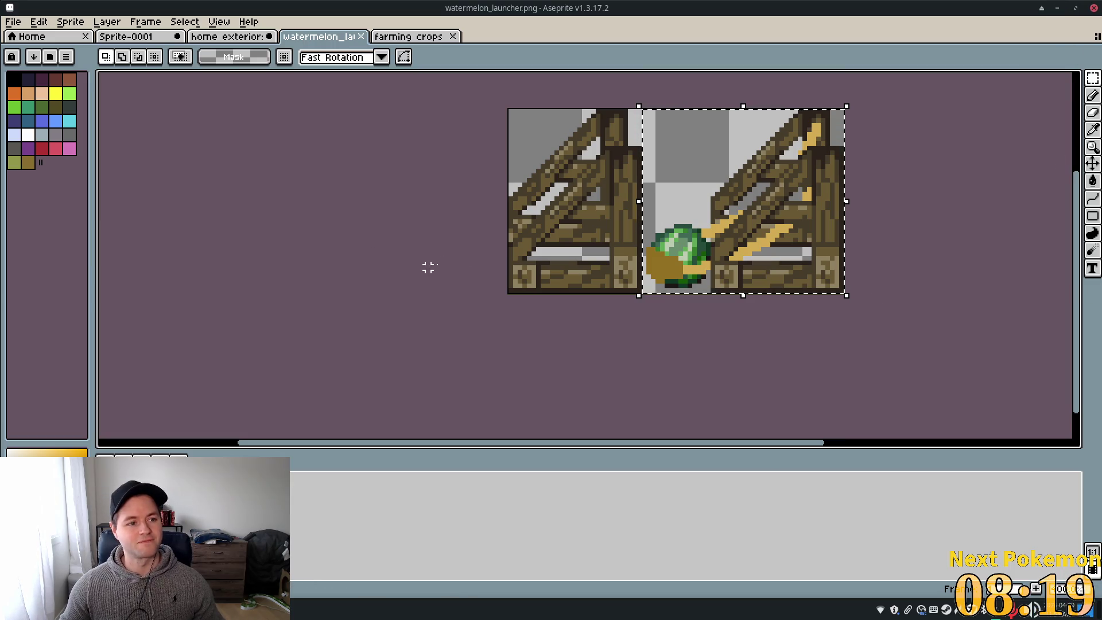
pyautogui.hotkey('alt', 'Tab')
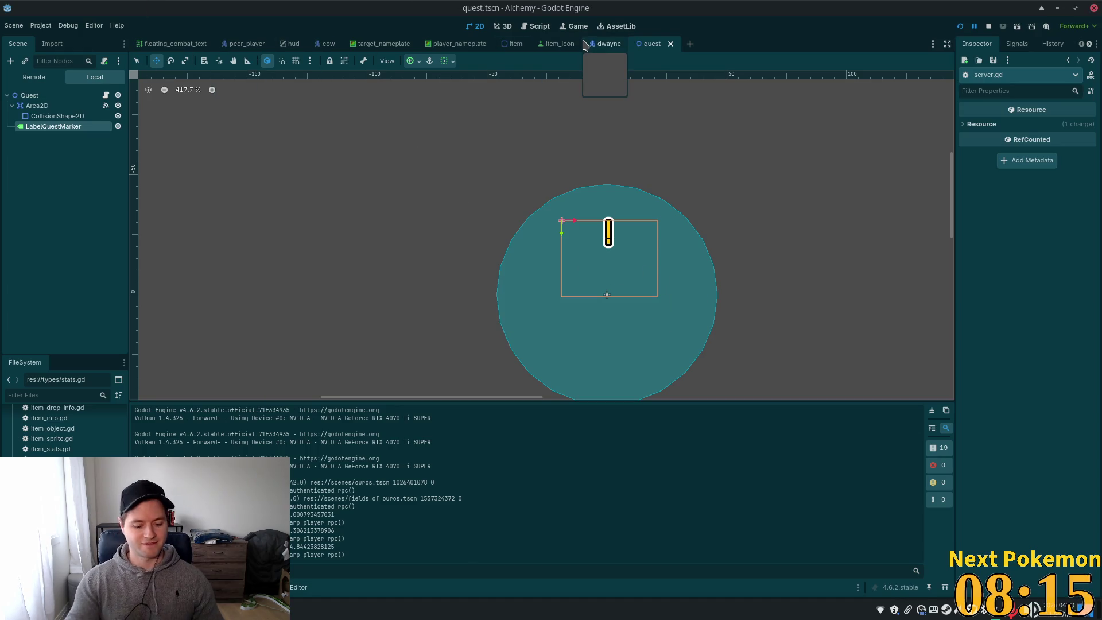
# Quick-open greenspan_holdings.tscn by searching 'greenspa' in the resource search
pyautogui.hotkey('alt', 'shift', 'o')
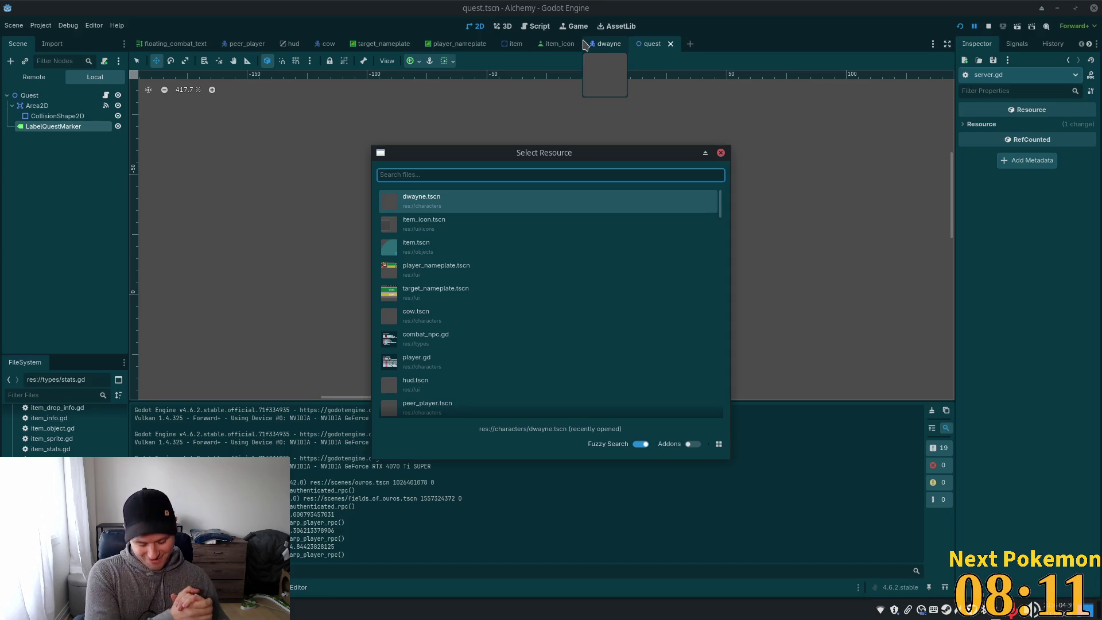
pyautogui.write('g')
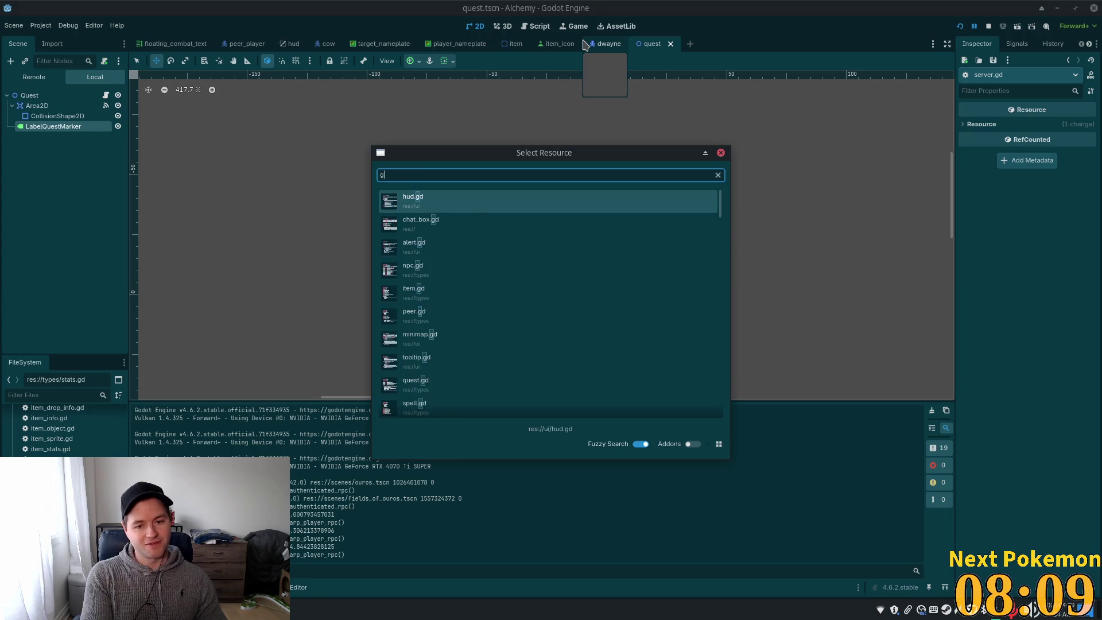
pyautogui.write('reenspa')
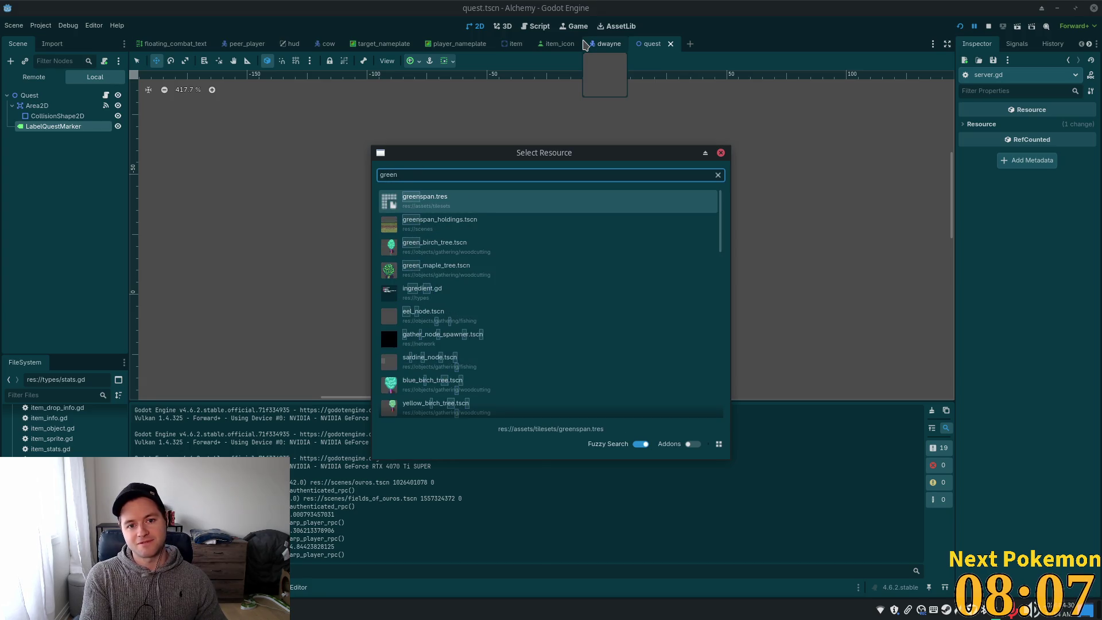
pyautogui.doubleClick(472, 222)
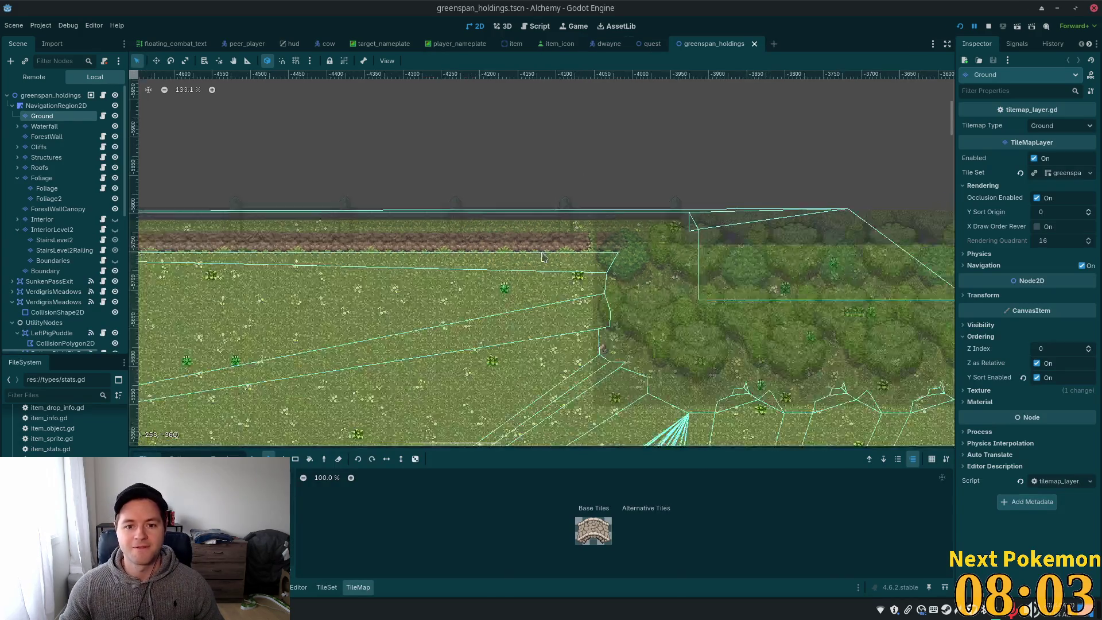
pyautogui.scroll(-8, 543, 257)
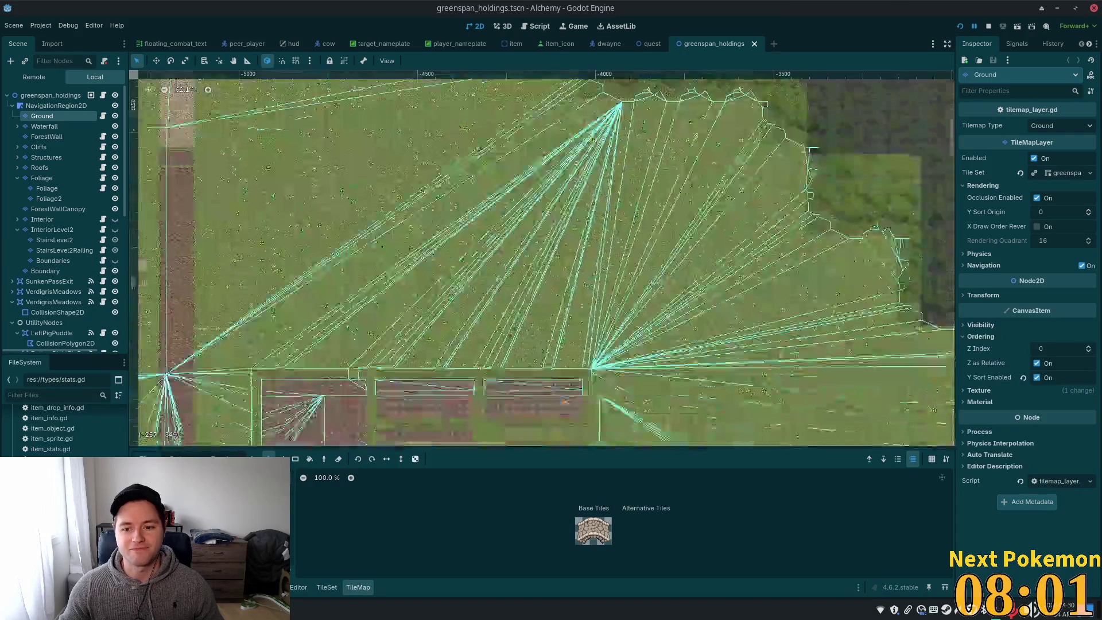
pyautogui.scroll(-6, 550, 232)
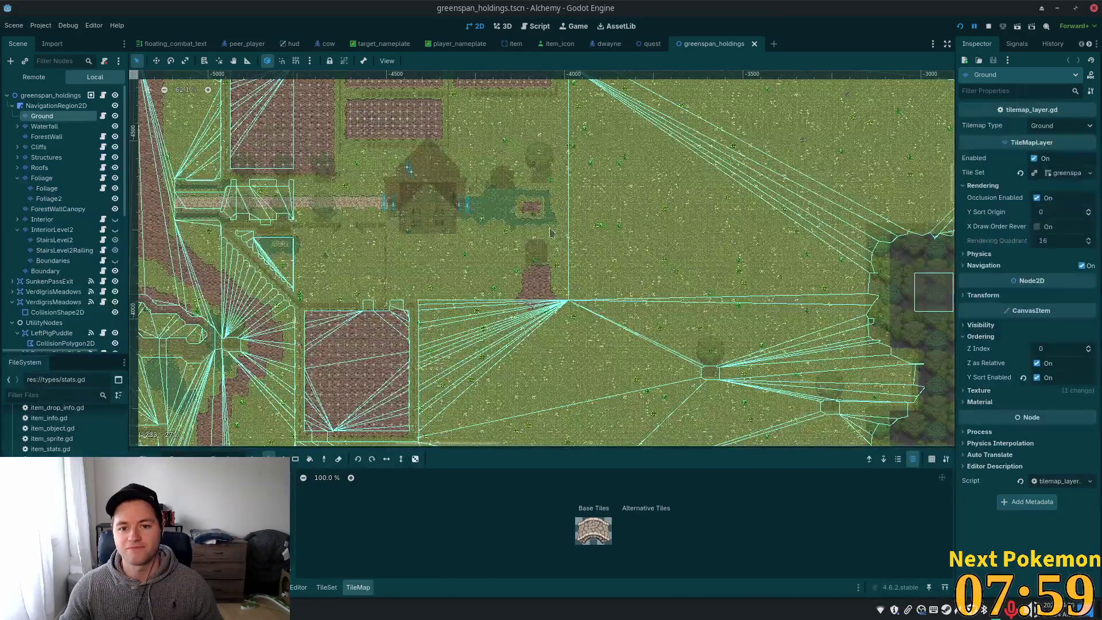
pyautogui.moveTo(637, 210); pyautogui.dragTo(568, 287)
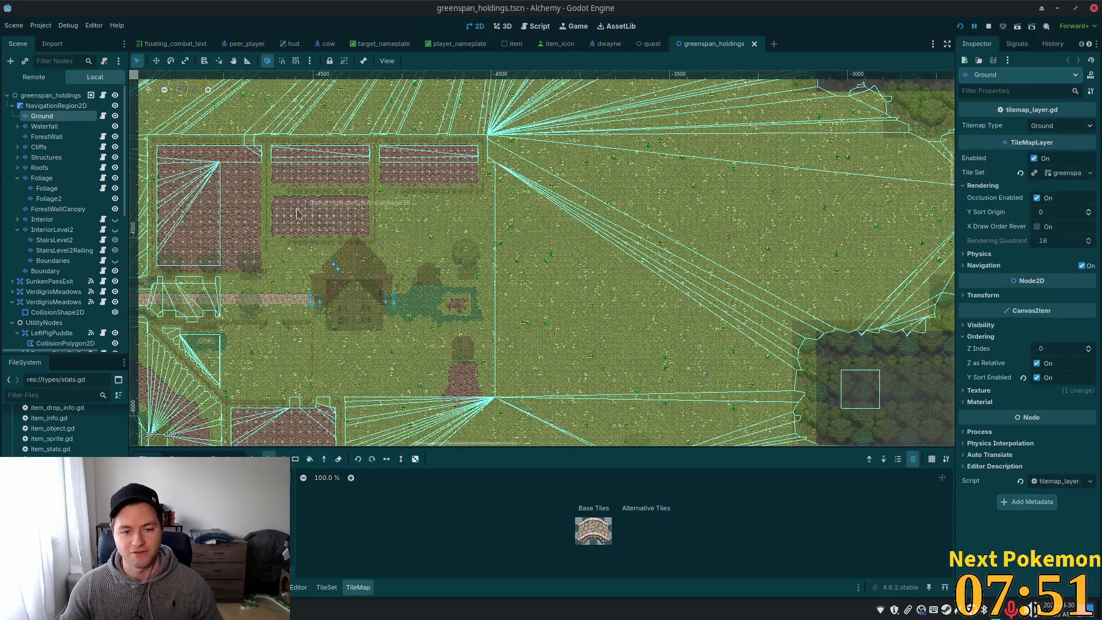
pyautogui.scroll(-5, 511, 267)
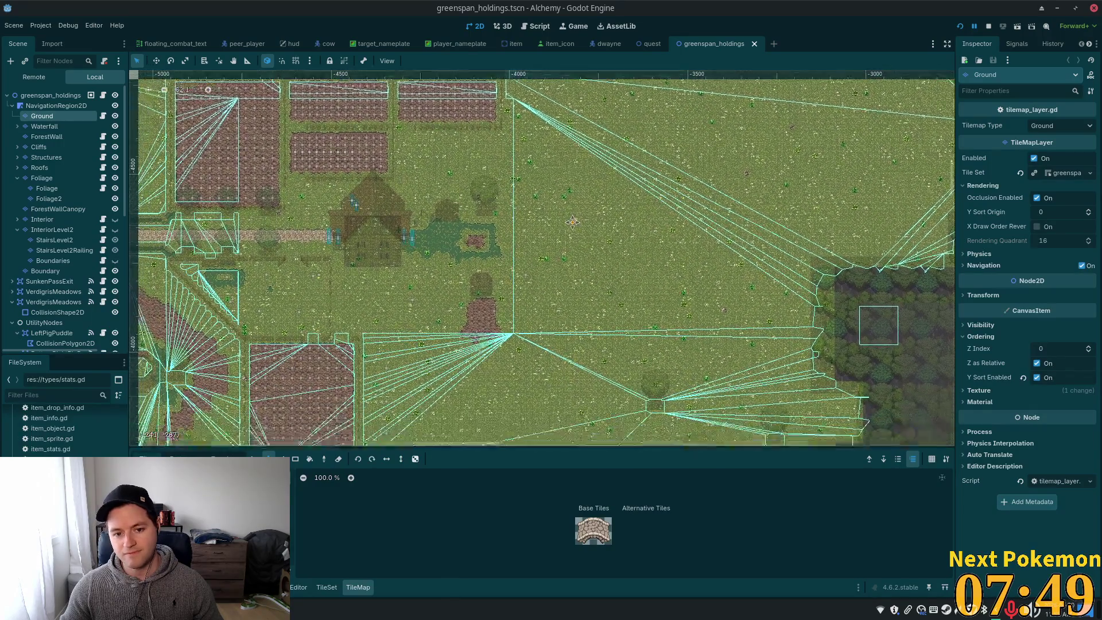
pyautogui.scroll(5, 517, 260)
pyautogui.hscroll(2, 551, 261)
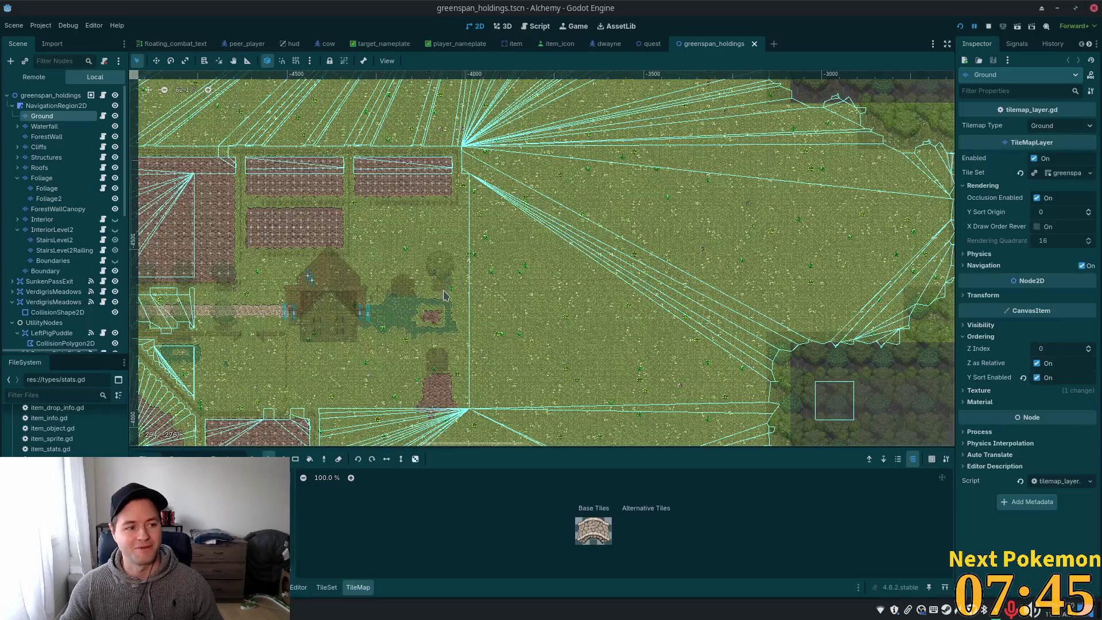
pyautogui.scroll(-4, 445, 293)
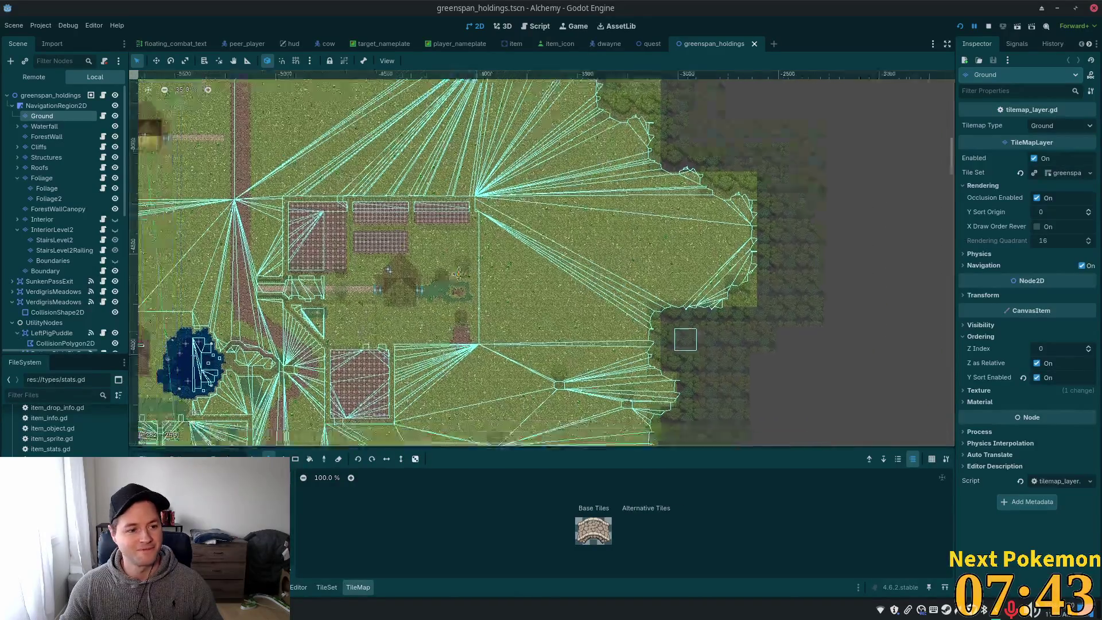
pyautogui.moveTo(364, 335); pyautogui.dragTo(614, 200)
pyautogui.moveTo(454, 238); pyautogui.dragTo(601, 366)
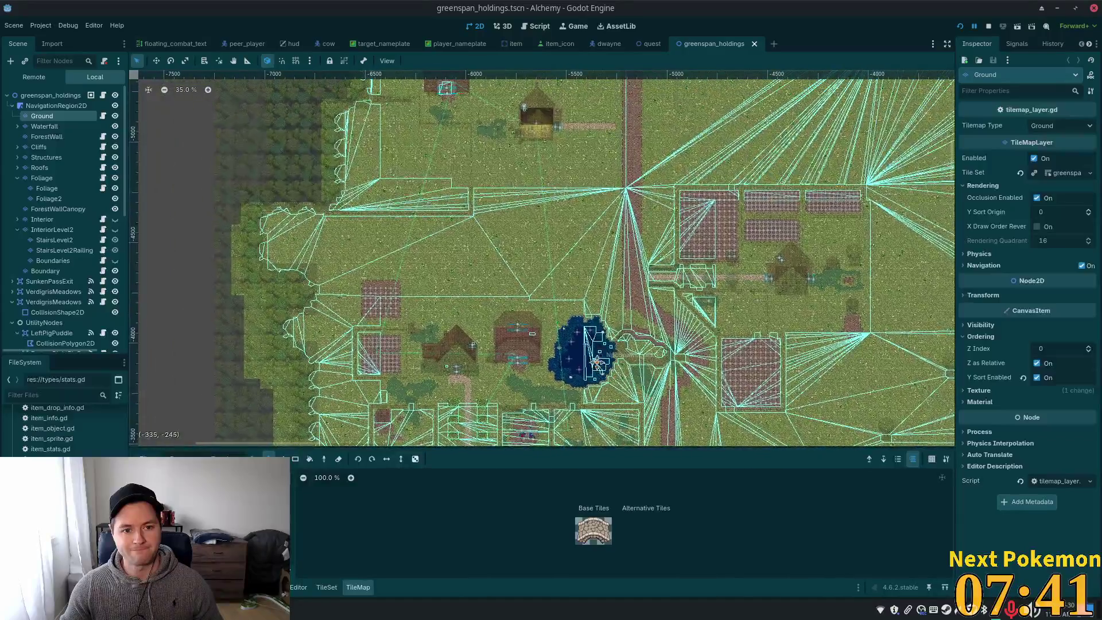
pyautogui.moveTo(704, 251); pyautogui.dragTo(648, 312)
pyautogui.scroll(-1, 649, 304)
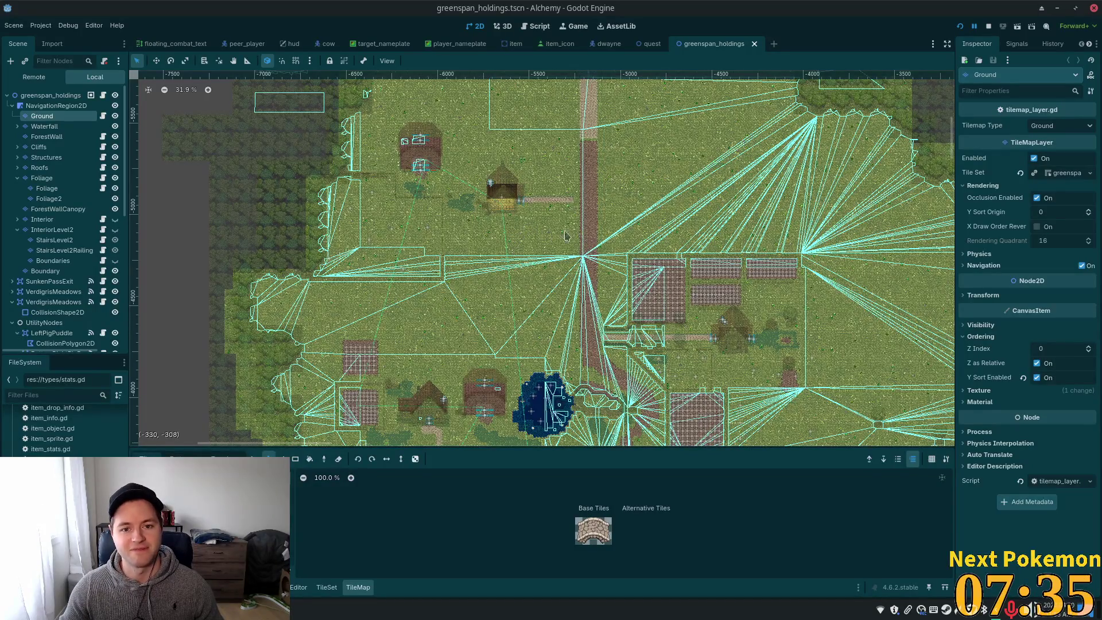
pyautogui.scroll(3, 508, 232)
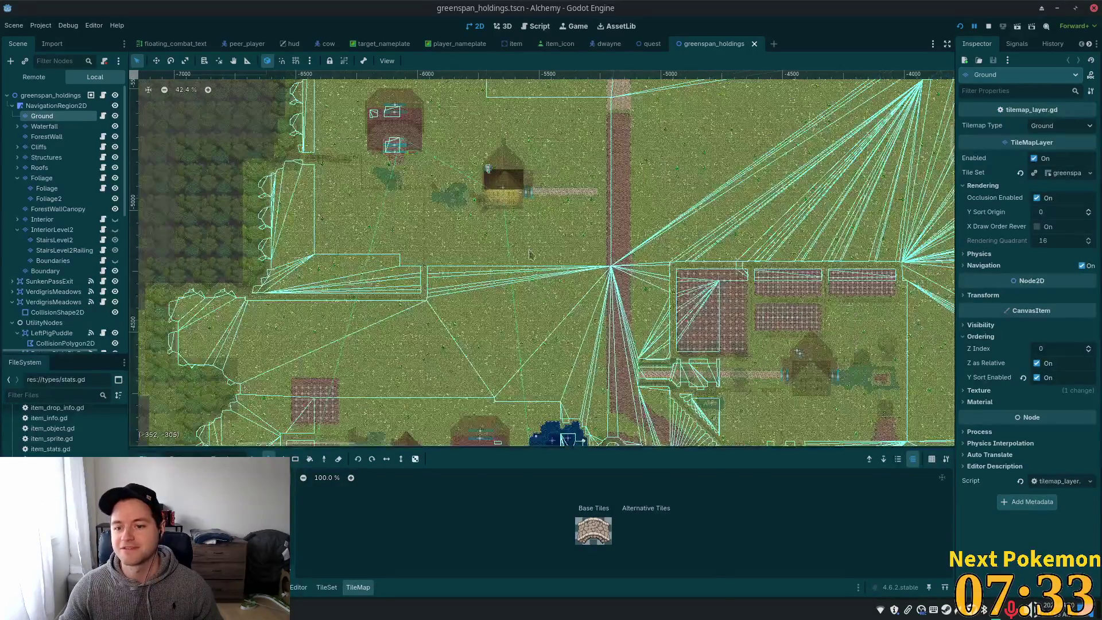
pyautogui.scroll(-5, 529, 255)
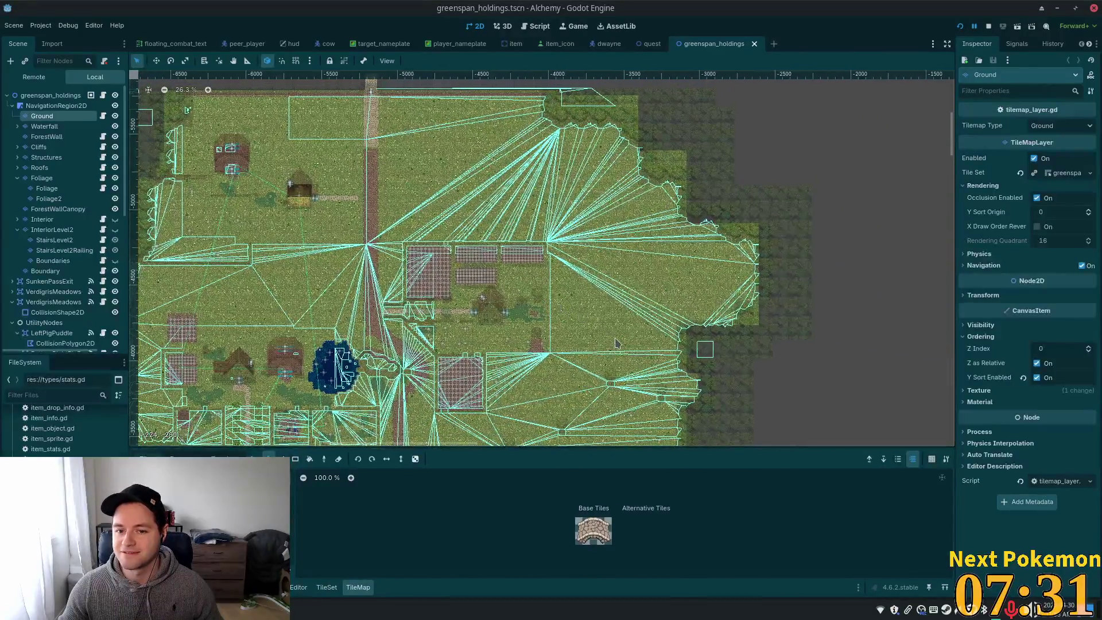
pyautogui.scroll(12, 615, 342)
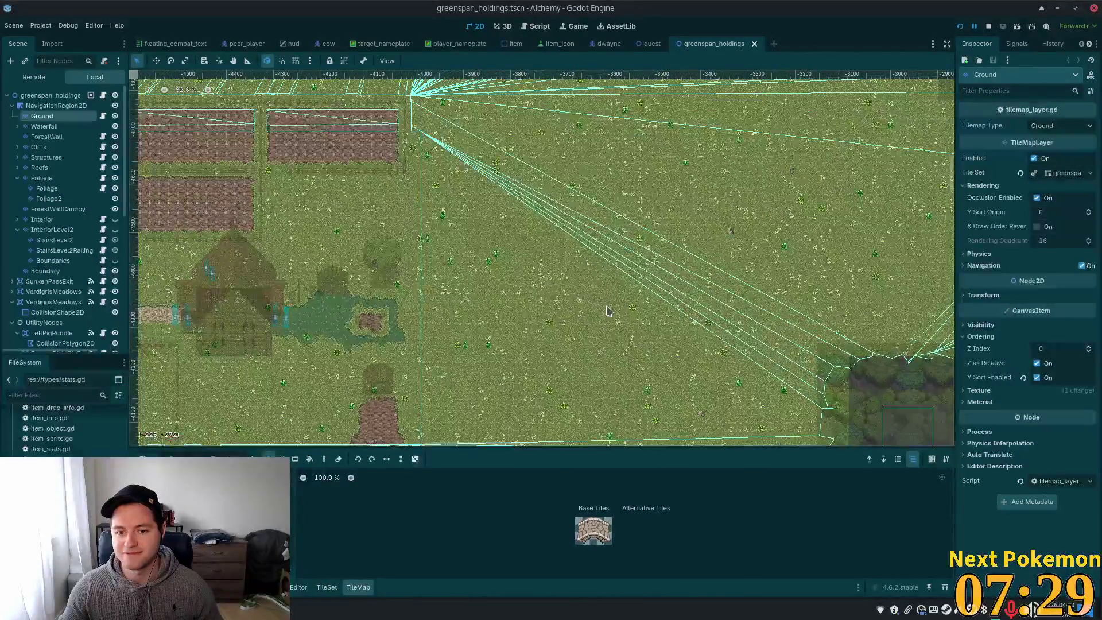
pyautogui.scroll(3, 607, 310)
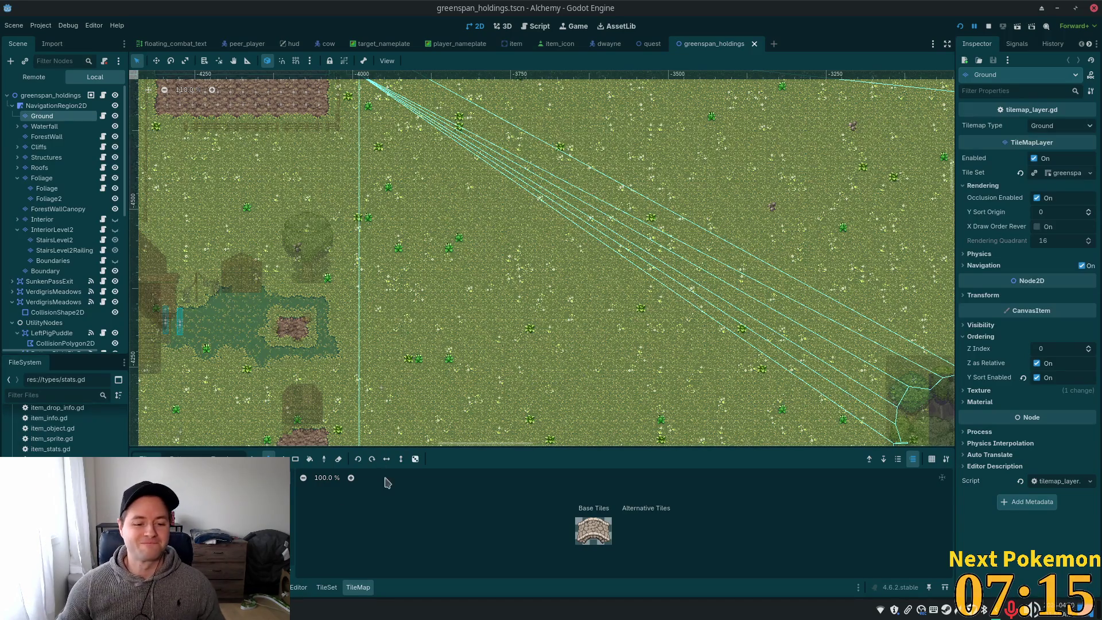
pyautogui.scroll(1, 451, 258)
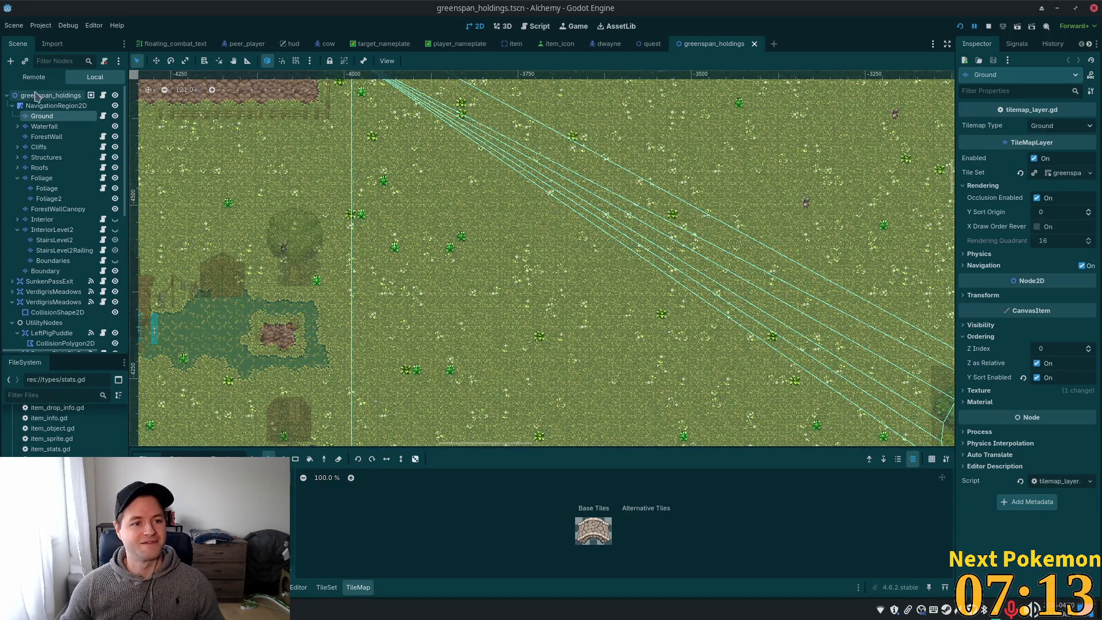
# Add a StaticBody2D under the greenspan_holdings root node
pyautogui.click(35, 96)
pyautogui.hotkey('ctrl', 'a')
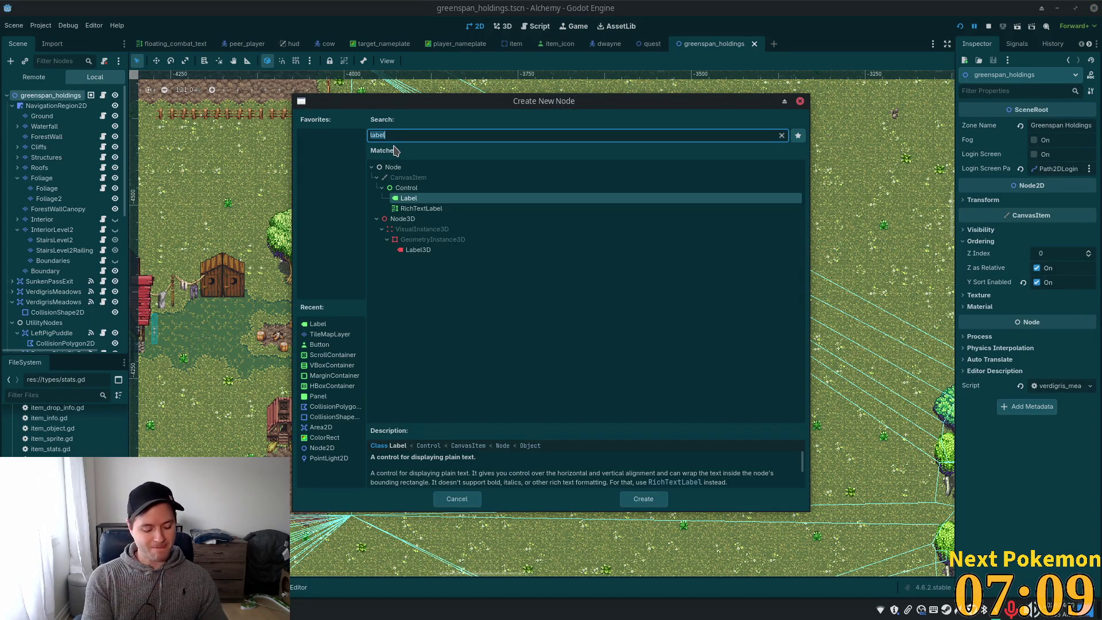
pyautogui.write('static')
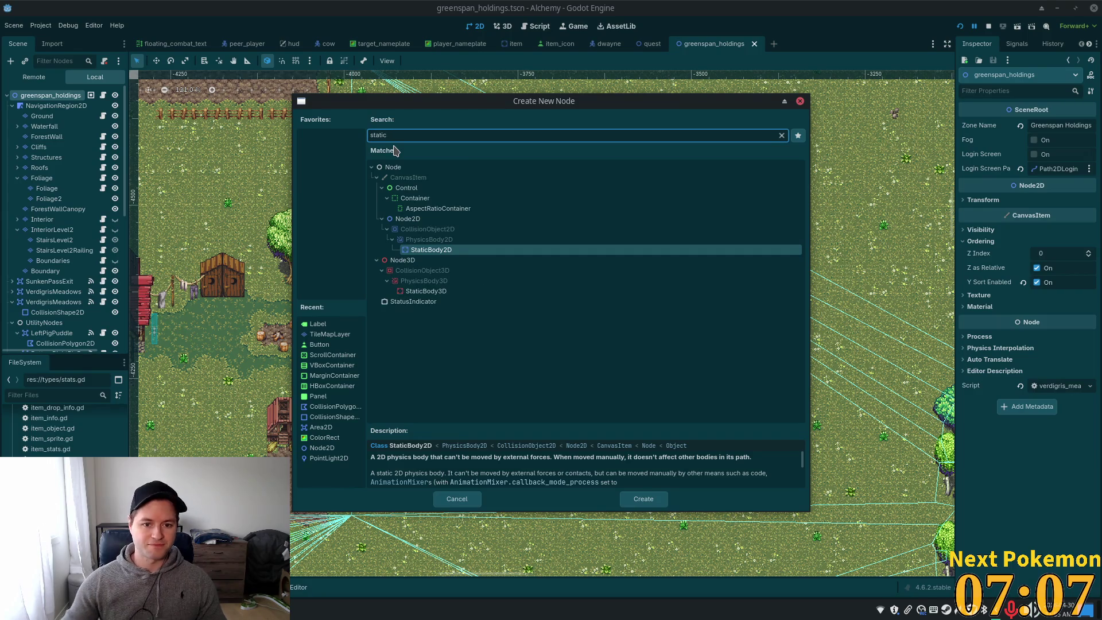
pyautogui.doubleClick(434, 253)
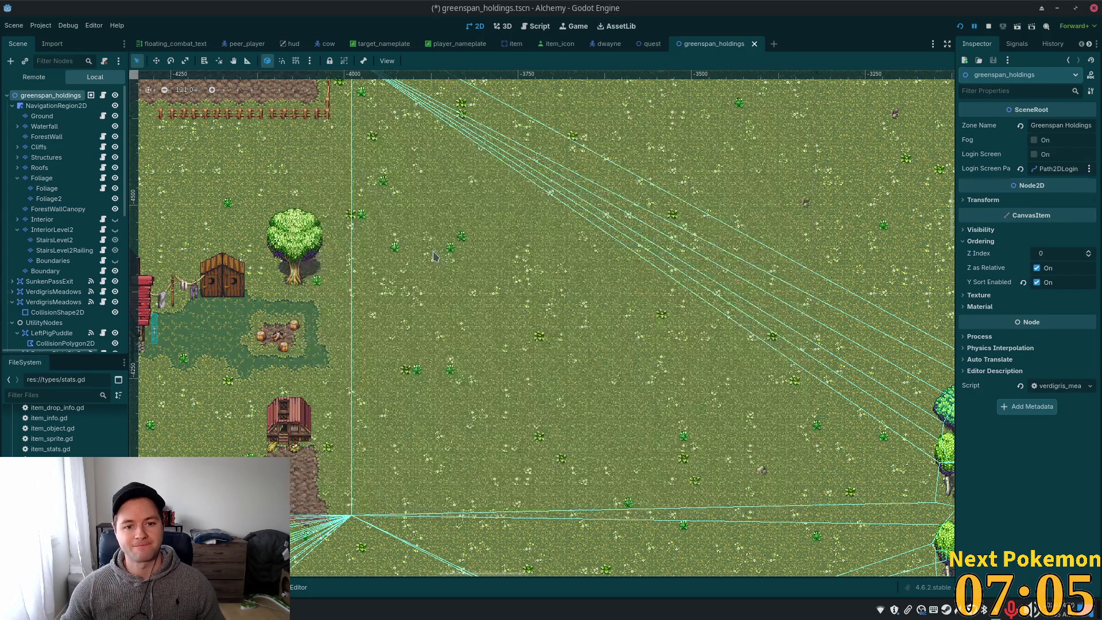
pyautogui.hotkey('ctrl', 'a')
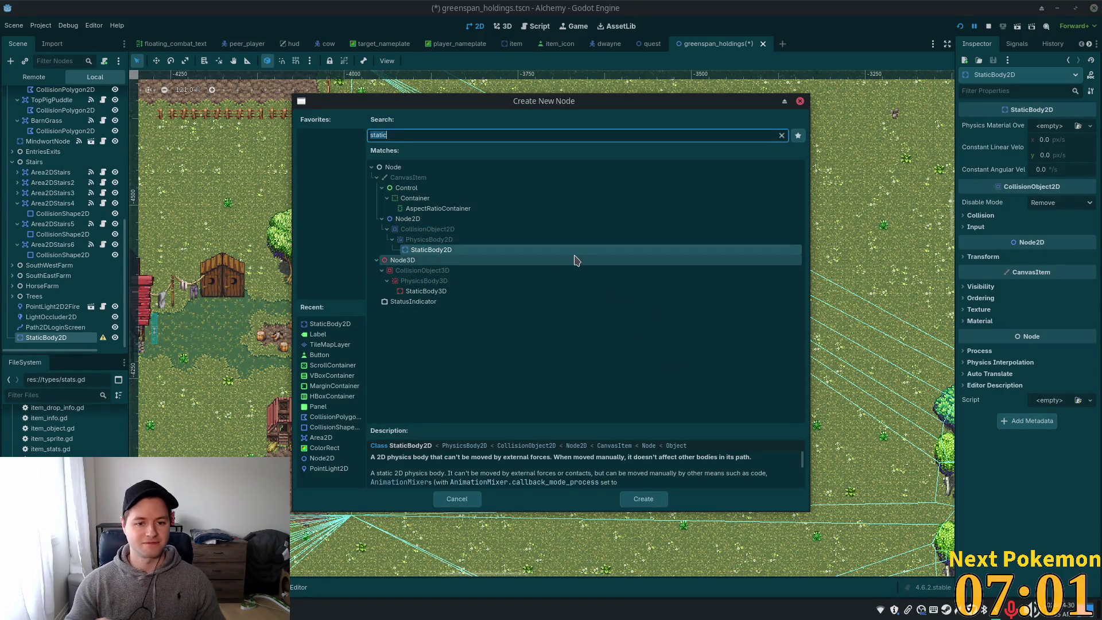
pyautogui.press('Escape')
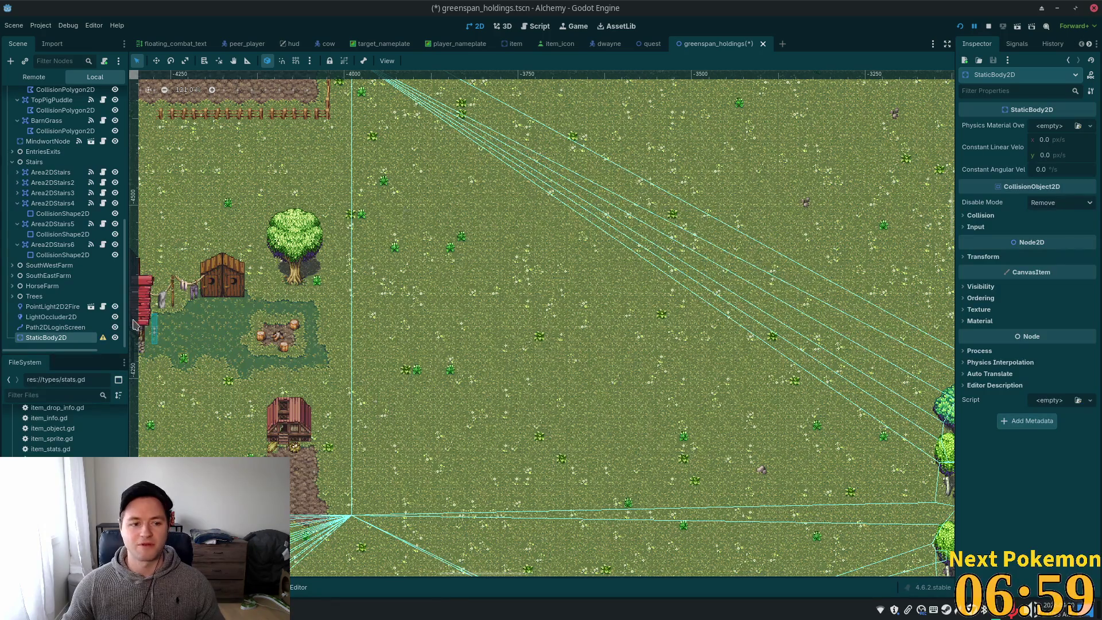
# Give the StaticBody2D a CollisionShape2D child with a new RectangleShape2D
pyautogui.moveTo(103, 339)
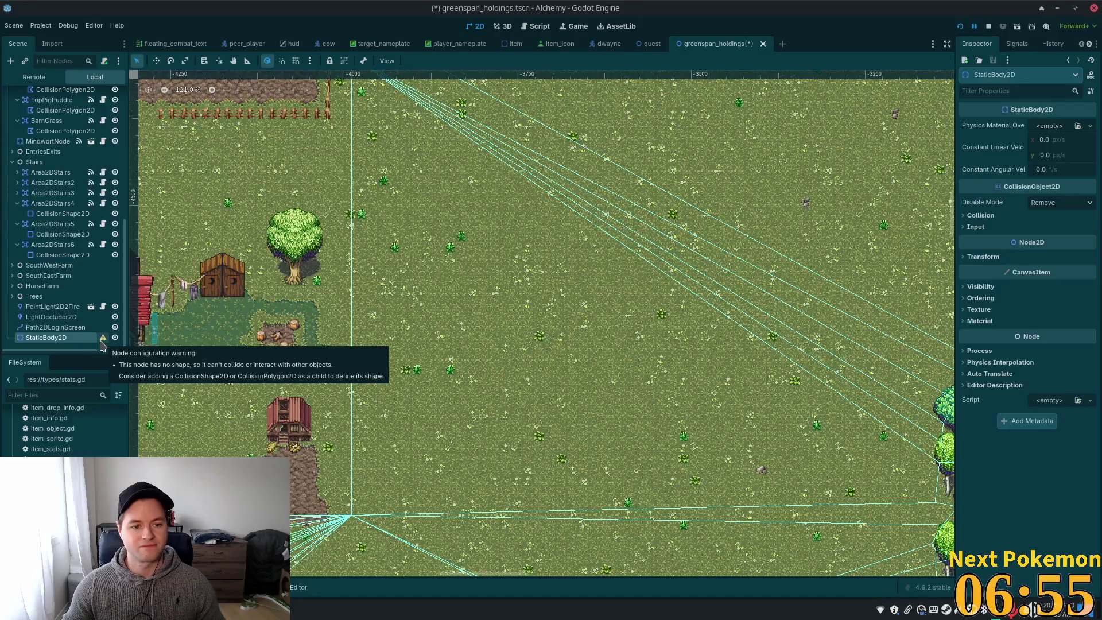
pyautogui.hotkey('ctrl', 'a')
pyautogui.press('BackSpace')
pyautogui.press('BackSpace')
pyautogui.press('BackSpace')
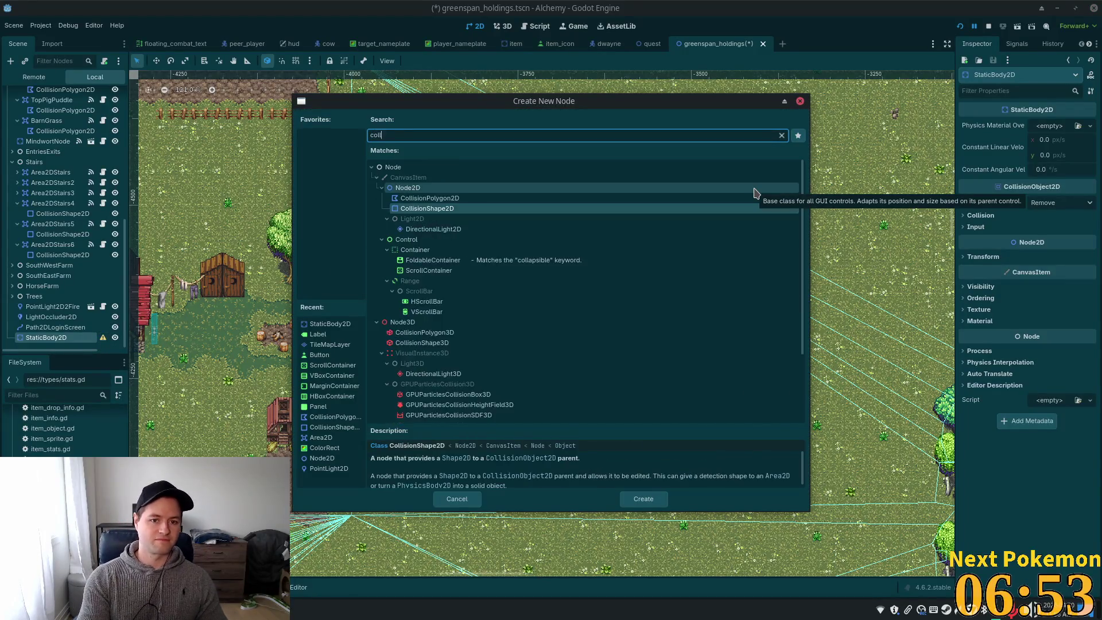
pyautogui.write('isio')
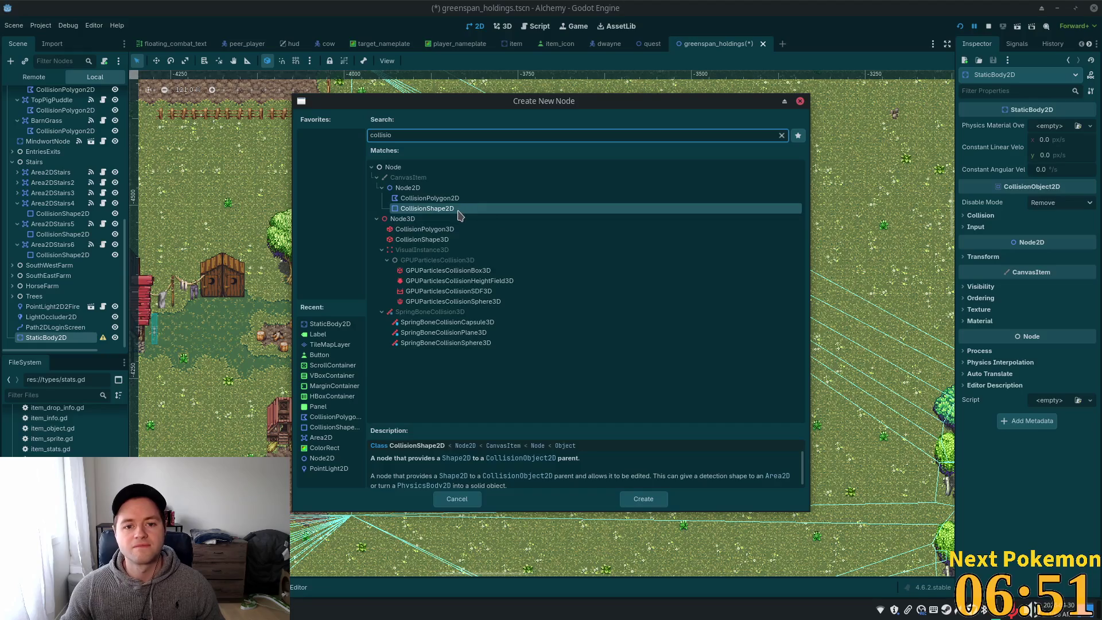
pyautogui.doubleClick(457, 210)
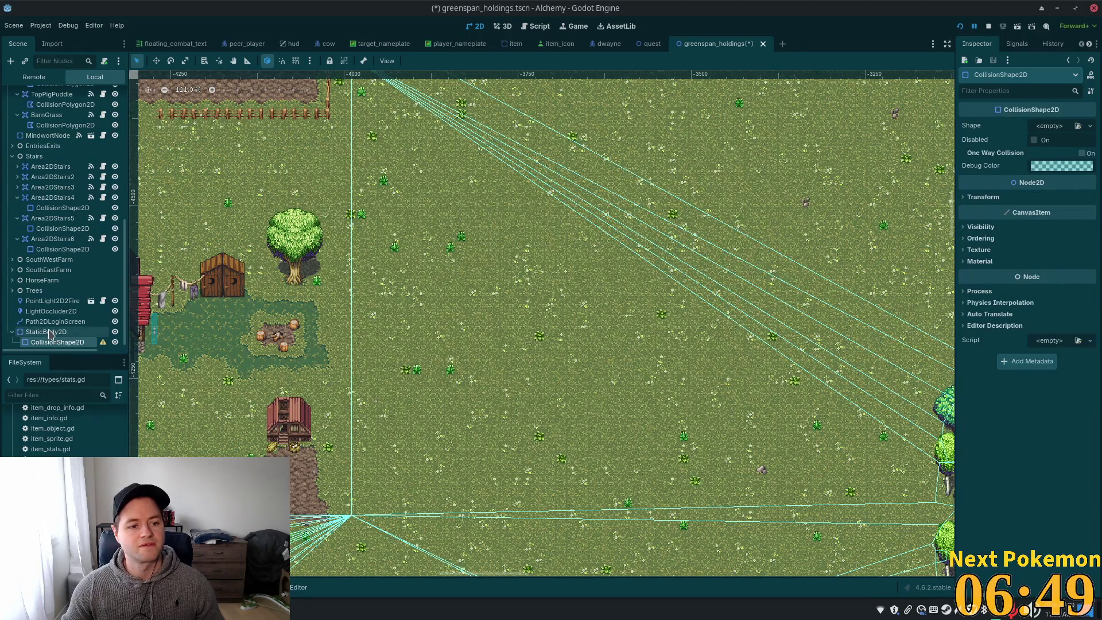
pyautogui.click(1090, 125)
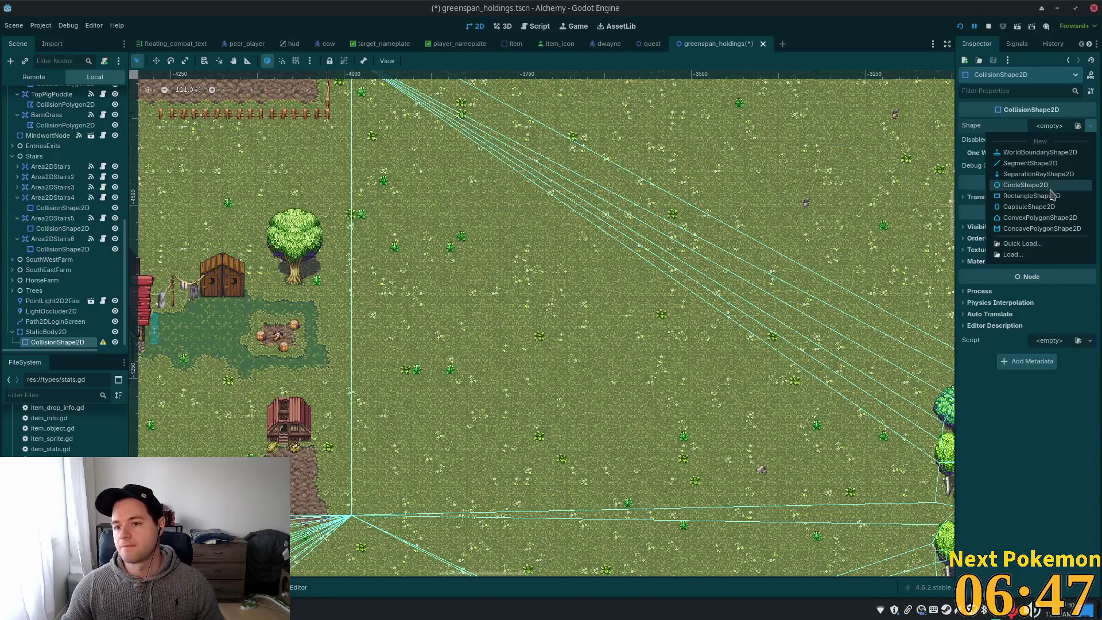
pyautogui.click(1028, 196)
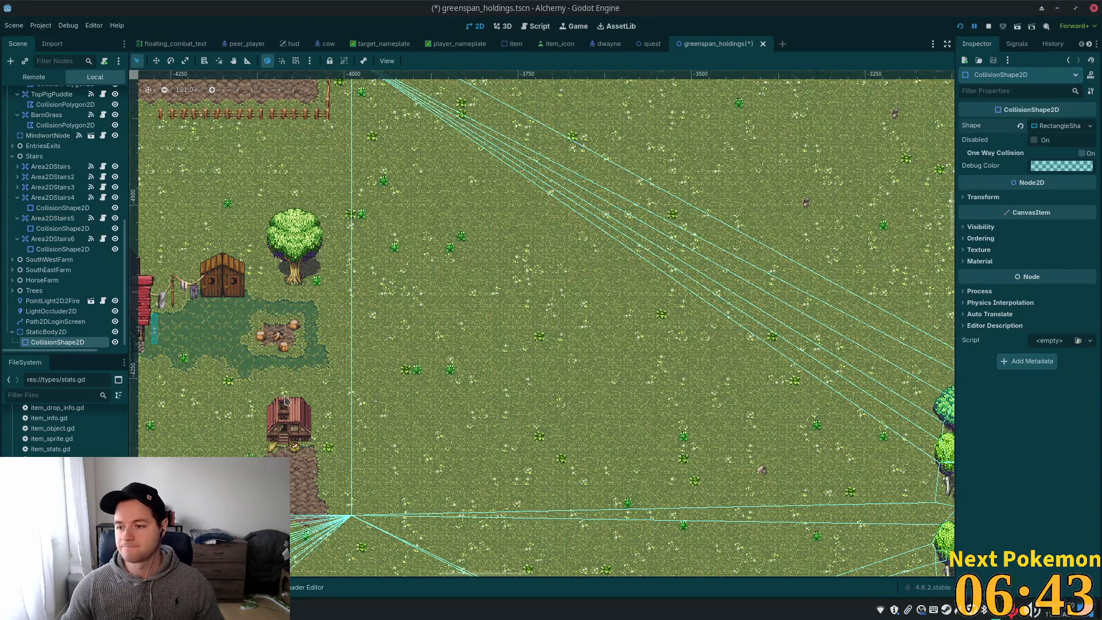
# Add a Sprite2D as another child of the StaticBody2D
pyautogui.click(48, 332)
pyautogui.hotkey('ctrl', 'a')
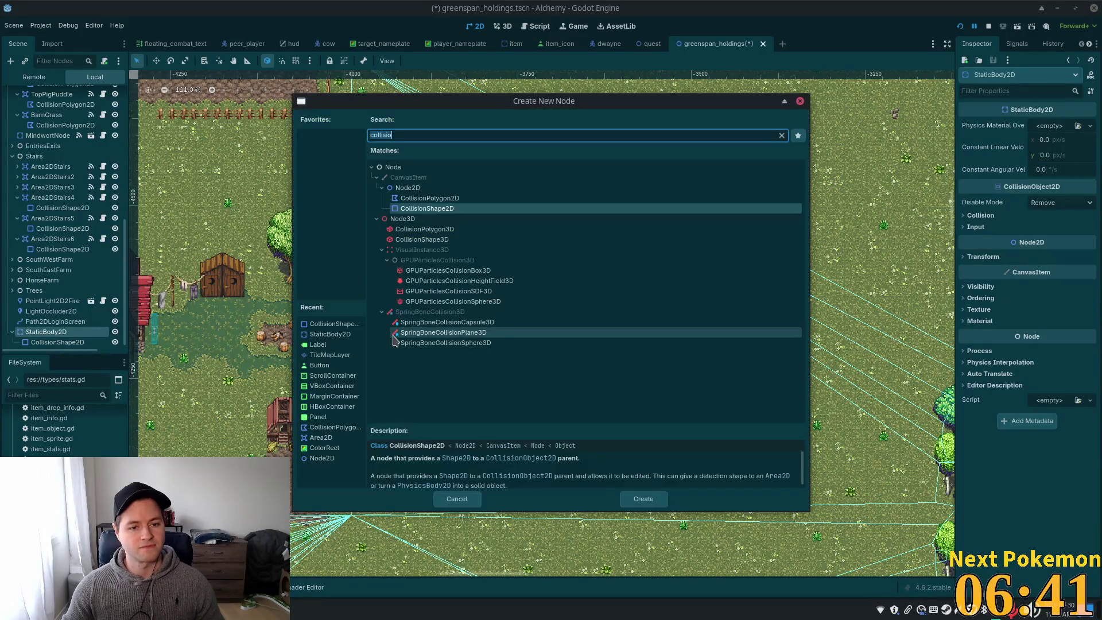
pyautogui.write('Sprite')
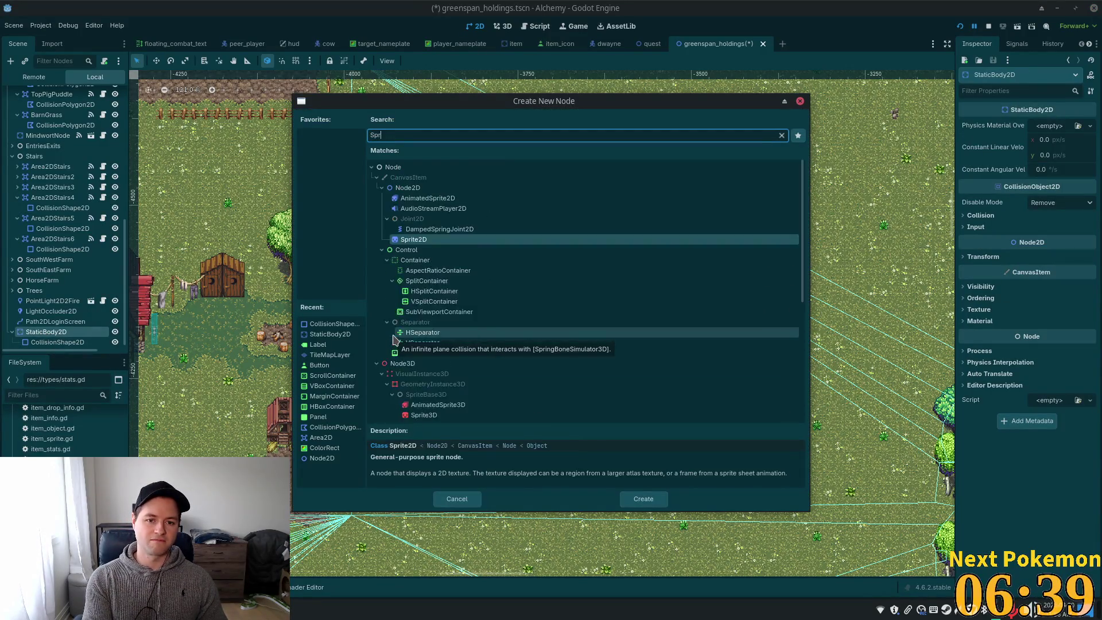
pyautogui.press('Return')
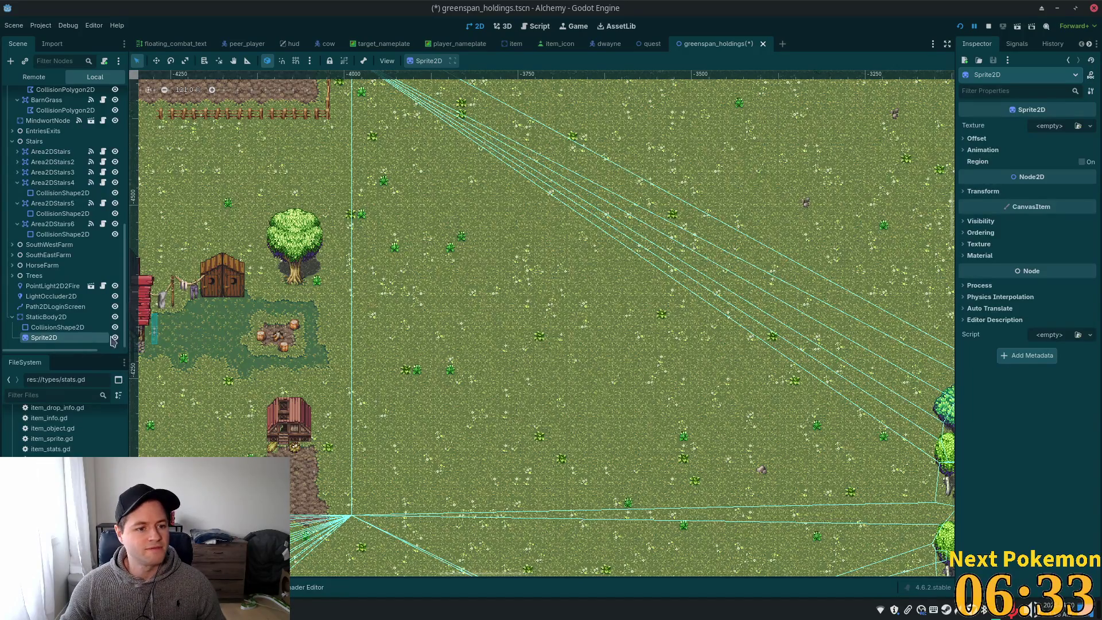
pyautogui.click(46, 317)
# With the Move tool, drag the StaticBody2D into the grass east of the wooden shed
pyautogui.hotkey('shift', 'f')
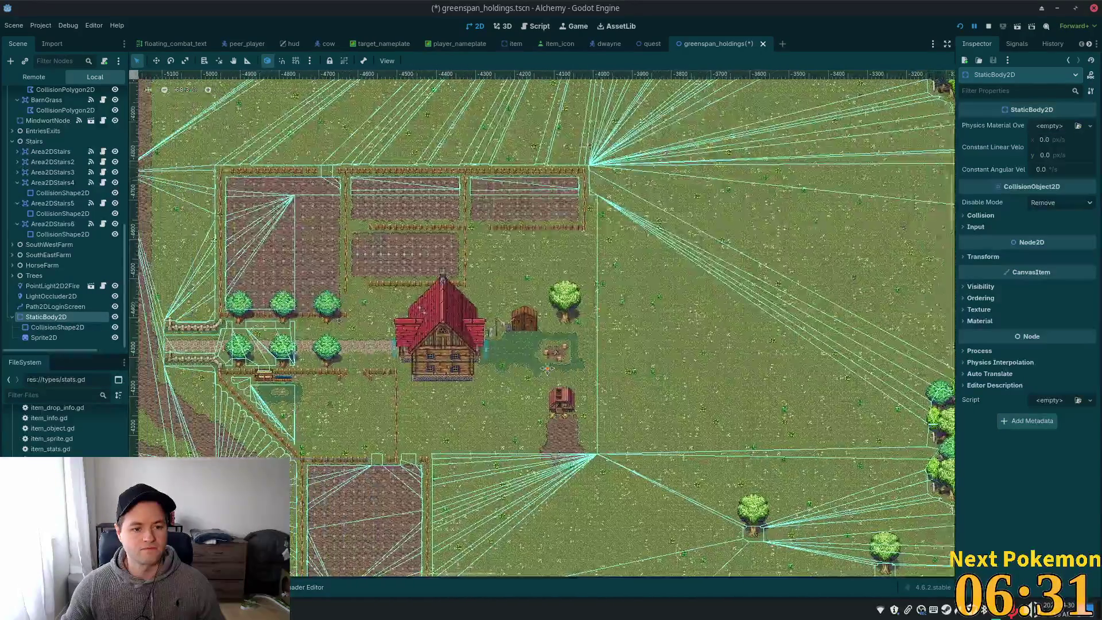
pyautogui.moveTo(370, 362); pyautogui.dragTo(488, 370)
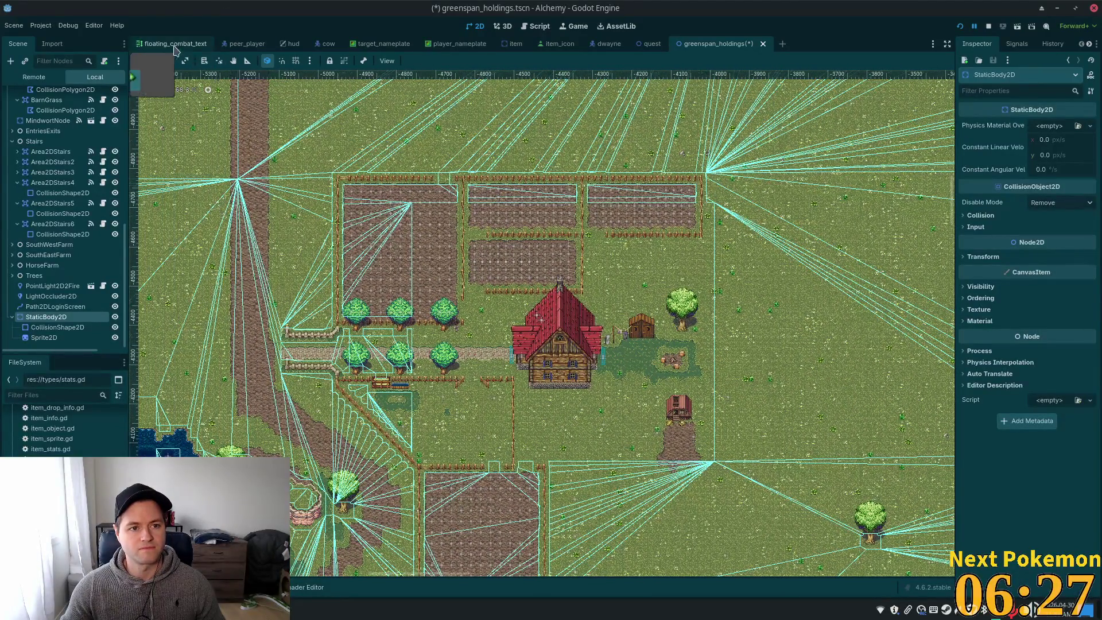
pyautogui.click(157, 63)
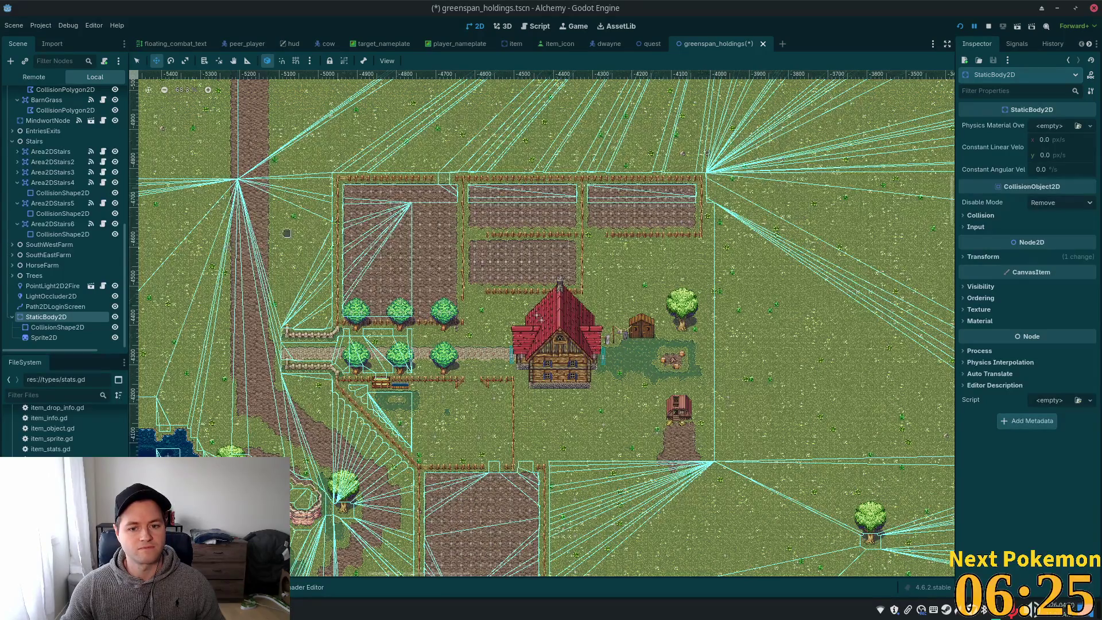
pyautogui.scroll(-5, 276, 221)
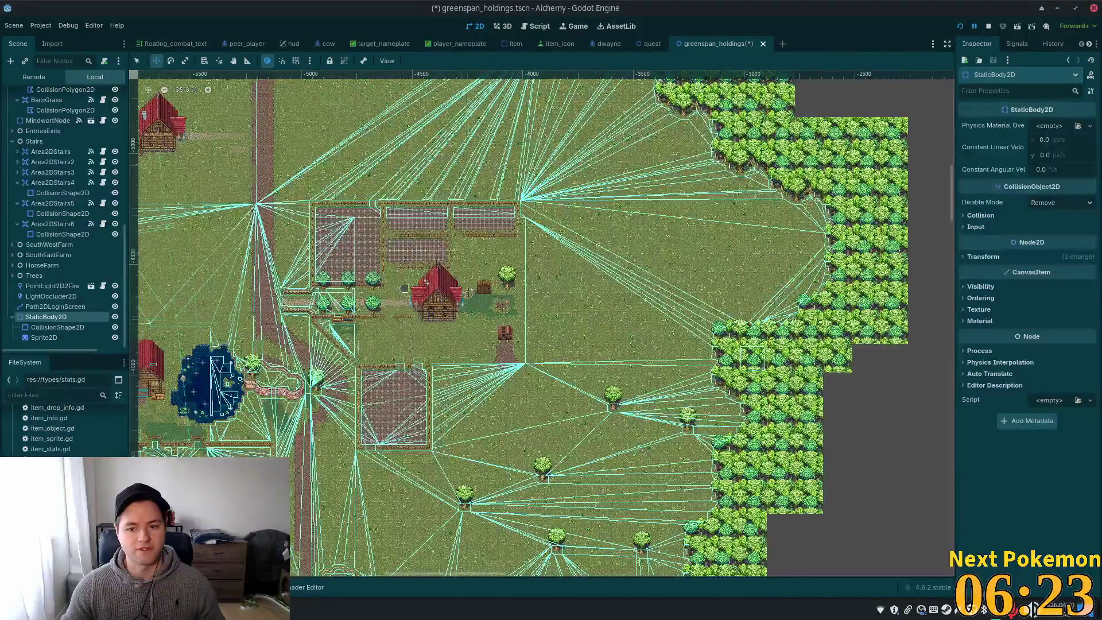
pyautogui.scroll(-6, 618, 335)
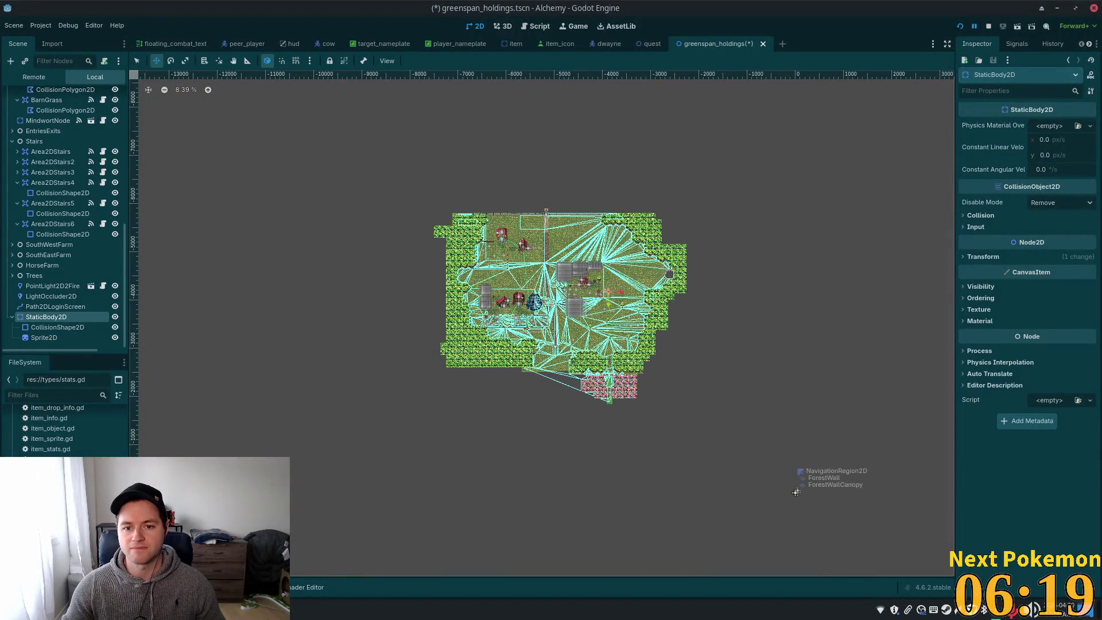
pyautogui.scroll(3, 678, 276)
pyautogui.scroll(8, 568, 298)
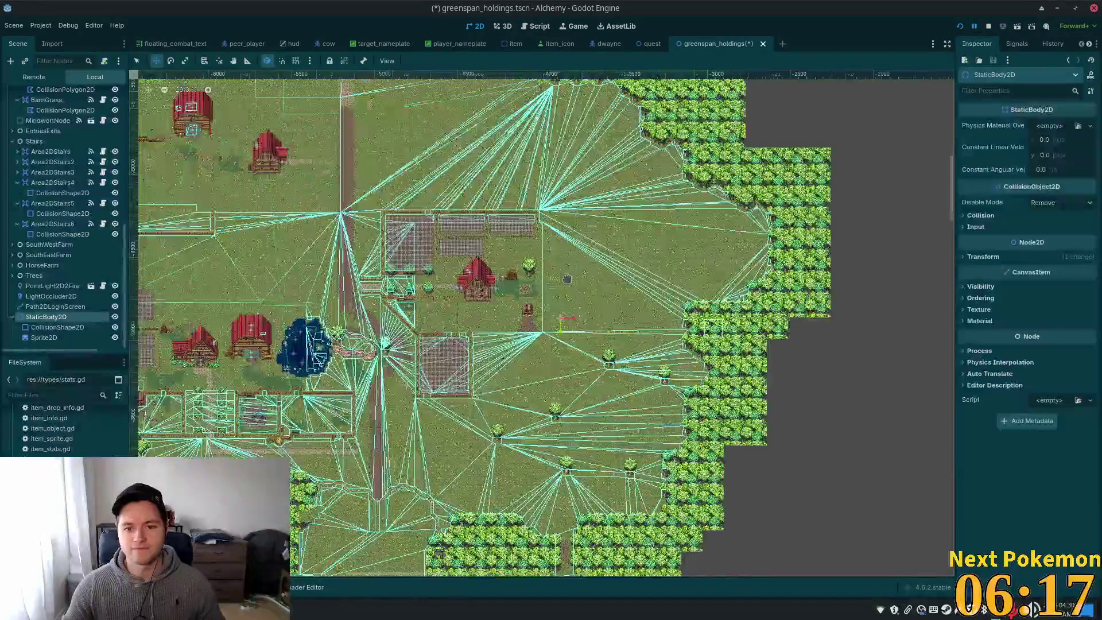
pyautogui.scroll(4, 553, 254)
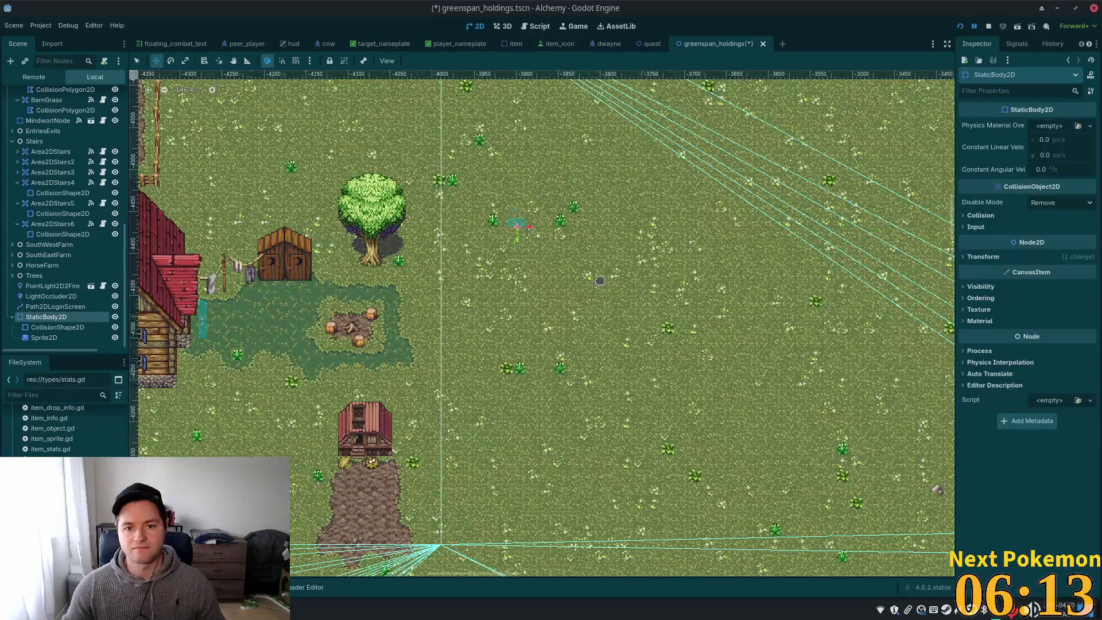
pyautogui.hscroll(3, 613, 276)
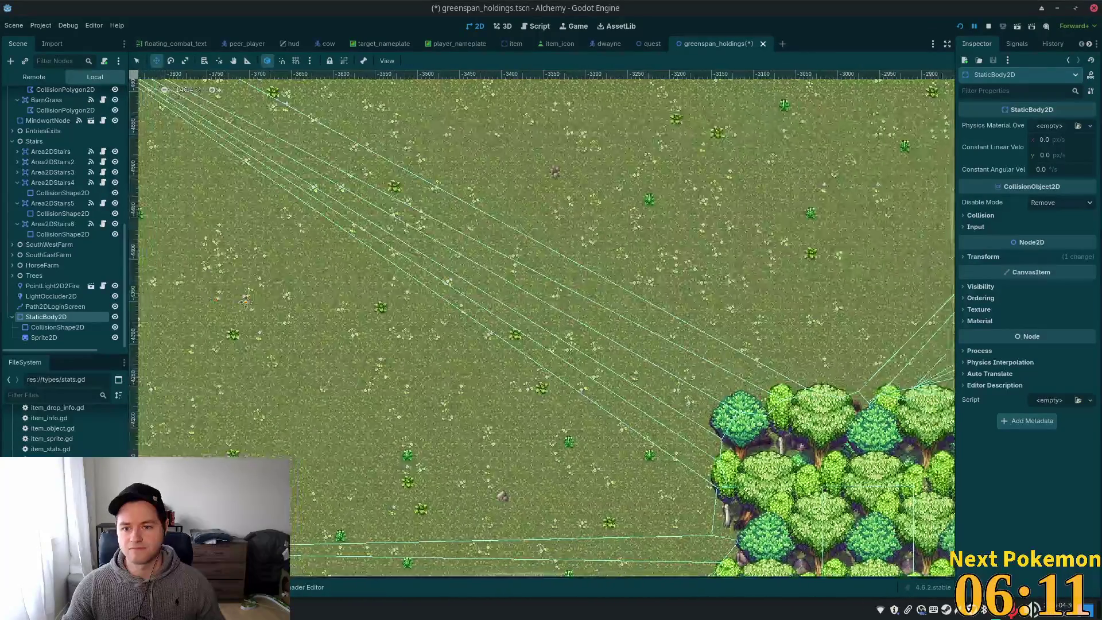
pyautogui.hscroll(-3, 585, 279)
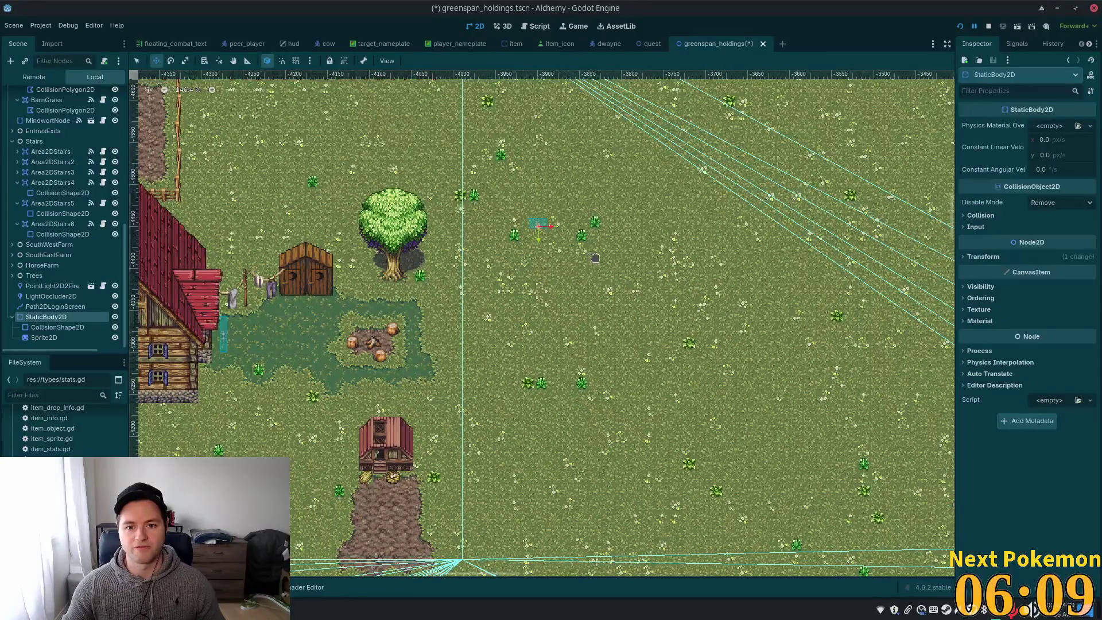
pyautogui.moveTo(588, 252); pyautogui.dragTo(586, 256)
pyautogui.scroll(4, 462, 213)
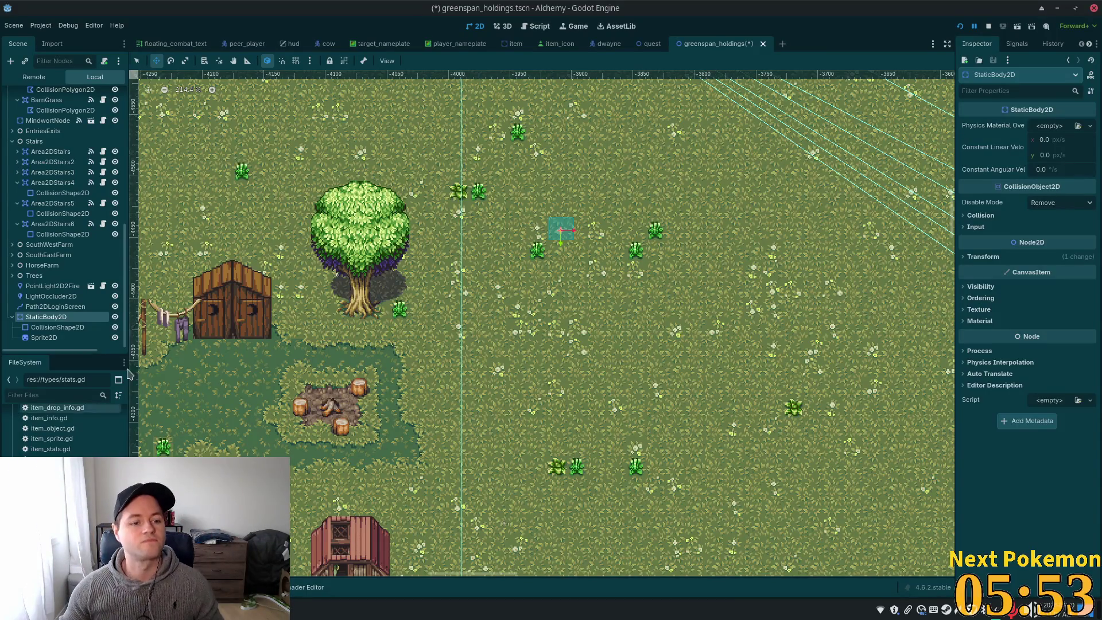
# Try the watermelon launcher PNG as the Sprite2D texture, then replace it with a new AtlasTexture
pyautogui.click(83, 338)
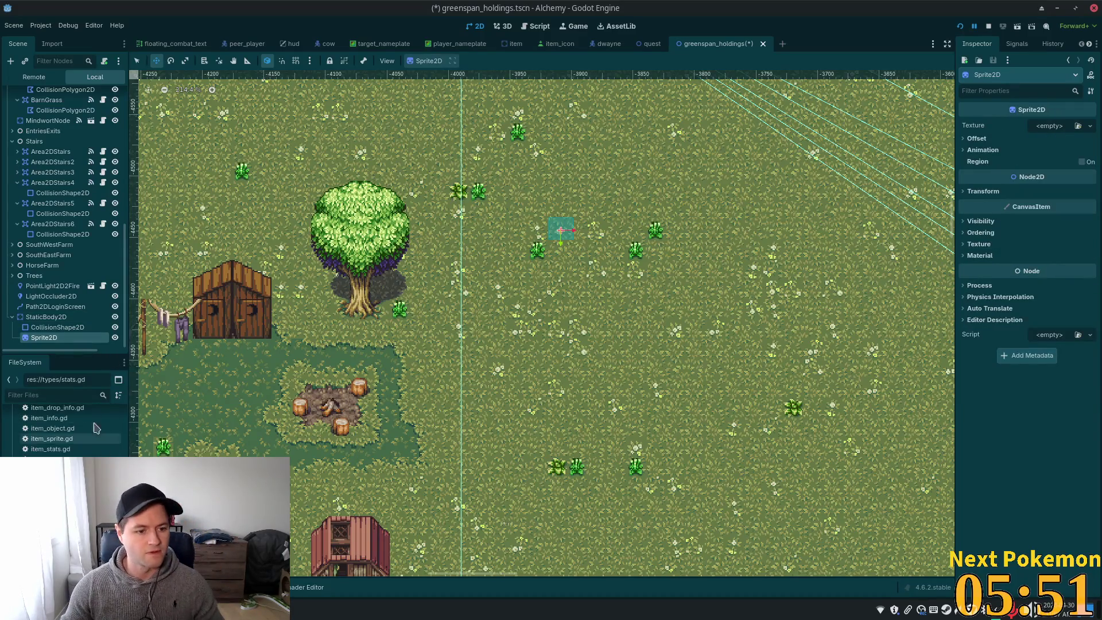
pyautogui.click(68, 395)
pyautogui.write('wa')
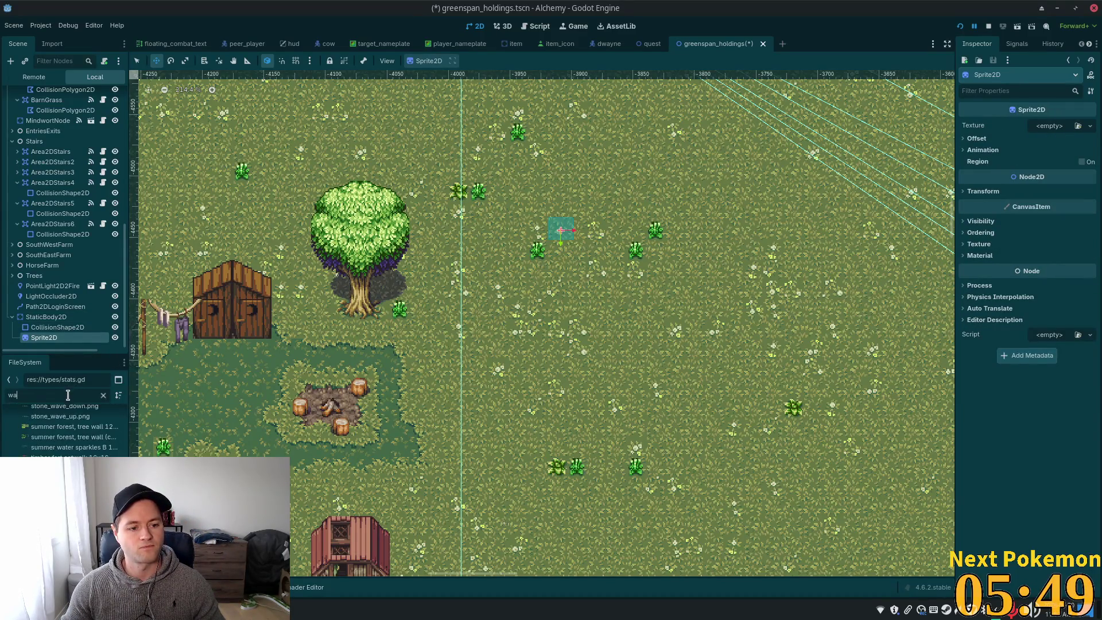
pyautogui.write('ter')
pyautogui.moveTo(63, 465)
pyautogui.mouseDown()
pyautogui.moveTo(492, 328)
pyautogui.moveTo(1040, 131)
pyautogui.mouseUp()
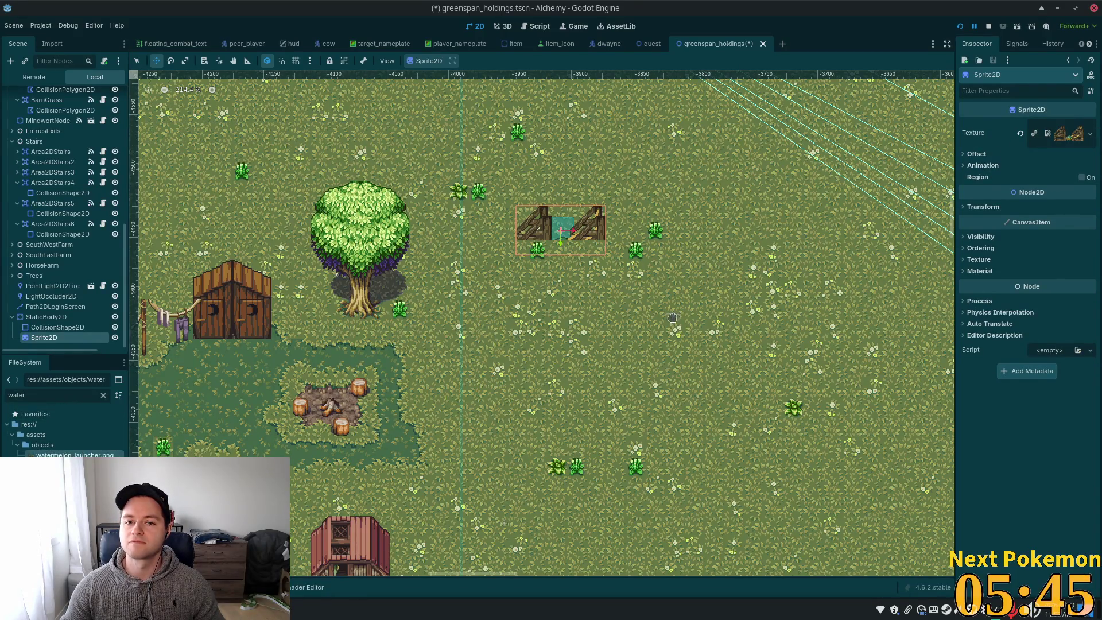
pyautogui.click(1065, 133)
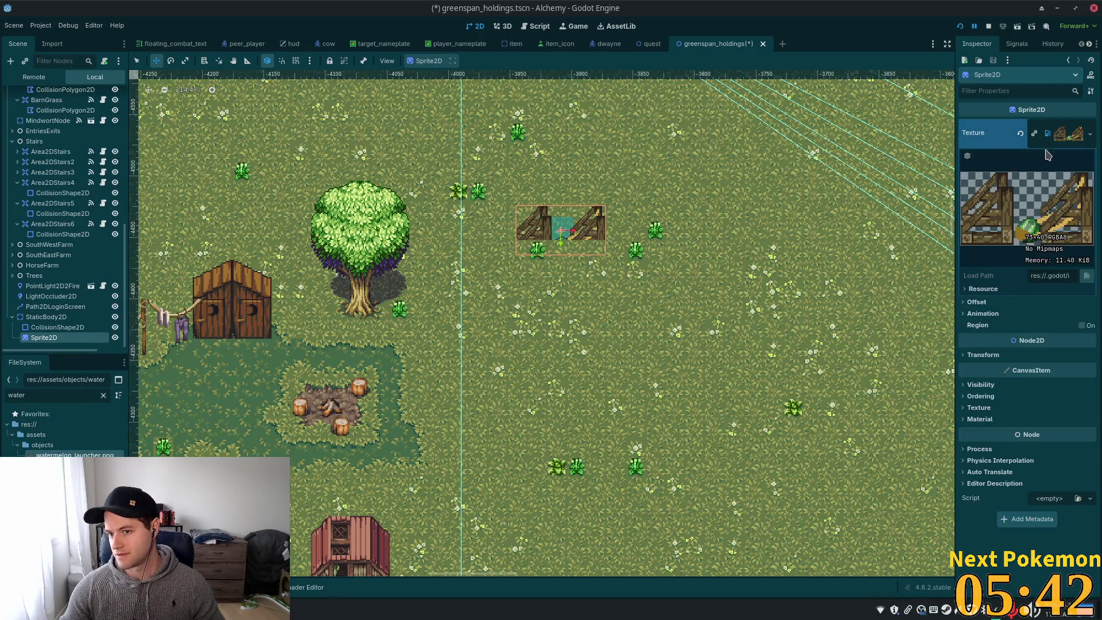
pyautogui.click(1019, 134)
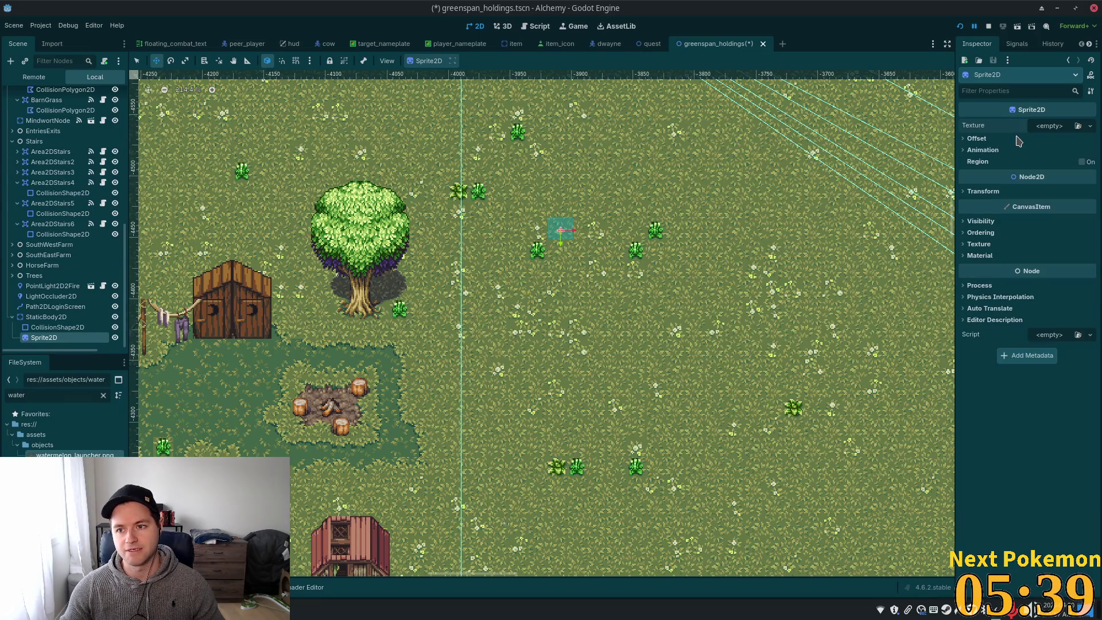
pyautogui.click(1089, 127)
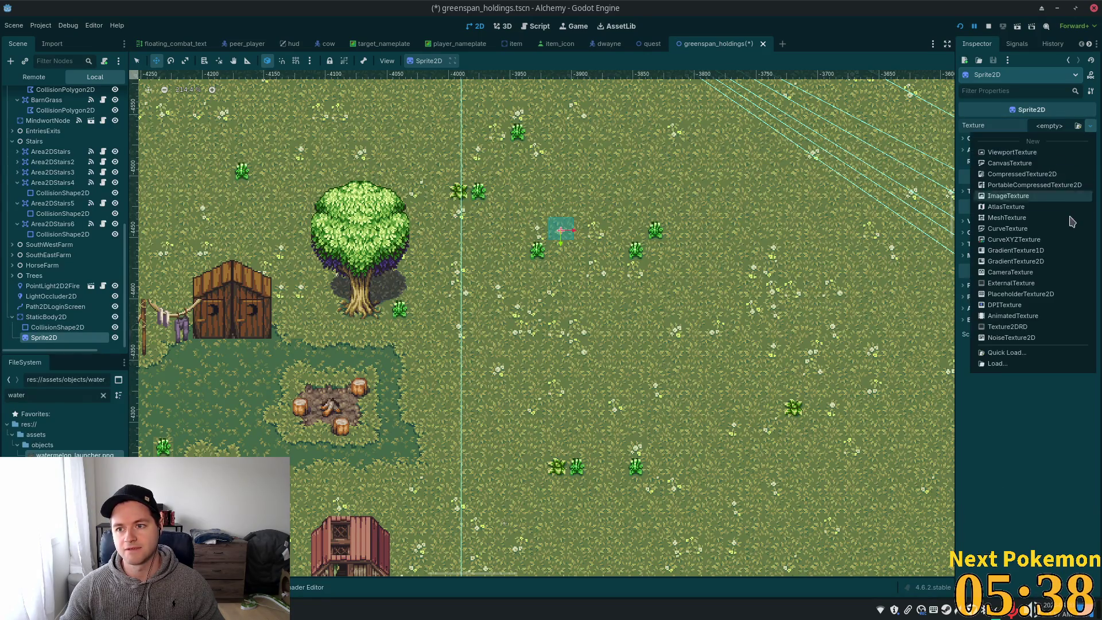
pyautogui.click(1040, 207)
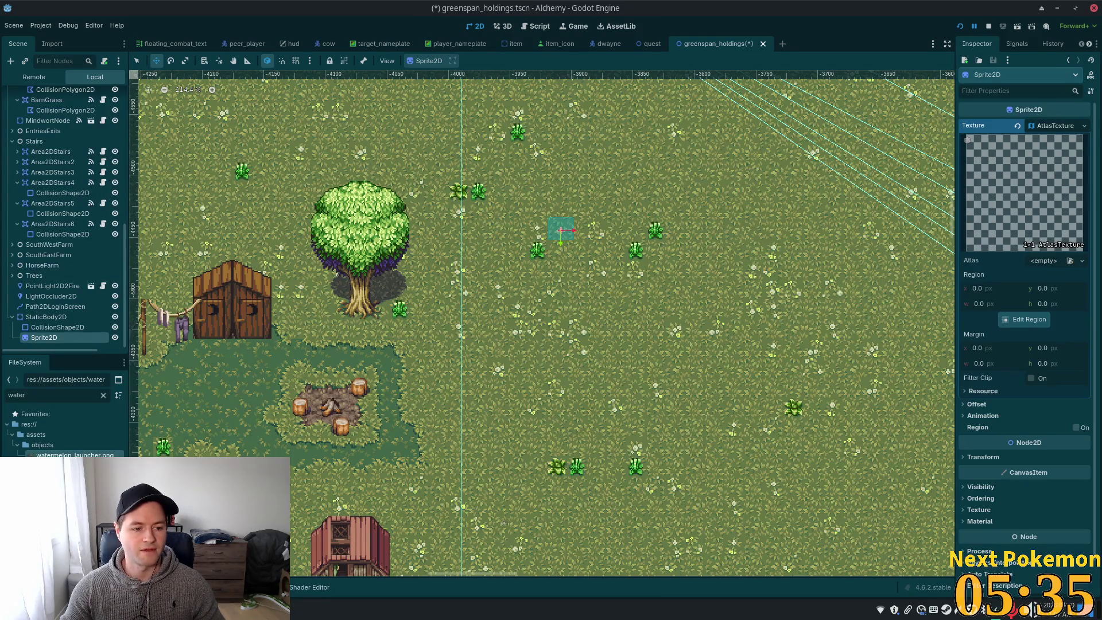
# Set the atlas to watermelon_launcher.png, cropped with Pixel Snap to the right 43×40 frame at x 30
pyautogui.moveTo(838, 287)
pyautogui.mouseDown()
pyautogui.moveTo(1045, 247)
pyautogui.moveTo(1053, 261)
pyautogui.mouseUp()
pyautogui.click(1035, 335)
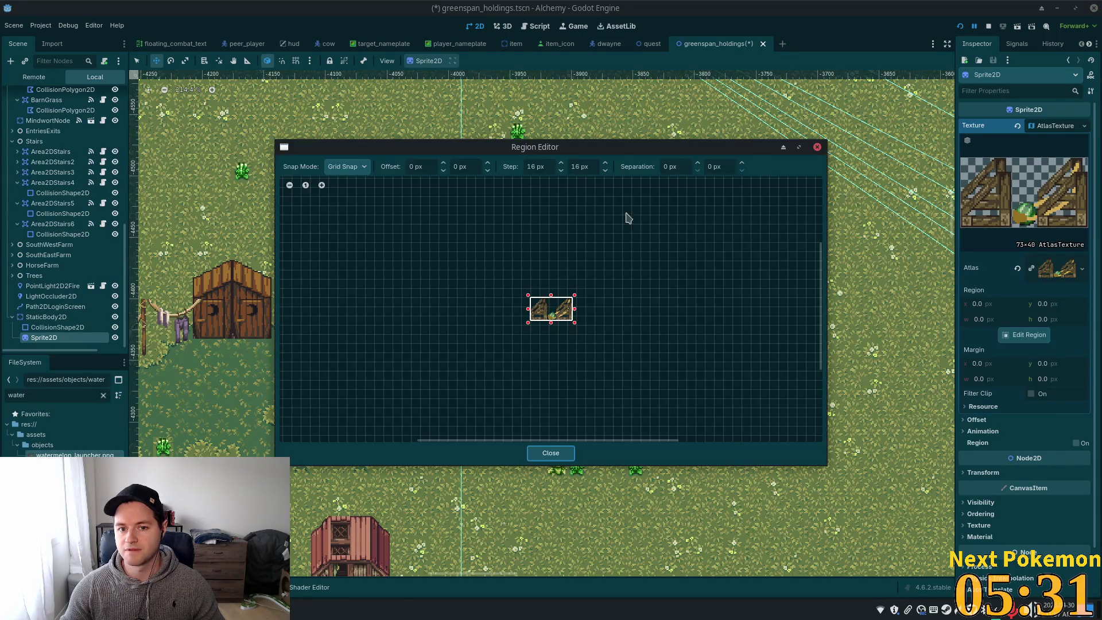
pyautogui.scroll(8, 560, 323)
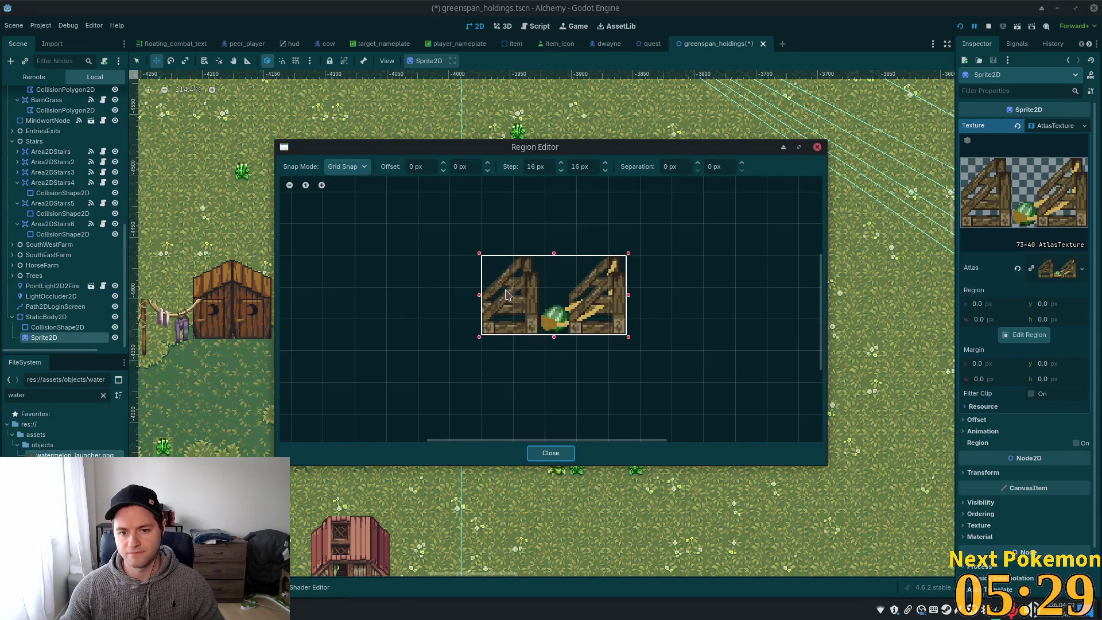
pyautogui.scroll(1, 478, 294)
pyautogui.moveTo(498, 302); pyautogui.dragTo(611, 311)
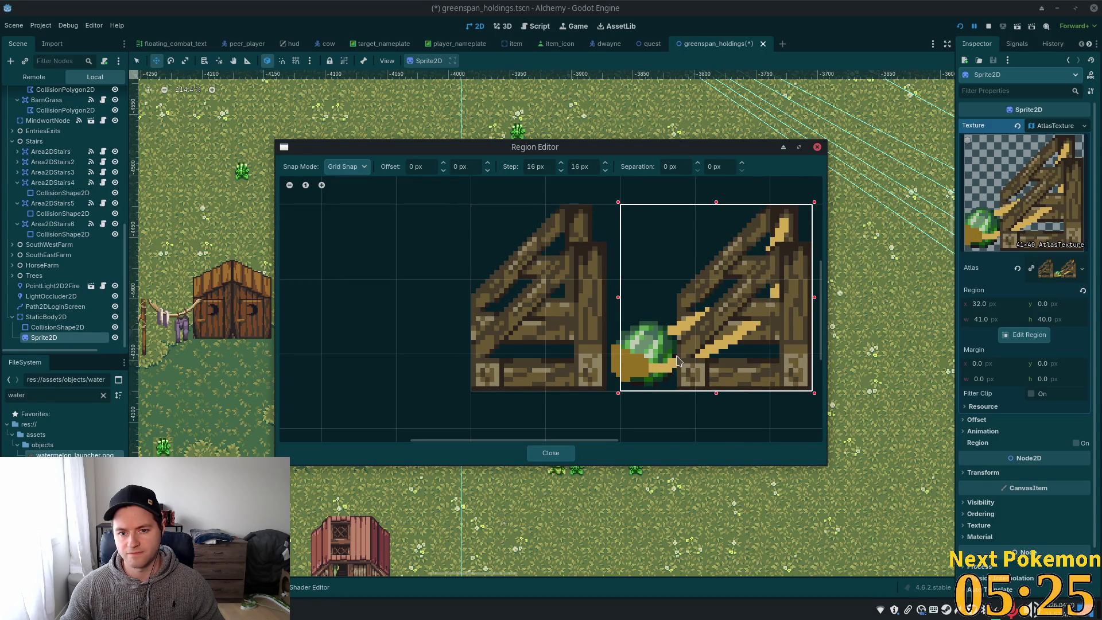
pyautogui.scroll(1, 677, 360)
pyautogui.click(347, 167)
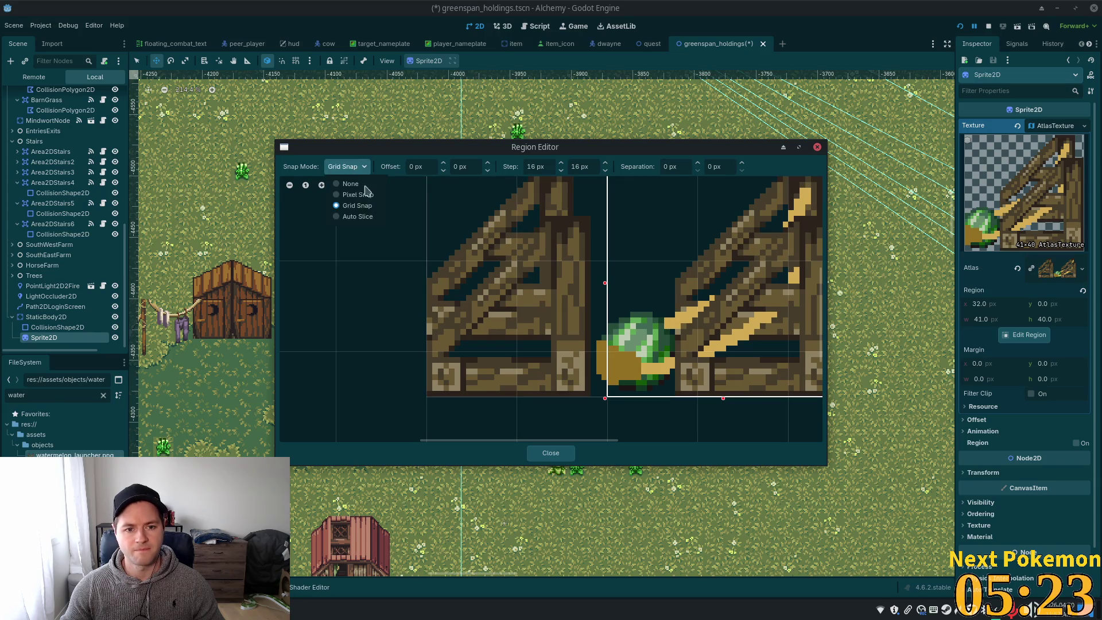
pyautogui.click(358, 194)
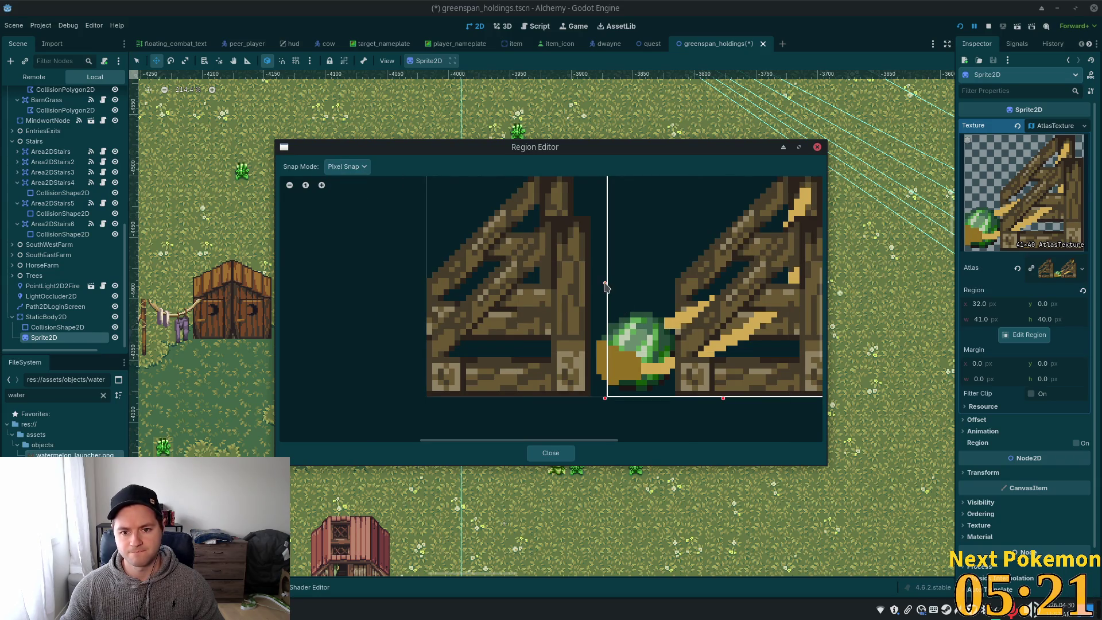
pyautogui.moveTo(607, 286); pyautogui.dragTo(597, 287)
pyautogui.scroll(-2, 680, 332)
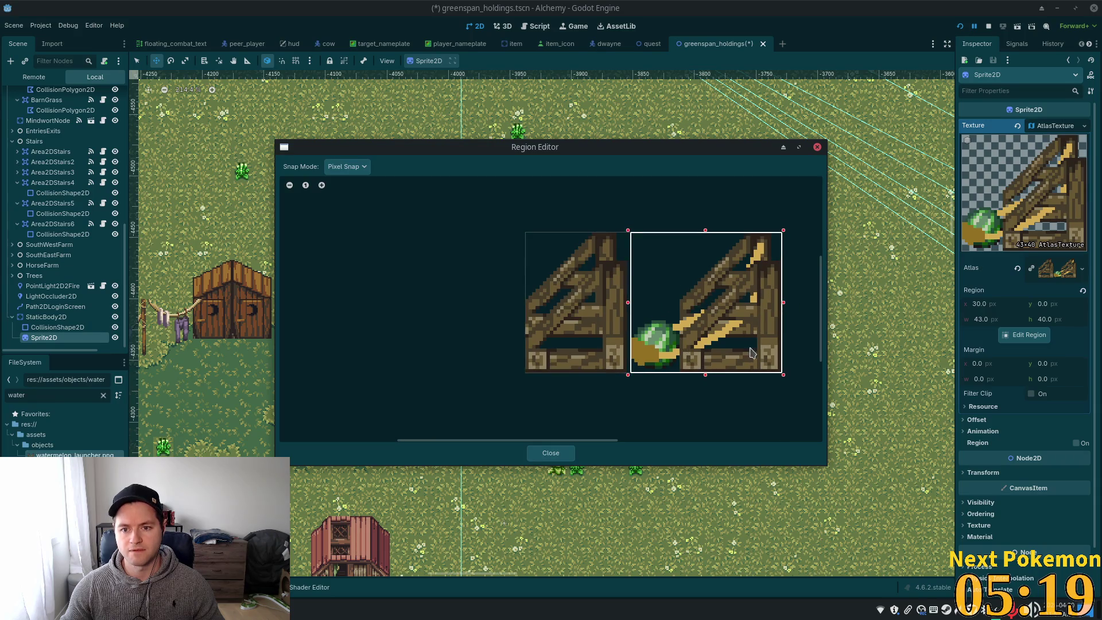
pyautogui.scroll(2, 751, 352)
pyautogui.click(552, 452)
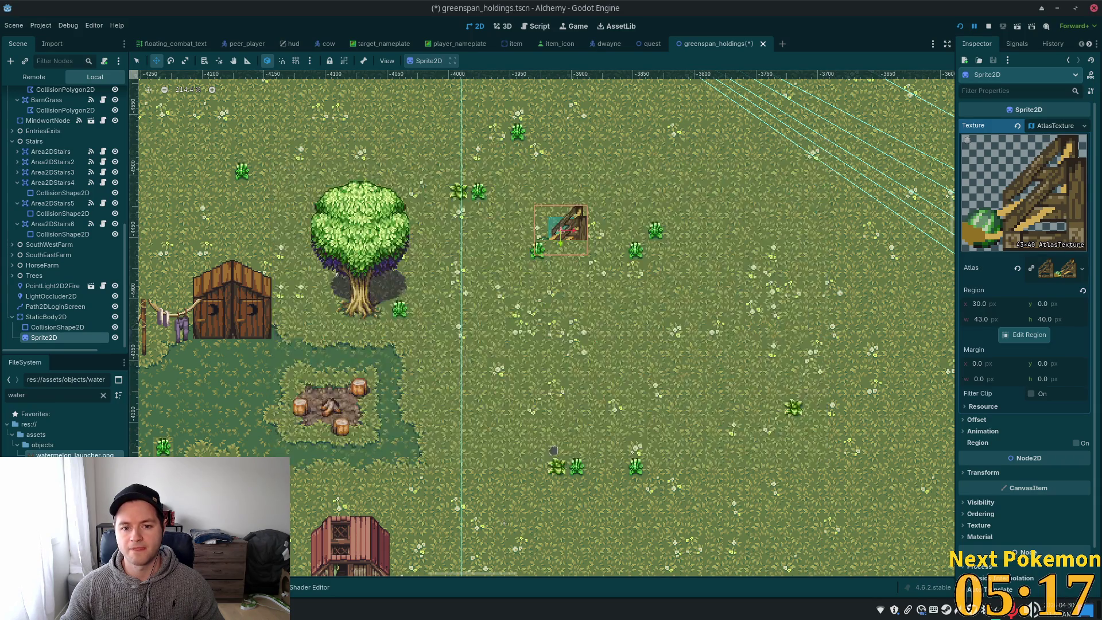
# Enable Y Sort and set Z Index to 10 on the launcher's StaticBody2D
pyautogui.scroll(5, 574, 229)
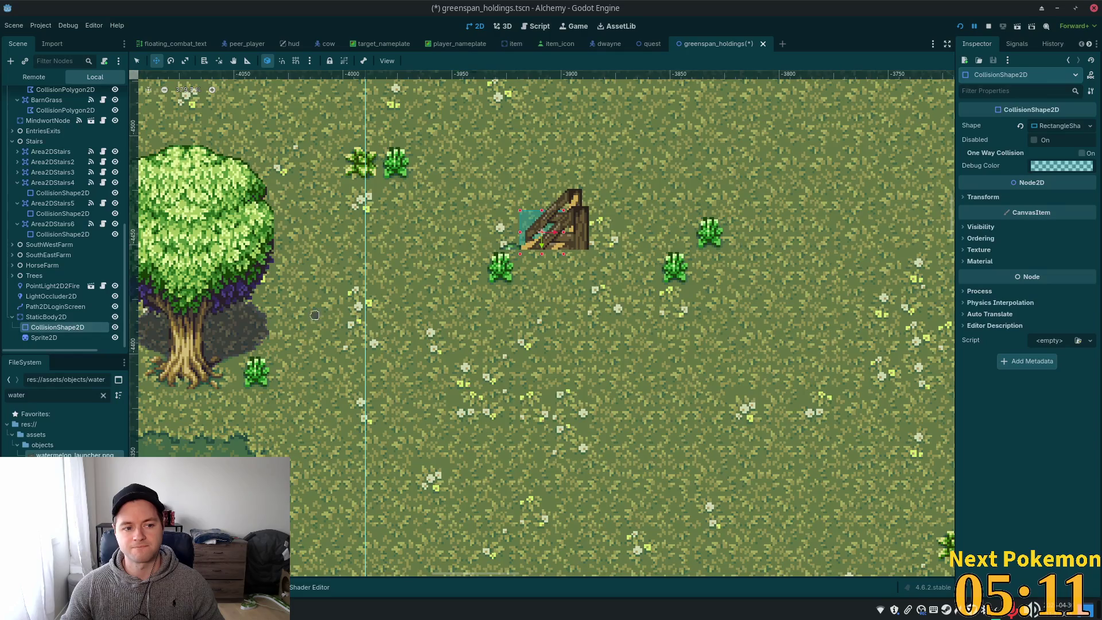
pyautogui.click(54, 317)
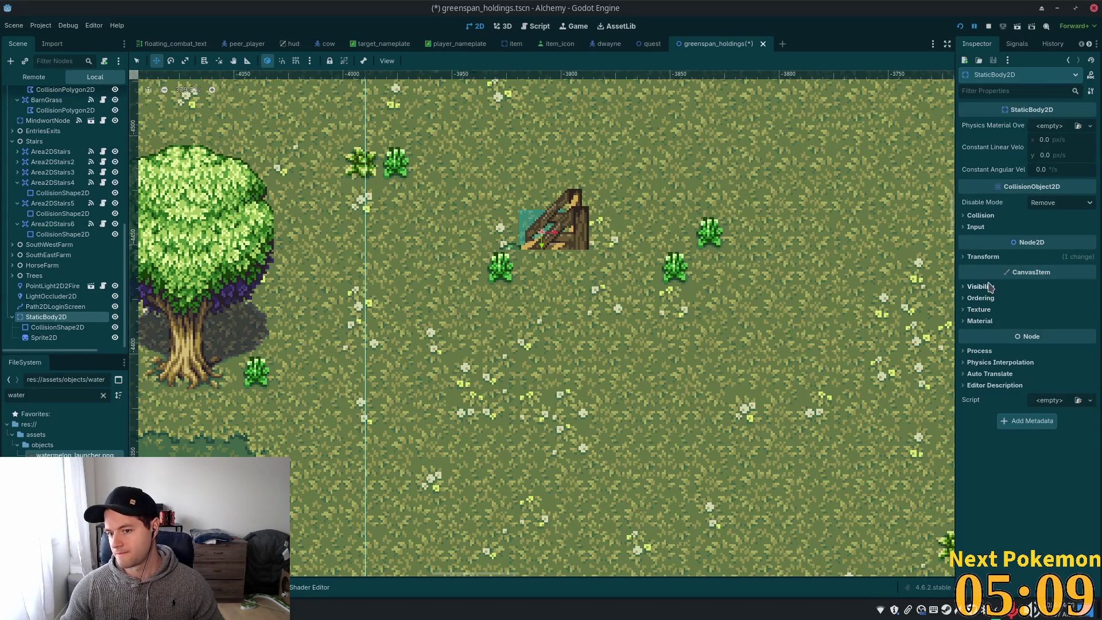
pyautogui.click(980, 298)
pyautogui.click(1037, 339)
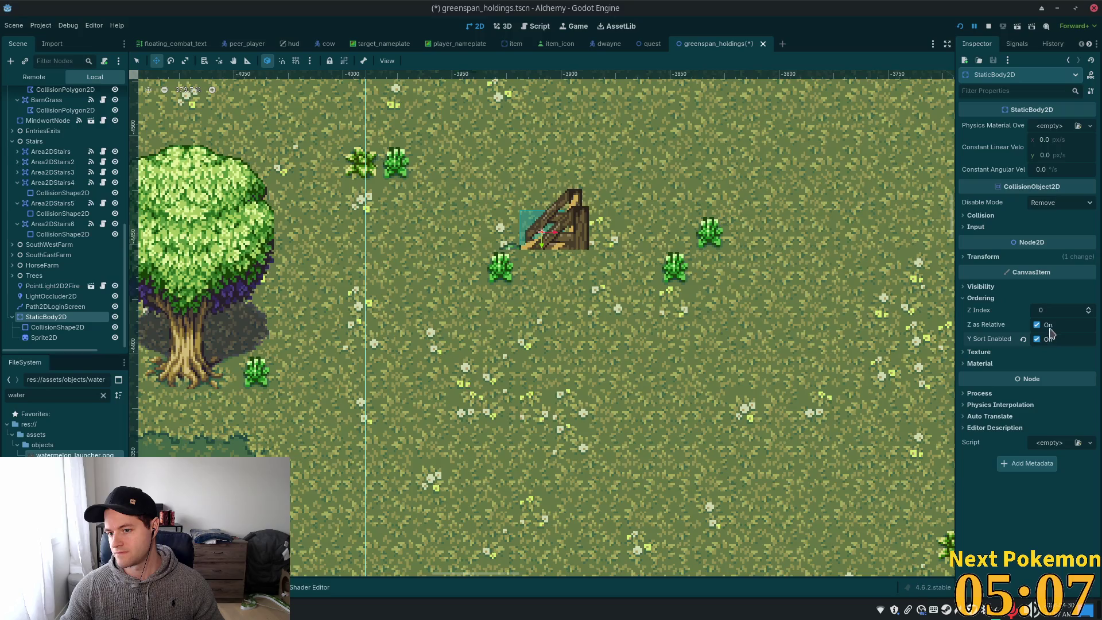
pyautogui.click(1075, 305)
pyautogui.write('10')
pyautogui.press('Return')
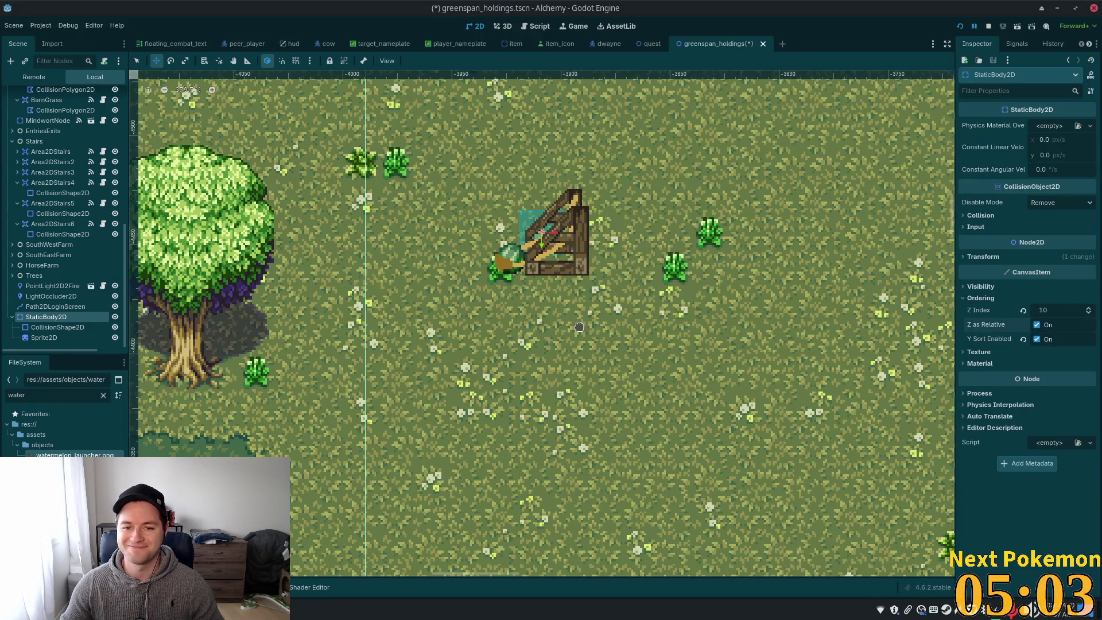
# Shift the launcher about 60 px further right in the grass
pyautogui.scroll(-4, 579, 326)
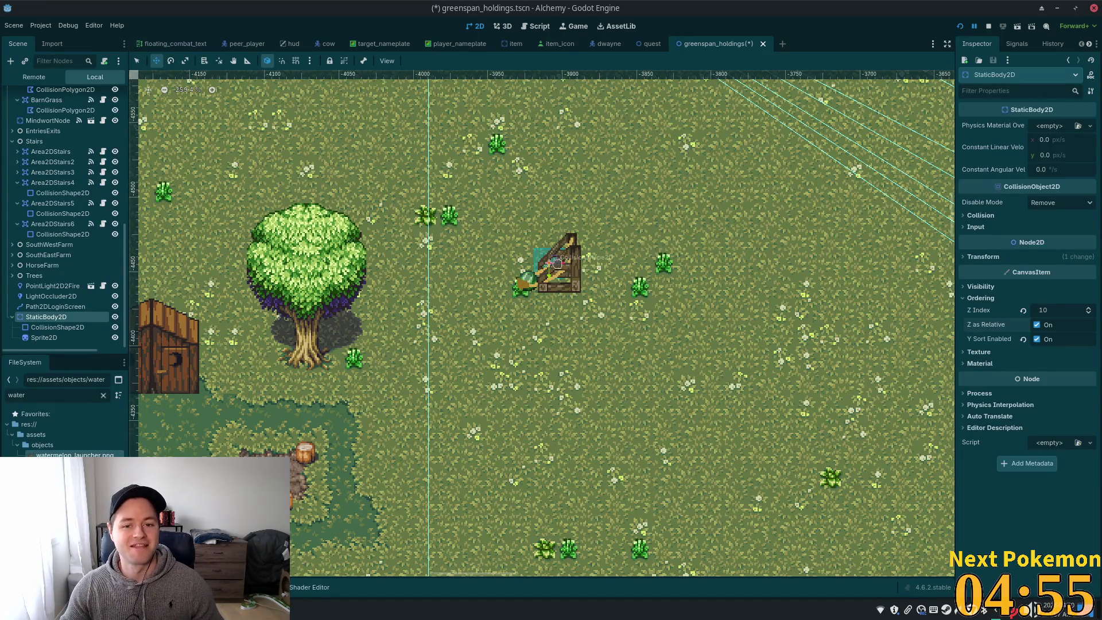
pyautogui.moveTo(530, 214); pyautogui.dragTo(565, 215)
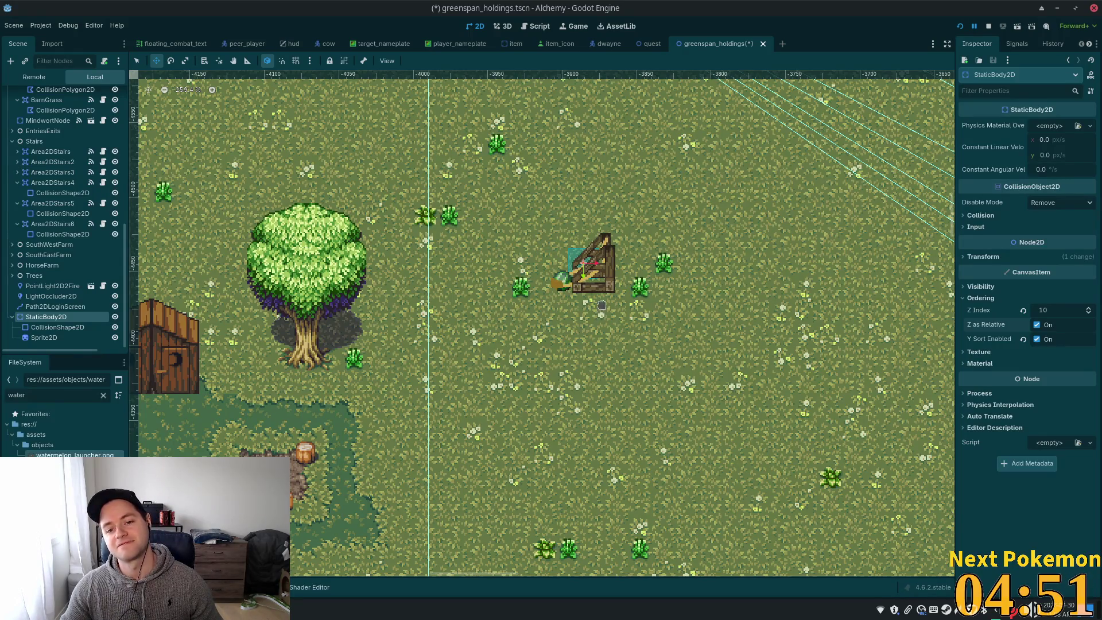
pyautogui.scroll(1, 602, 306)
pyautogui.scroll(1, 738, 331)
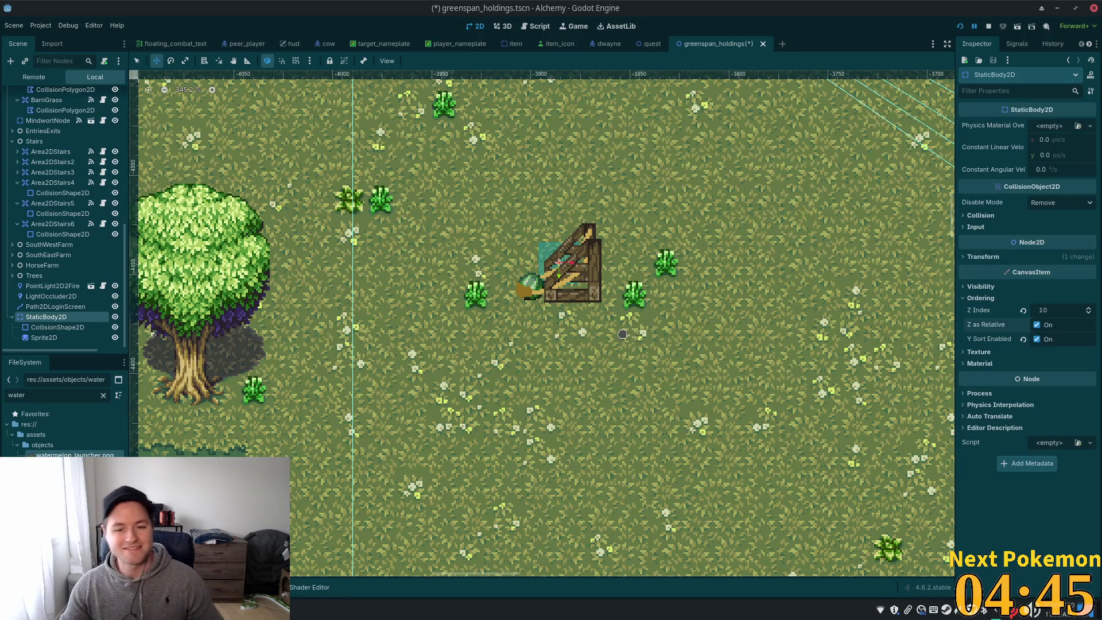
pyautogui.scroll(-1, 446, 344)
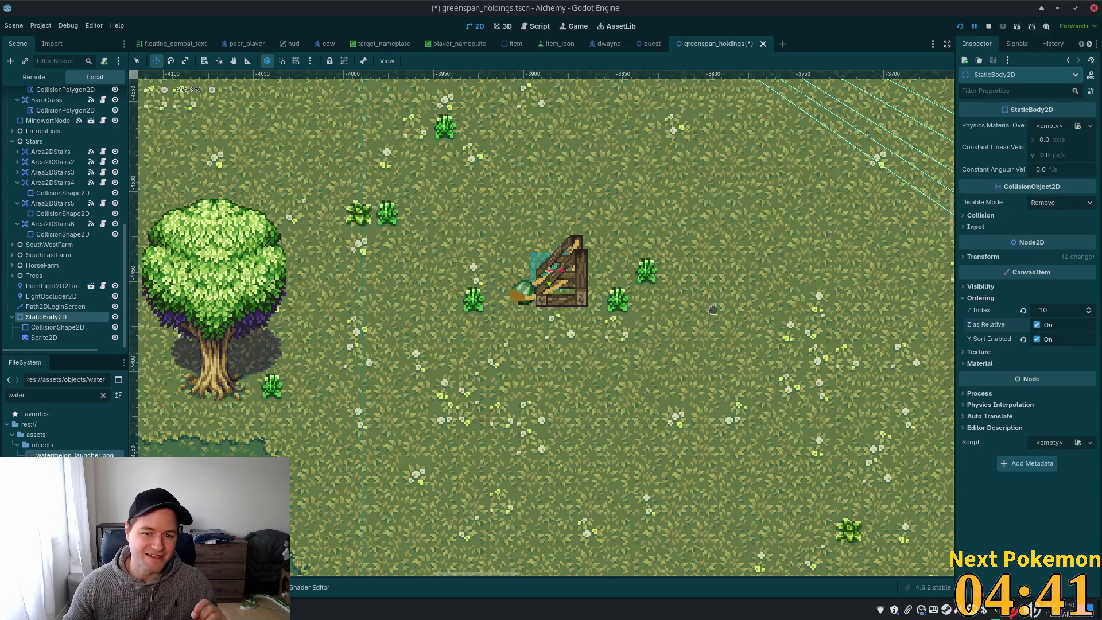
pyautogui.scroll(-2, 498, 383)
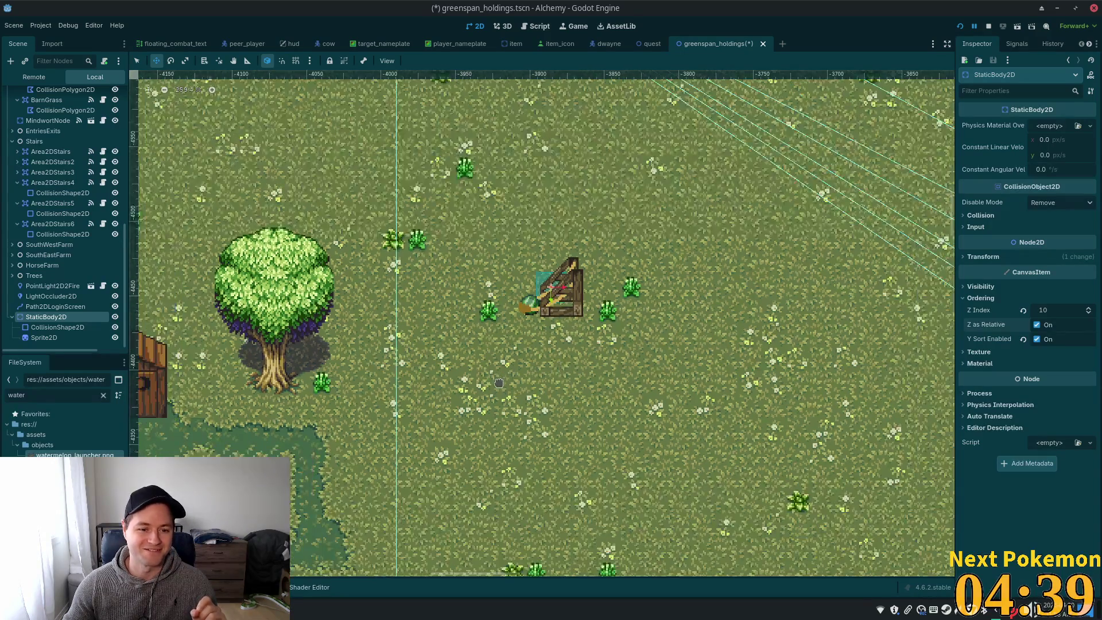
pyautogui.moveTo(255, 376); pyautogui.dragTo(427, 284)
pyautogui.scroll(4, 427, 285)
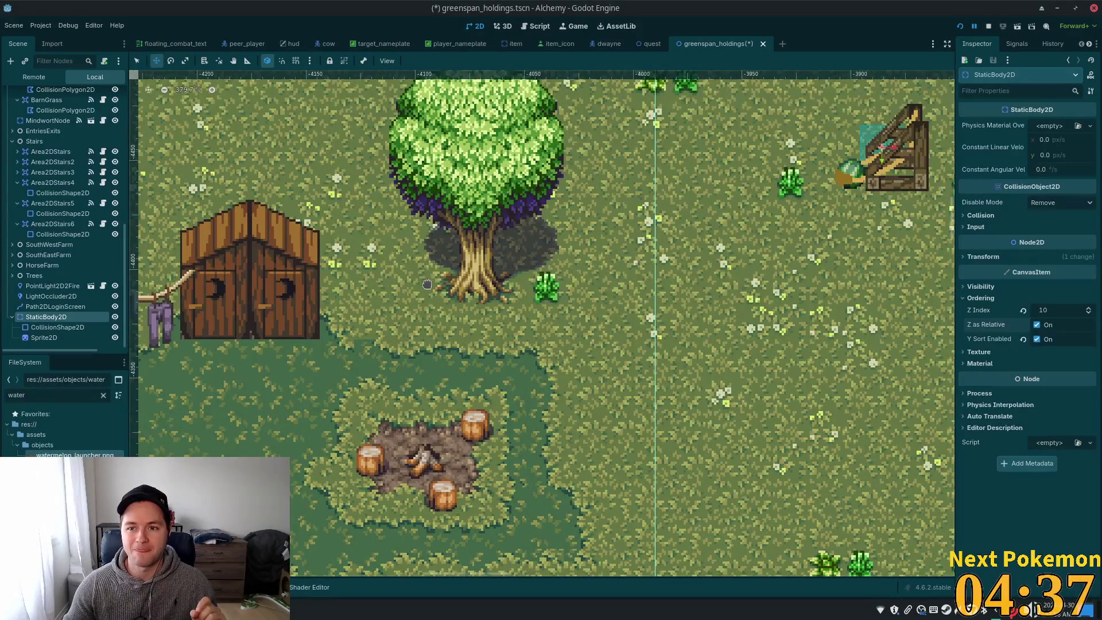
pyautogui.scroll(3, 427, 285)
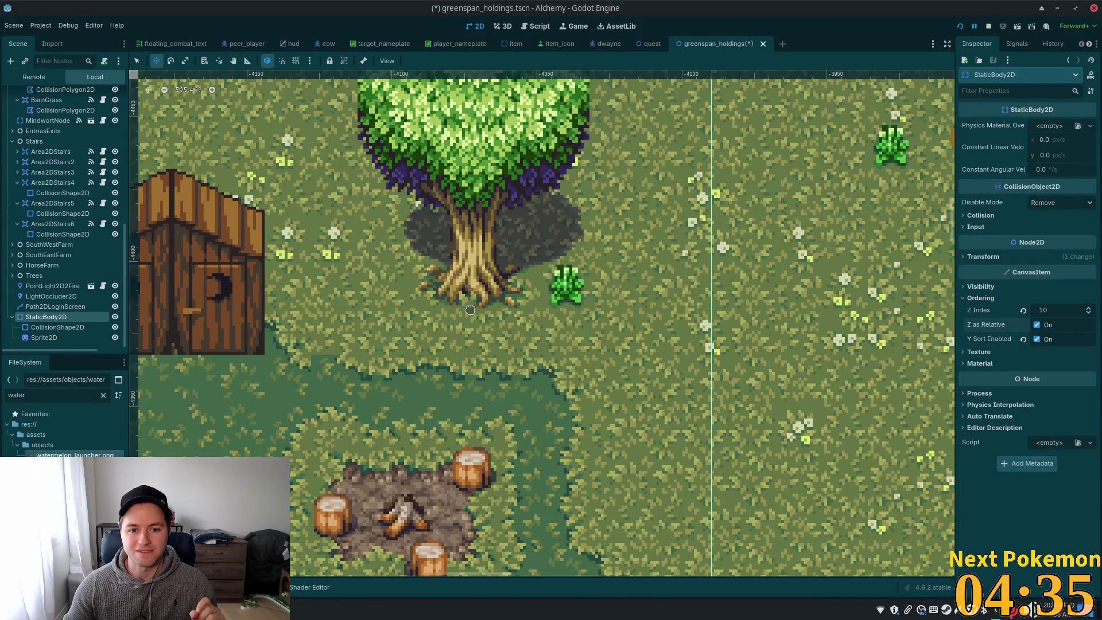
pyautogui.scroll(-5, 550, 340)
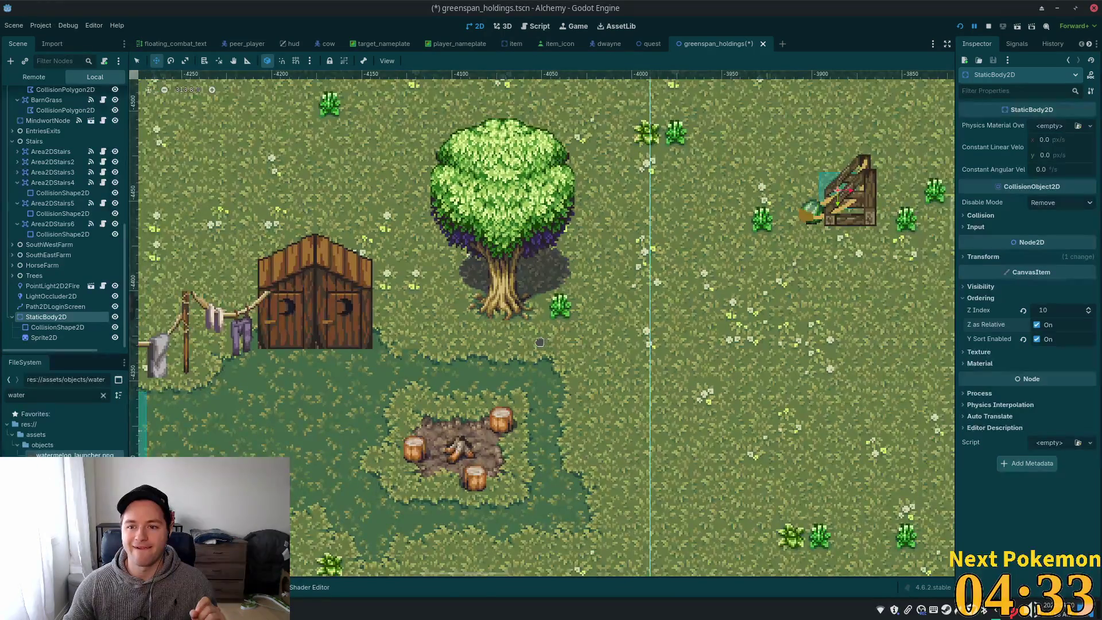
pyautogui.scroll(-1, 533, 340)
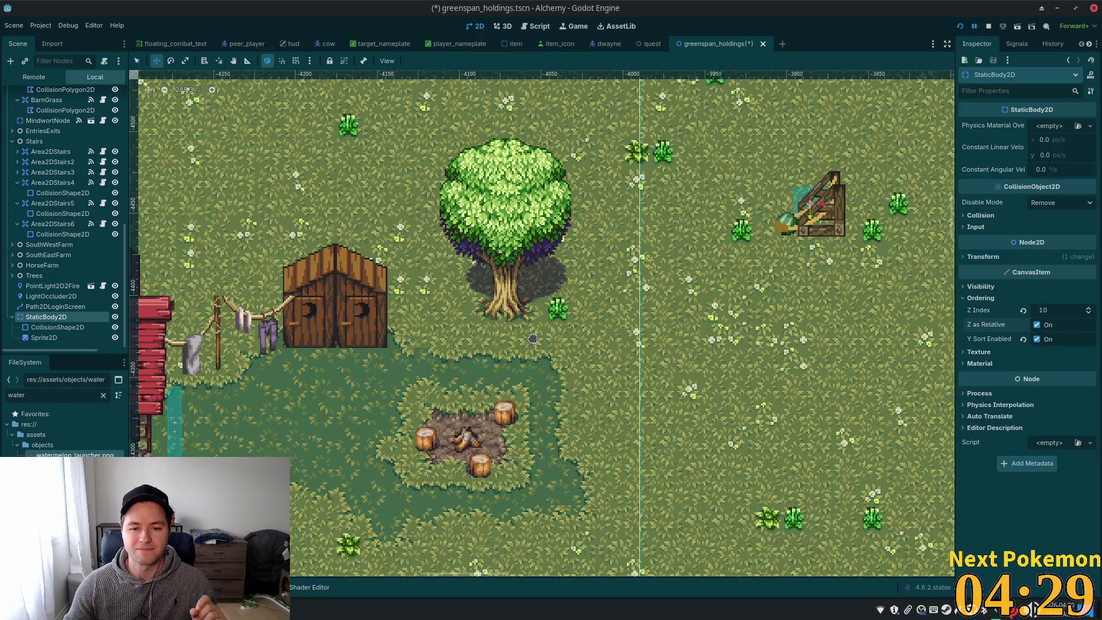
pyautogui.scroll(-1, 532, 338)
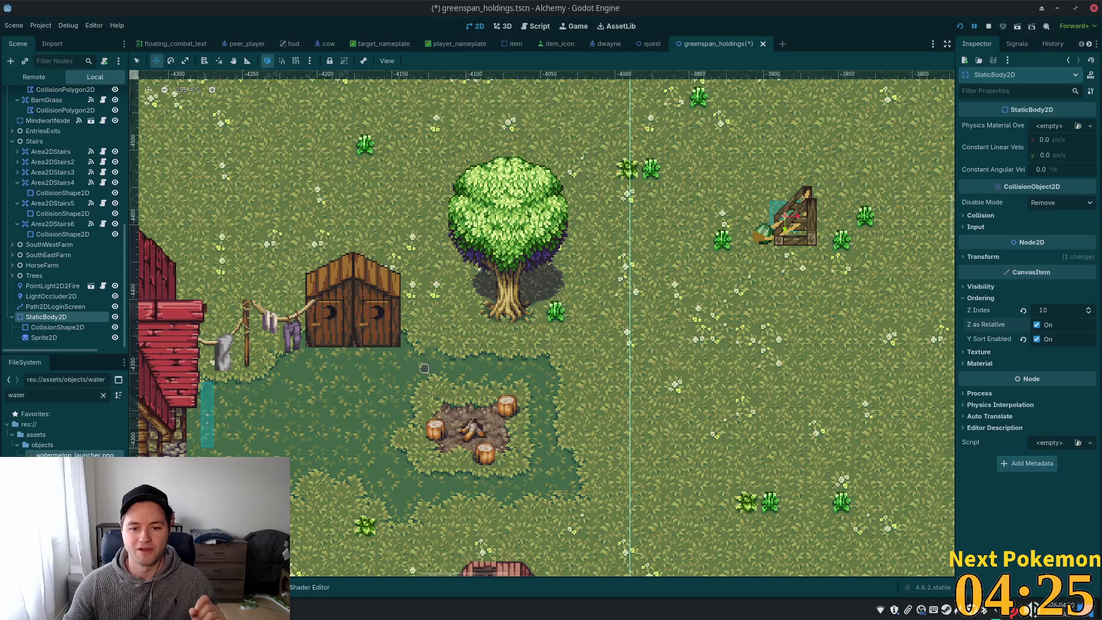
pyautogui.scroll(2, 424, 368)
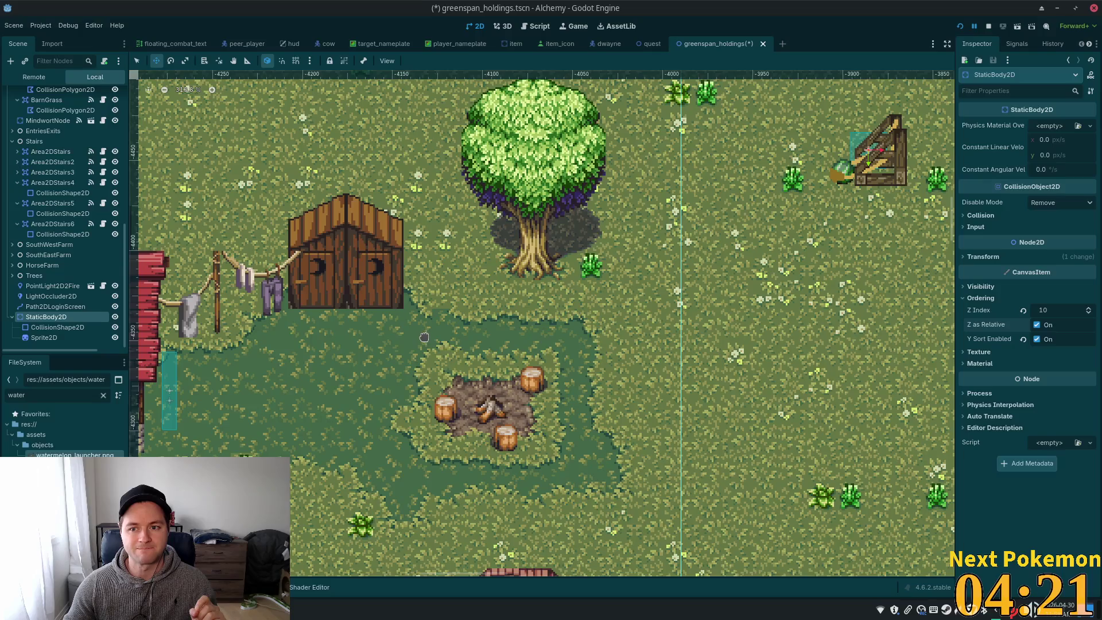
pyautogui.scroll(-2, 425, 337)
pyautogui.hscroll(-4, 425, 345)
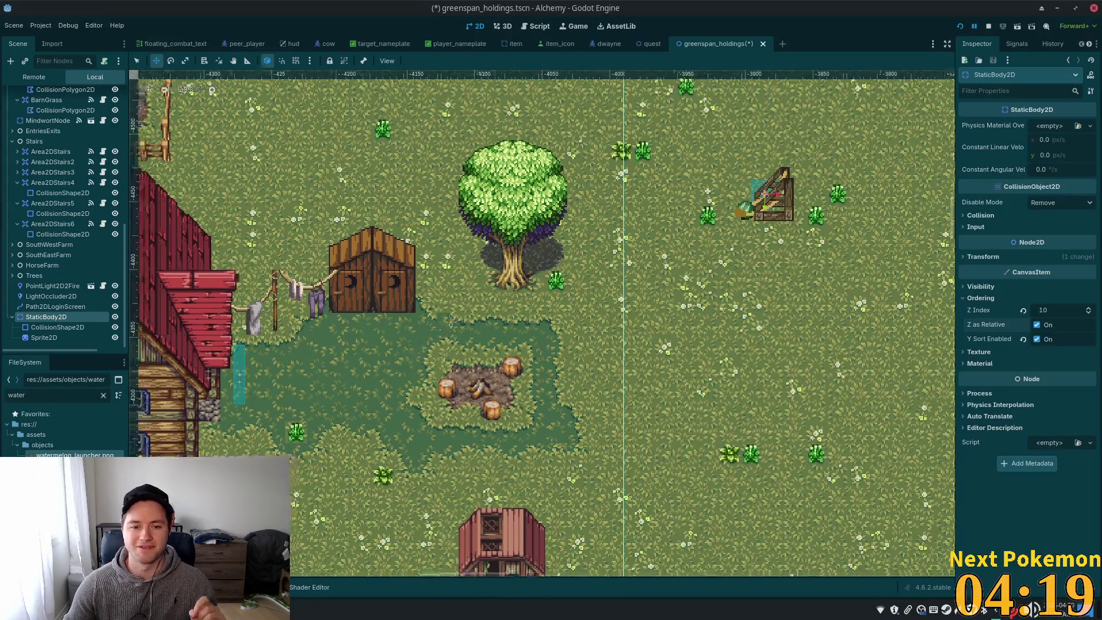
pyautogui.hscroll(-4, 429, 355)
pyautogui.hscroll(6, 430, 355)
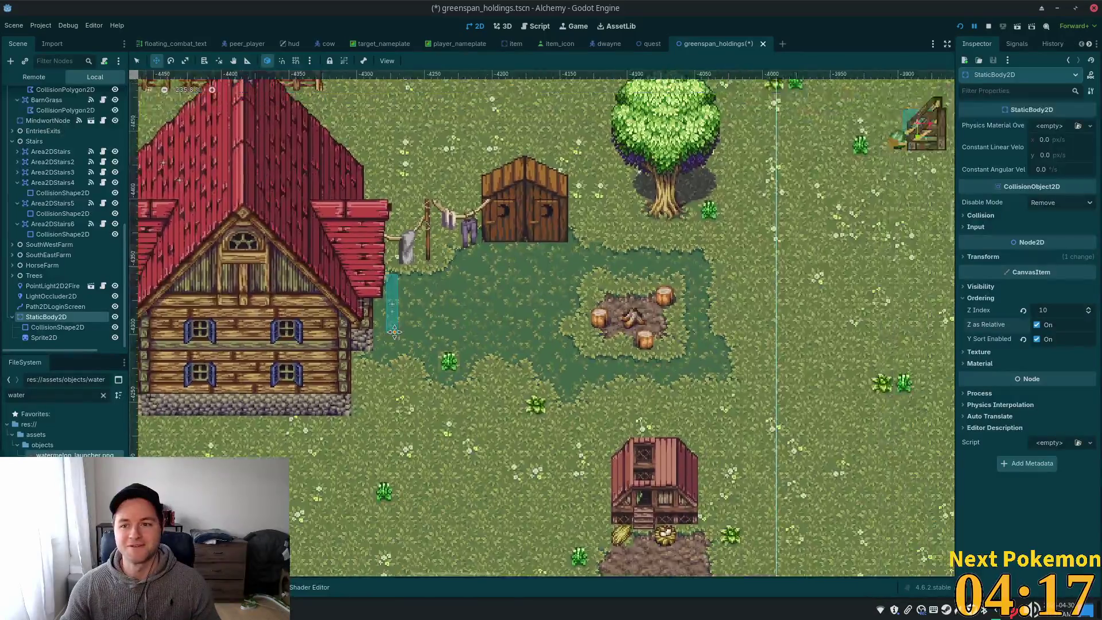
pyautogui.scroll(2, 691, 209)
pyautogui.scroll(15, 691, 210)
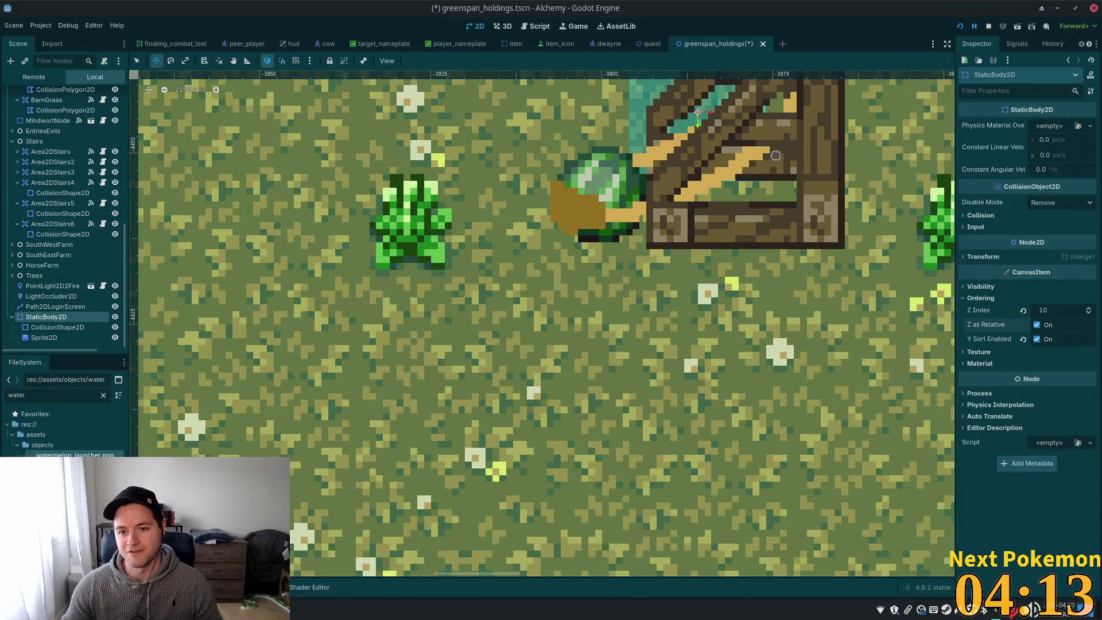
pyautogui.moveTo(725, 242)
pyautogui.mouseDown()
pyautogui.moveTo(673, 366)
pyautogui.moveTo(628, 378)
pyautogui.mouseUp()
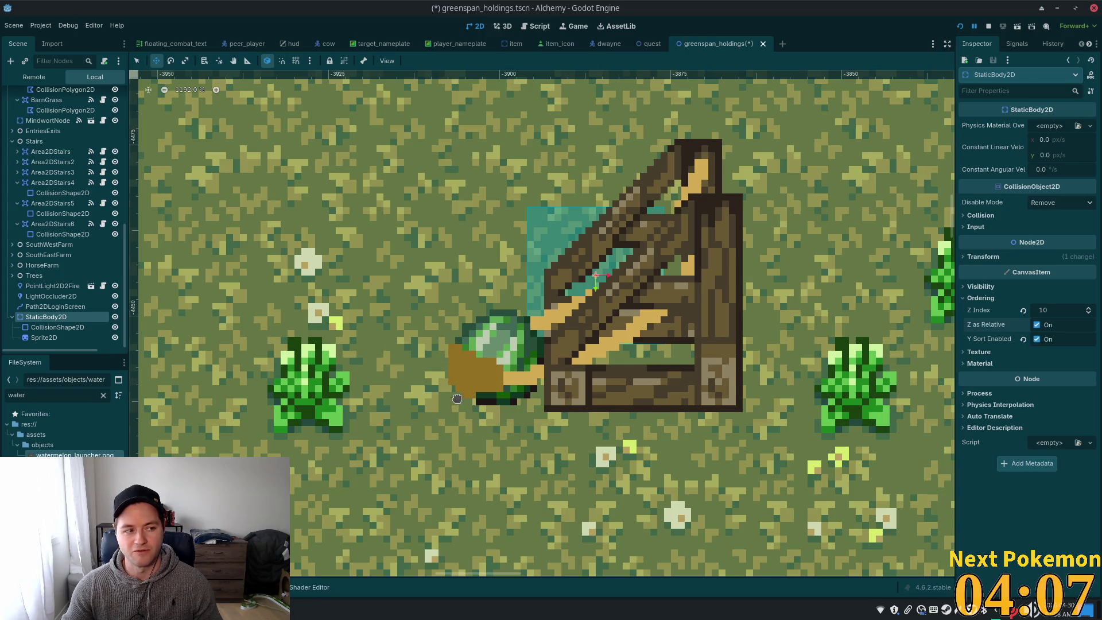
pyautogui.scroll(-3, 482, 393)
pyautogui.scroll(-5, 329, 436)
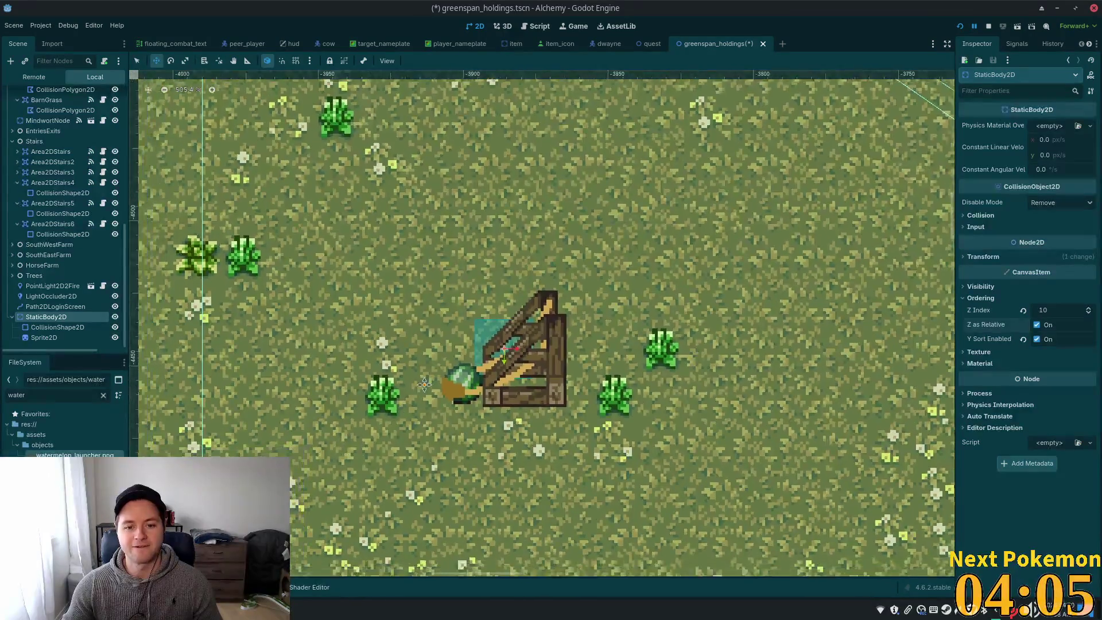
pyautogui.scroll(-2, 518, 313)
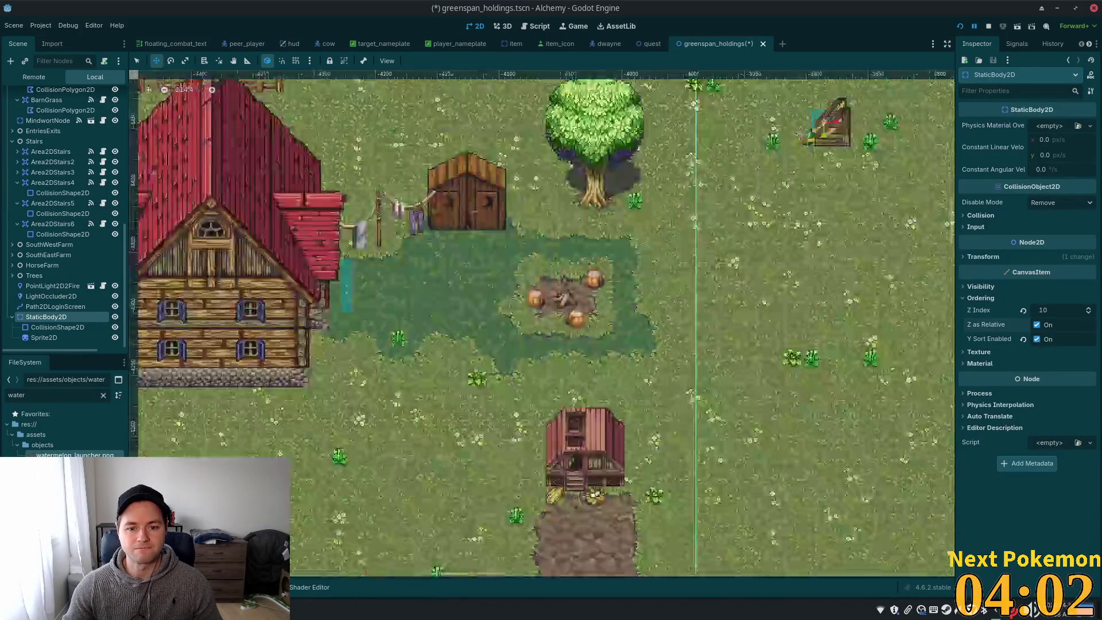
pyautogui.moveTo(798, 212)
pyautogui.mouseDown()
pyautogui.moveTo(906, 148)
pyautogui.moveTo(524, 399)
pyautogui.mouseUp()
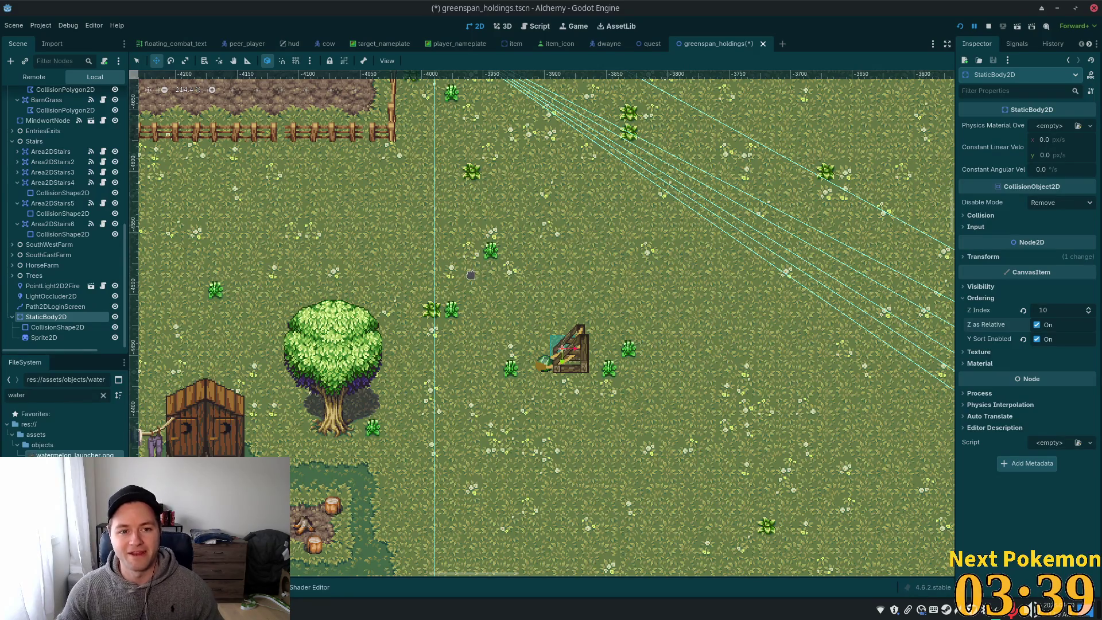
pyautogui.scroll(-6, 467, 285)
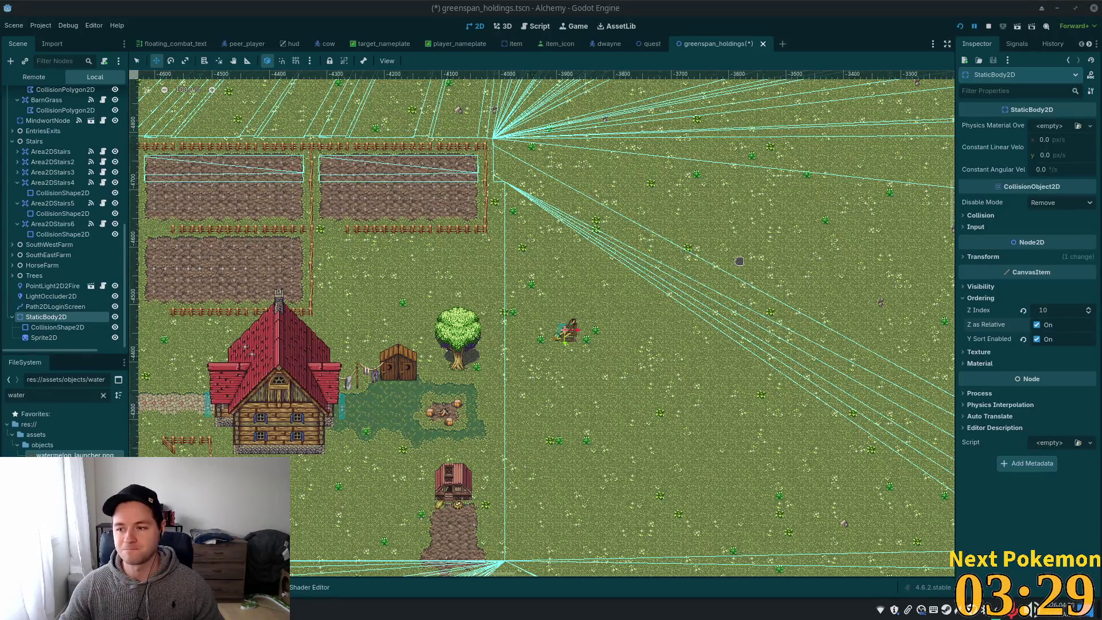
pyautogui.scroll(2, 591, 331)
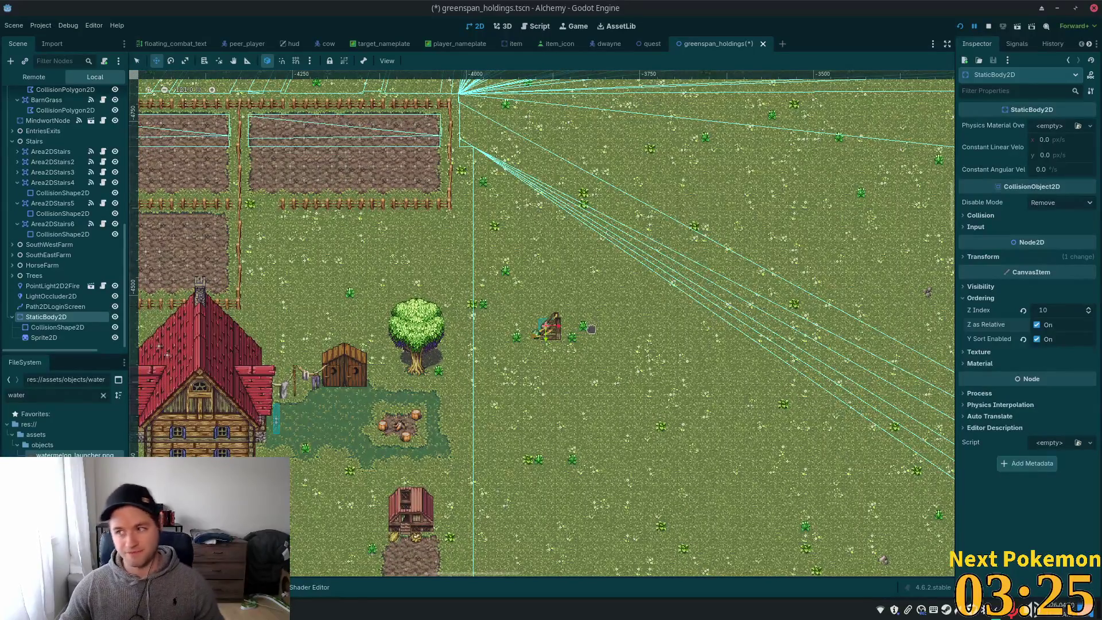
pyautogui.scroll(-1, 421, 372)
pyautogui.scroll(10, 494, 387)
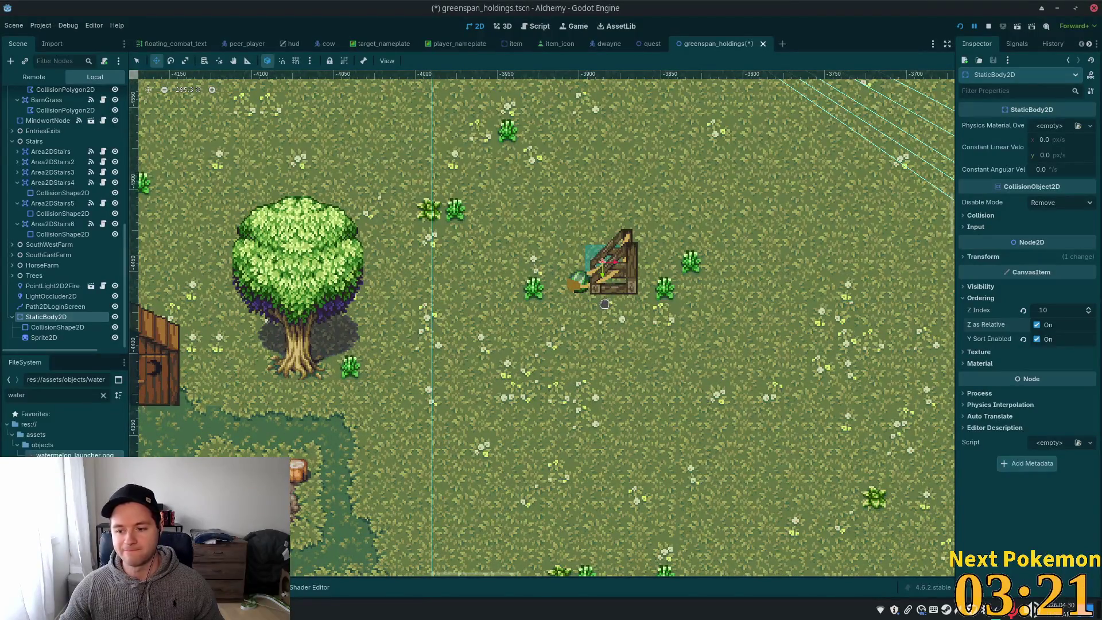
pyautogui.scroll(-1, 564, 333)
pyautogui.scroll(-1, 434, 370)
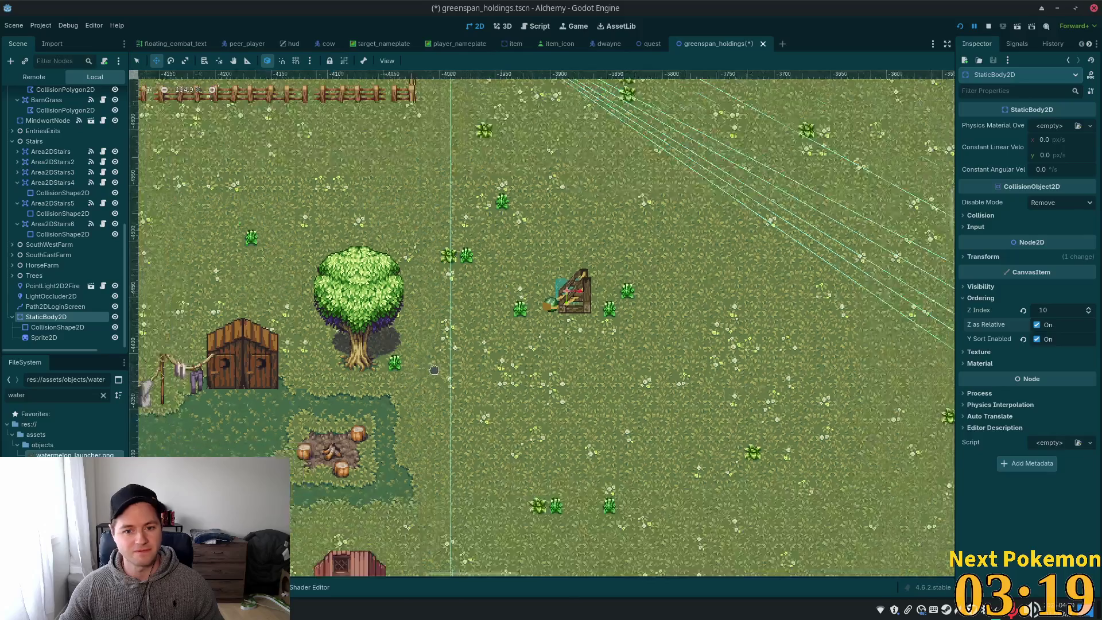
pyautogui.scroll(-1, 434, 371)
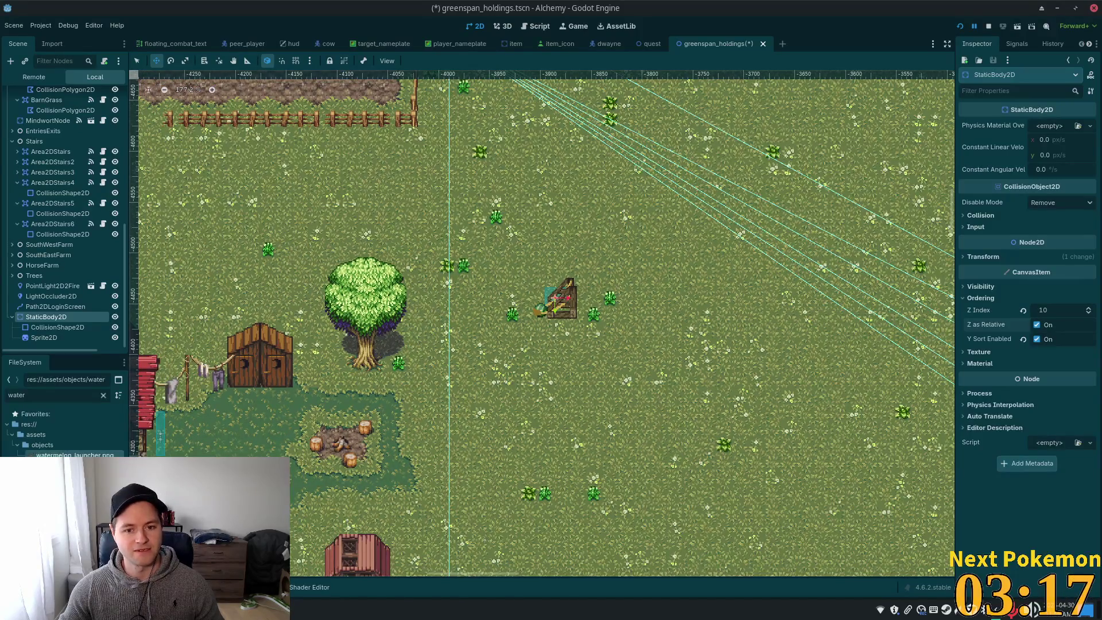
pyautogui.click(292, 609)
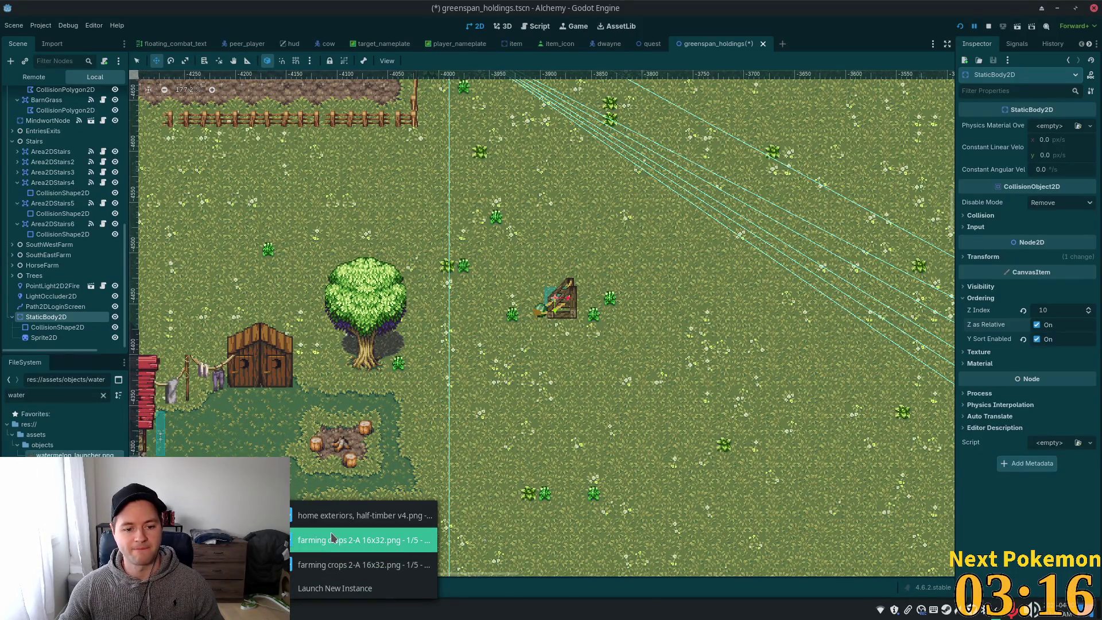
# Switch to the watermelon launcher sprite in Aseprite and zoom onto the watermelon and bucket
pyautogui.click(330, 566)
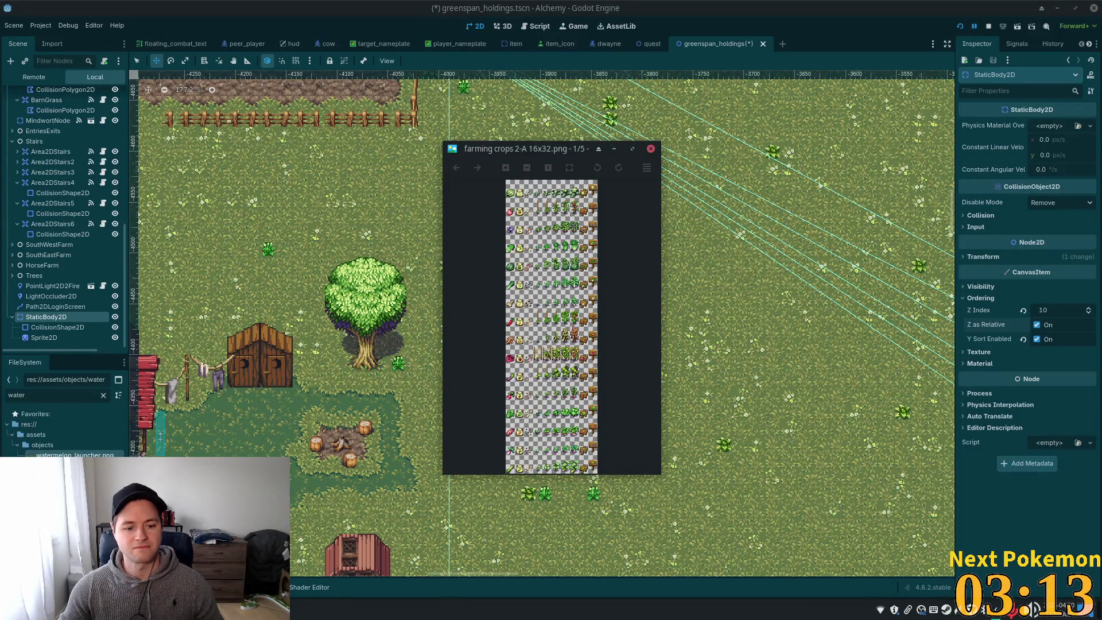
pyautogui.hotkey('alt', 'Tab')
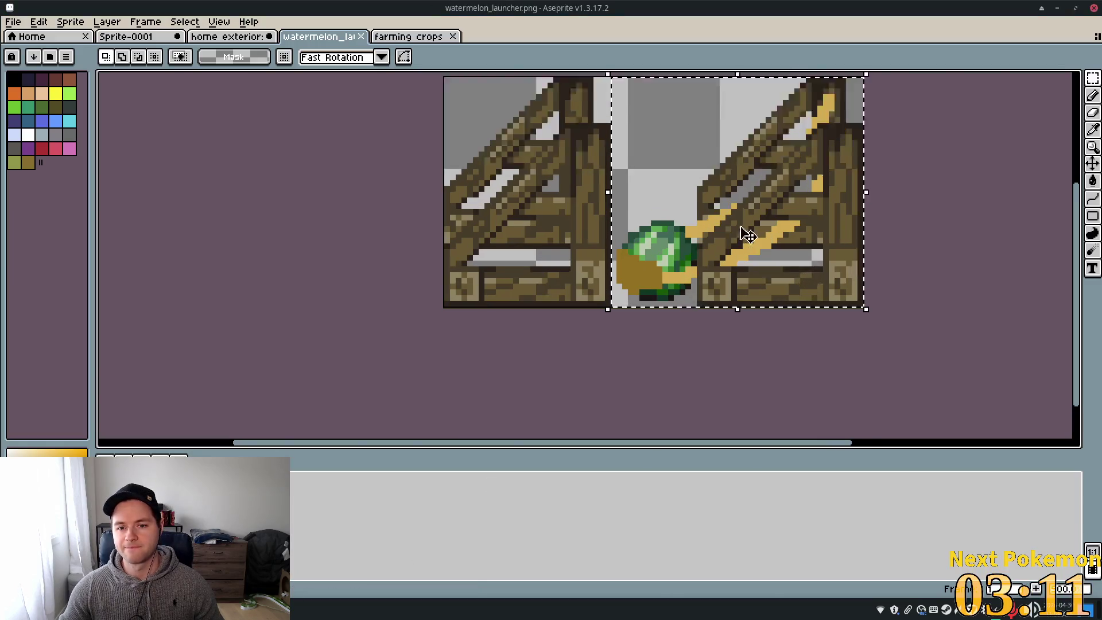
pyautogui.scroll(3, 747, 234)
pyautogui.scroll(-3, 386, 216)
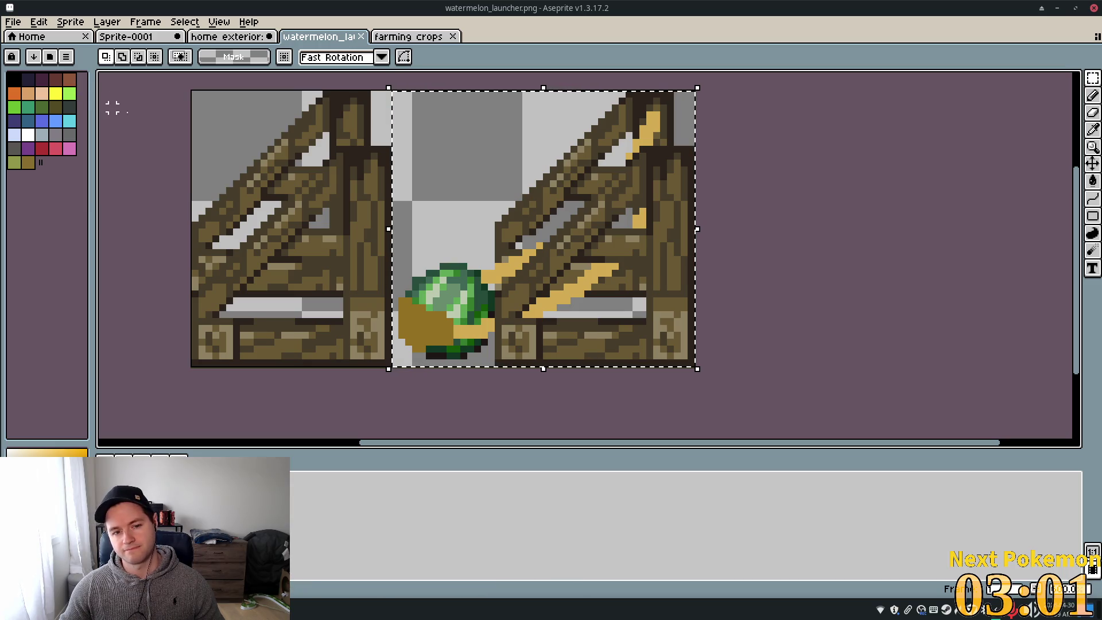
pyautogui.click(1094, 133)
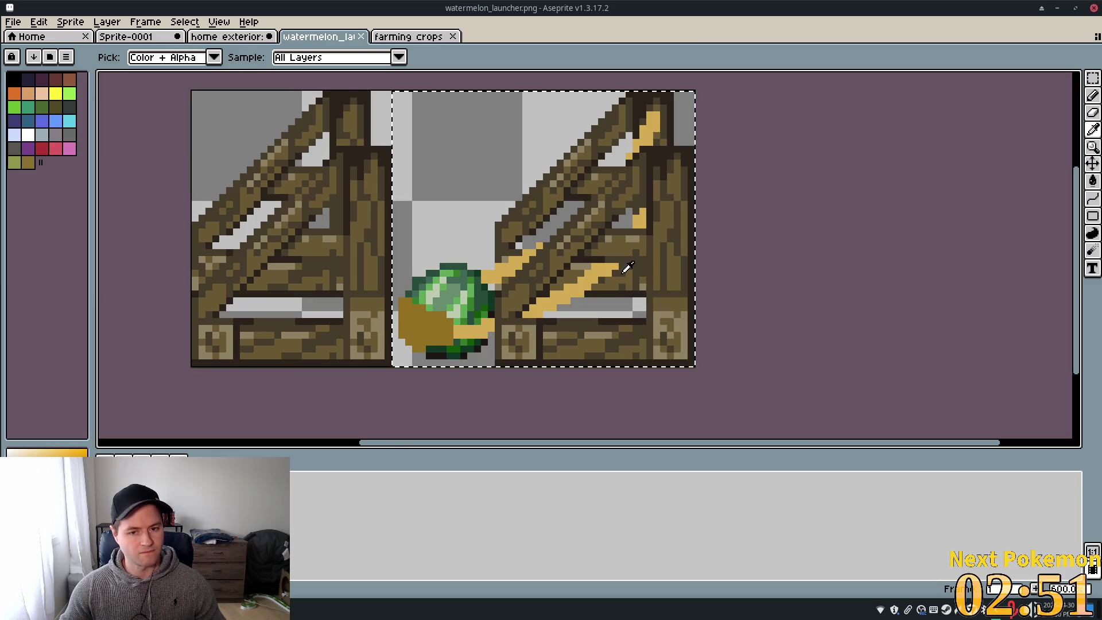
pyautogui.press('b')
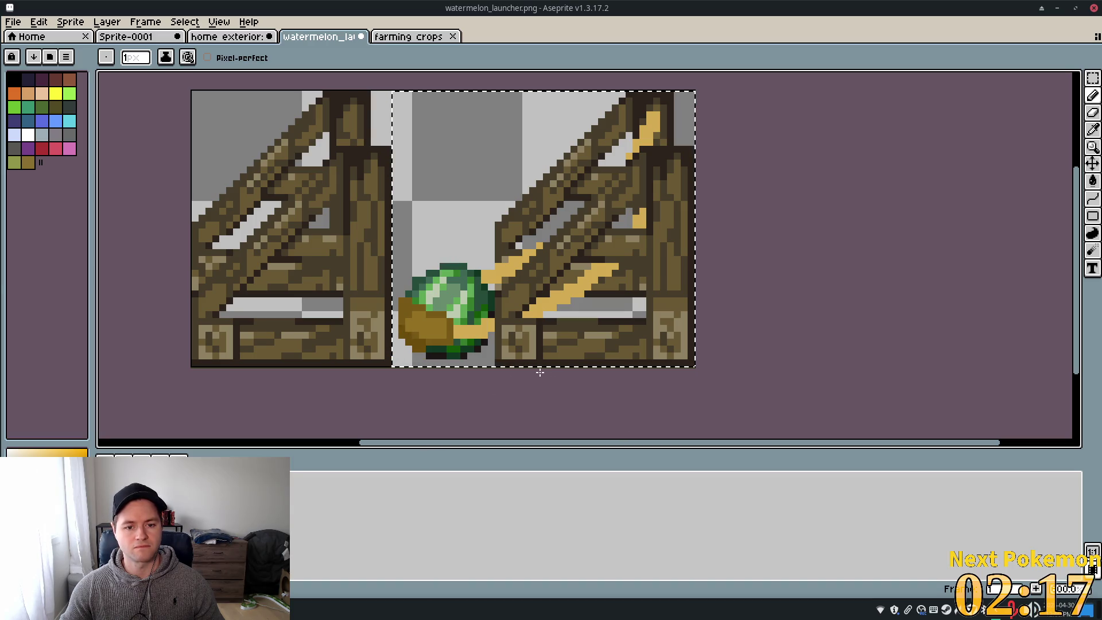
pyautogui.scroll(-3, 516, 367)
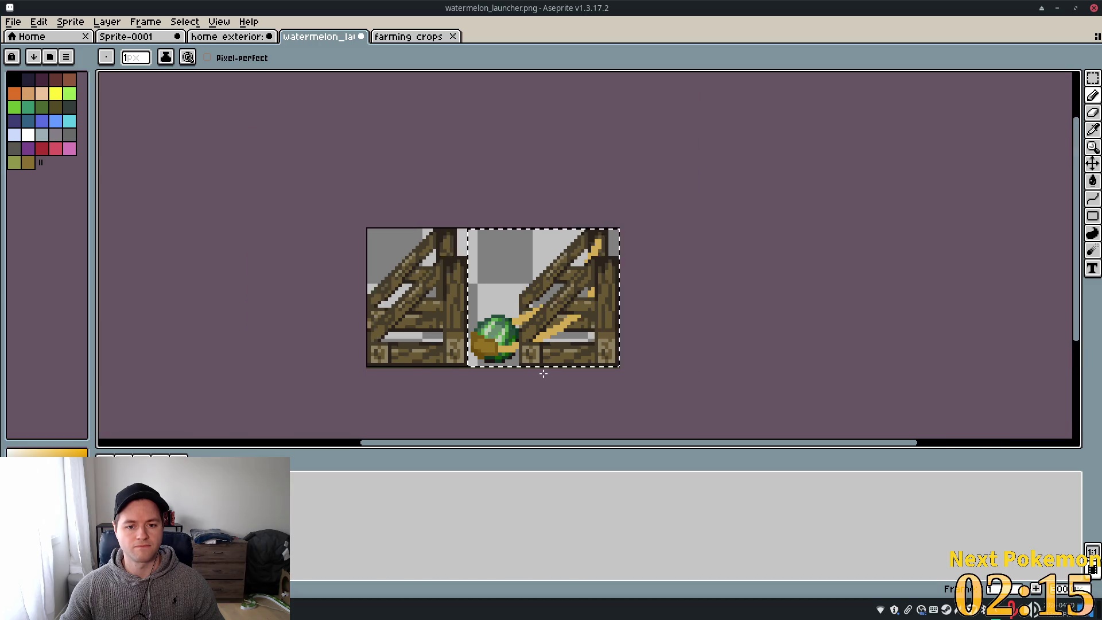
pyautogui.scroll(3, 532, 363)
pyautogui.scroll(2, 532, 364)
pyautogui.scroll(-3, 528, 364)
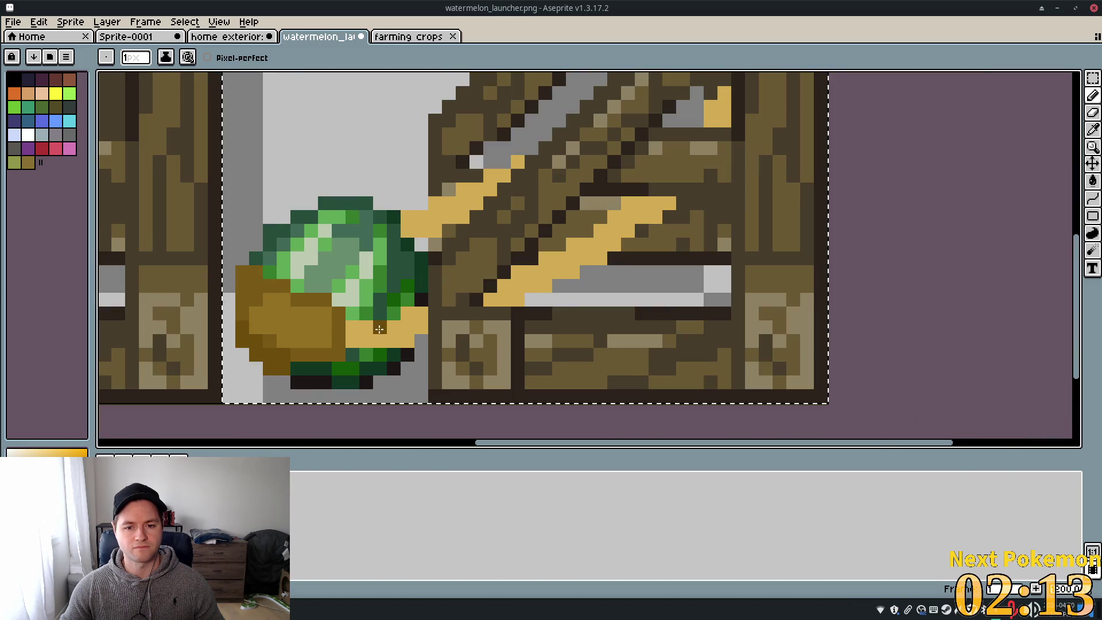
pyautogui.scroll(1, 521, 364)
pyautogui.moveTo(522, 364); pyautogui.dragTo(612, 385)
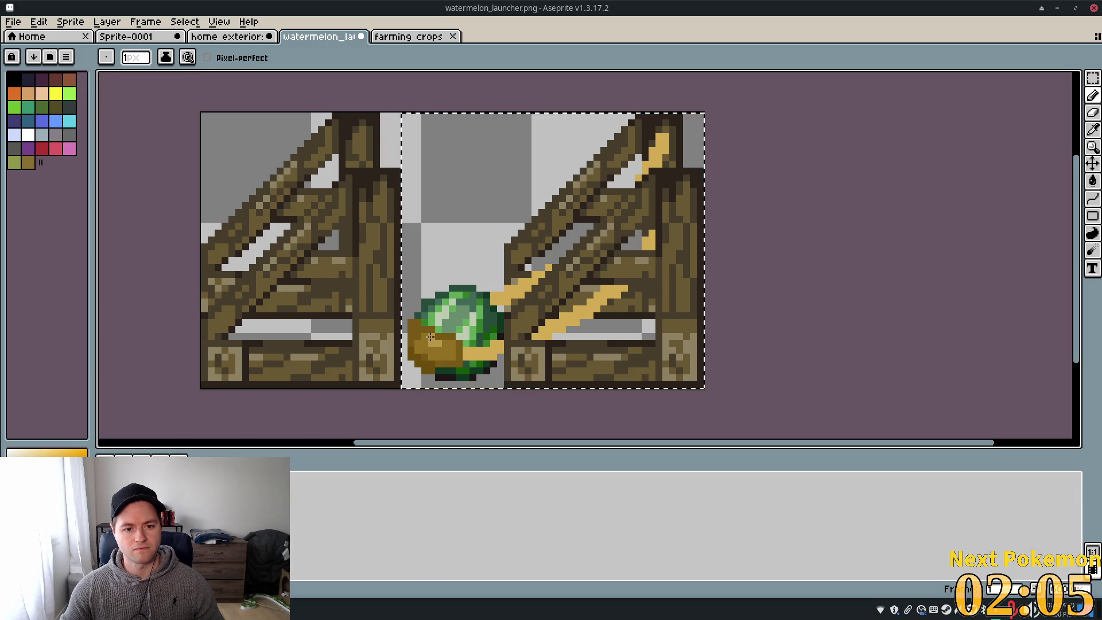
pyautogui.scroll(-1, 714, 405)
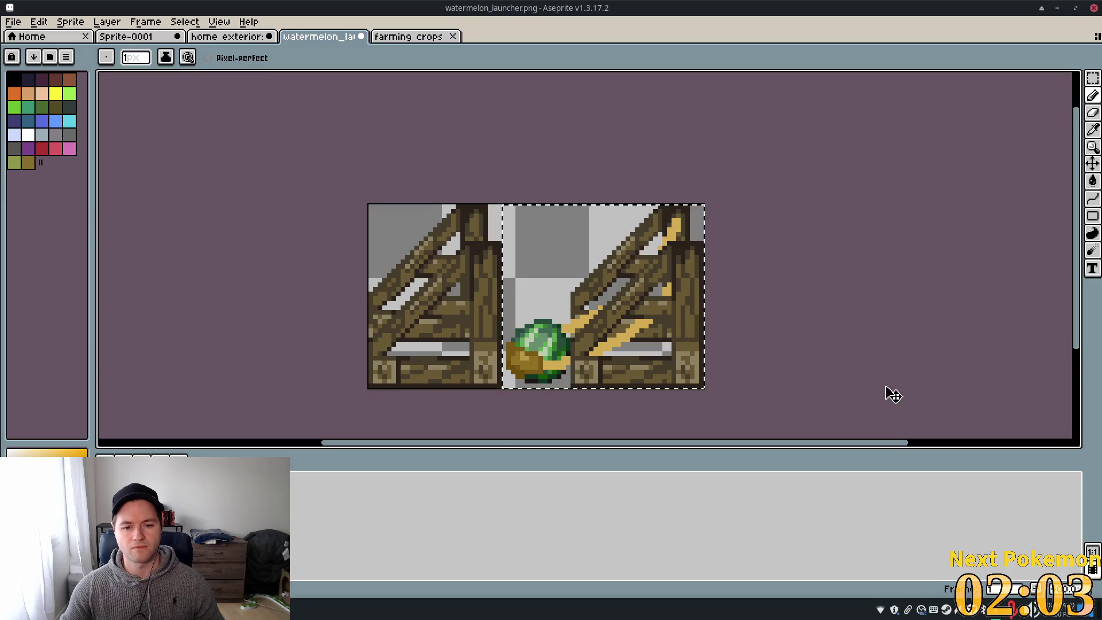
# Save watermelon_launcher.png into the assets/objects folder
pyautogui.hotkey('ctrl', 's')
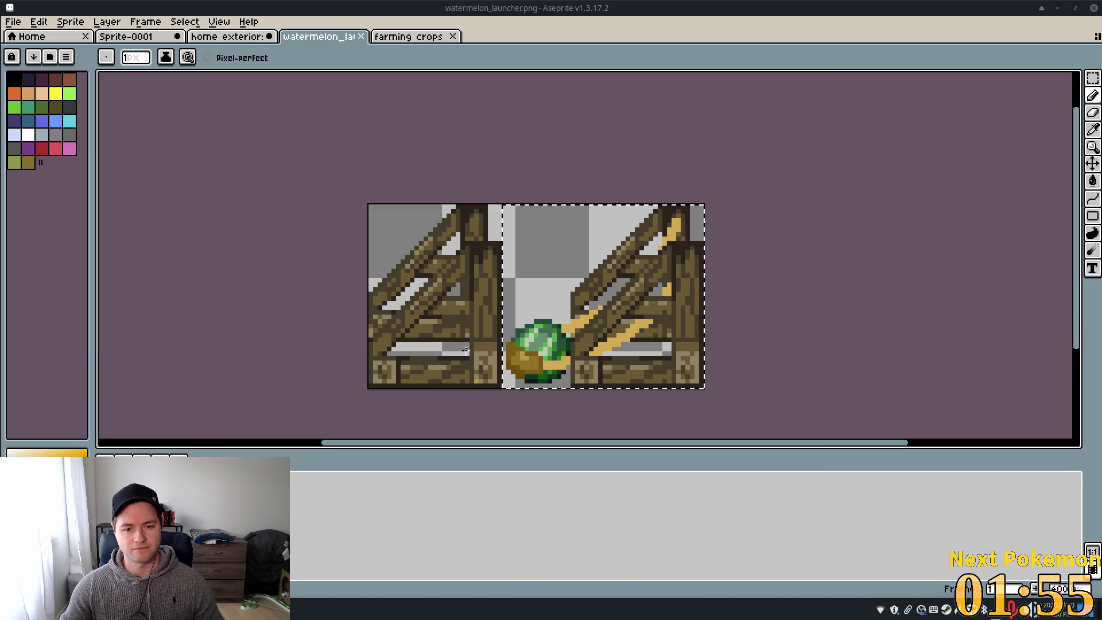
pyautogui.hotkey('ctrl', 'shift', 's')
pyautogui.click(747, 508)
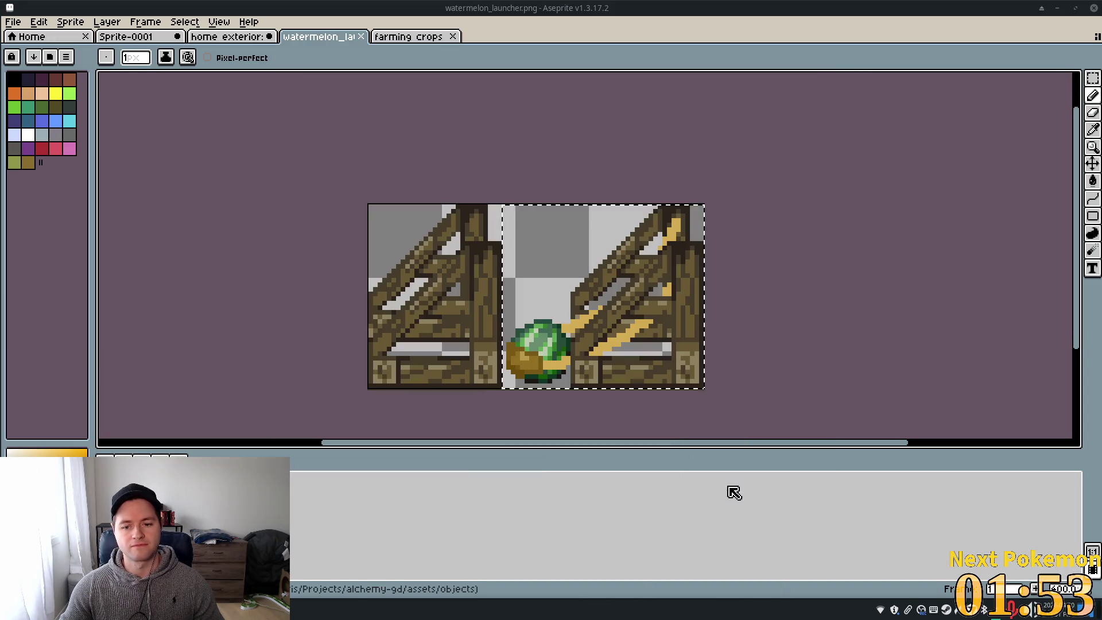
# Save the sprite, then open the Export settings and cancel without exporting
pyautogui.click(13, 22)
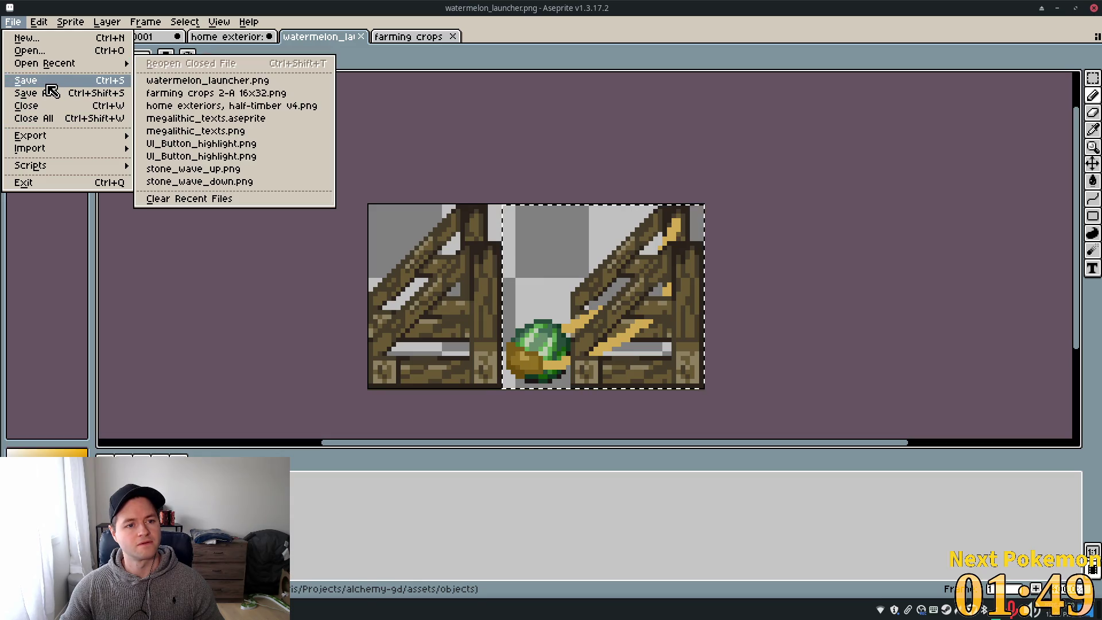
pyautogui.click(47, 85)
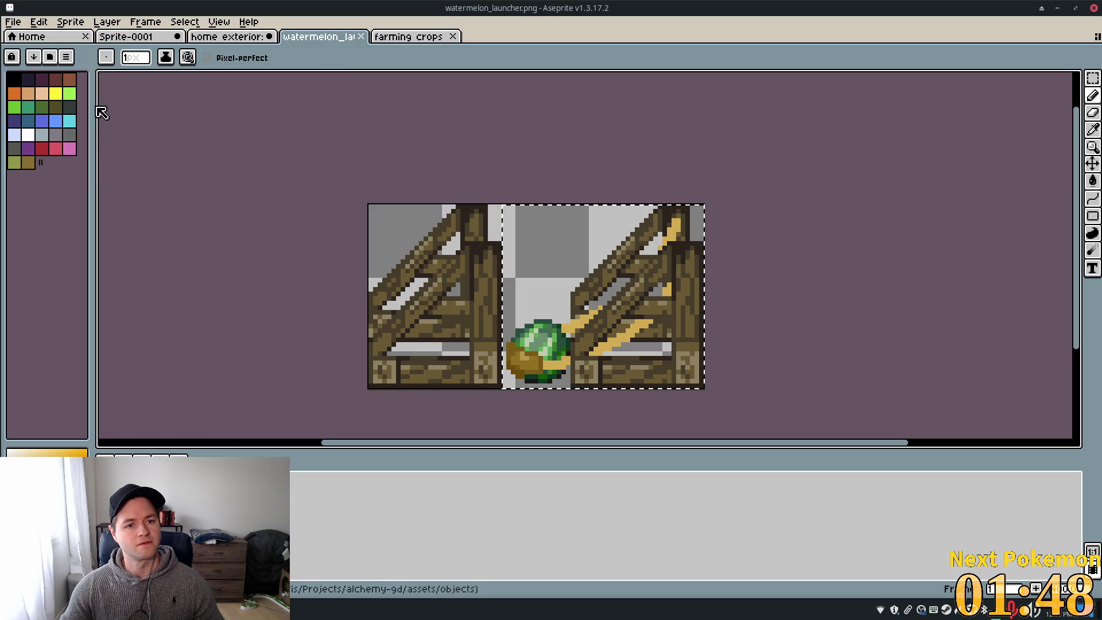
pyautogui.click(12, 23)
pyautogui.moveTo(44, 138)
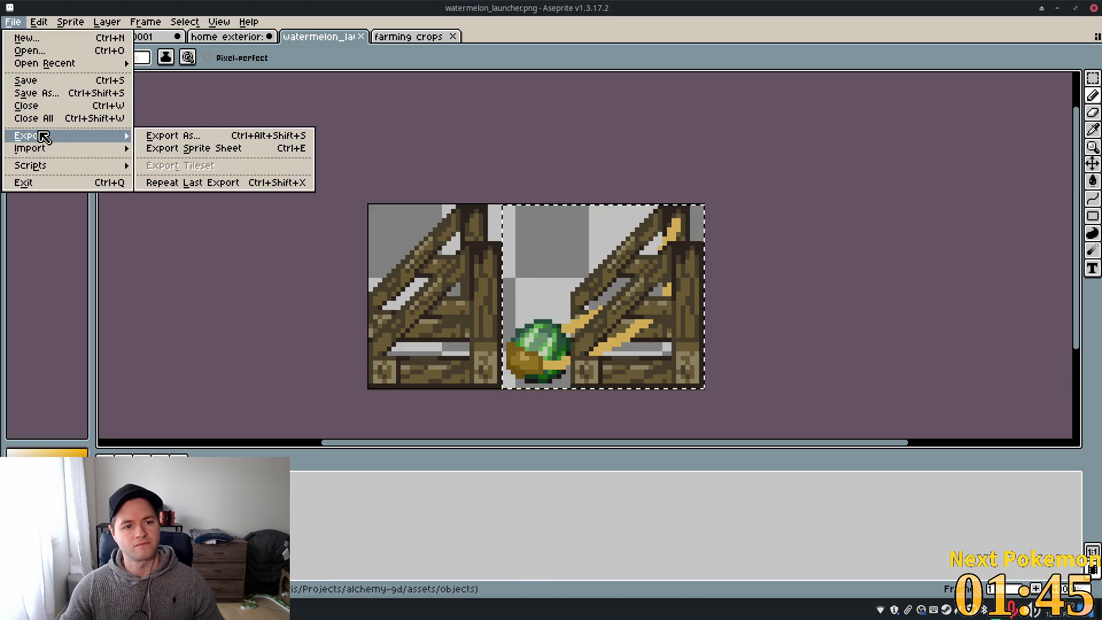
pyautogui.click(248, 136)
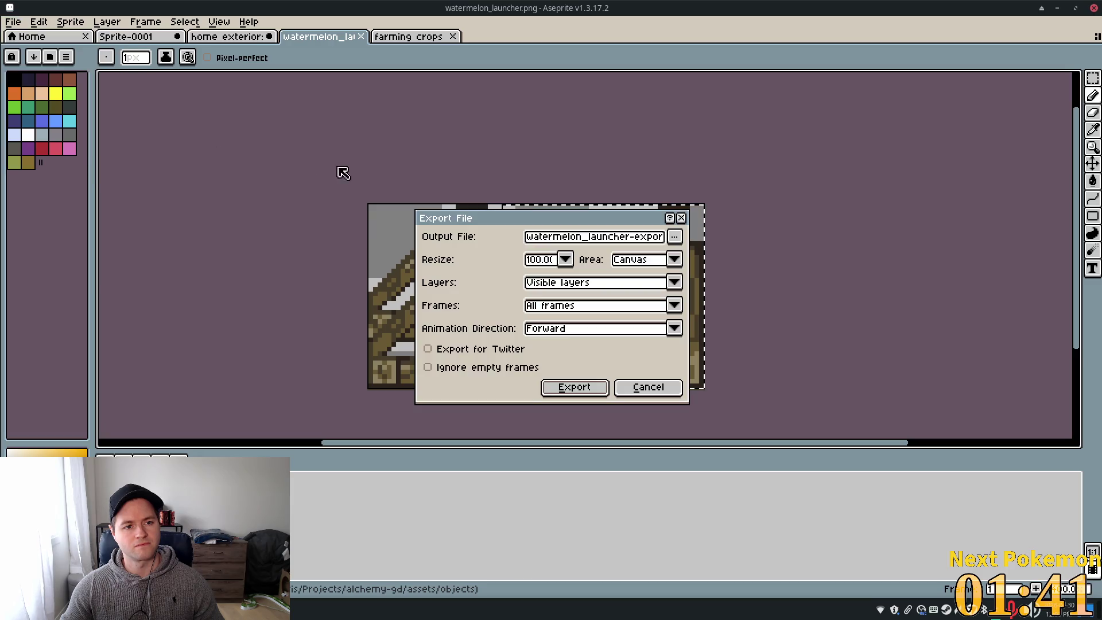
pyautogui.click(617, 393)
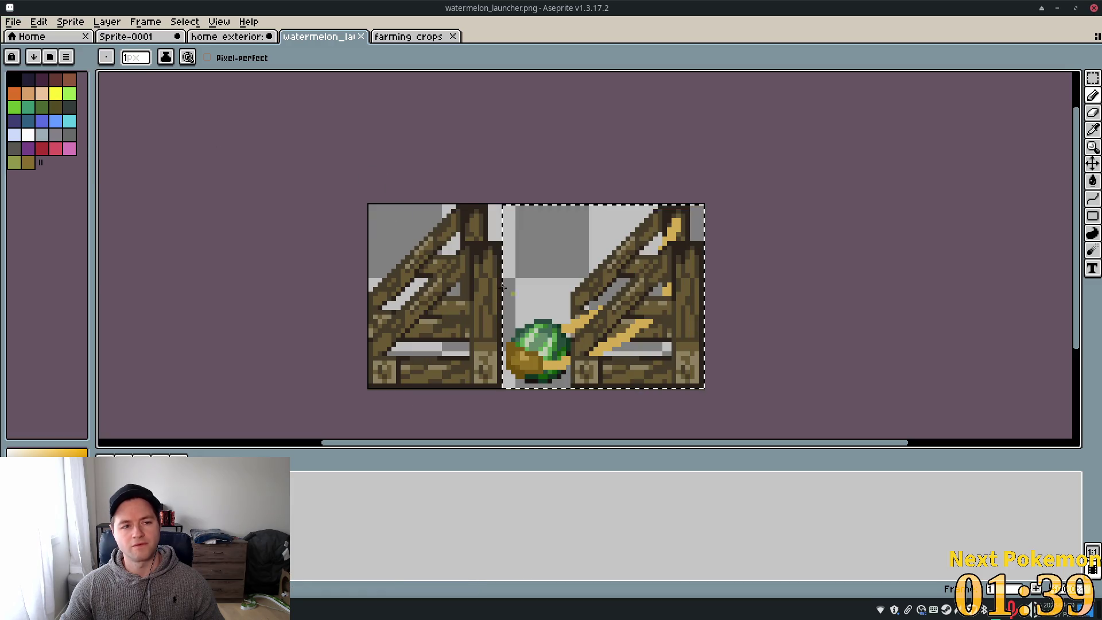
# Save As watermelon_launcher.png in objects, confirm the overwrite, and return to Godot
pyautogui.click(23, 23)
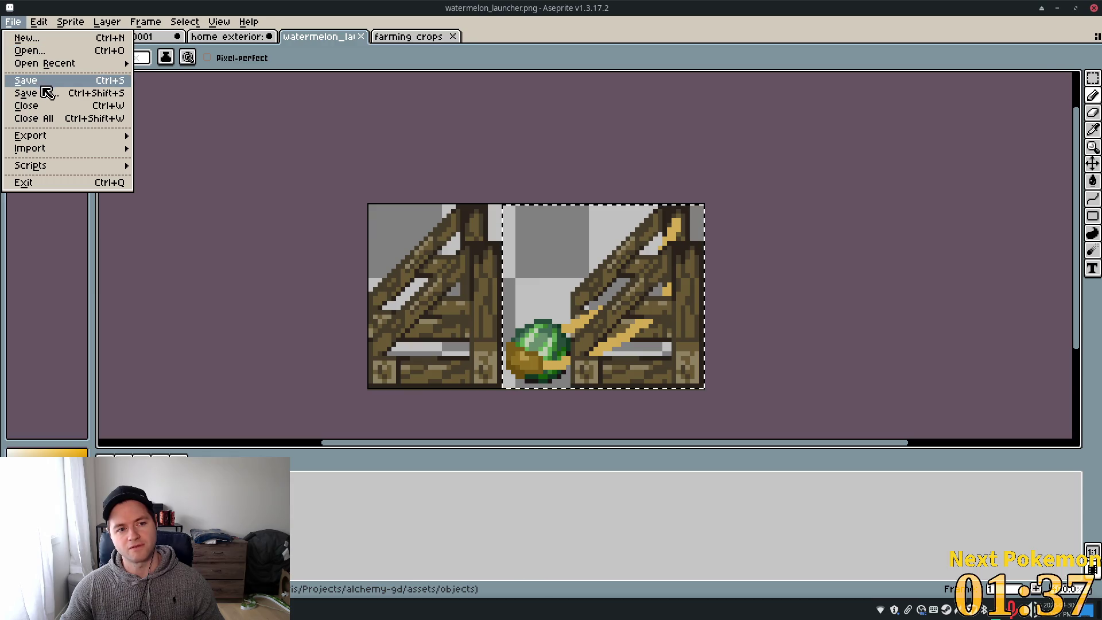
pyautogui.click(46, 93)
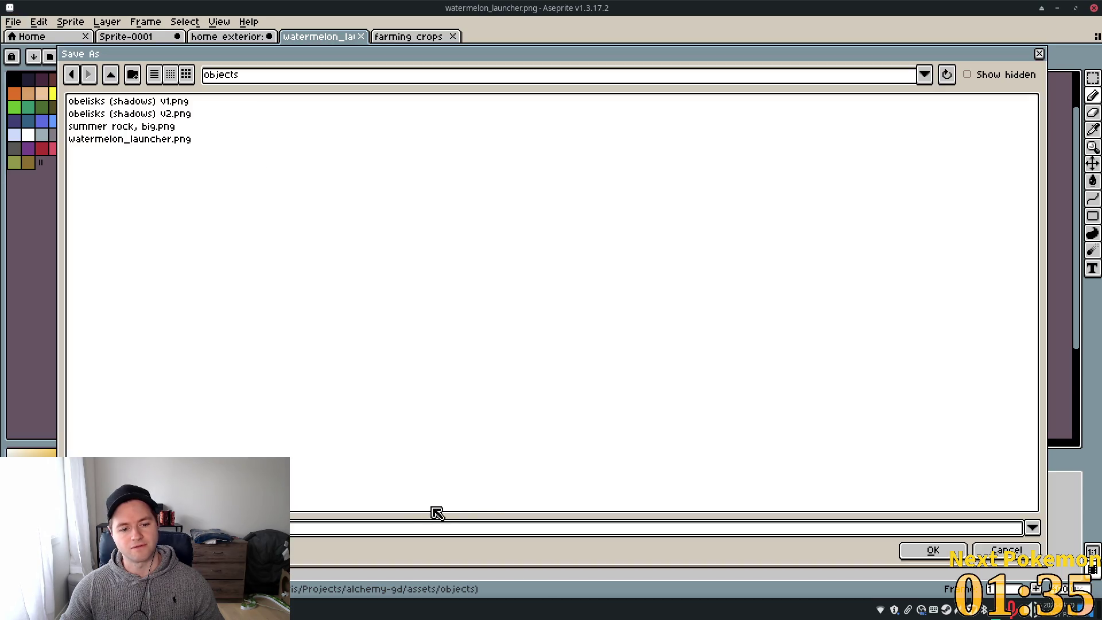
pyautogui.click(930, 549)
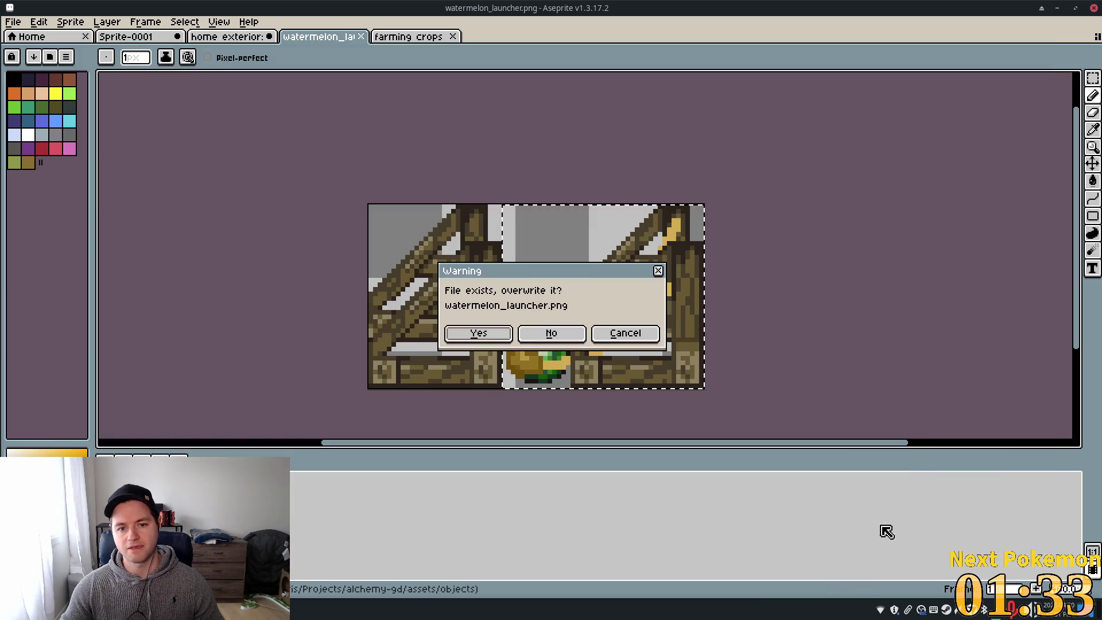
pyautogui.click(494, 338)
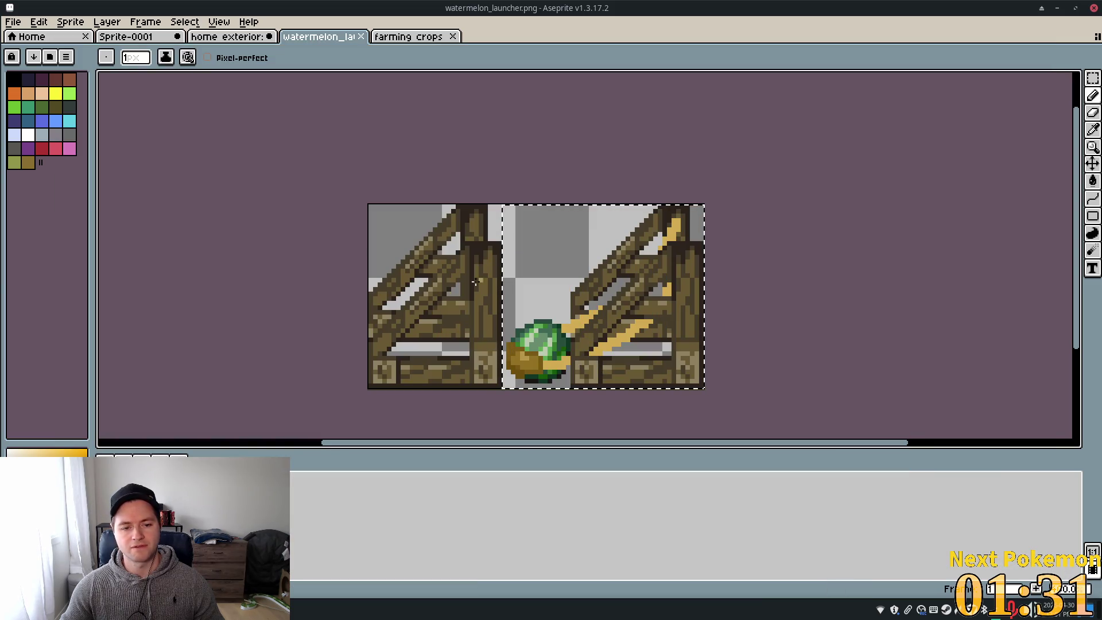
pyautogui.hotkey('ctrl', 's')
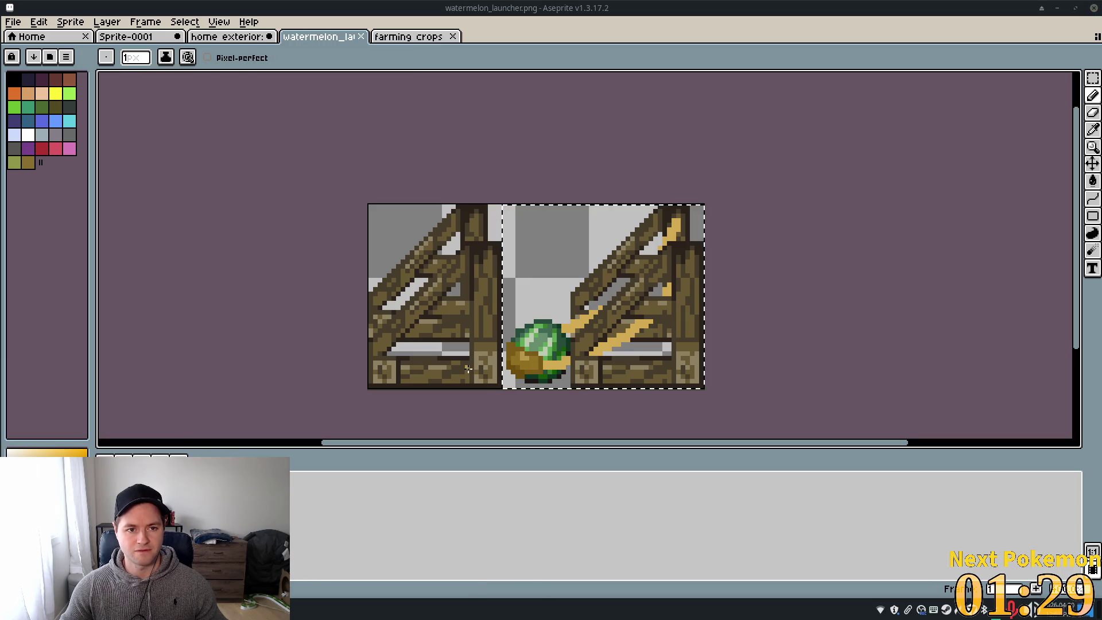
pyautogui.hotkey('alt', 'Tab')
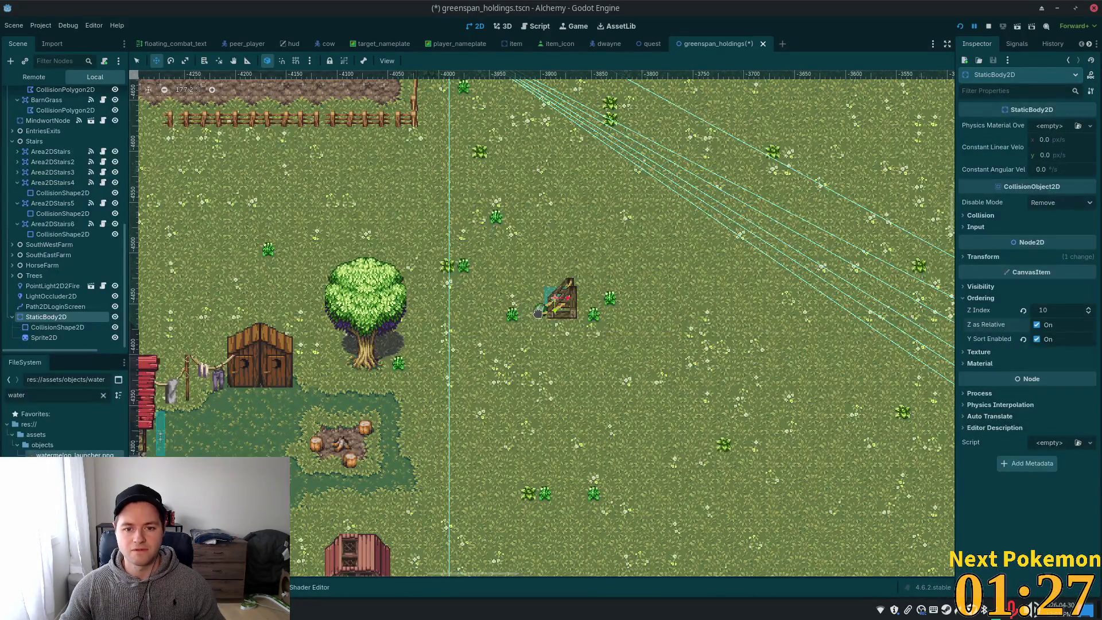
# Zoom in on the launcher and save the greenspan_holdings scene
pyautogui.scroll(3, 539, 313)
pyautogui.scroll(6, 617, 315)
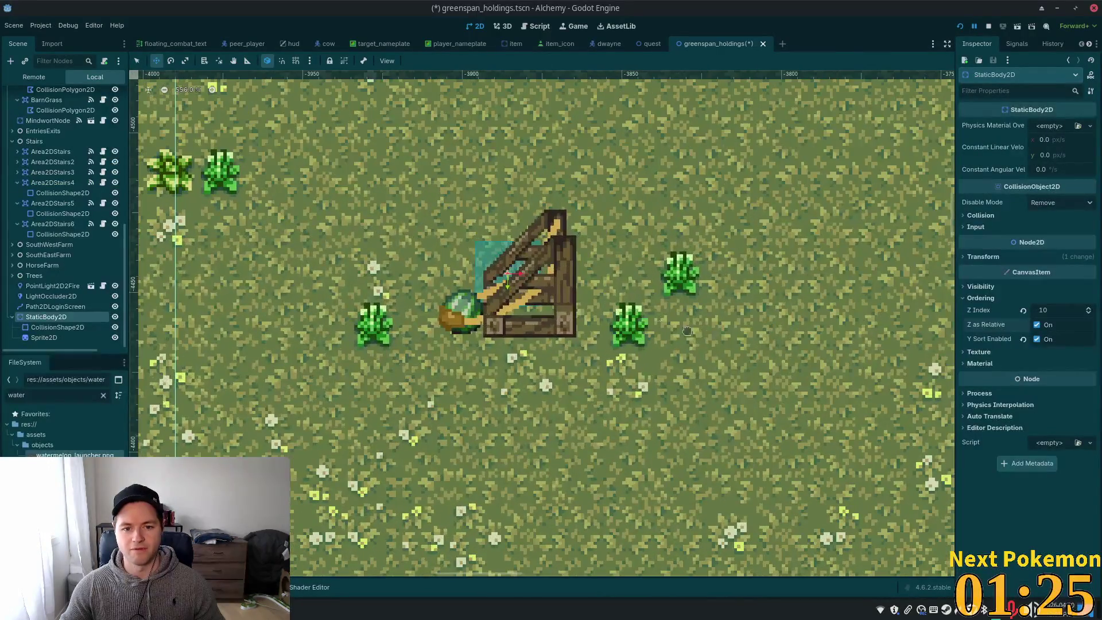
pyautogui.hotkey('ctrl', 's')
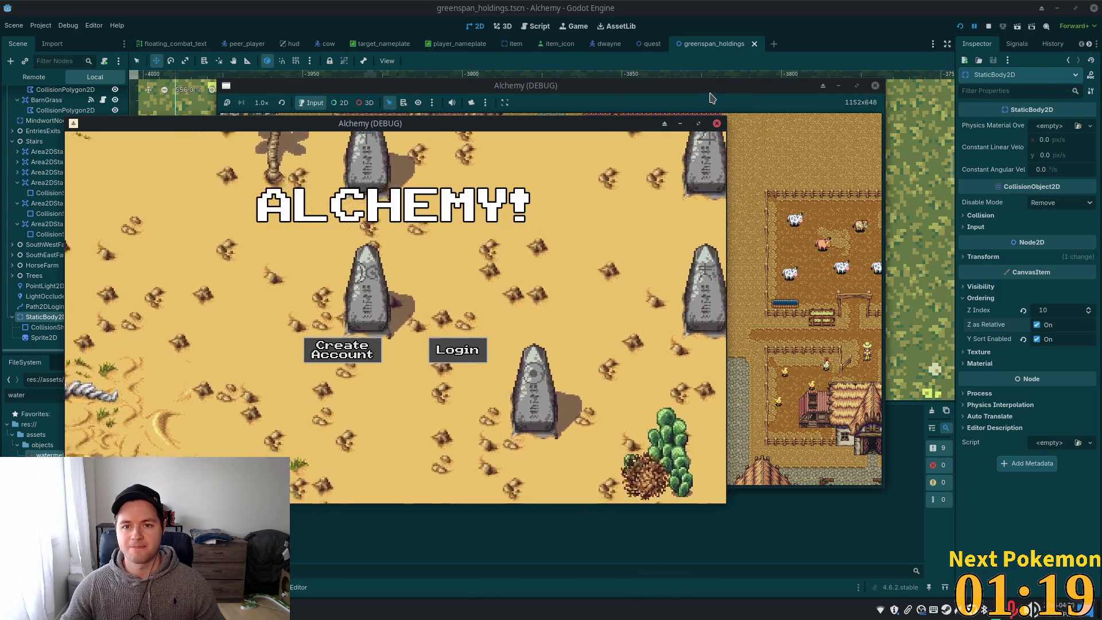
# Rearrange the debug windows and walk the player east past the farm to the launcher
pyautogui.moveTo(711, 97); pyautogui.dragTo(881, 69)
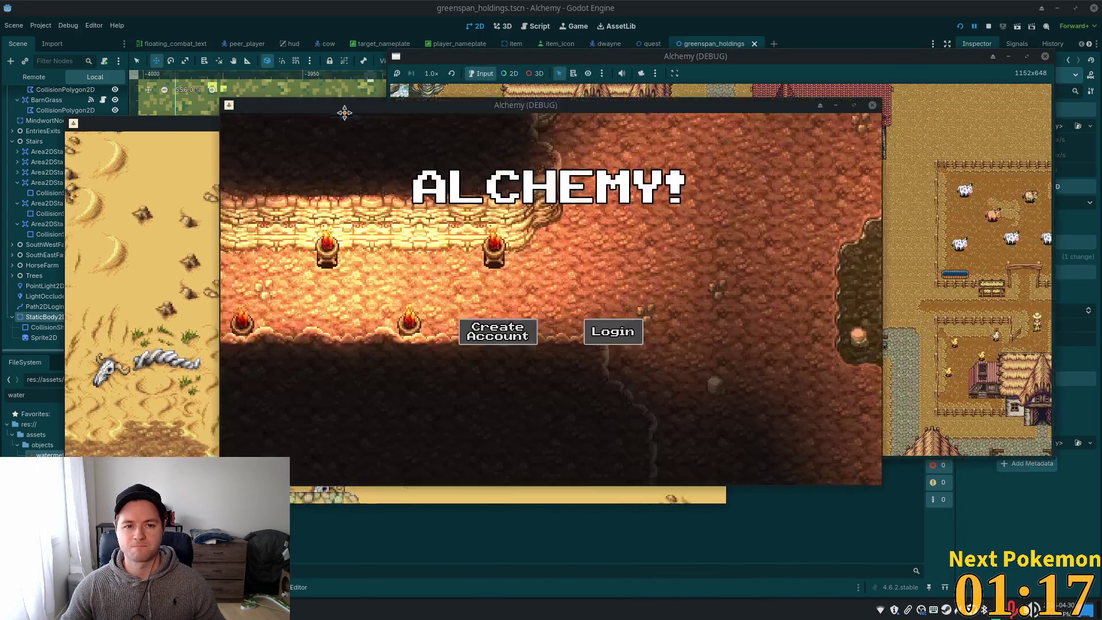
pyautogui.moveTo(344, 111)
pyautogui.mouseDown()
pyautogui.moveTo(486, 191)
pyautogui.moveTo(416, 213)
pyautogui.mouseUp()
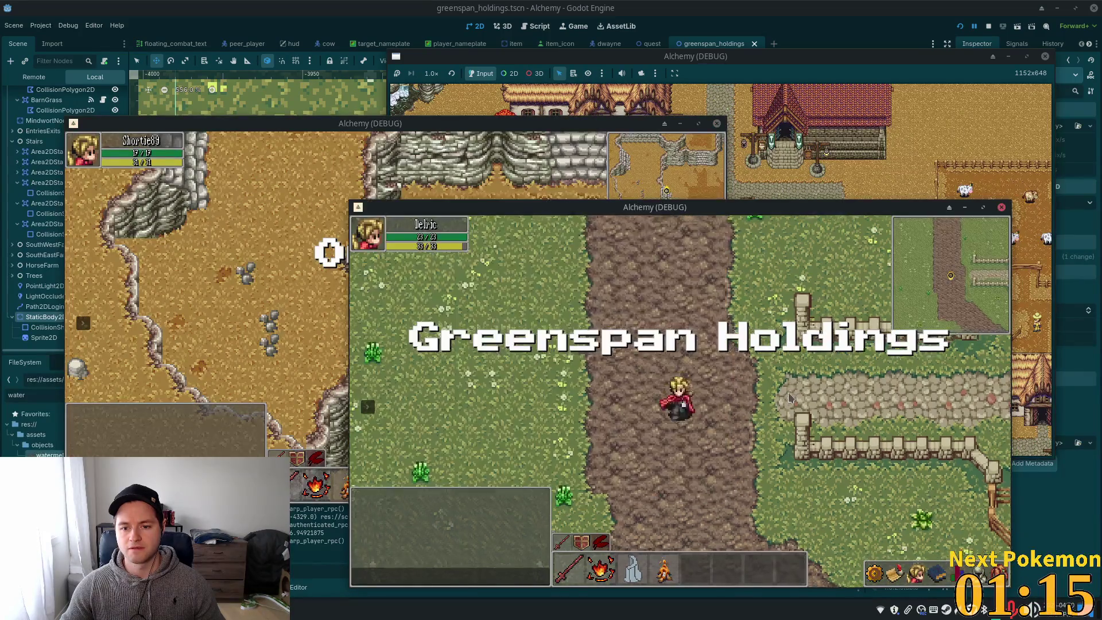
pyautogui.press('Right')
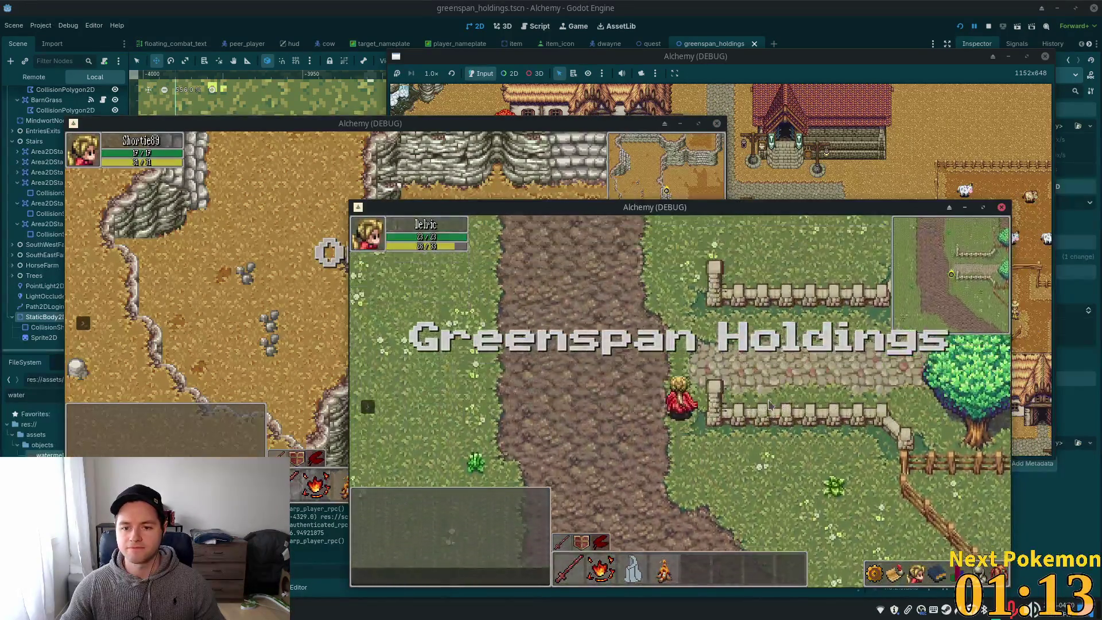
pyautogui.press('Right')
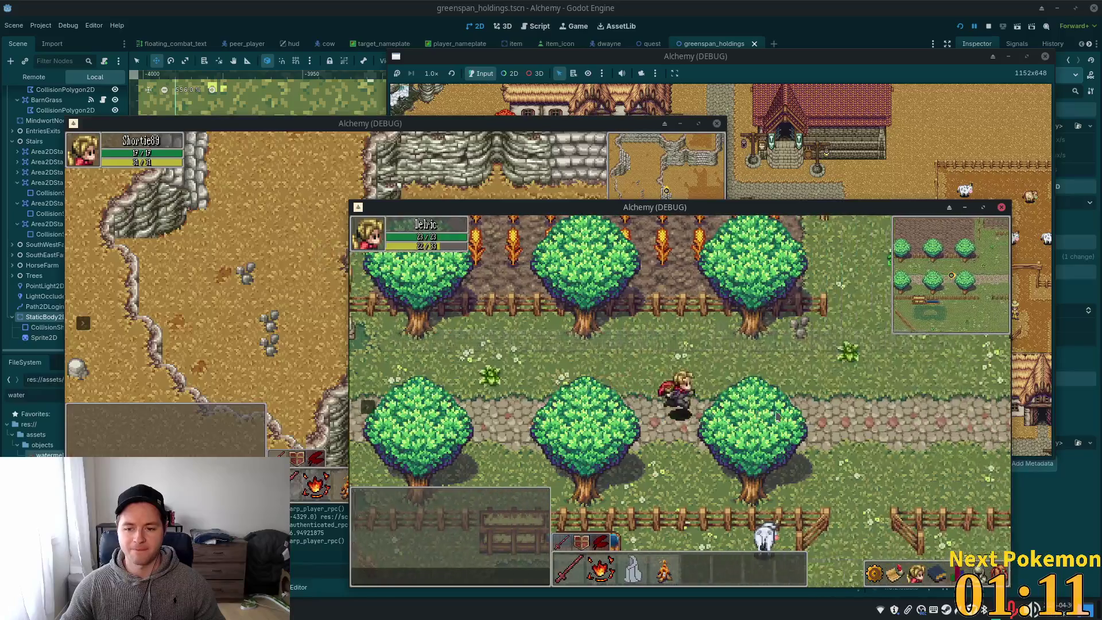
pyautogui.press('Right')
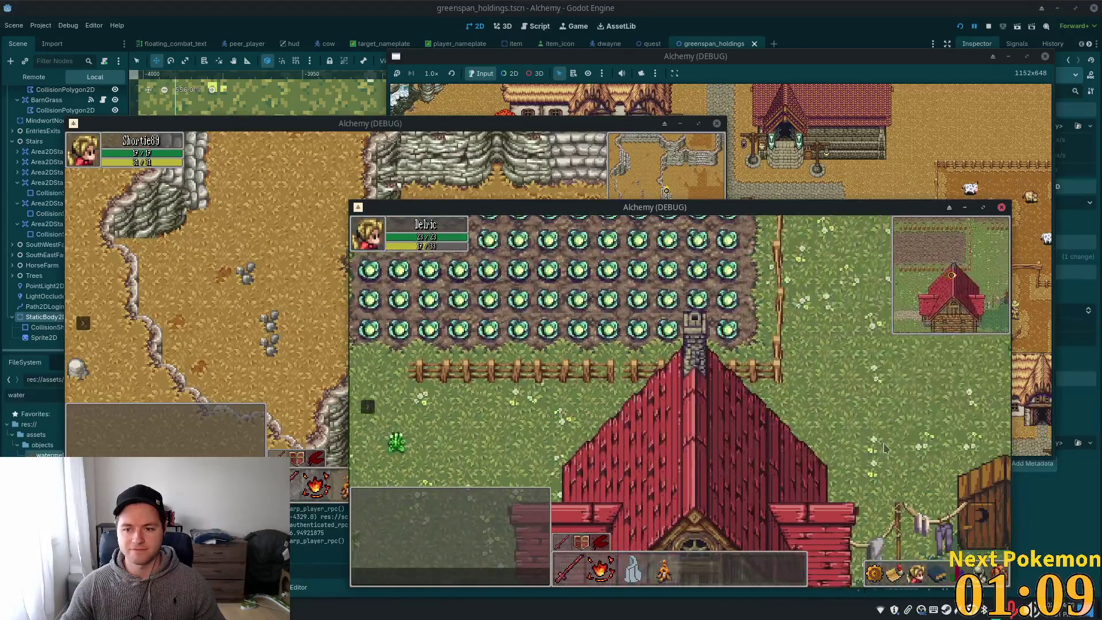
pyautogui.press('Right')
pyautogui.press('Down')
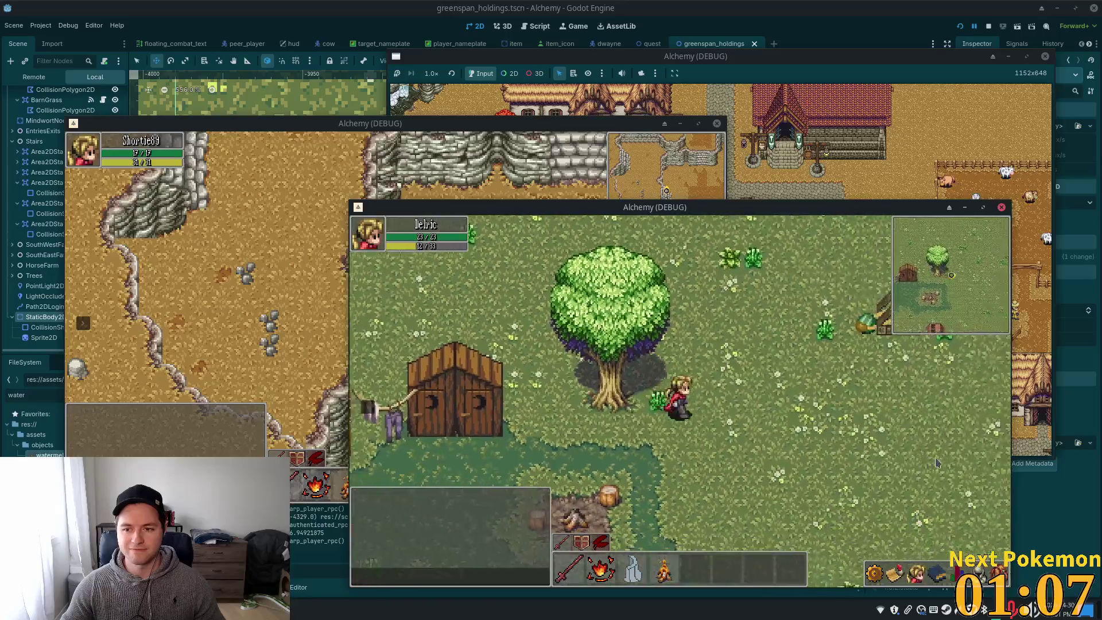
pyautogui.press('Right')
pyautogui.press('Right')
pyautogui.press('Up')
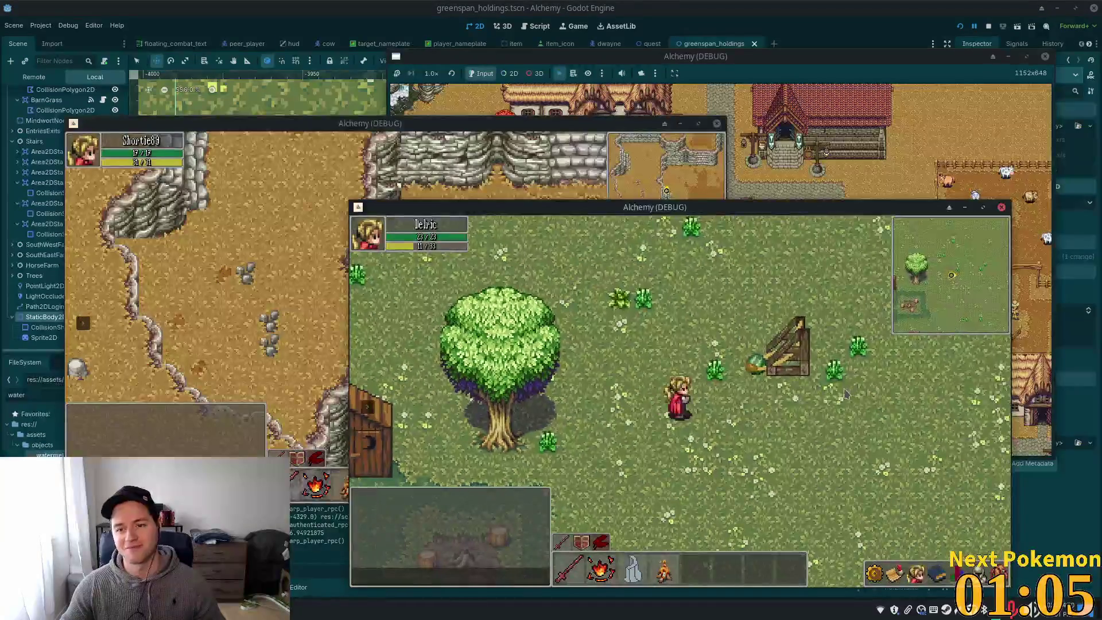
pyautogui.press('Up')
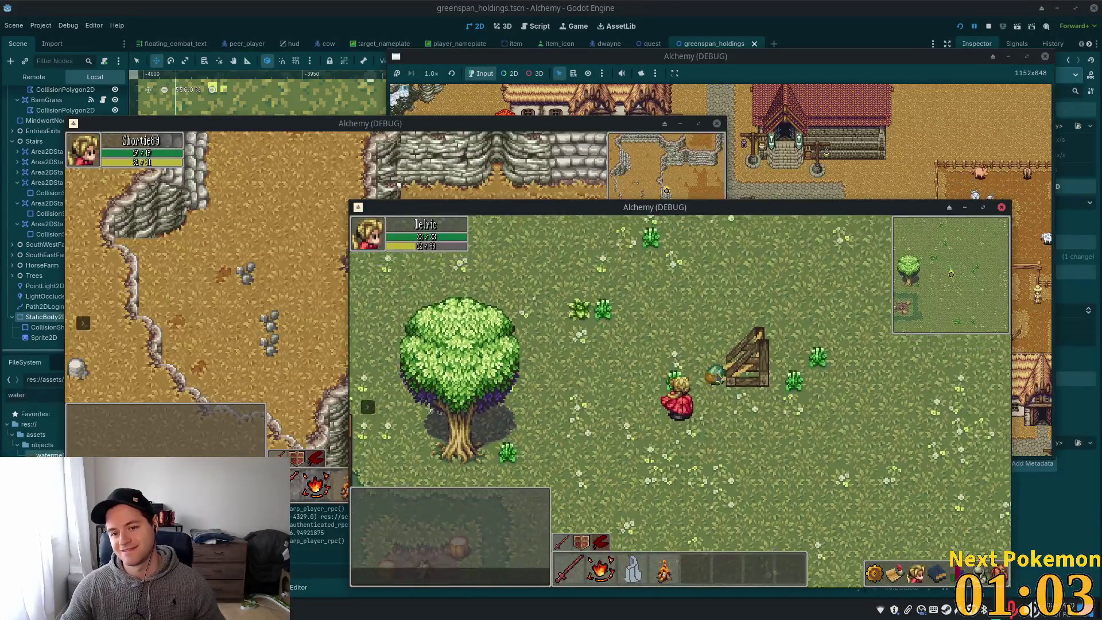
pyautogui.press('Right')
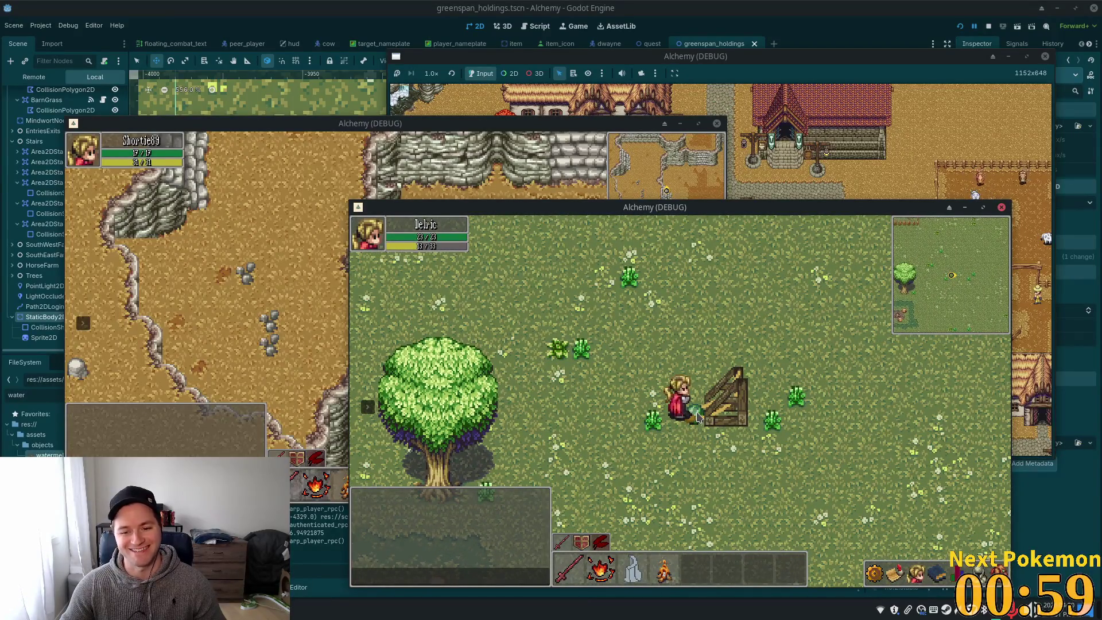
# Walk the player repeatedly away from and back into the watermelon by the fence
pyautogui.press('Left')
pyautogui.press('Down')
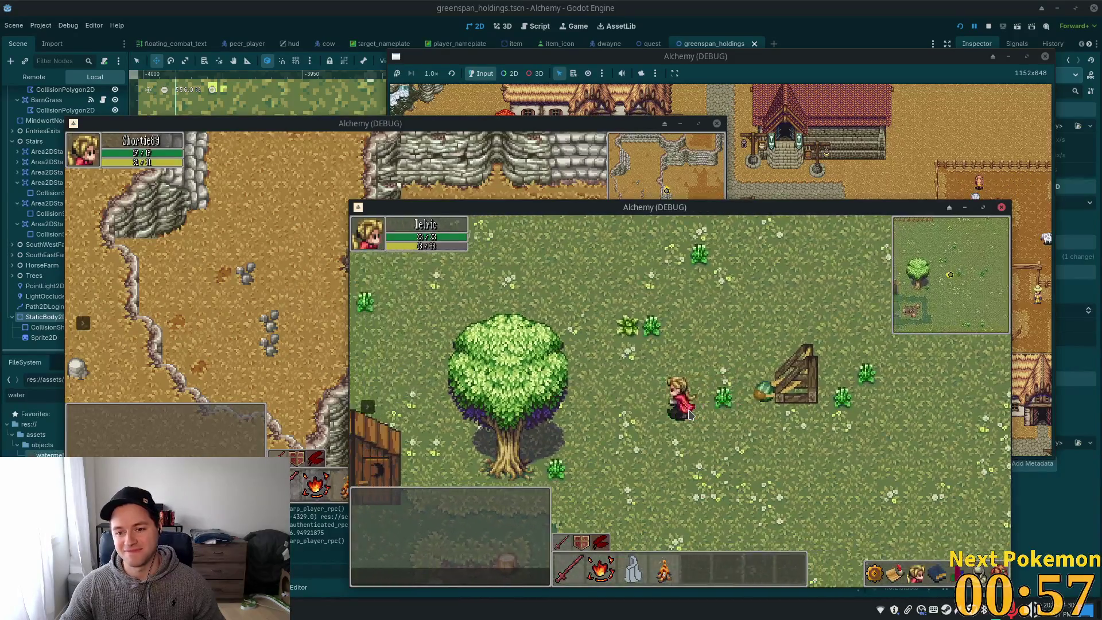
pyautogui.press('Right')
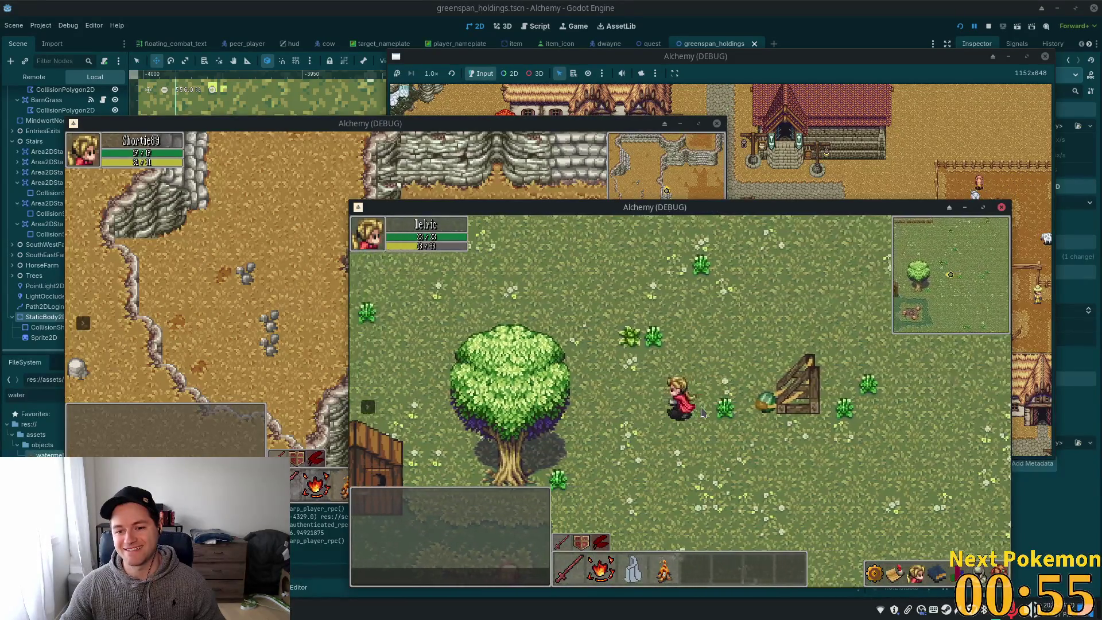
pyautogui.press('Left')
pyautogui.press('Right')
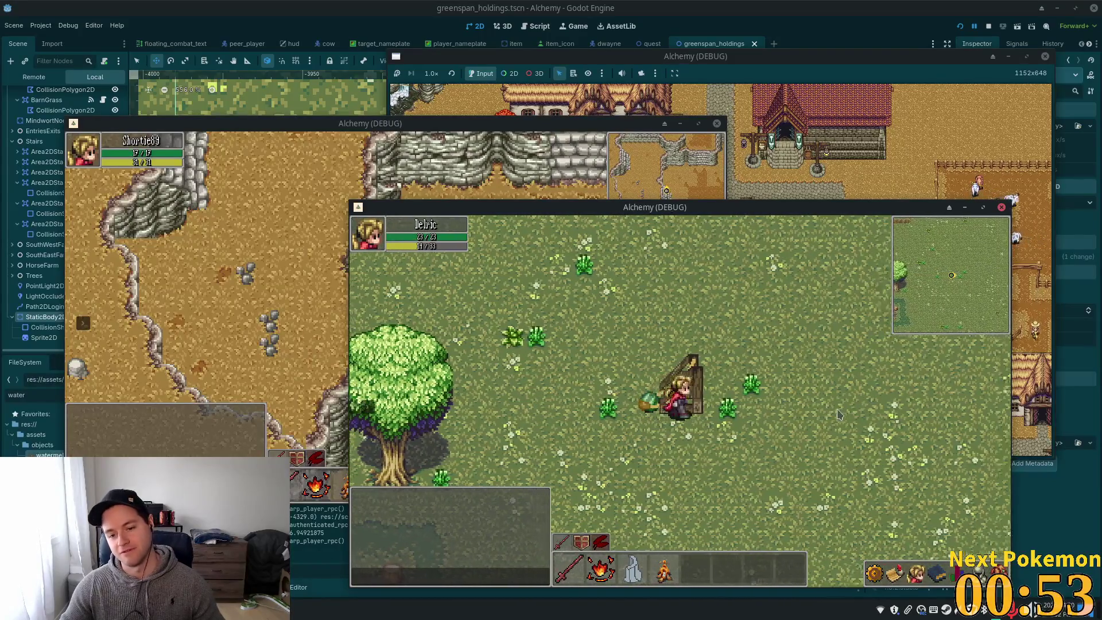
pyautogui.press('Right')
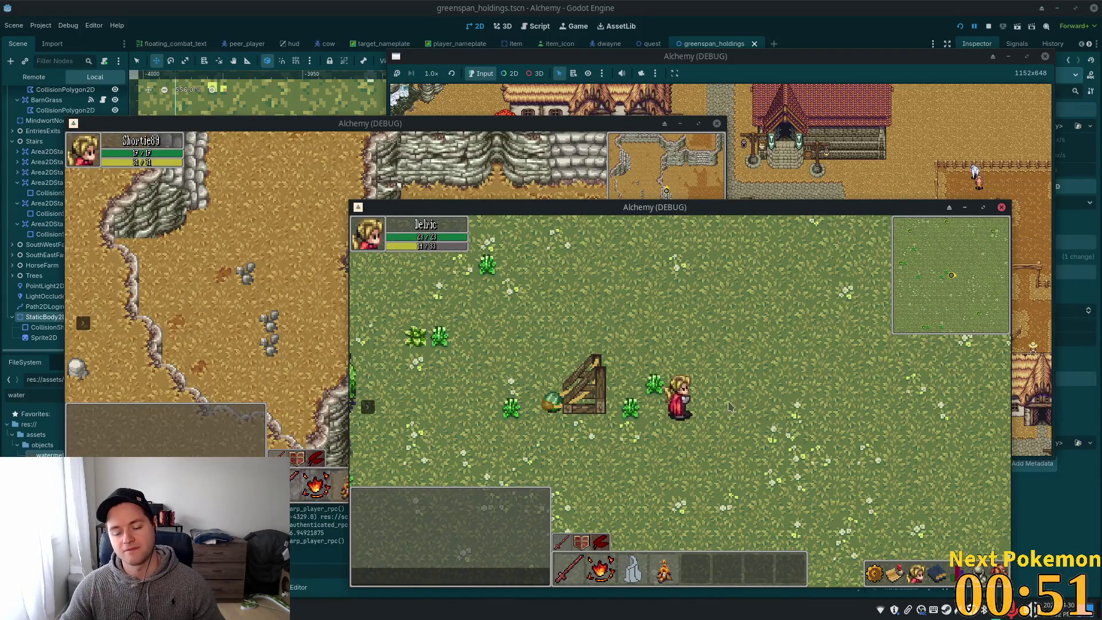
pyautogui.press('Left')
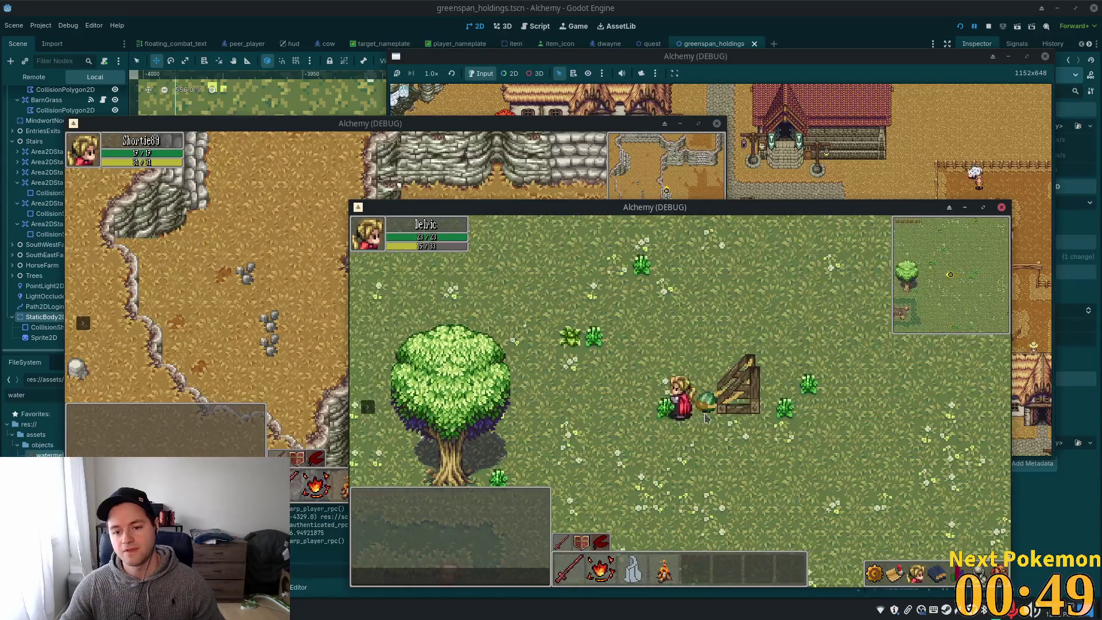
pyautogui.press('Up')
pyautogui.press('Right')
pyautogui.press('Right')
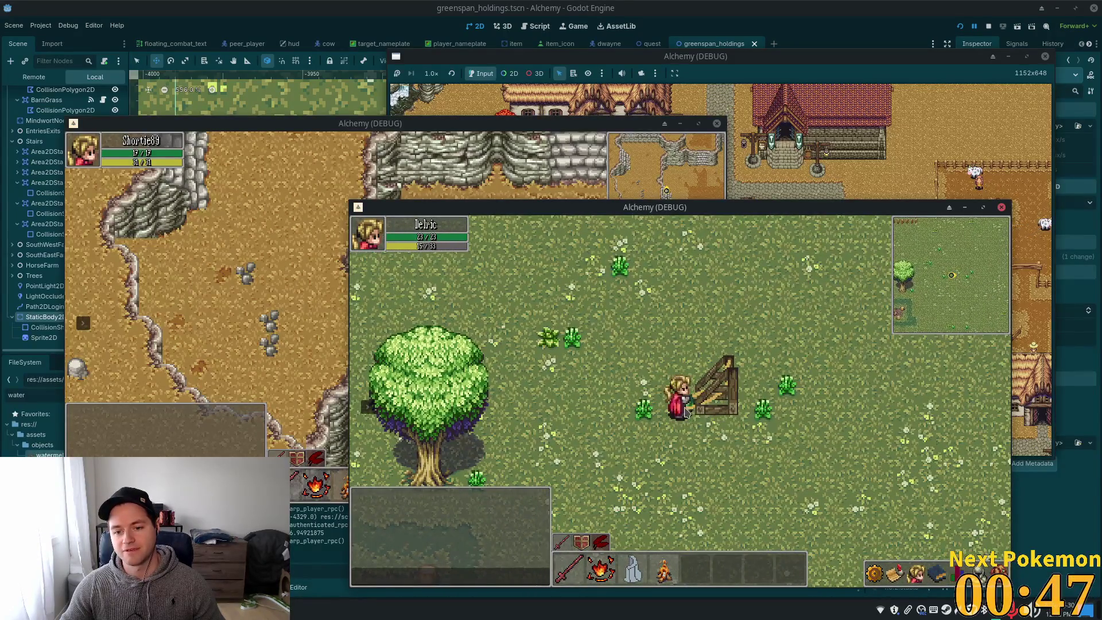
pyautogui.press('Left')
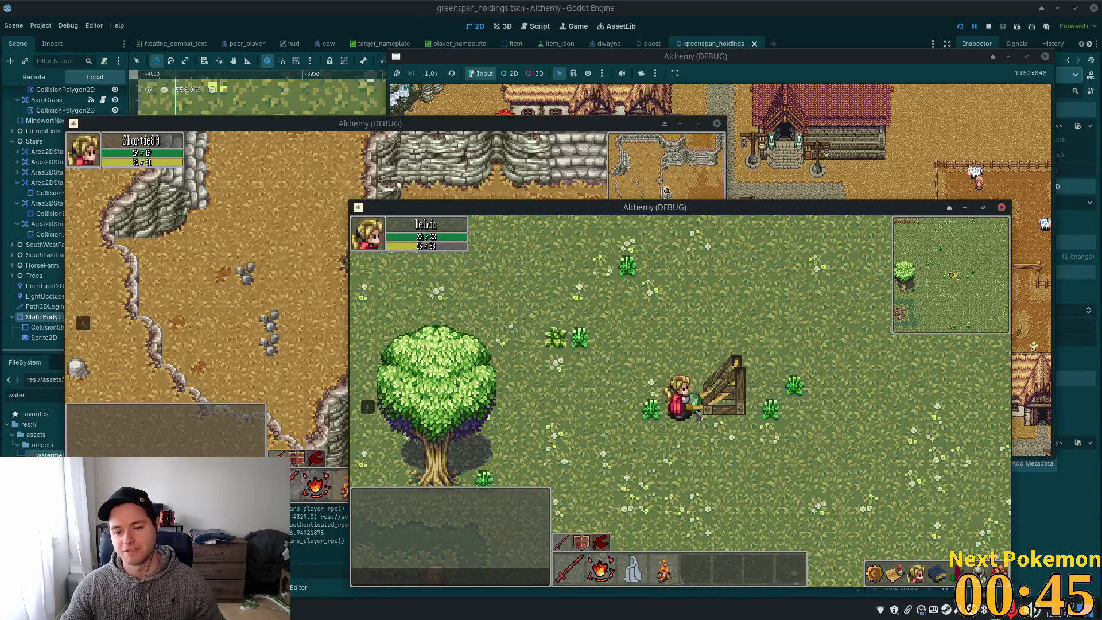
pyautogui.press('Left')
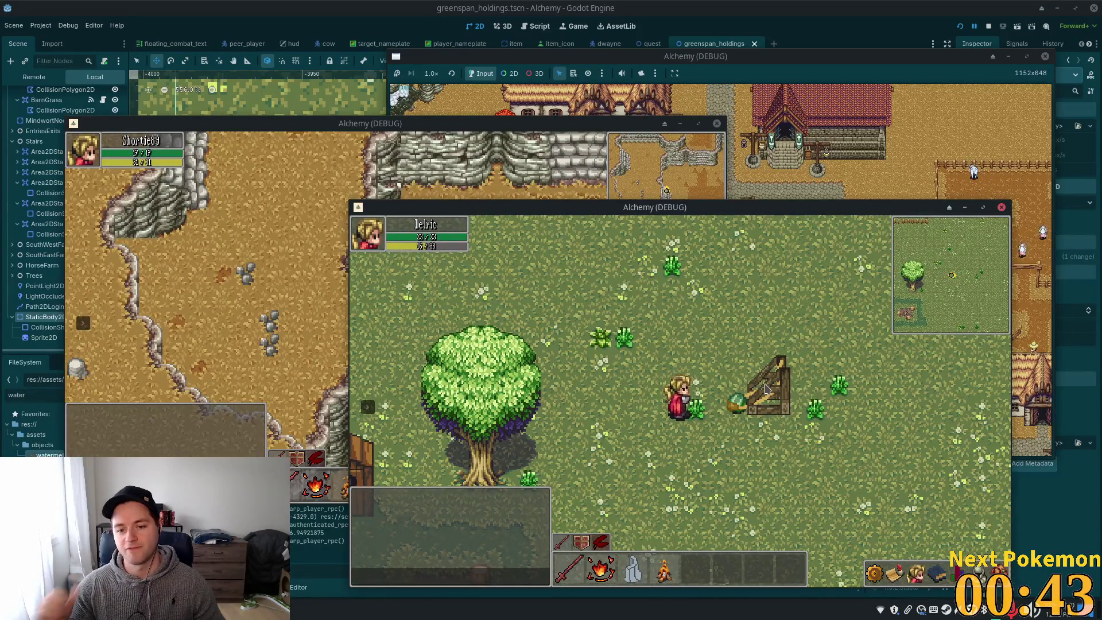
pyautogui.press('Left')
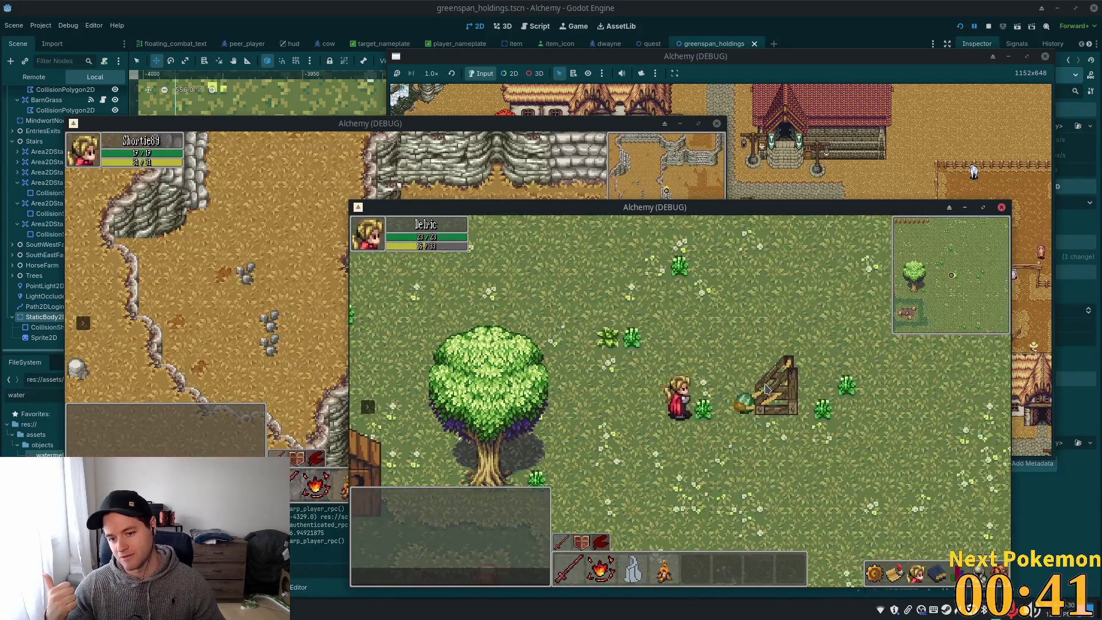
pyautogui.press('Right')
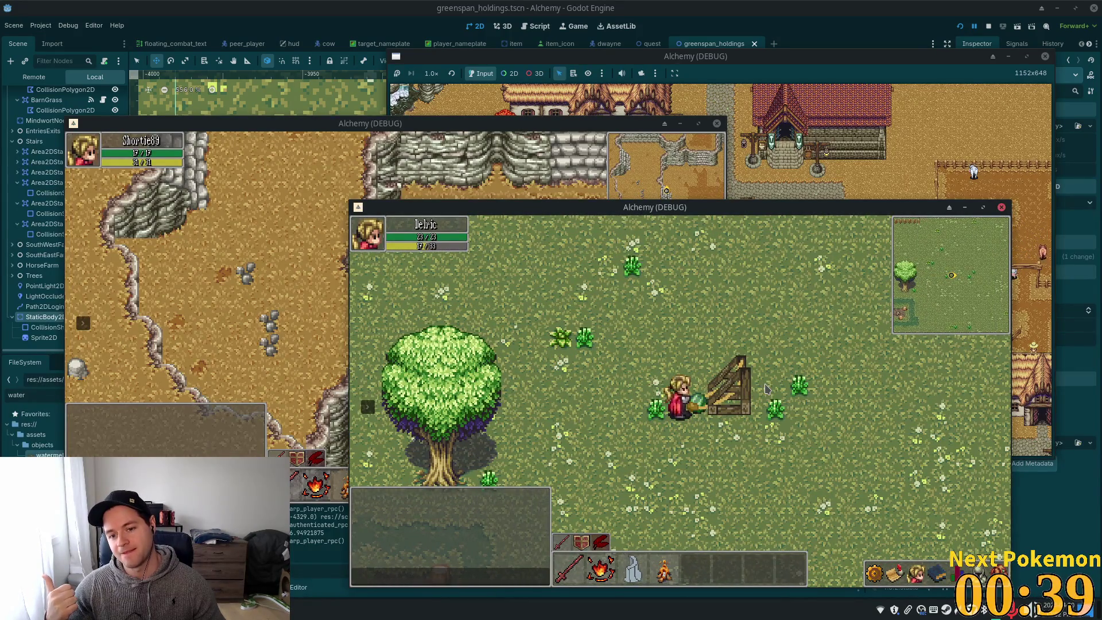
pyautogui.press('Right')
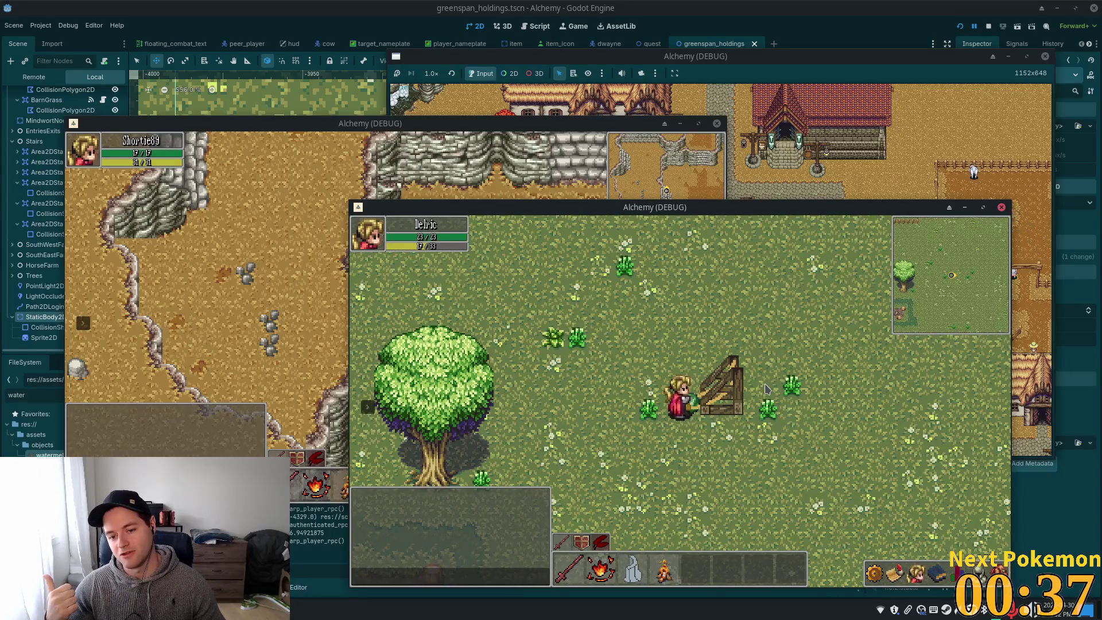
pyautogui.press('Left')
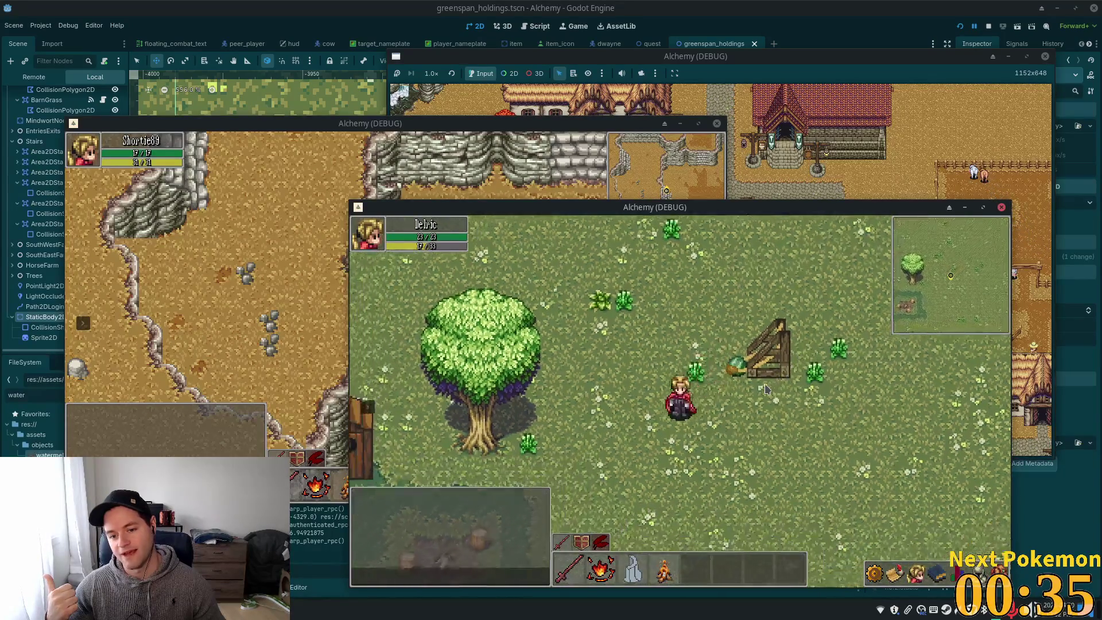
pyautogui.press('Up')
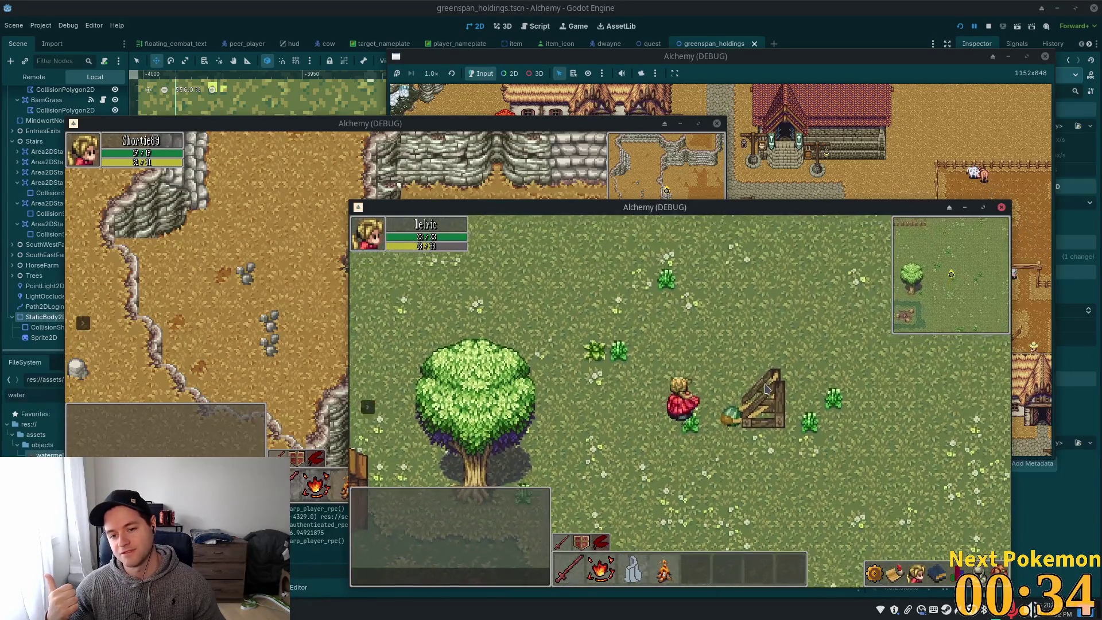
pyautogui.press('Right')
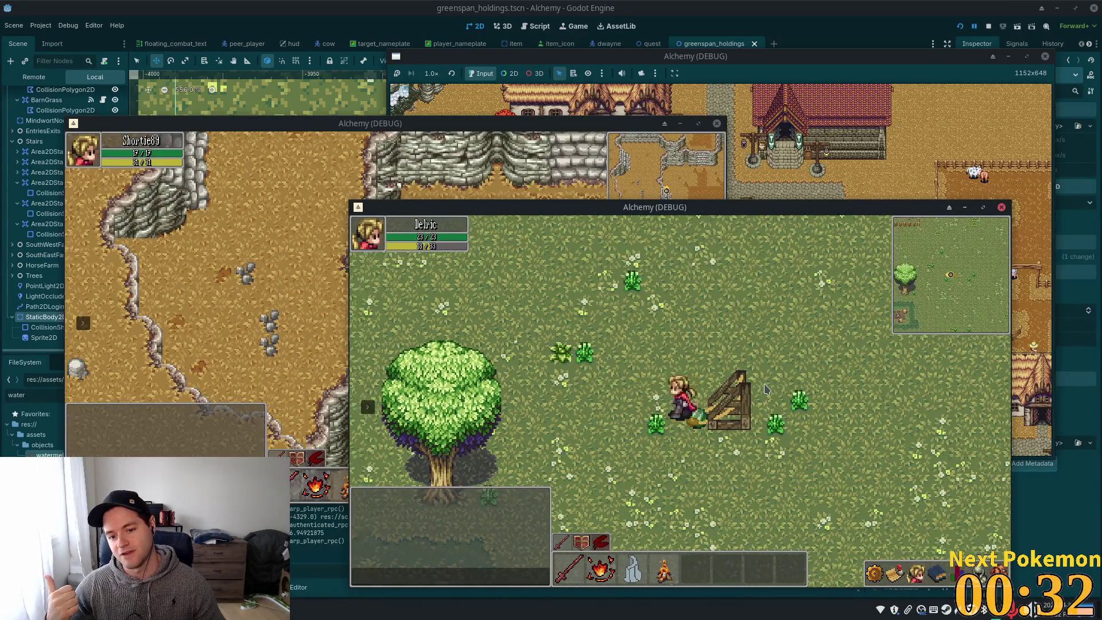
pyautogui.press('Left')
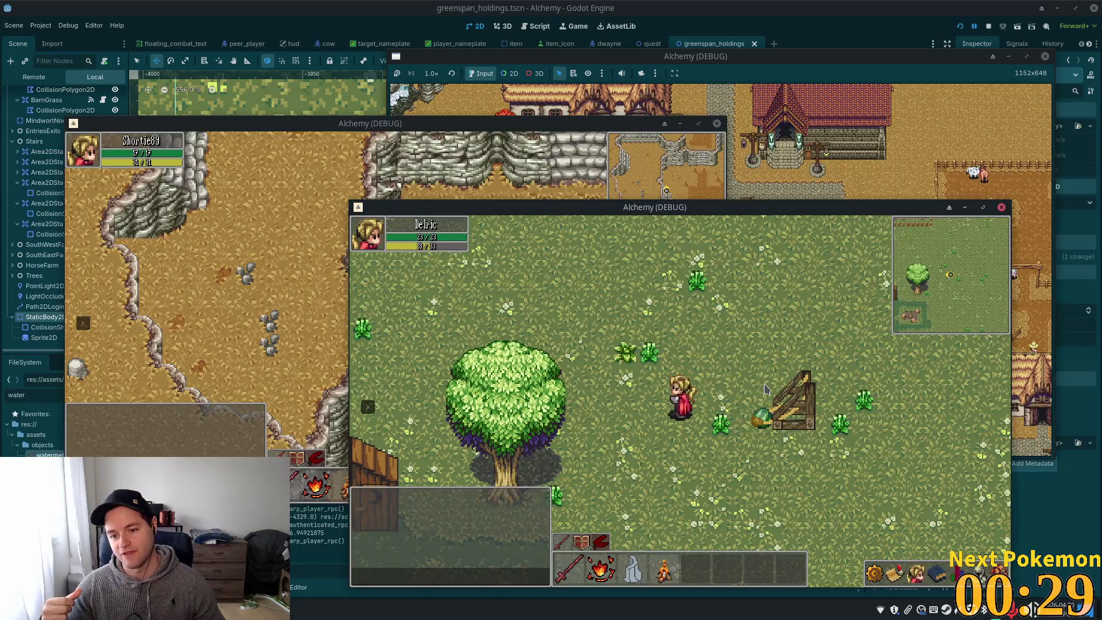
pyautogui.press('Right')
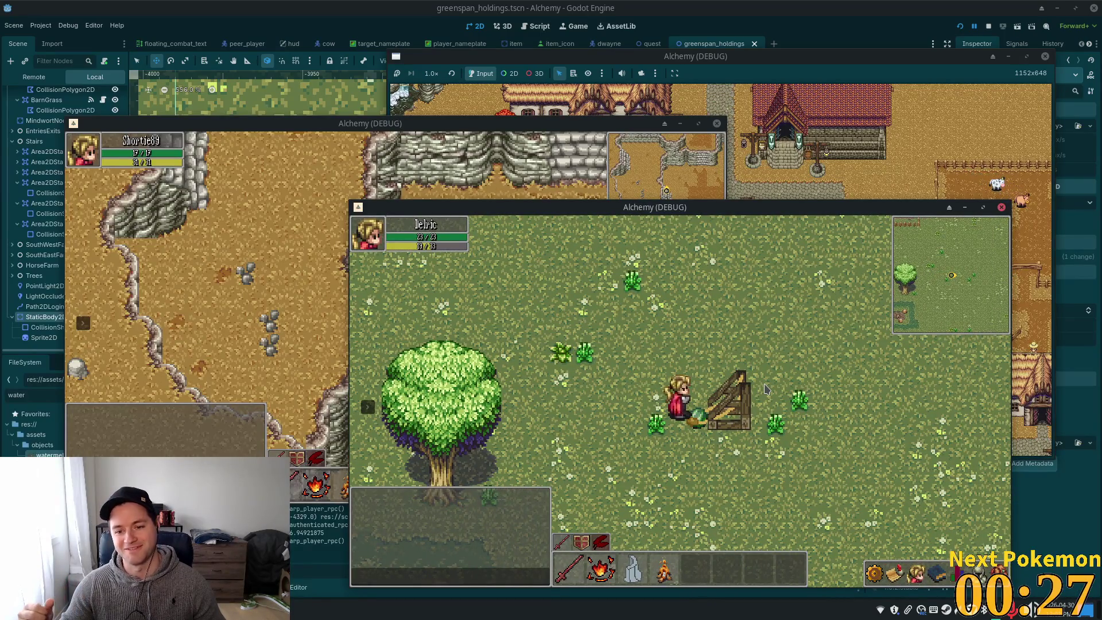
# Walk the player down-left, then back up-right until blocked by the melon launcher
pyautogui.press('Left')
pyautogui.press('Down')
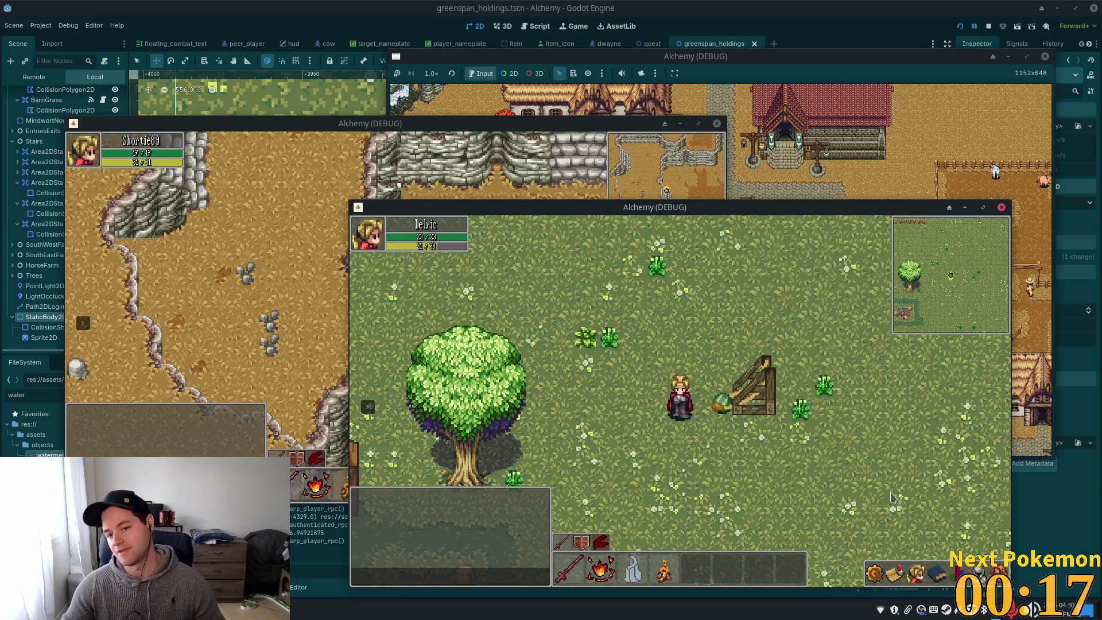
pyautogui.press('d')
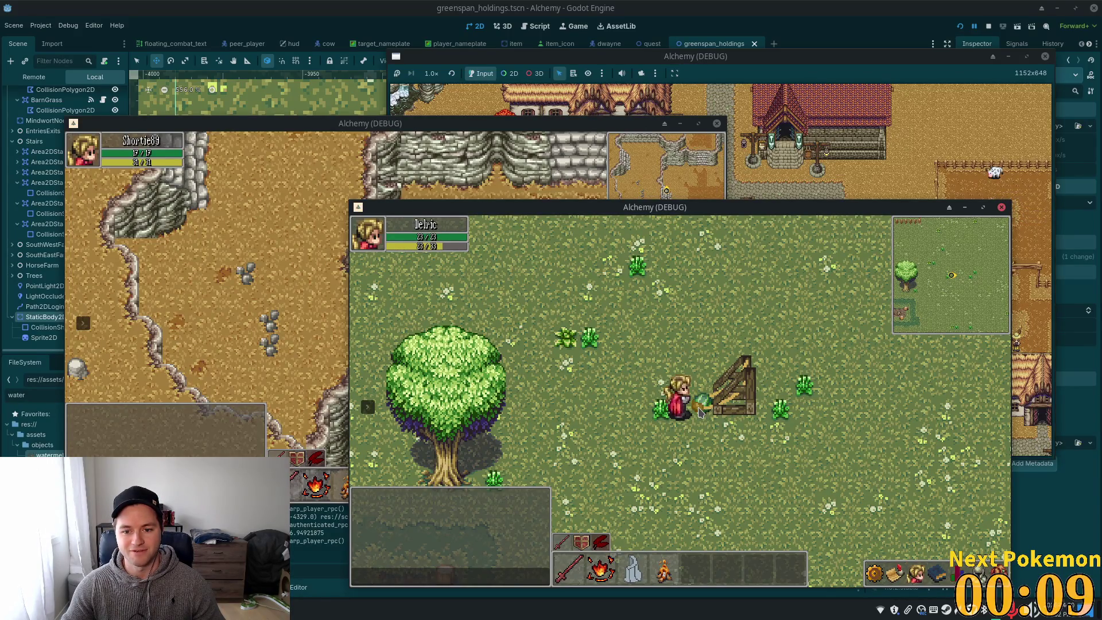
pyautogui.press('a')
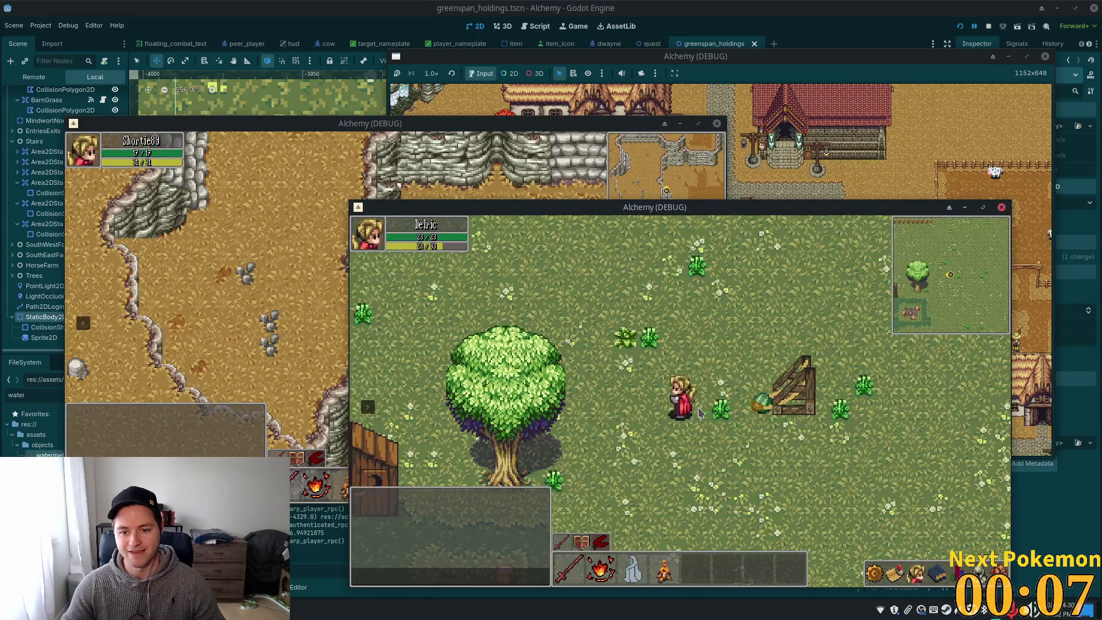
pyautogui.press('s')
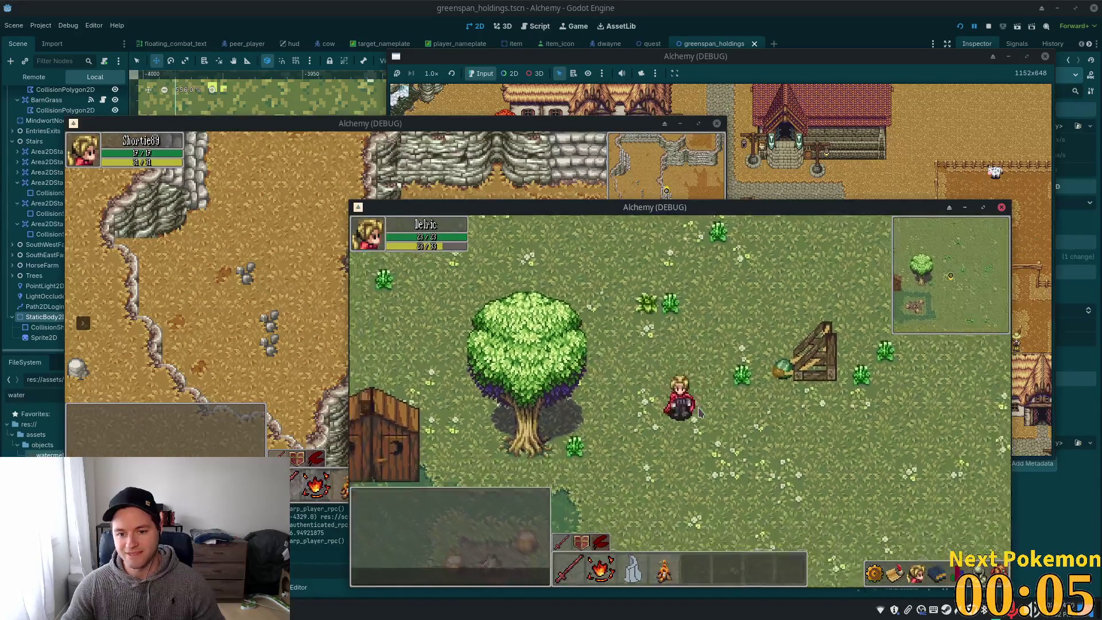
pyautogui.press('w')
pyautogui.press('d')
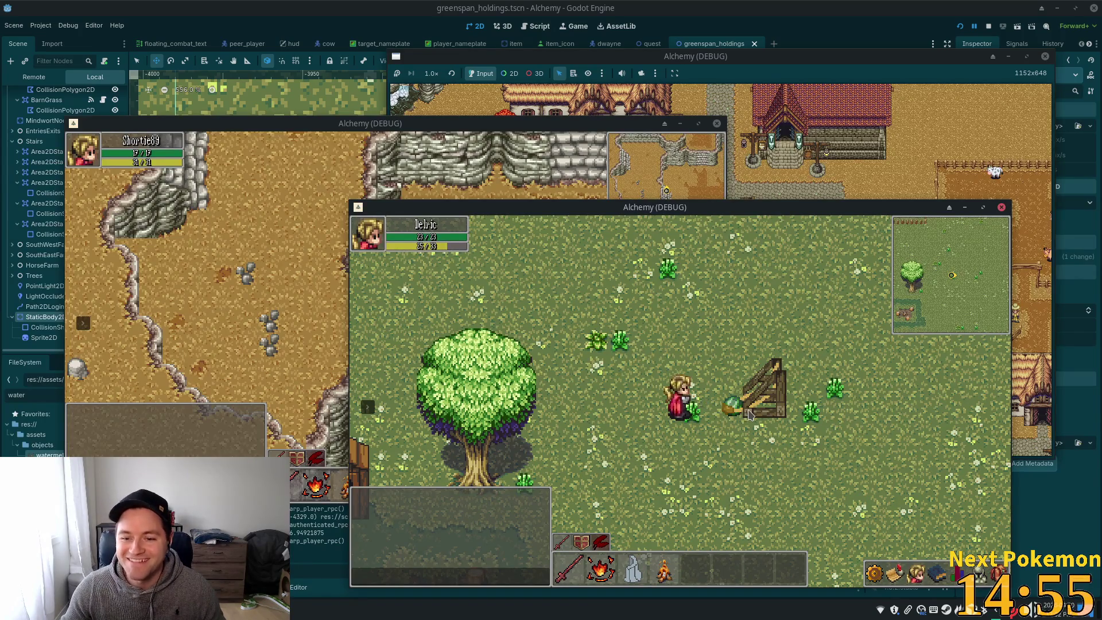
# Walk the character up to the watermelon and launch it from the fence launcher
pyautogui.click(749, 414)
pyautogui.click(732, 423)
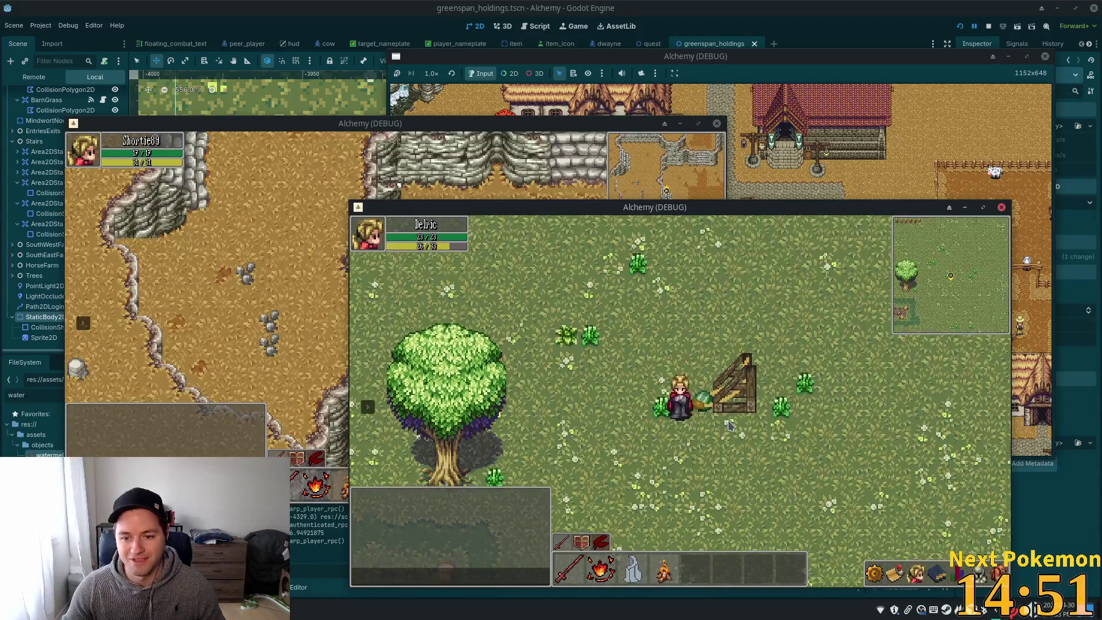
pyautogui.click(728, 423)
pyautogui.click(879, 330)
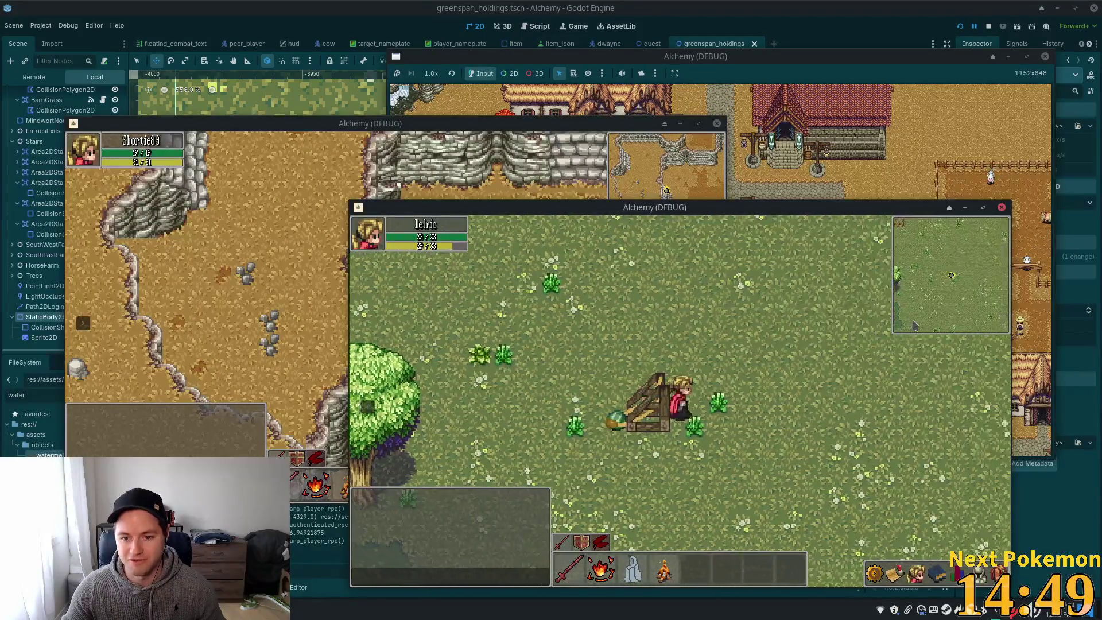
pyautogui.click(915, 325)
# Follow the launched watermelon right across the field, then head back toward the launcher
pyautogui.click(728, 426)
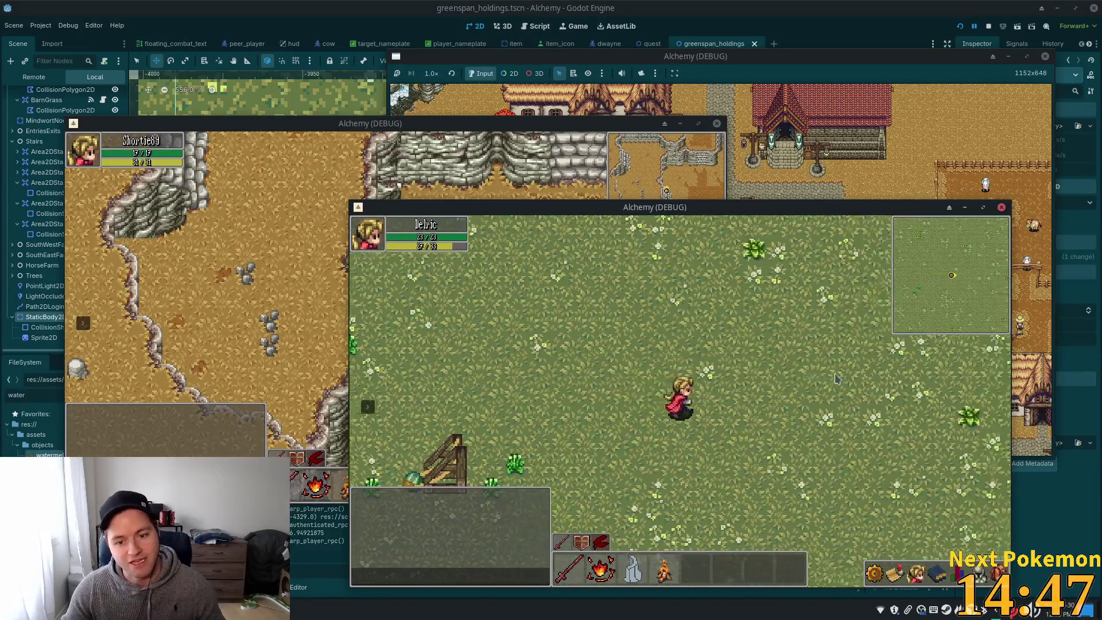
pyautogui.click(836, 379)
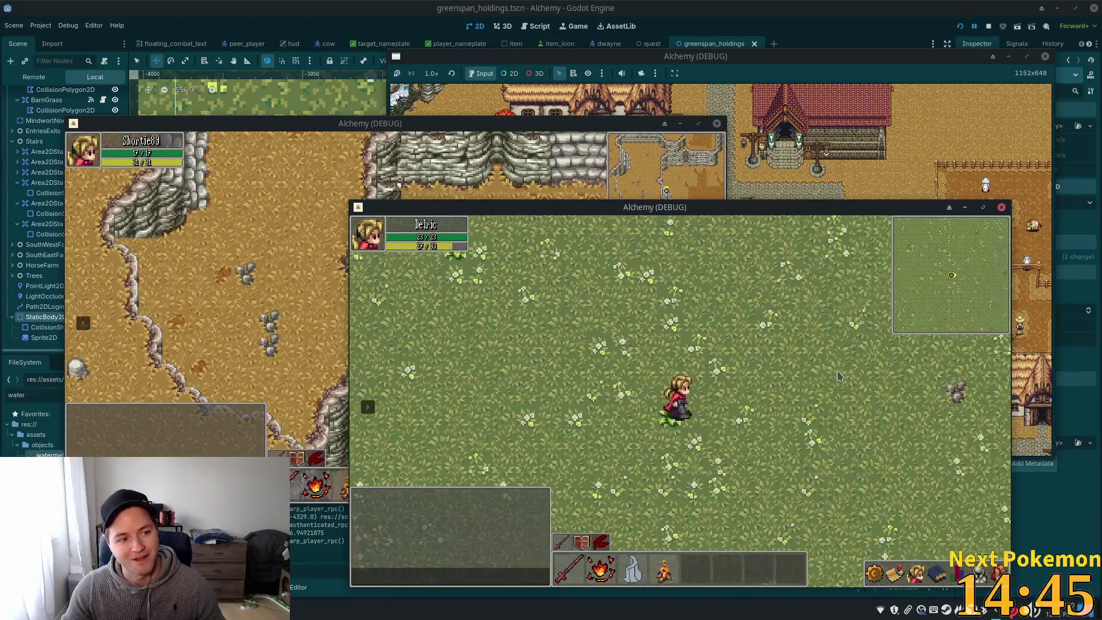
pyautogui.click(731, 419)
pyautogui.click(507, 434)
pyautogui.click(534, 407)
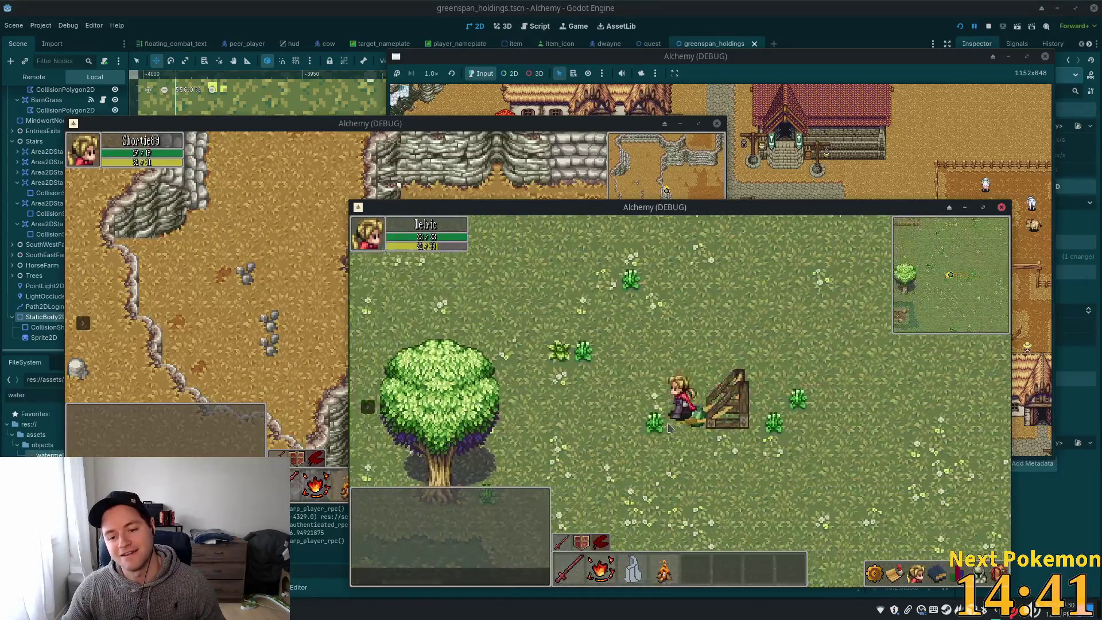
# Walk the character with the A, D and S keys back beside the respawned watermelon
pyautogui.press('a')
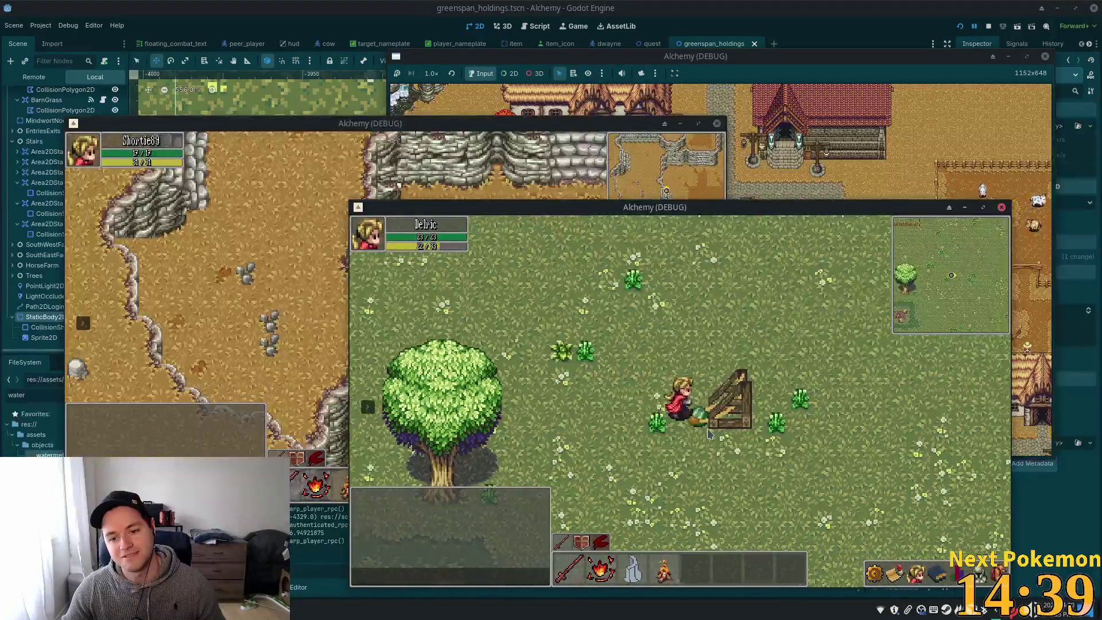
pyautogui.press('d')
pyautogui.press('d')
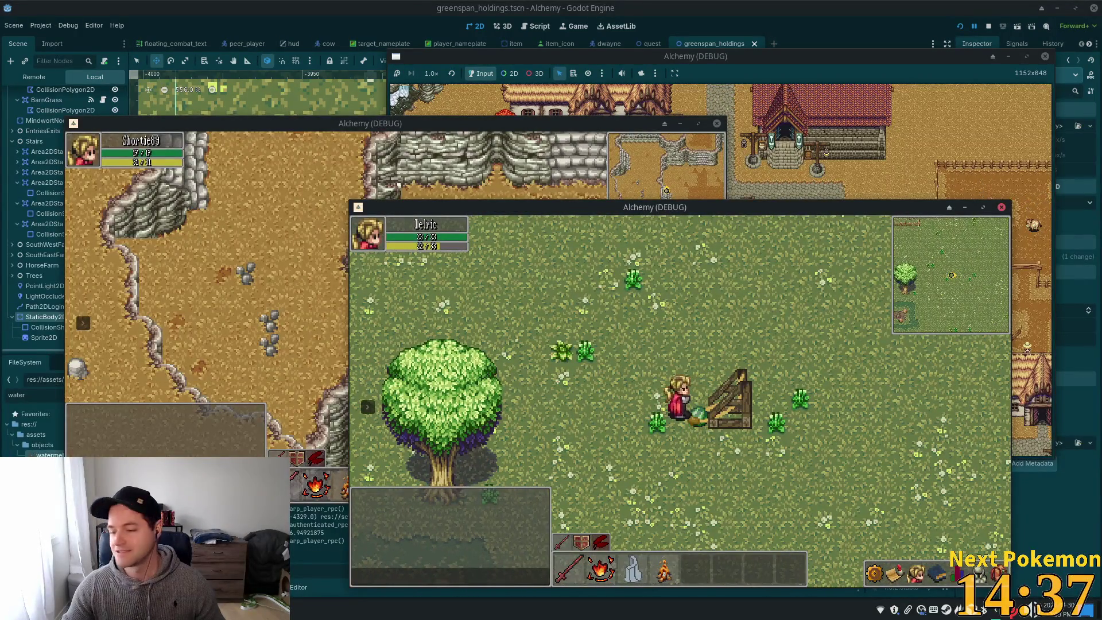
pyautogui.press('a')
pyautogui.press('d')
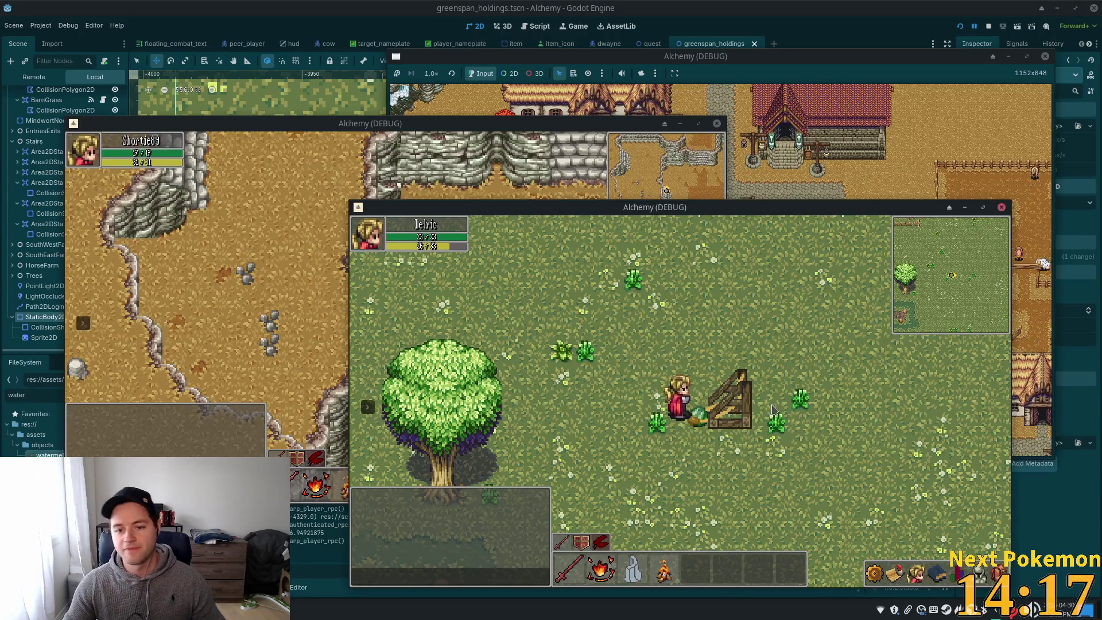
pyautogui.press('s')
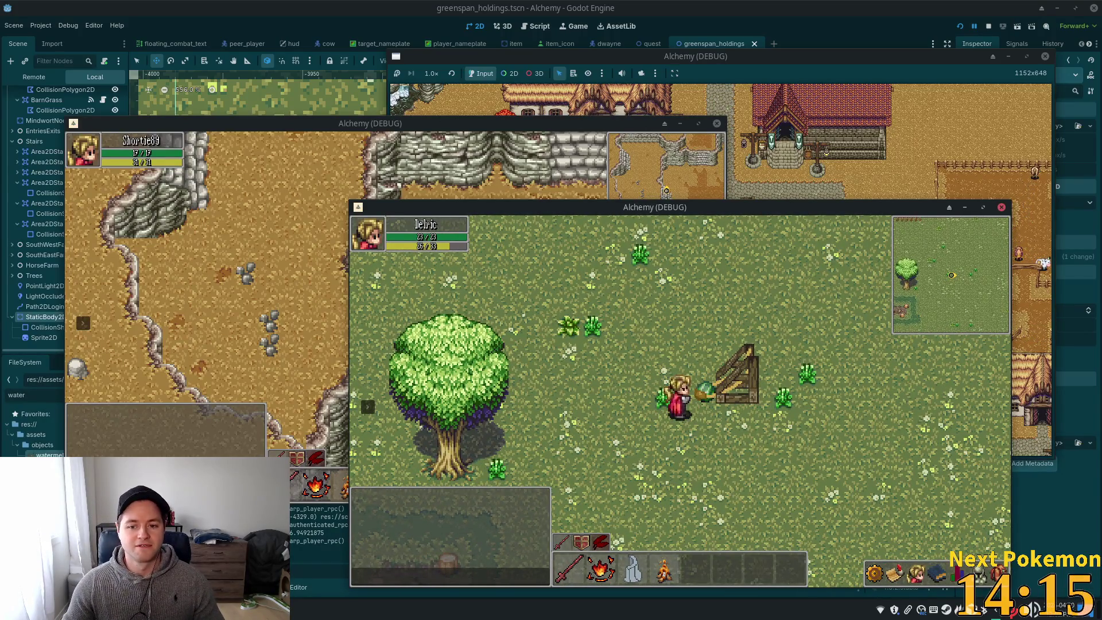